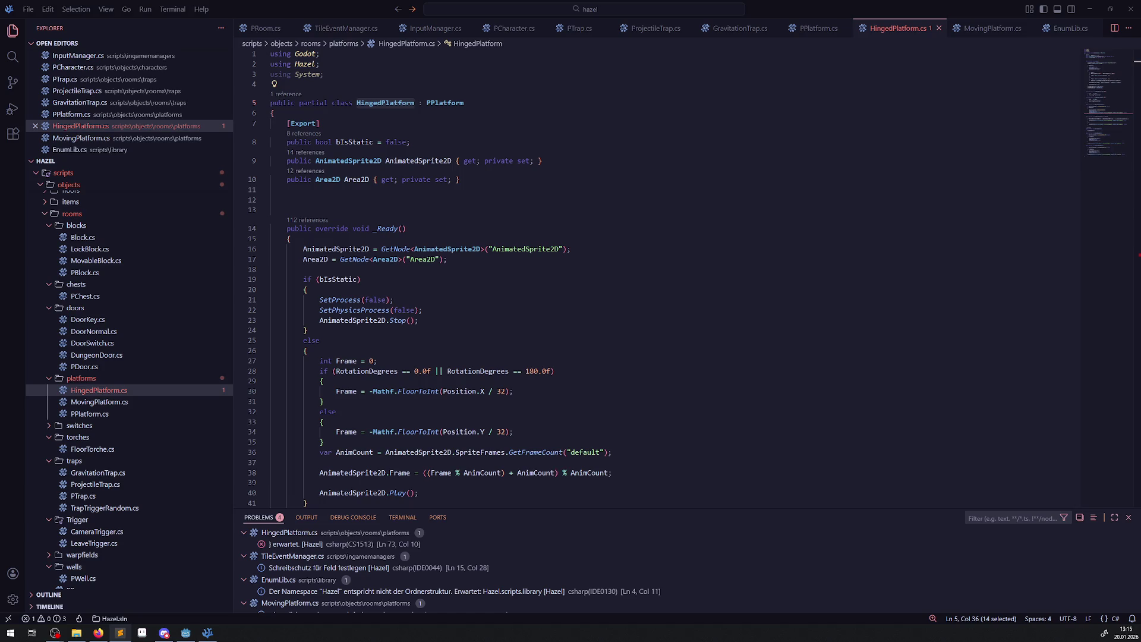
Declare 'private bool bIsExtended = true;' on line 12 of HingedPlatform.cs and save.
double_click(333, 279)
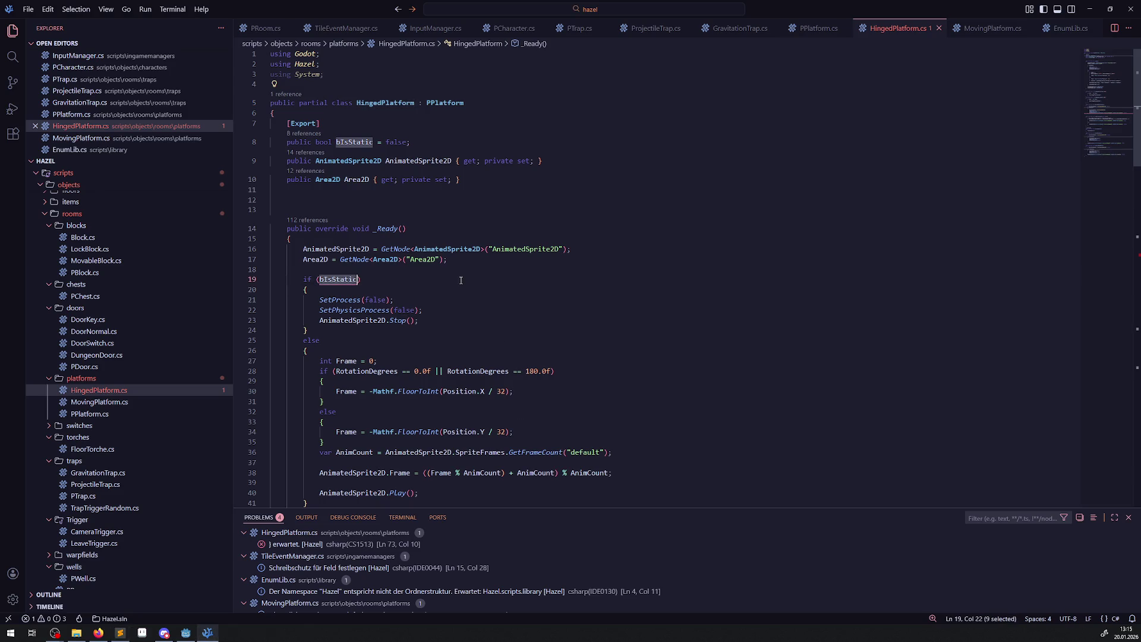
left_click(432, 196)
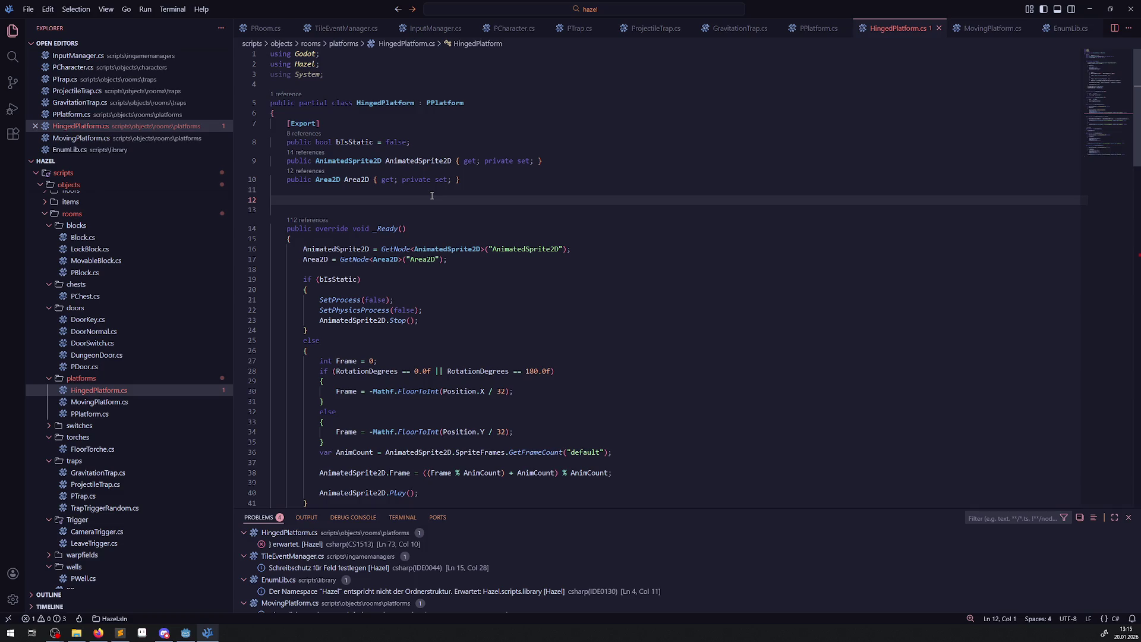
type("private")
key("ctrl+s")
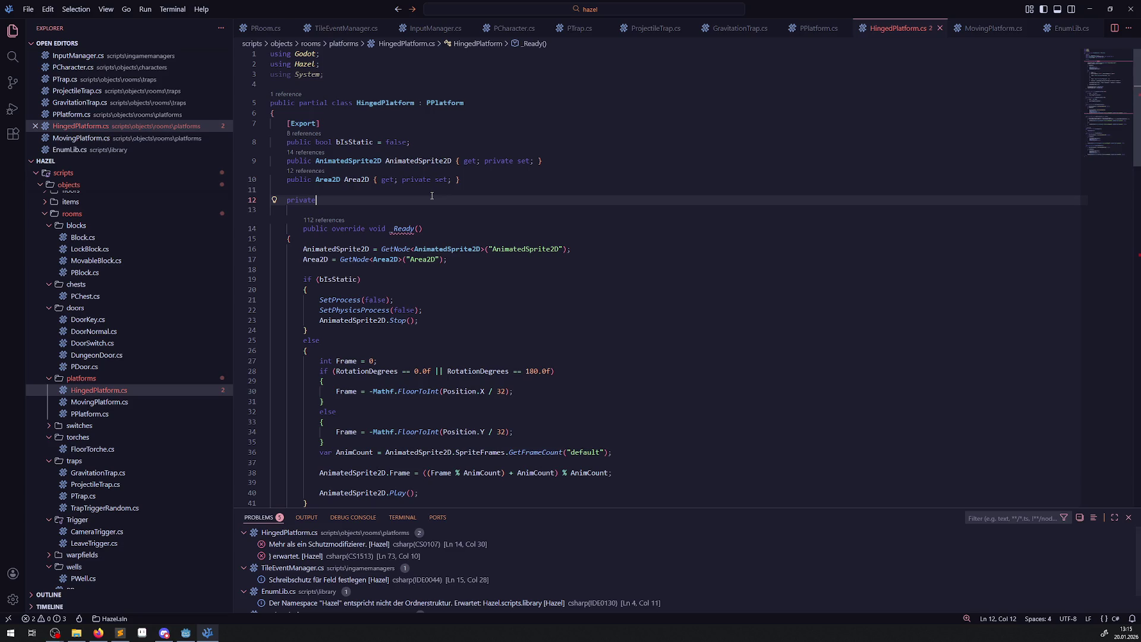
type("bool bIs")
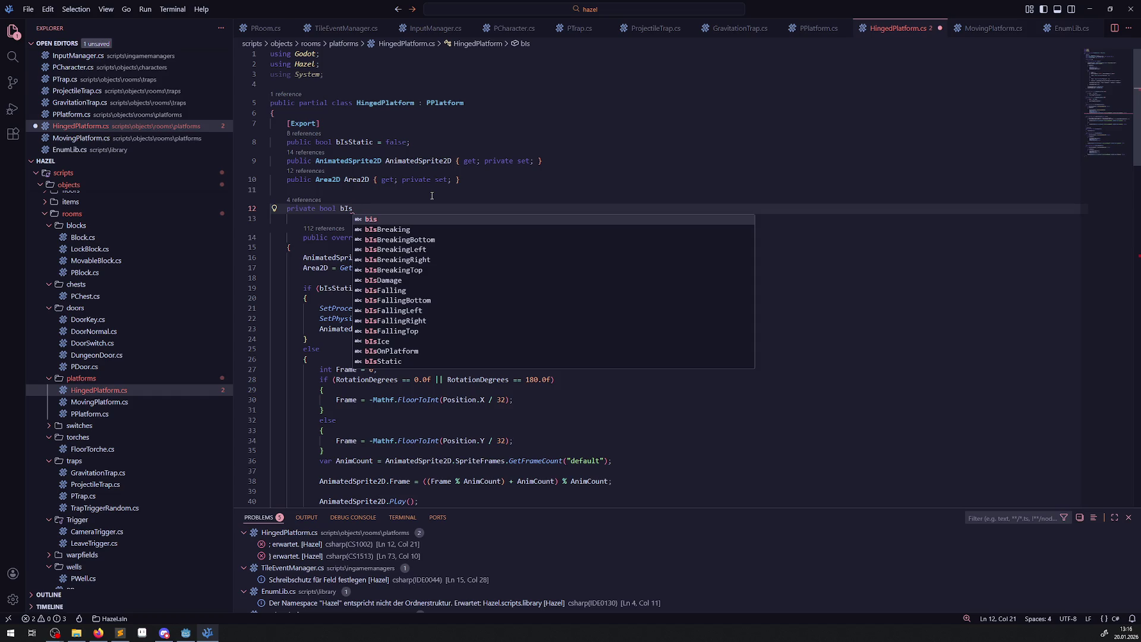
key("Escape")
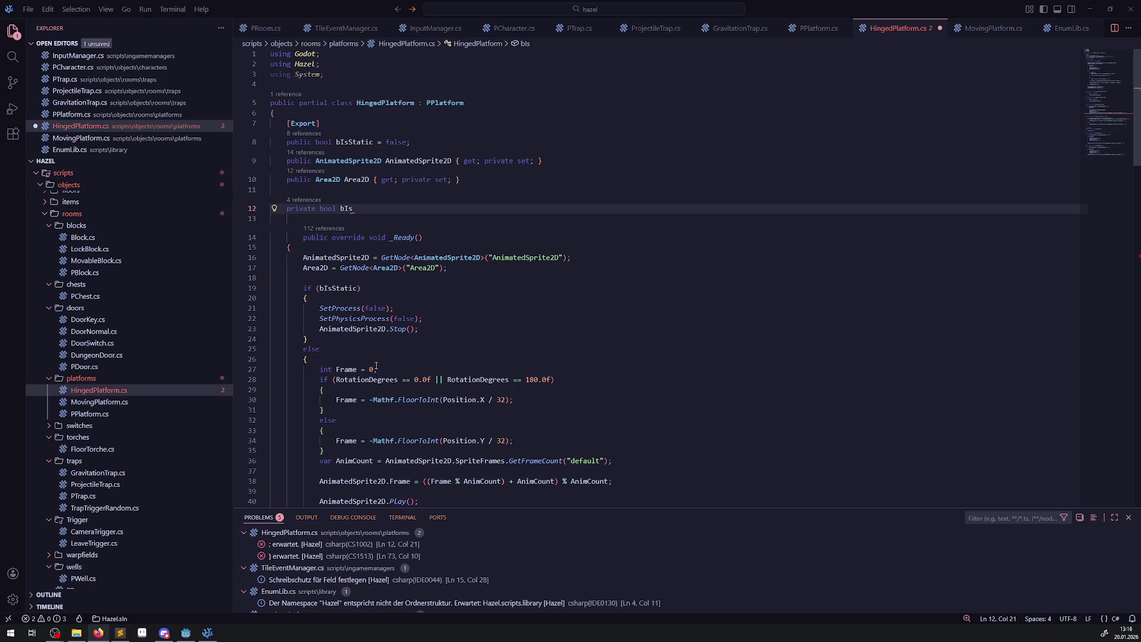
type("Ex")
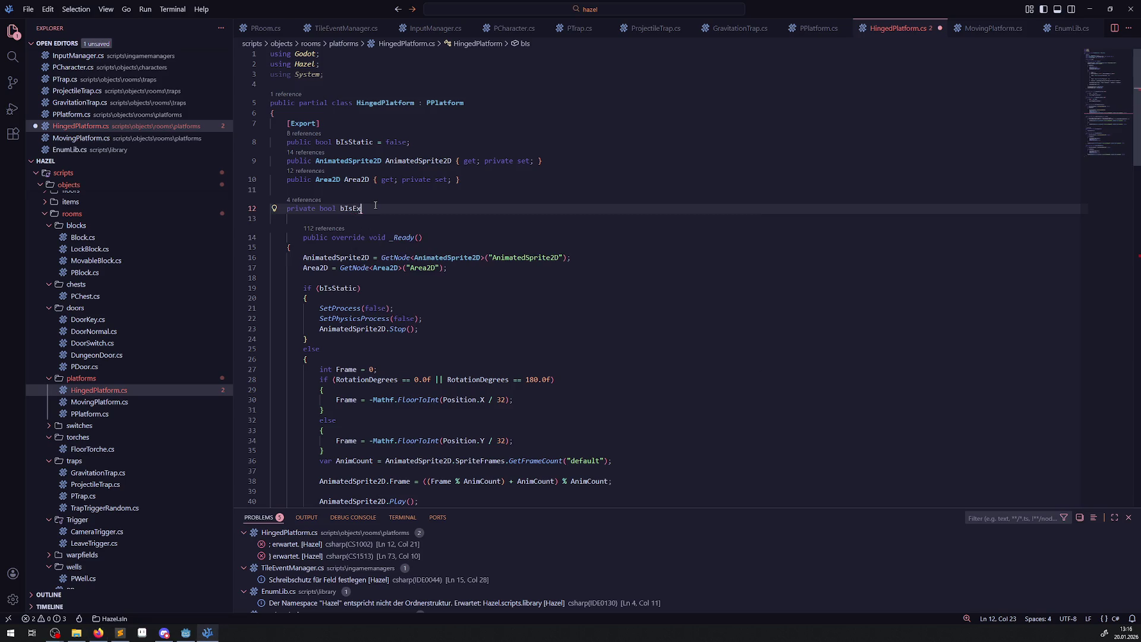
type("tended ")
type("= false")
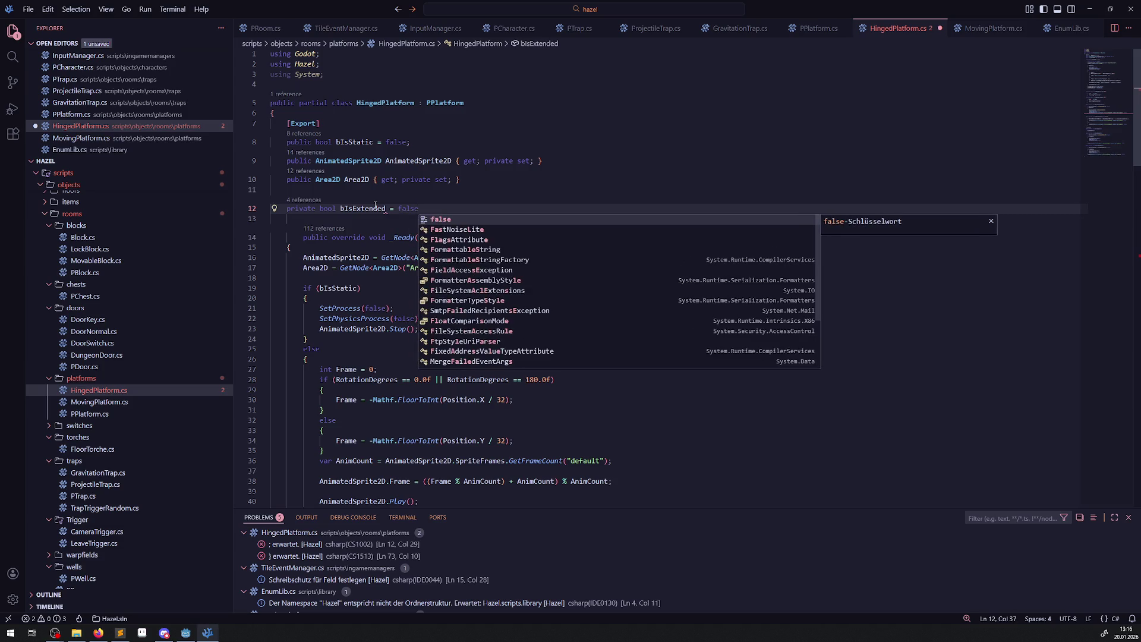
key("BackSpace")
key("BackSpace")
key("BackSpace")
key("BackSpace")
key("BackSpace")
type("true;")
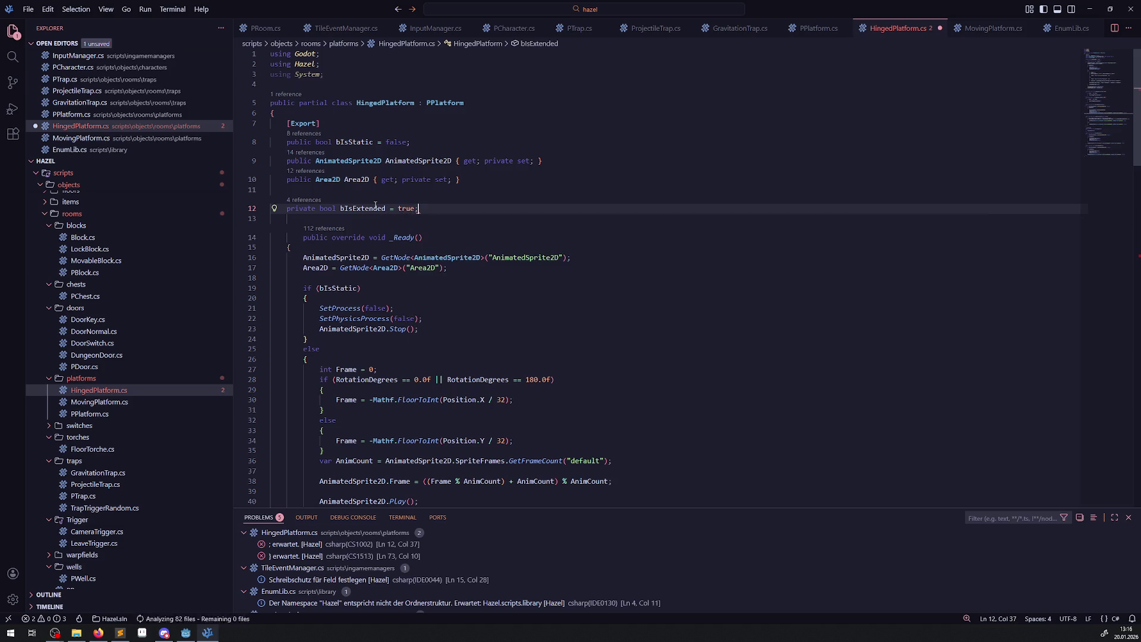
key("ctrl+s")
Add an [Export] attribute above bIsExtended and save the script.
left_click(369, 191)
key("Return")
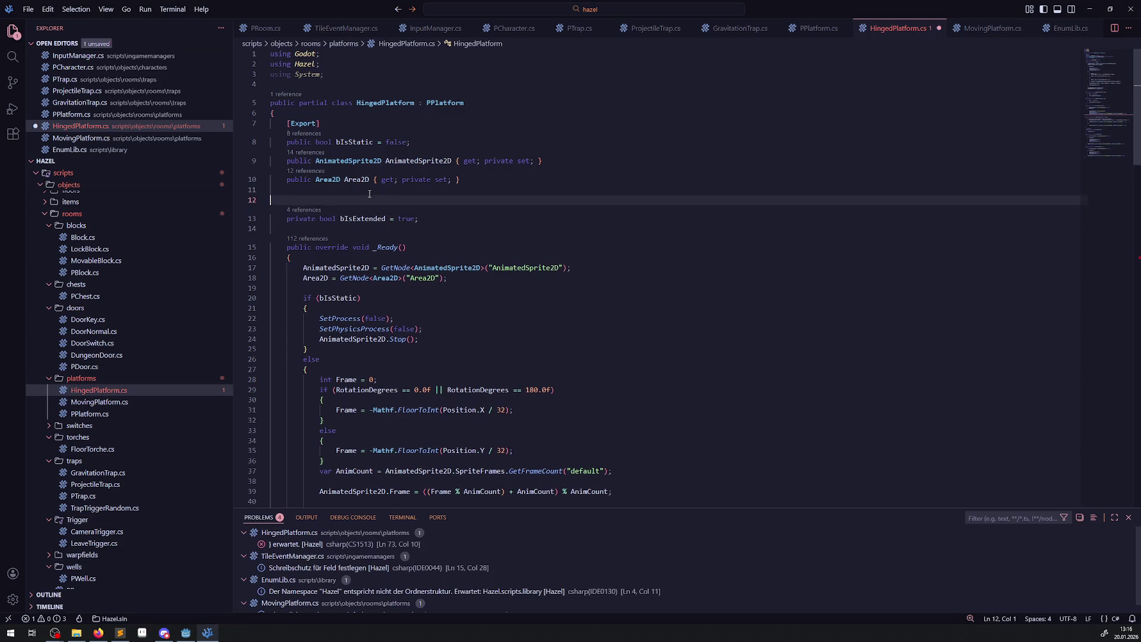
type("[E")
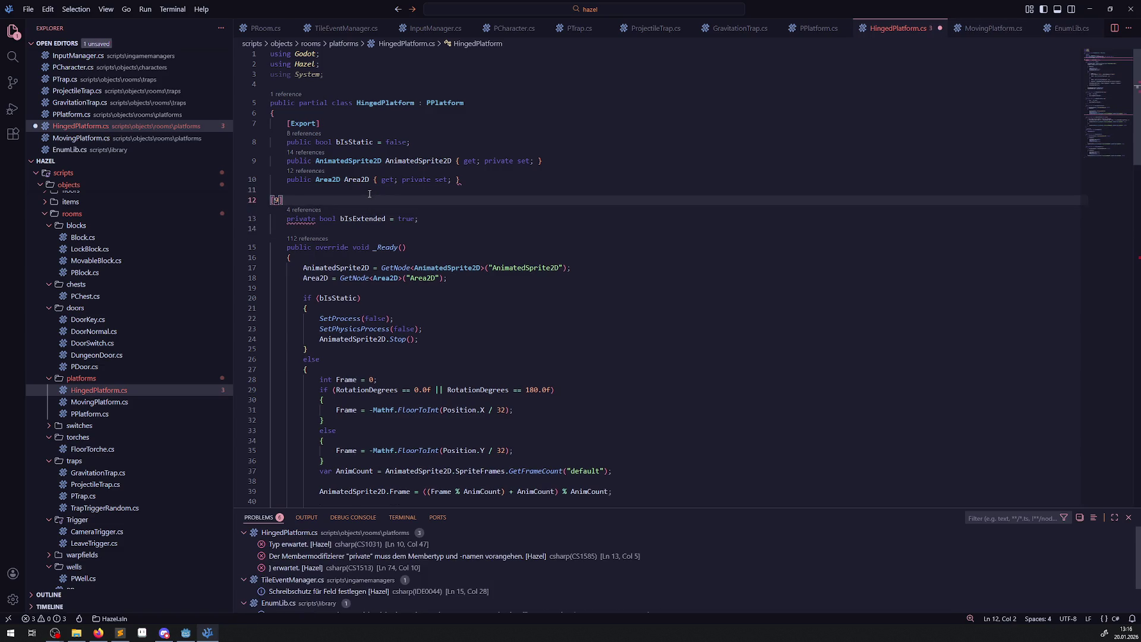
type("xport")
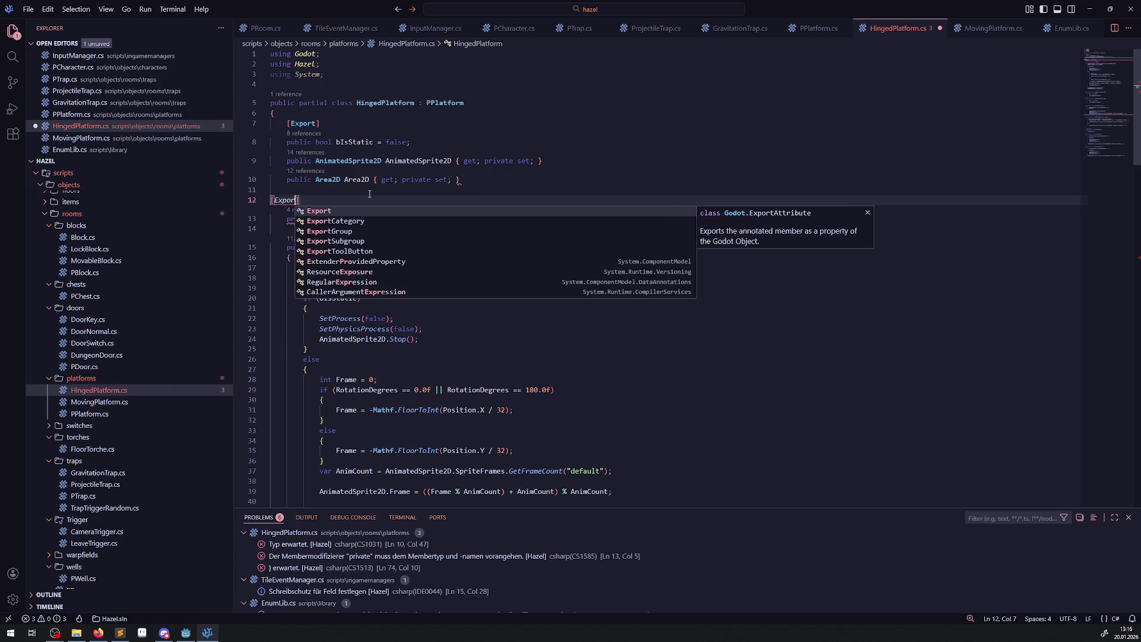
key("ctrl+s")
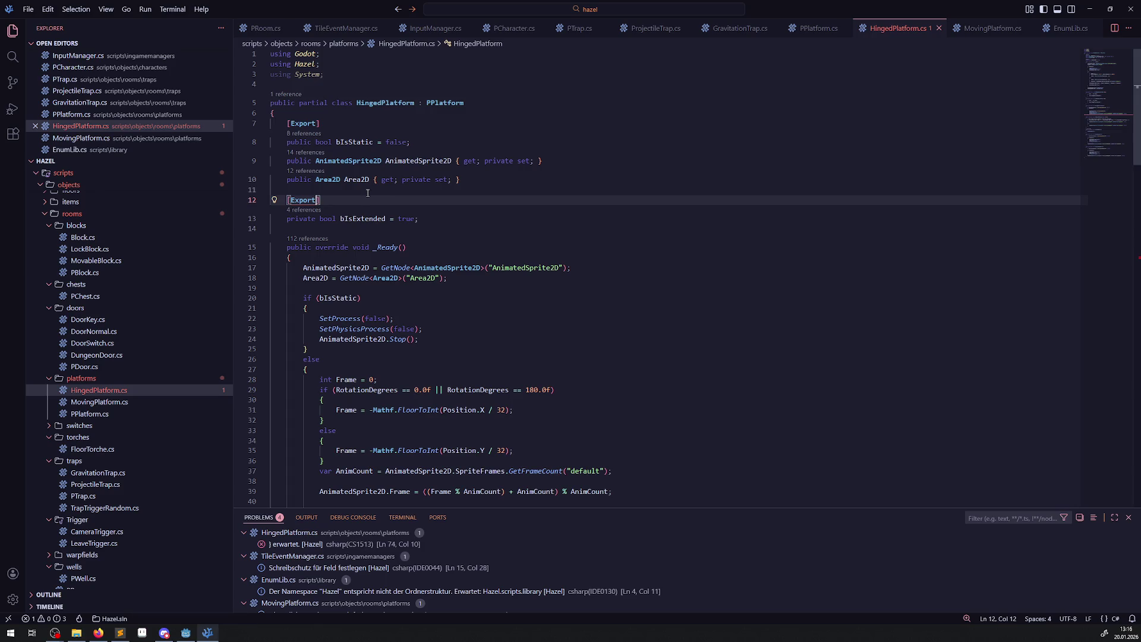
left_click(184, 634)
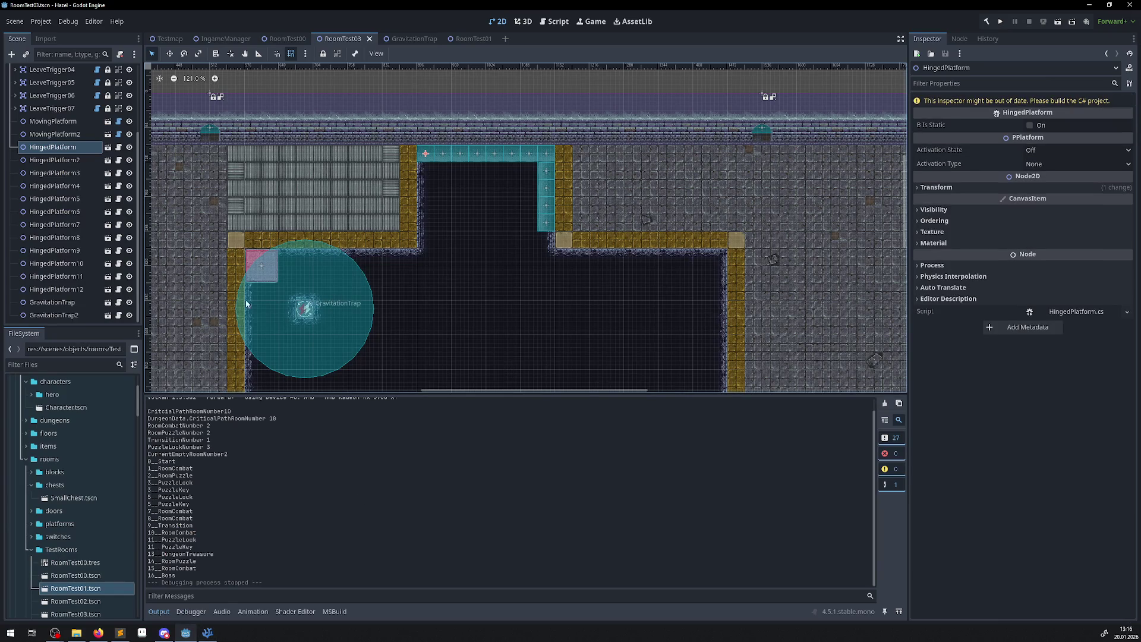
Open the HingedPlatform scene and select its AnimatedSprite2D.
left_click(107, 147)
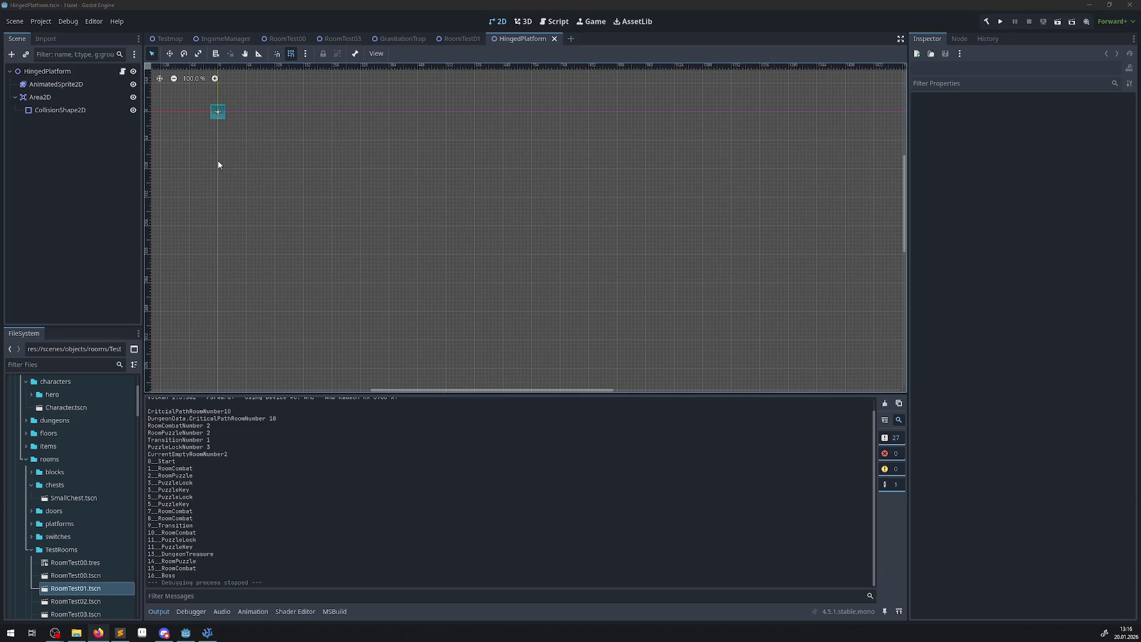
mouse_move(287, 94)
left_mouse_down()
mouse_move(584, 291)
mouse_move(358, 153)
left_mouse_up()
scroll(511, 274, "up", 10)
left_click(56, 84)
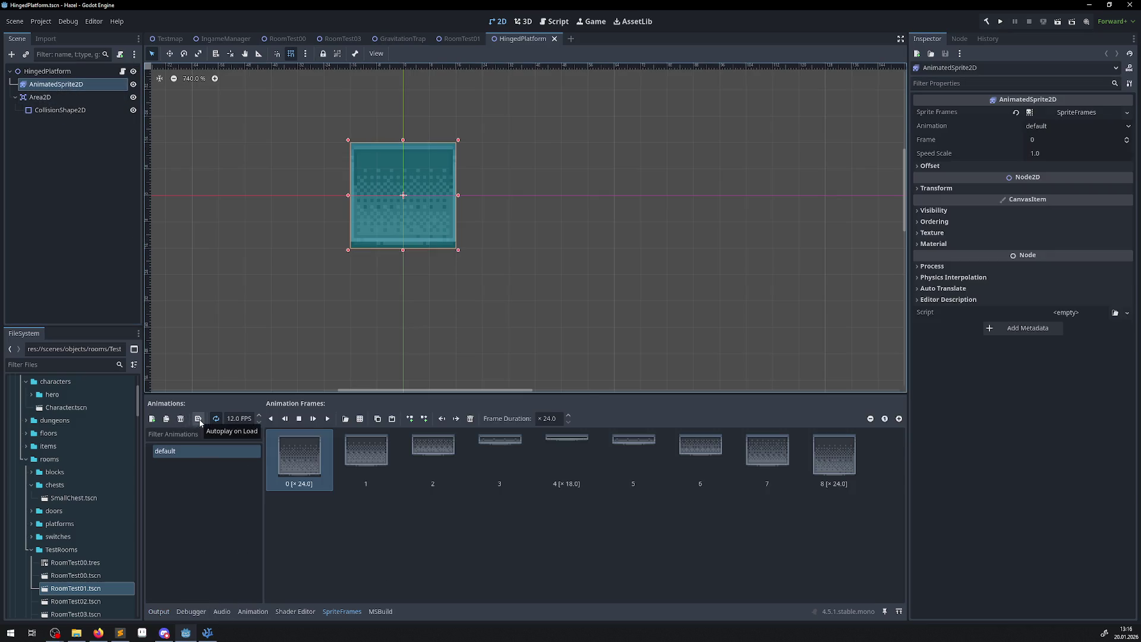
Preview the default animation, then add a new animation beside it.
left_click(327, 419)
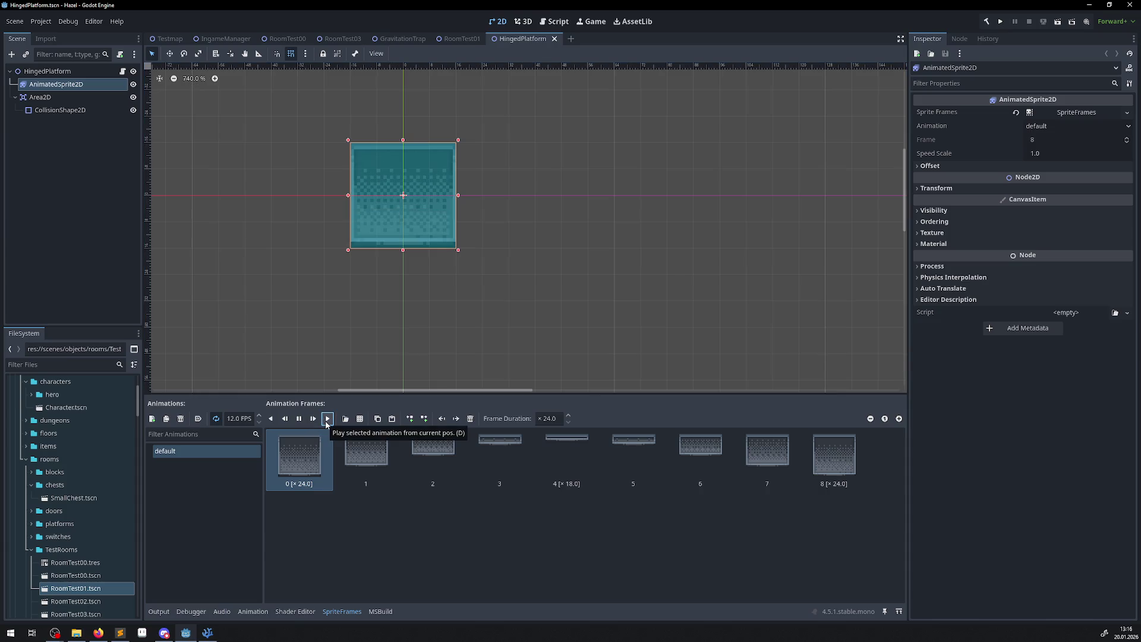
left_click(299, 420)
left_click(191, 483)
left_click(152, 418)
left_click(201, 469)
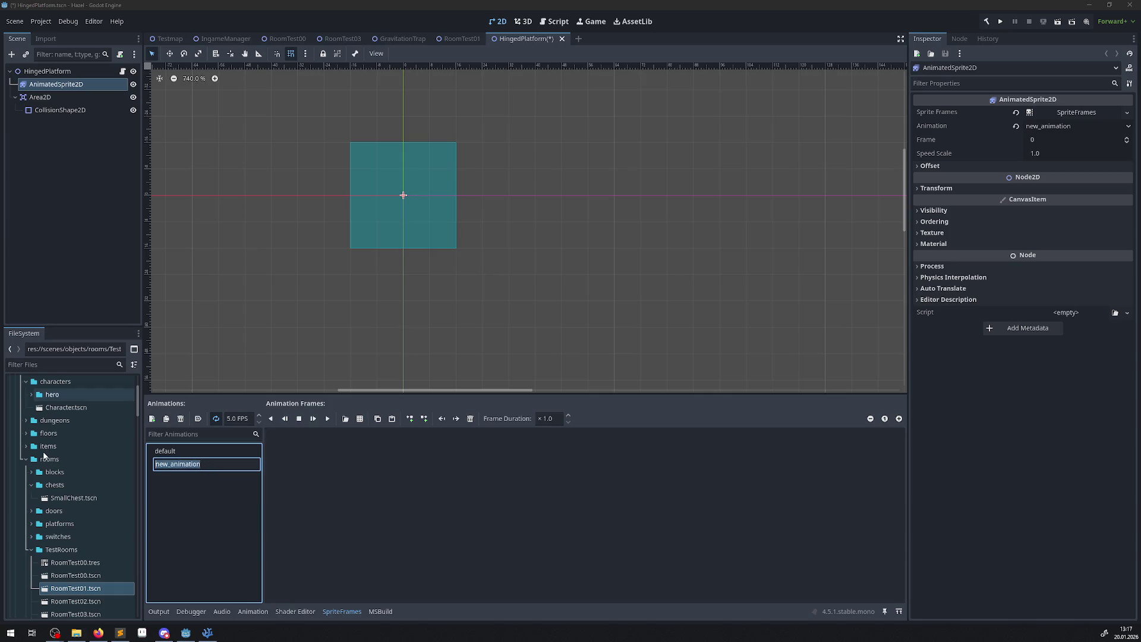
Rename the new animation to ToExtended and set it to autoplay on load.
type("Ex")
key("BackSpace")
key("BackSpace")
type("ToExtende")
key("Return")
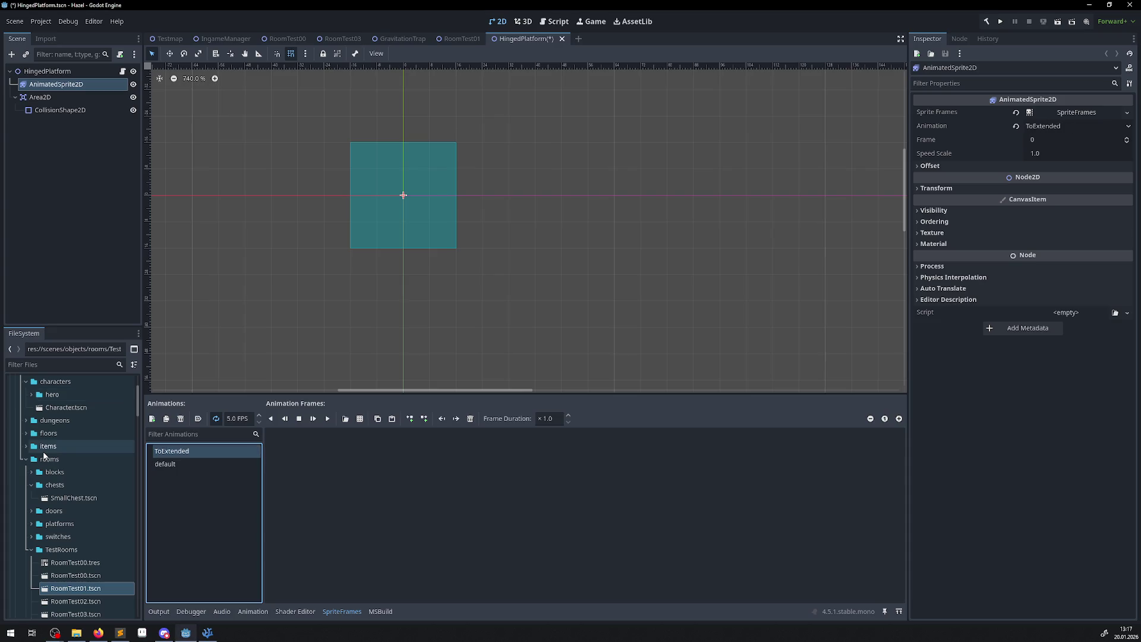
left_click(216, 420)
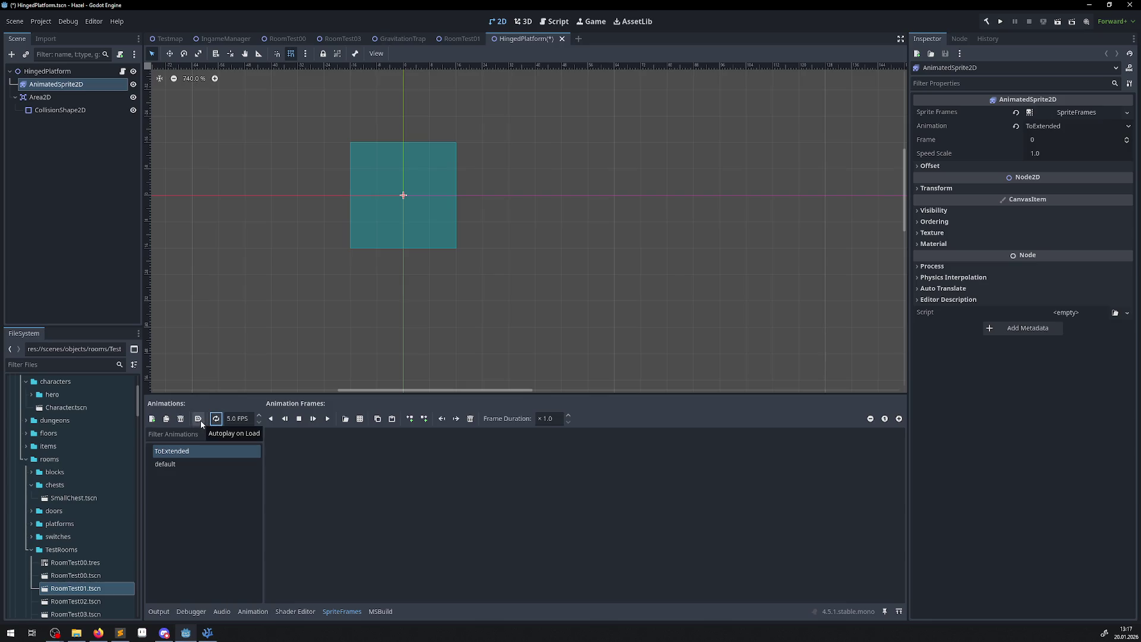
left_click(201, 420)
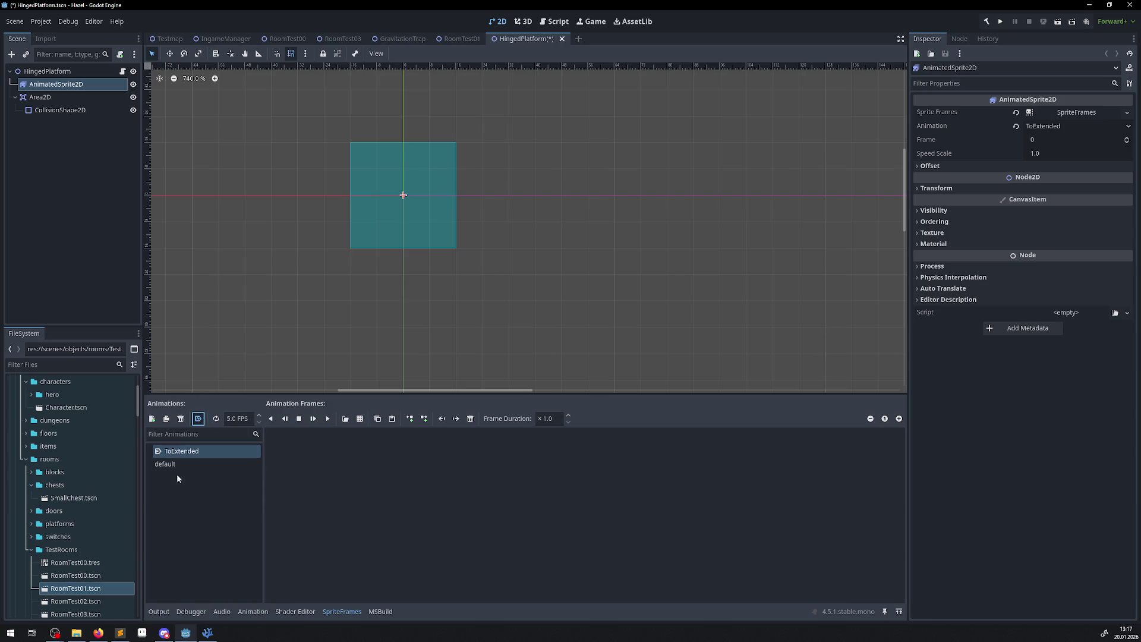
Load HingedPlatform.png from testassets as a sprite sheet sliced into 8 columns, 1 row.
scroll(81, 554, "down", 10)
left_click(359, 421)
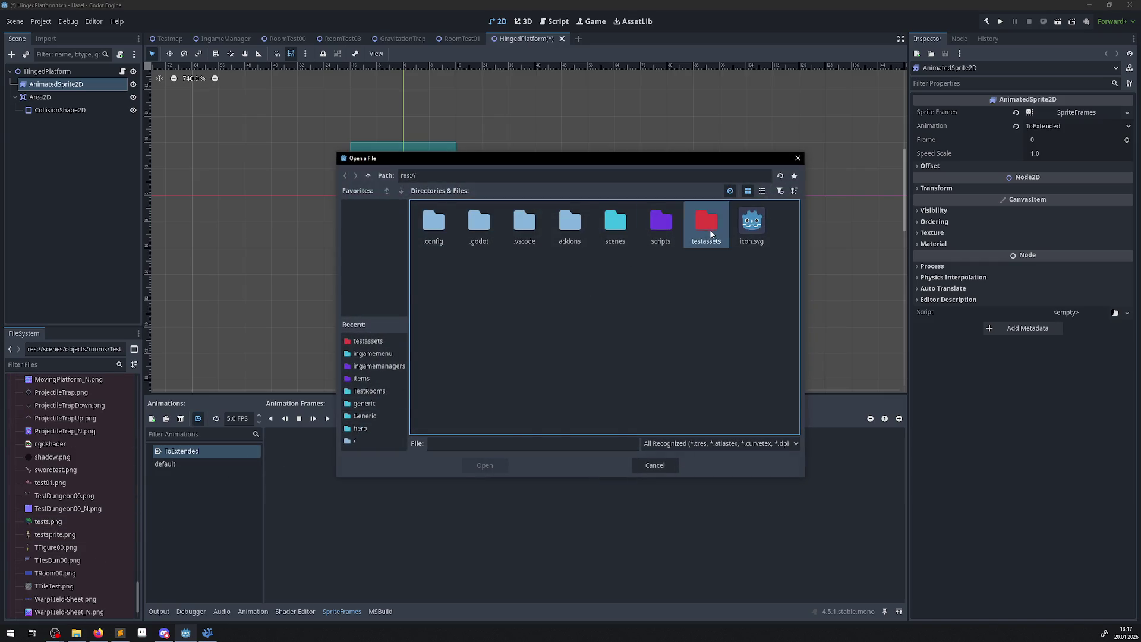
double_click(711, 234)
scroll(589, 356, "down", 2)
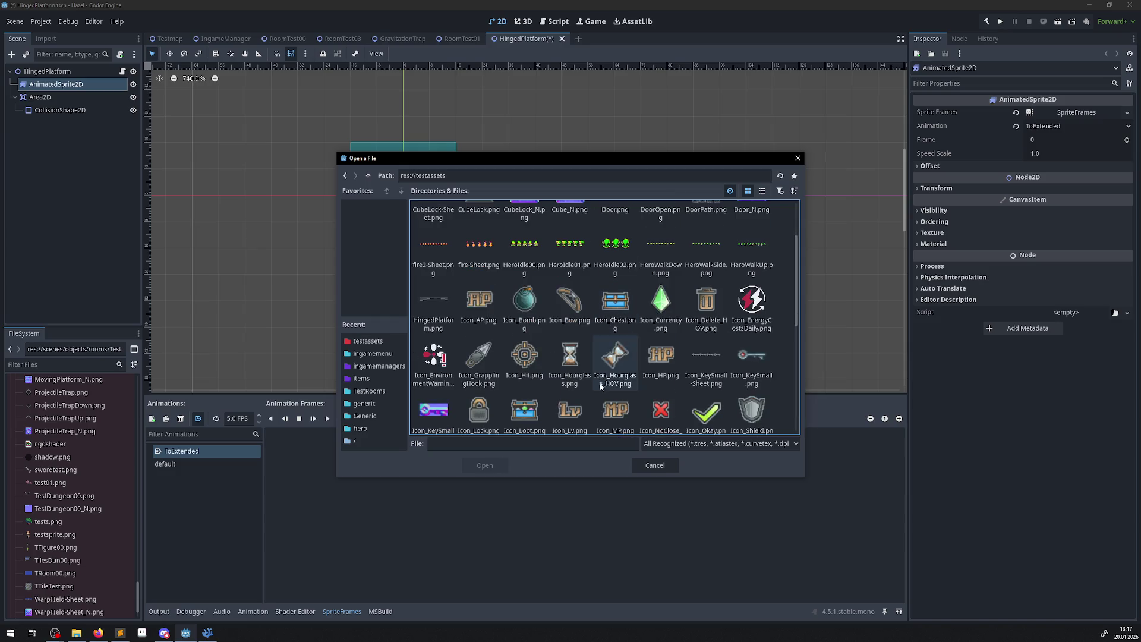
scroll(635, 369, "down", 3)
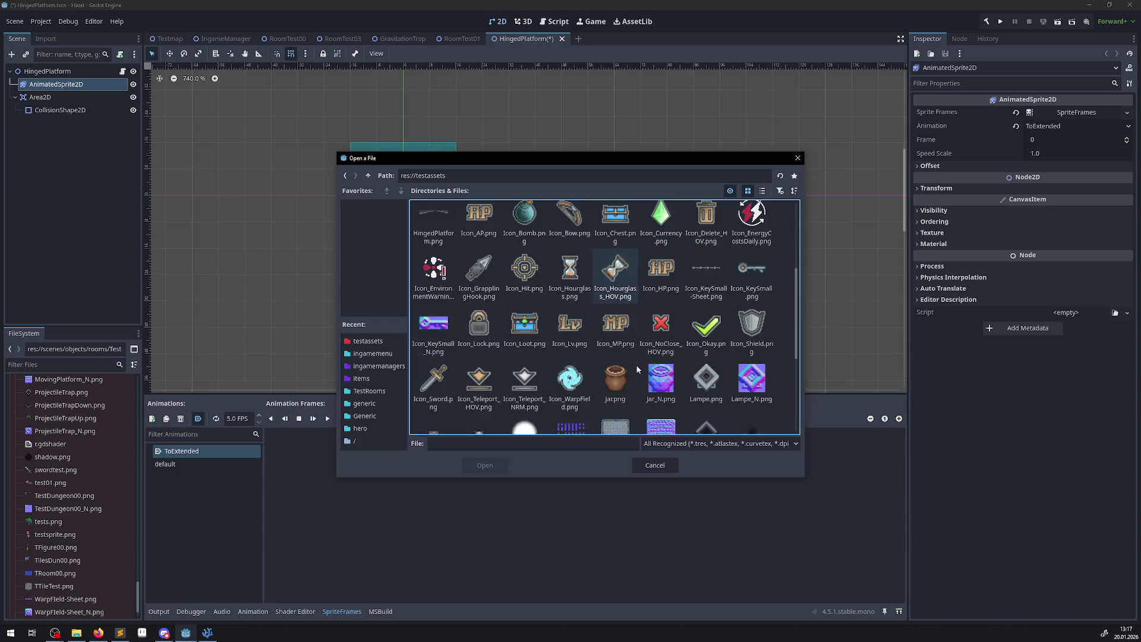
scroll(636, 365, "down", 2)
scroll(588, 356, "up", 3)
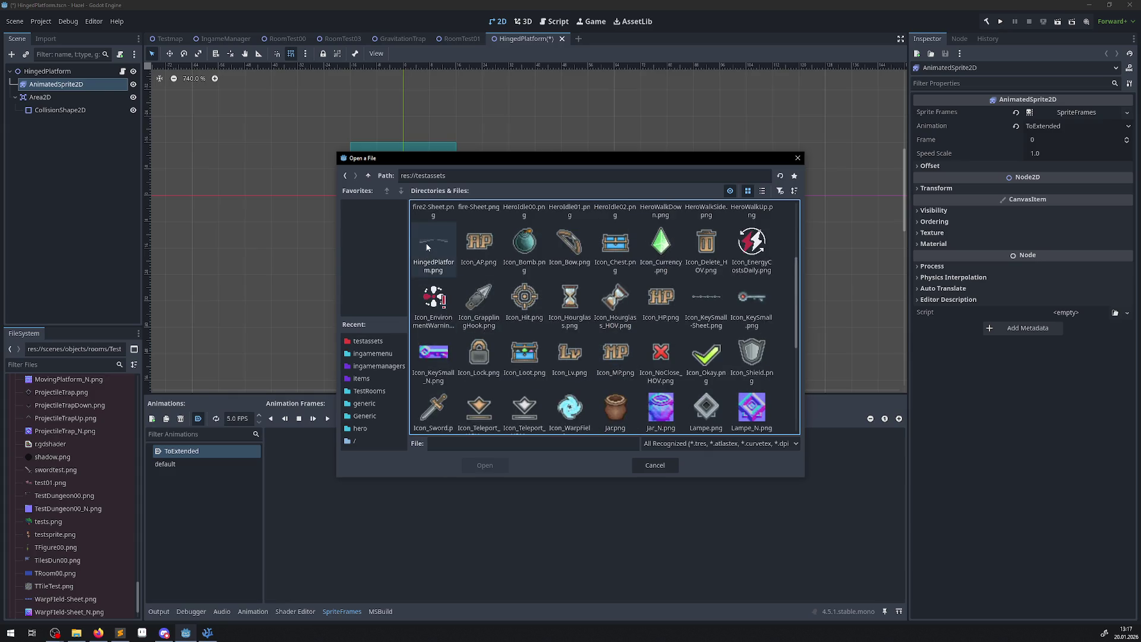
double_click(426, 247)
left_click(933, 142)
left_click(933, 142)
left_click(934, 142)
left_click(934, 121)
left_click(934, 120)
left_click(935, 121)
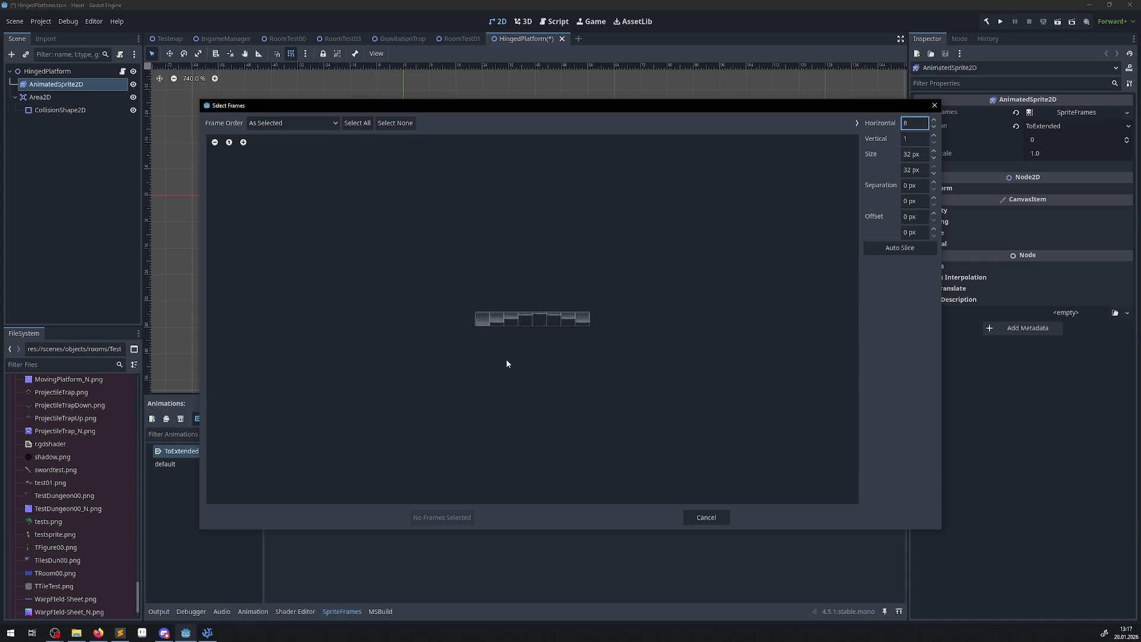
Add five sheet frames to ToExtended, preview it, and save the scene.
left_click(542, 320)
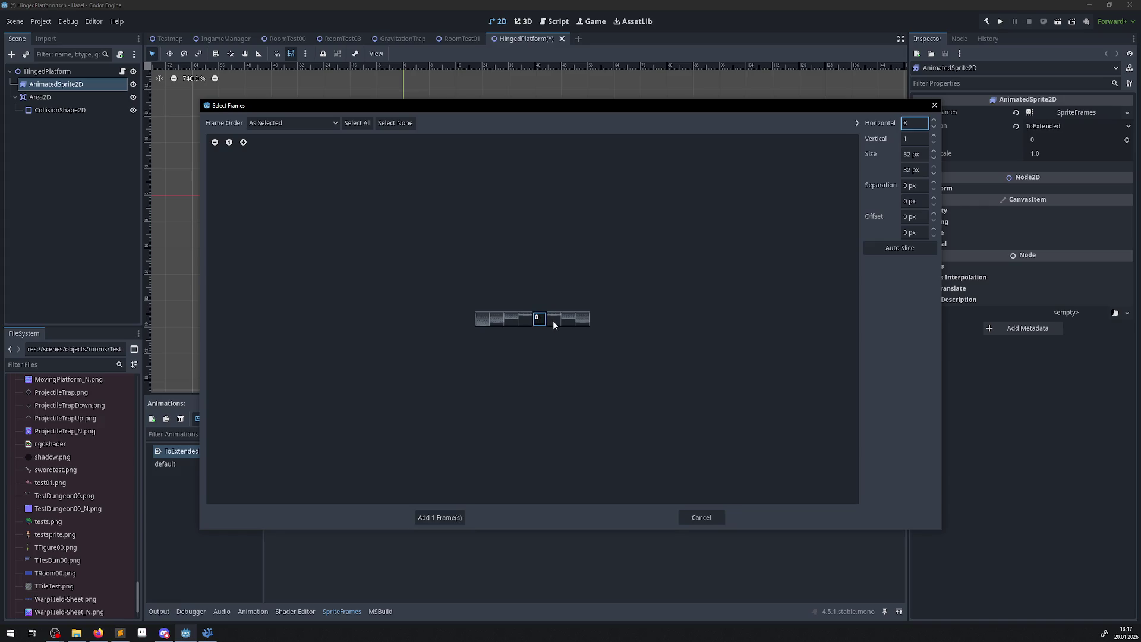
left_click_drag(568, 321, 585, 321)
left_click(483, 321)
left_click(437, 518)
left_click(327, 419)
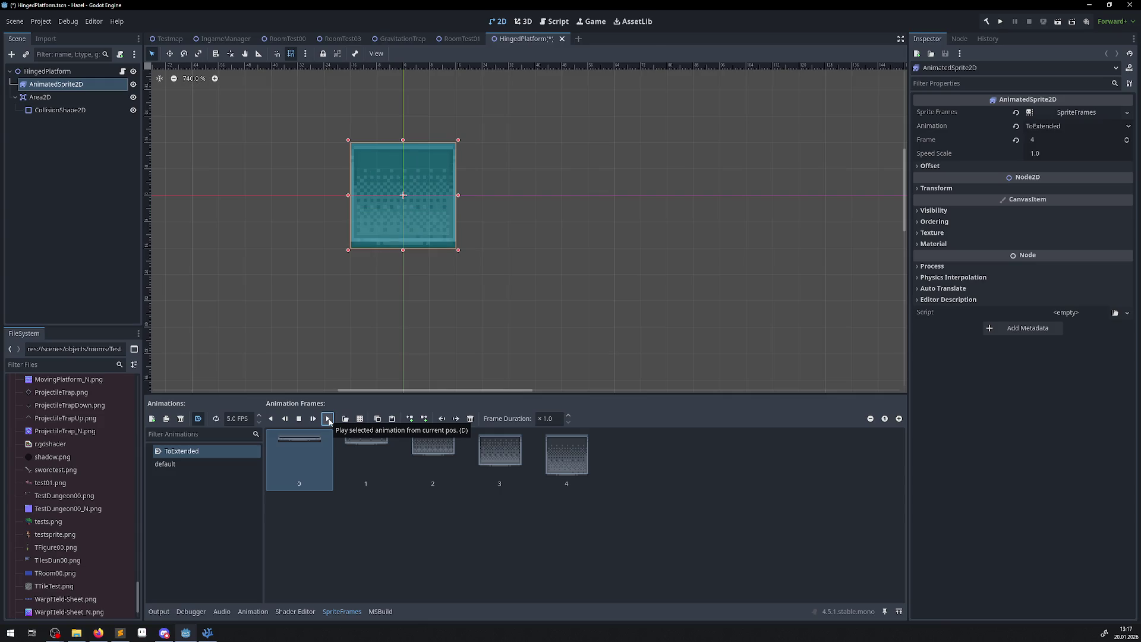
left_click(392, 507)
key("ctrl+s")
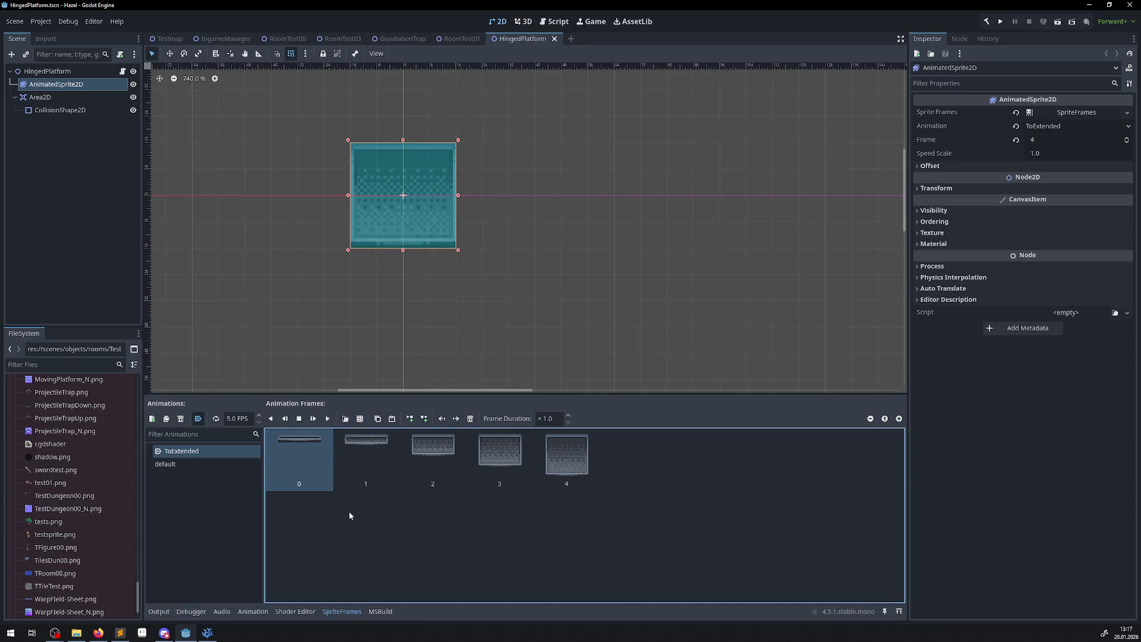
Make the default animation autoplay on load and add a new empty animation.
left_click(168, 464)
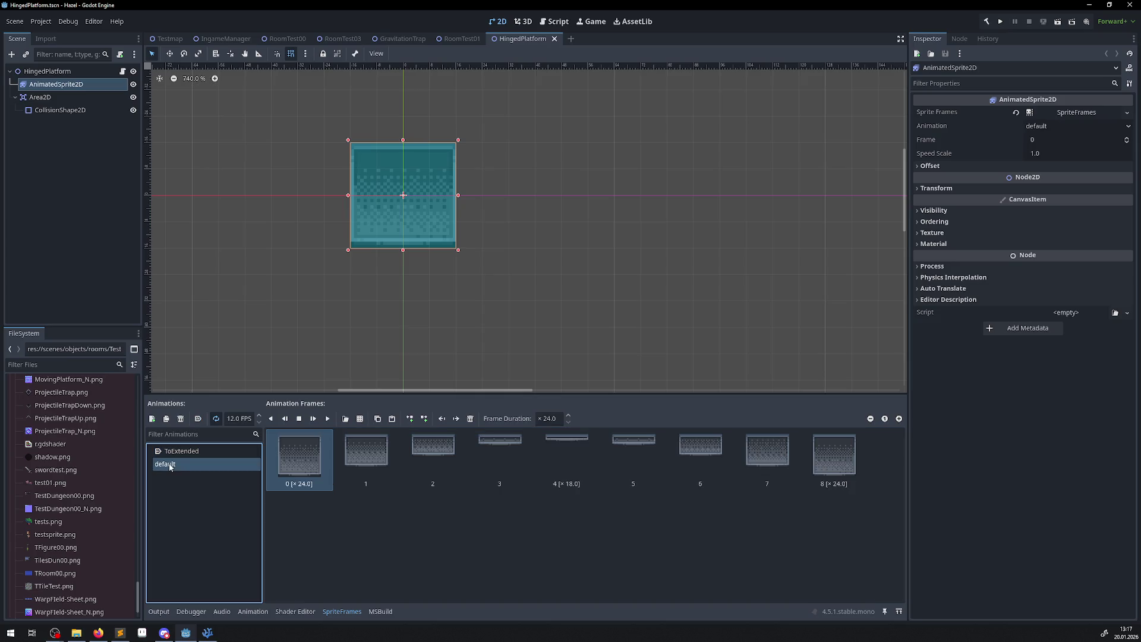
left_click(197, 419)
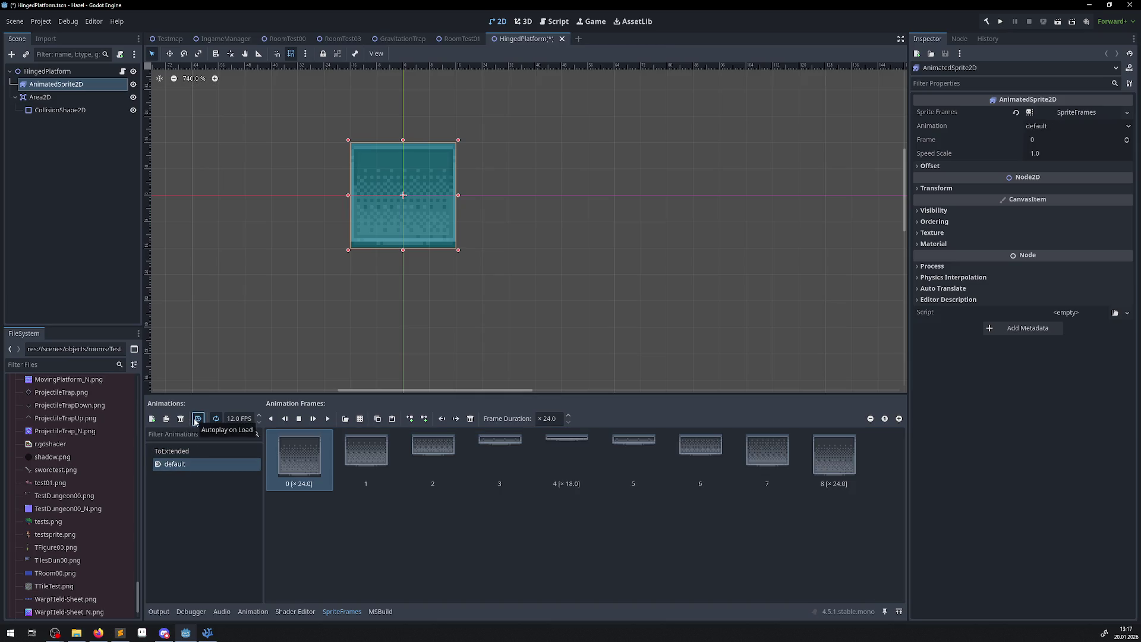
left_click(183, 469)
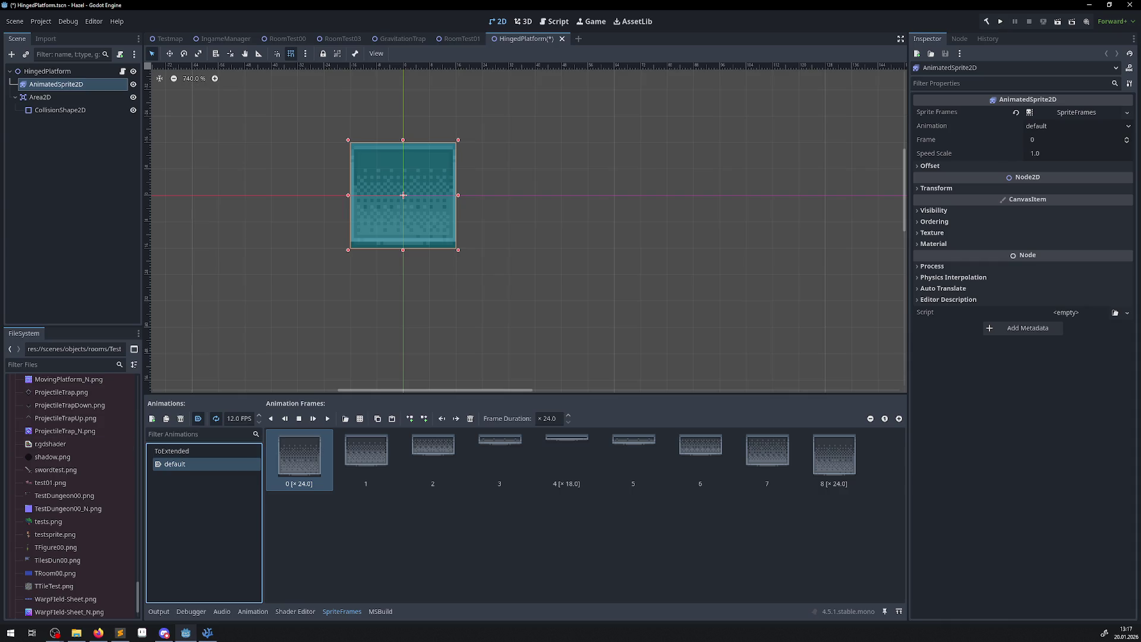
key("alt+Tab")
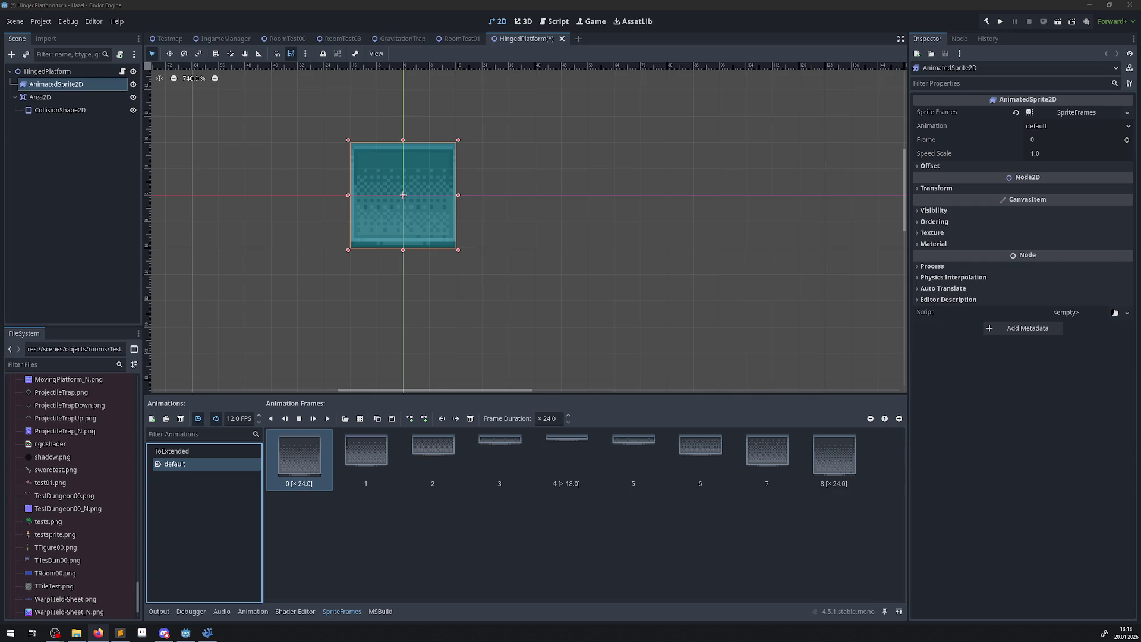
left_click(152, 419)
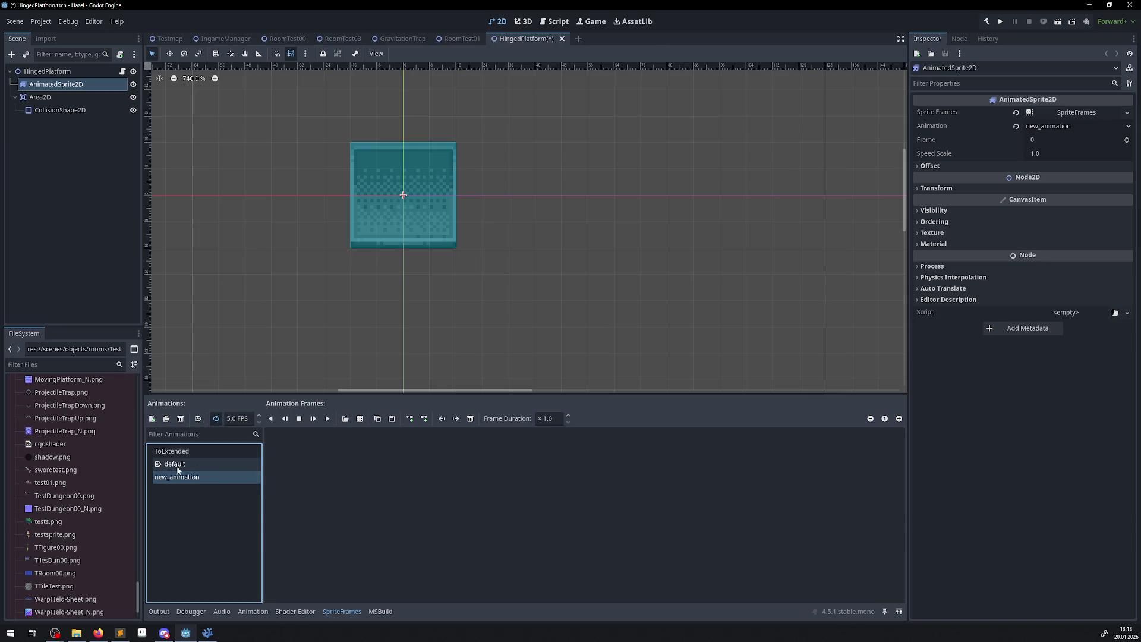
Rename ToExtended to AToExtended and the new animation to AFolded.
double_click(176, 451)
type("A")
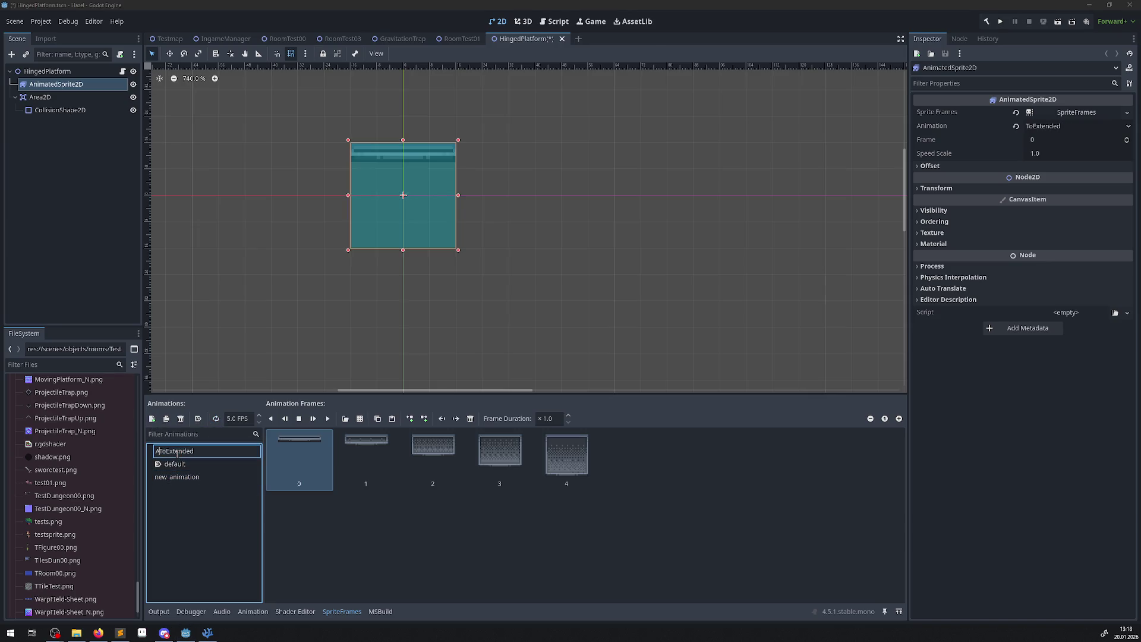
key("Return")
double_click(176, 477)
type("A")
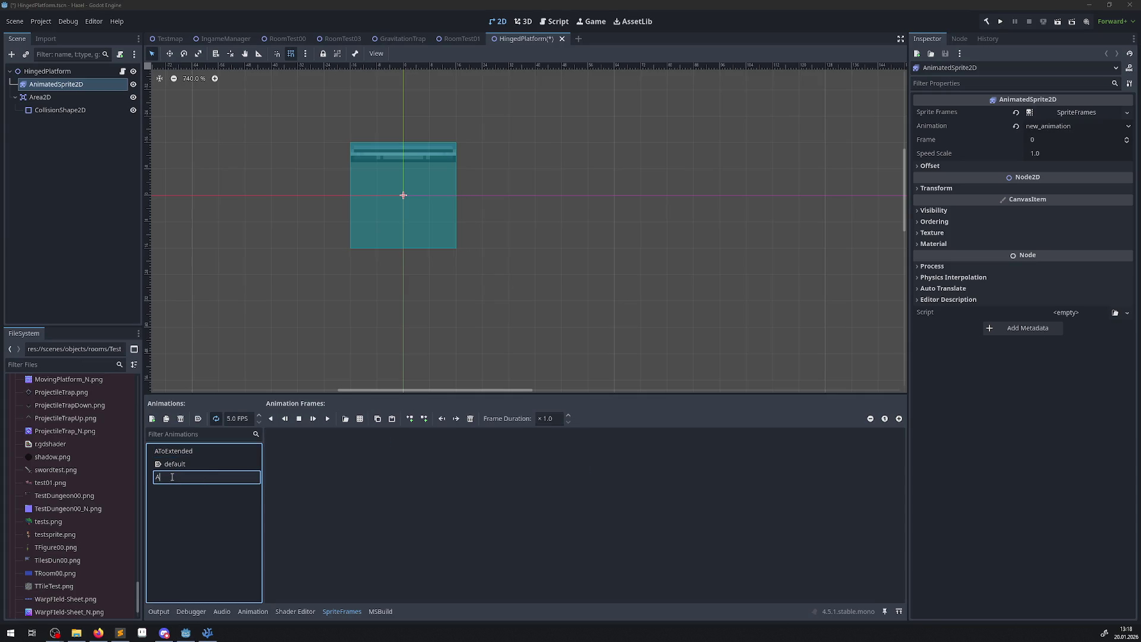
type("Fol")
type("ded")
key("Return")
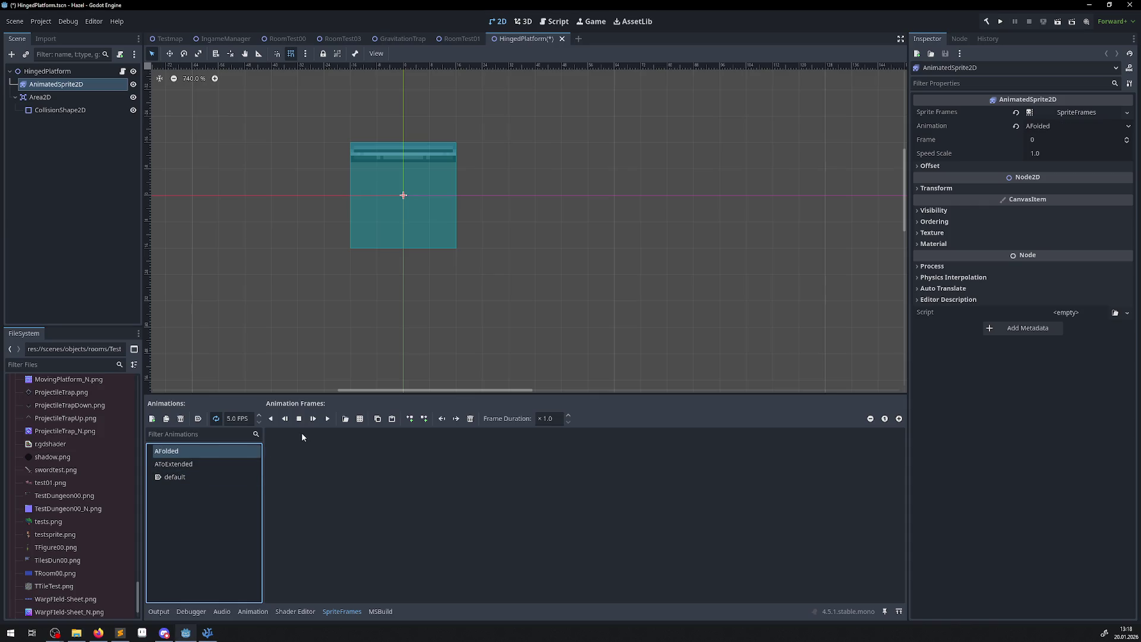
Add five frames from the hinged platform sprite sheet to AFolded.
left_click(360, 419)
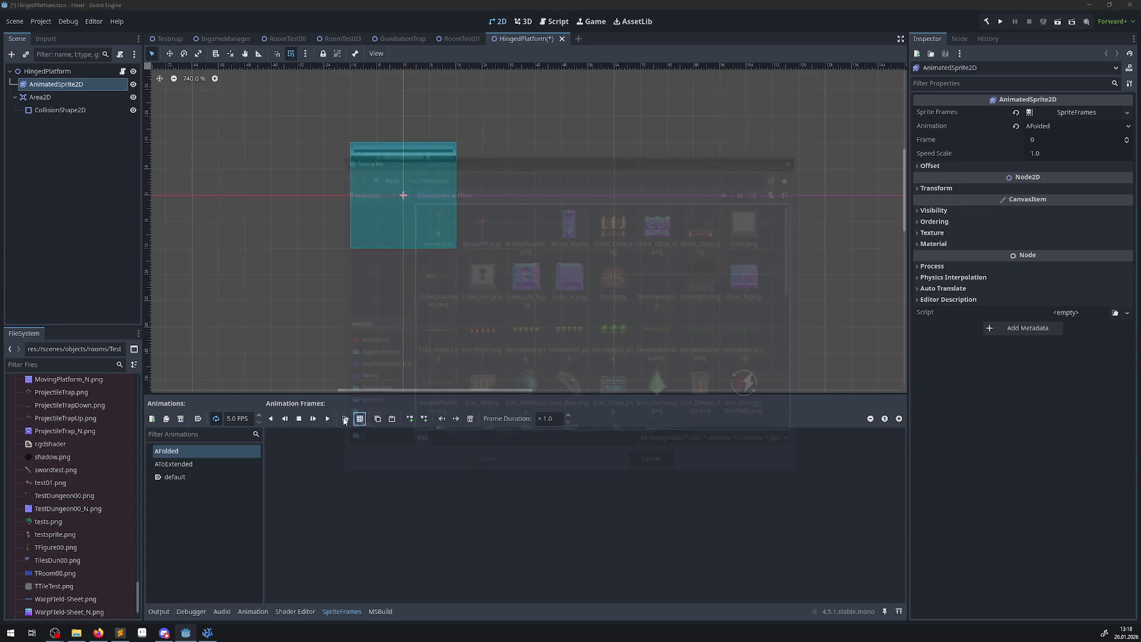
key("alt+Tab")
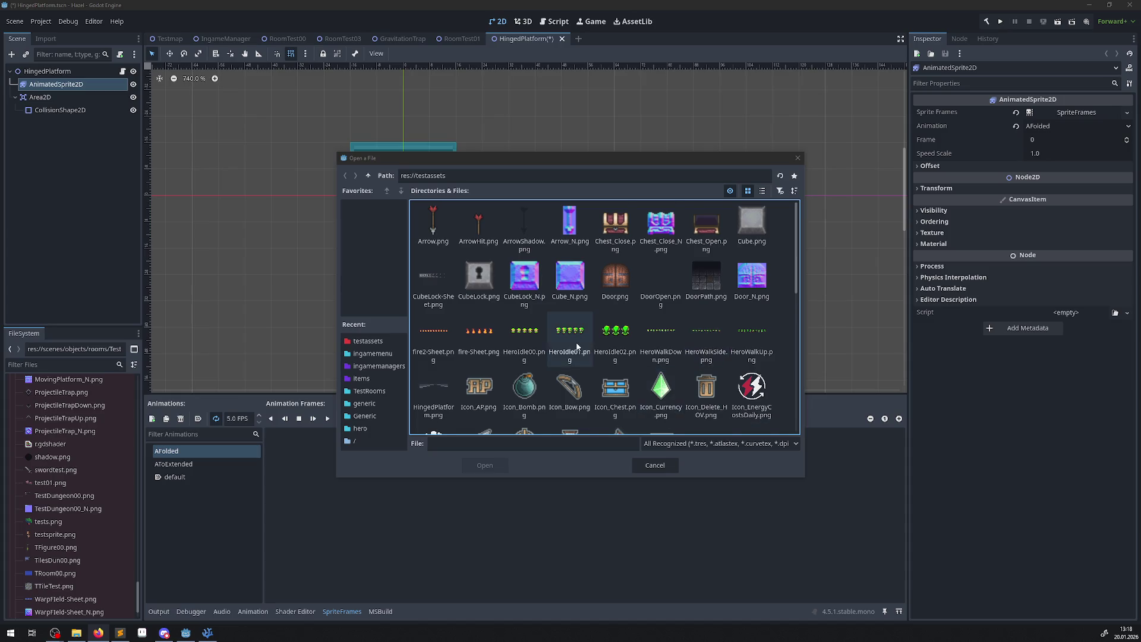
scroll(595, 410, "down", 2)
double_click(432, 337)
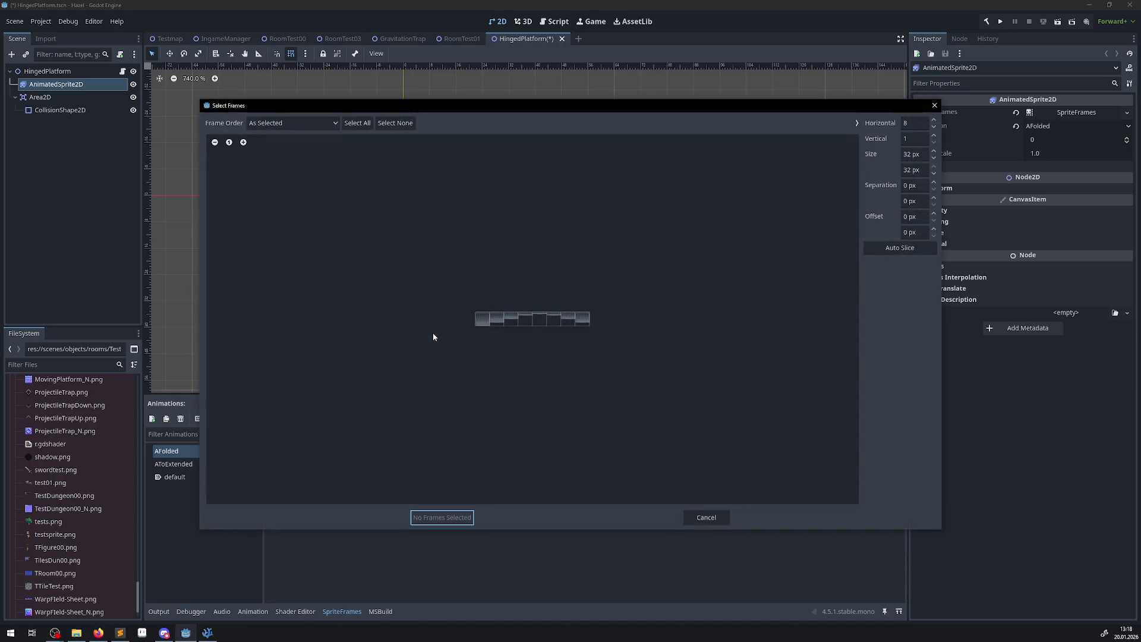
left_click(482, 321)
left_click(511, 320)
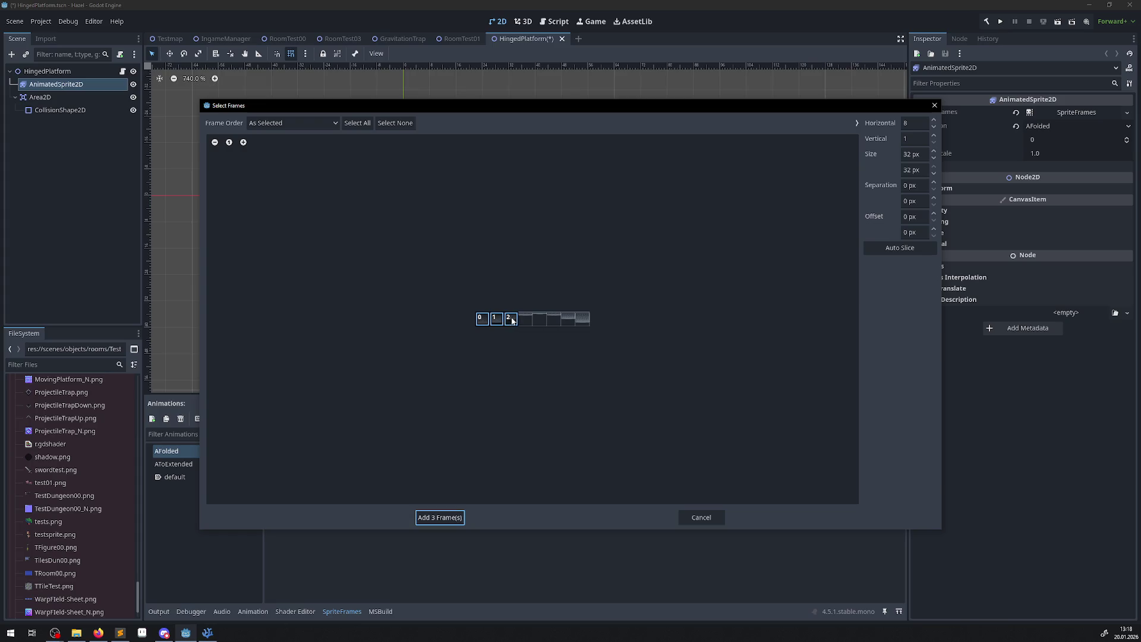
left_click(439, 518)
Rename AFolded to AToFolded and check the AToExtended animation's frames.
left_click(174, 452)
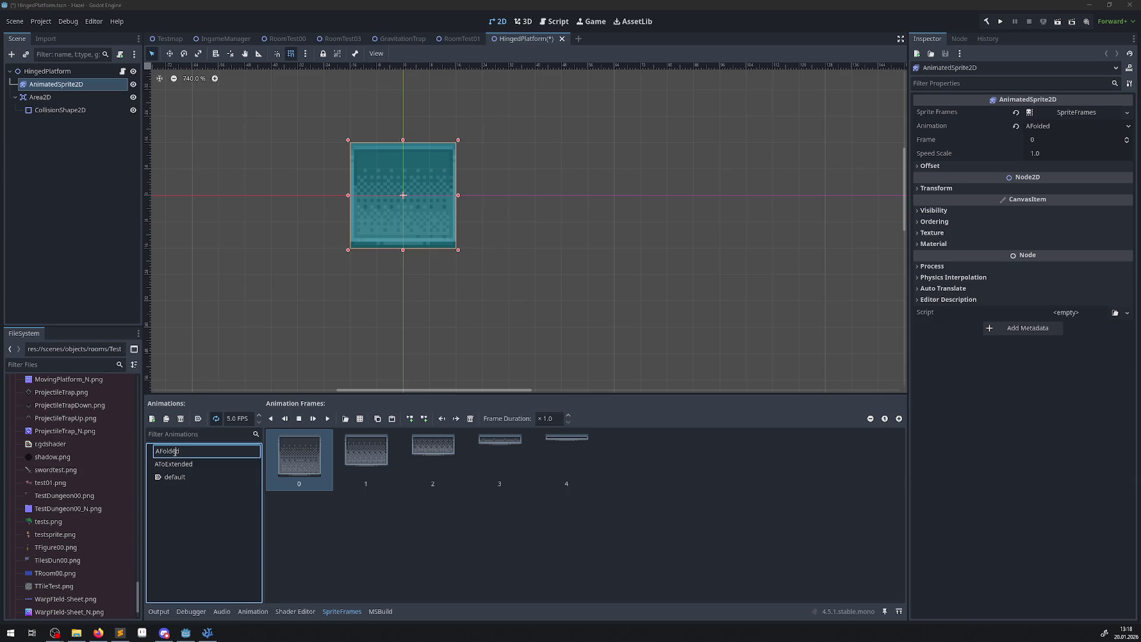
type("To")
key("ctrl+a")
key("Return")
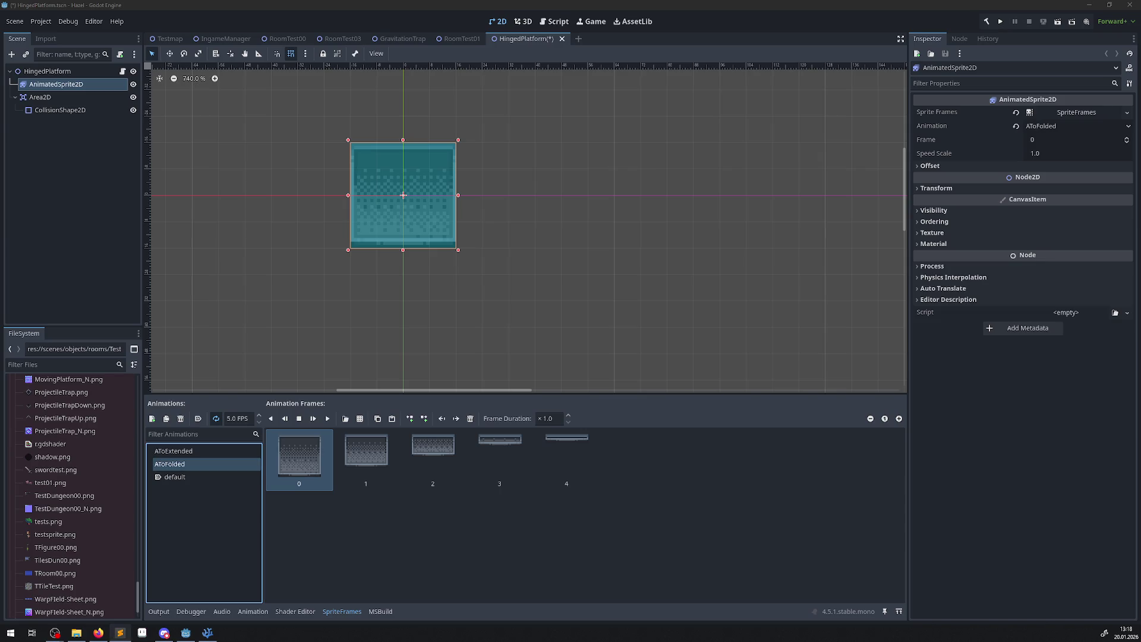
left_click(202, 451)
left_click(202, 451)
key("Return")
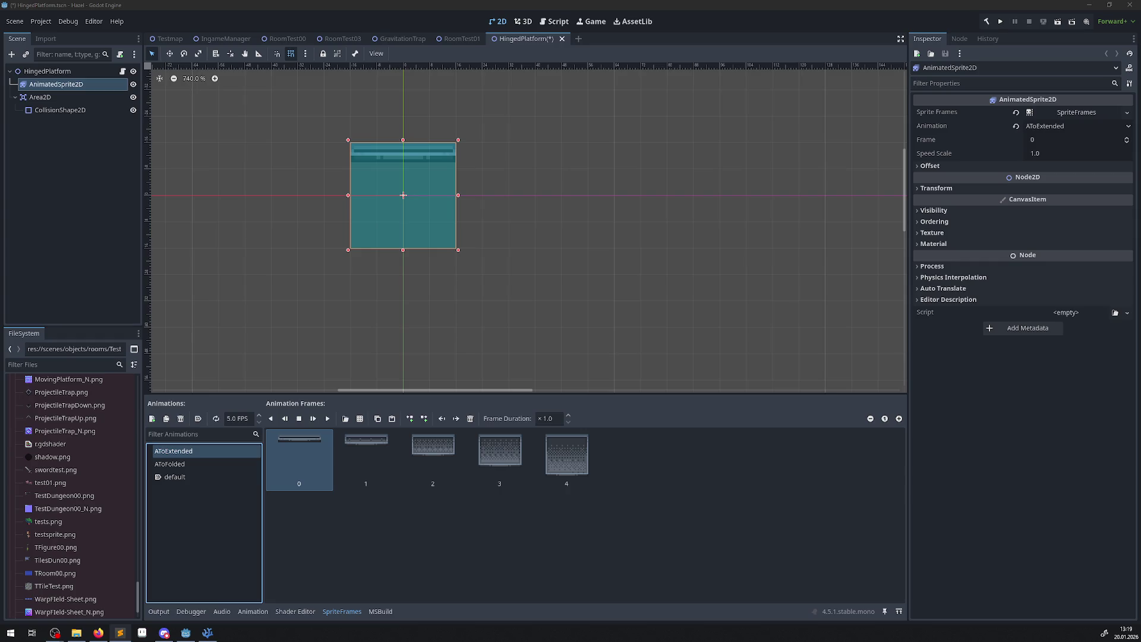
Save the HingedPlatform scene and switch to the RoomTest00 scene.
key("ctrl+s")
left_click(559, 107)
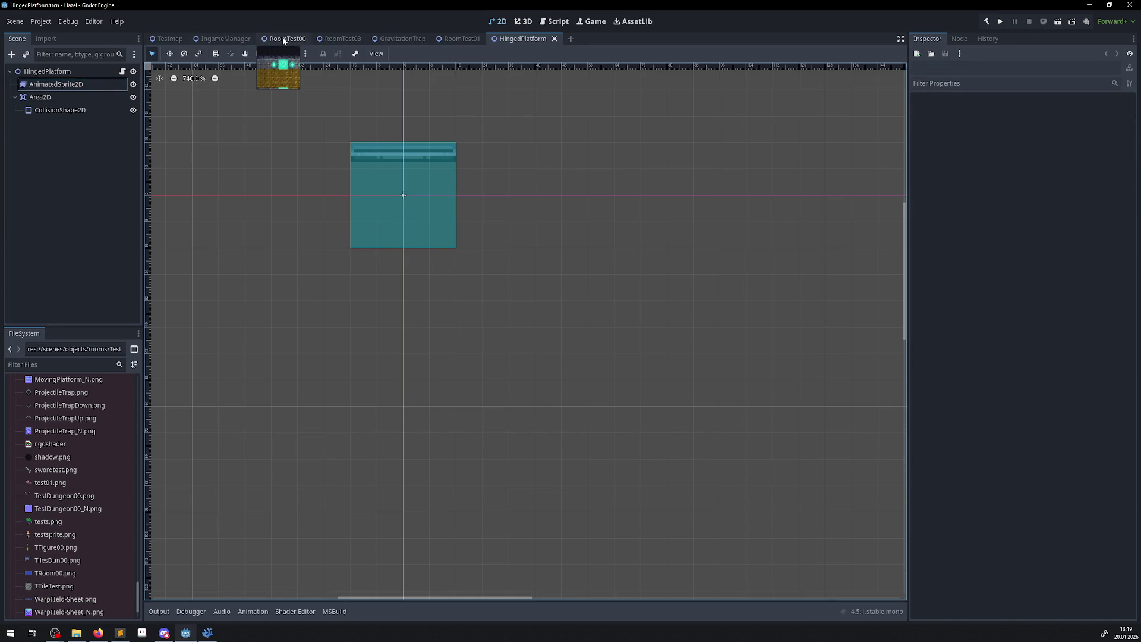
left_click(287, 38)
left_click_drag(432, 173, 354, 235)
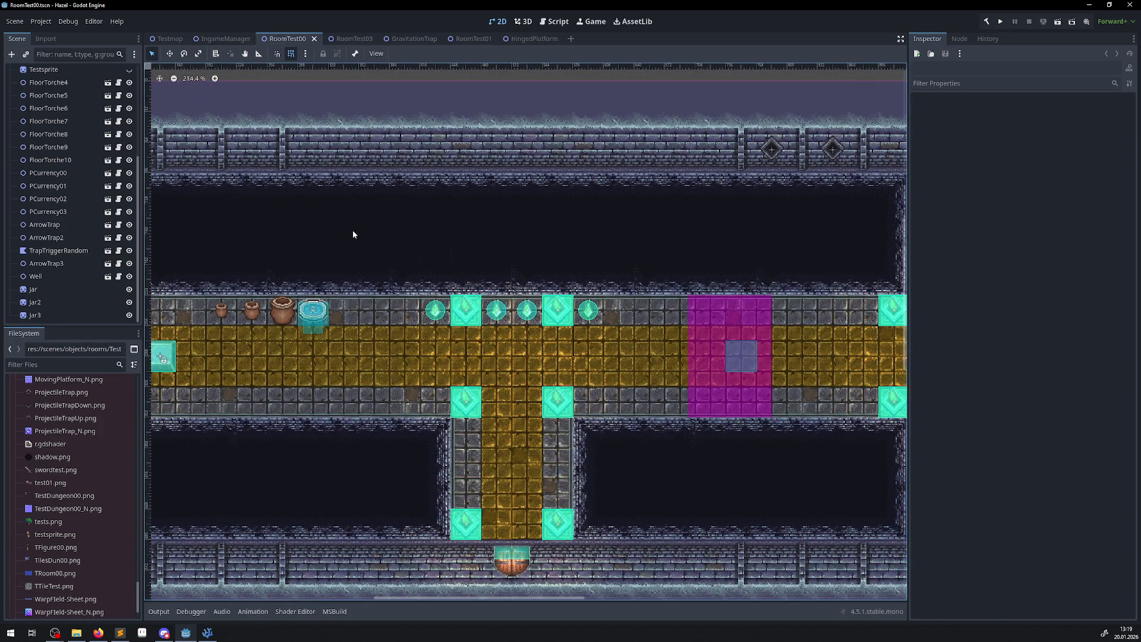
Instance HingedPlatform.tscn under the RoomTest00 root and place it above the corridor floor.
scroll(58, 72, "up", 5)
left_click(58, 72)
left_click(26, 54)
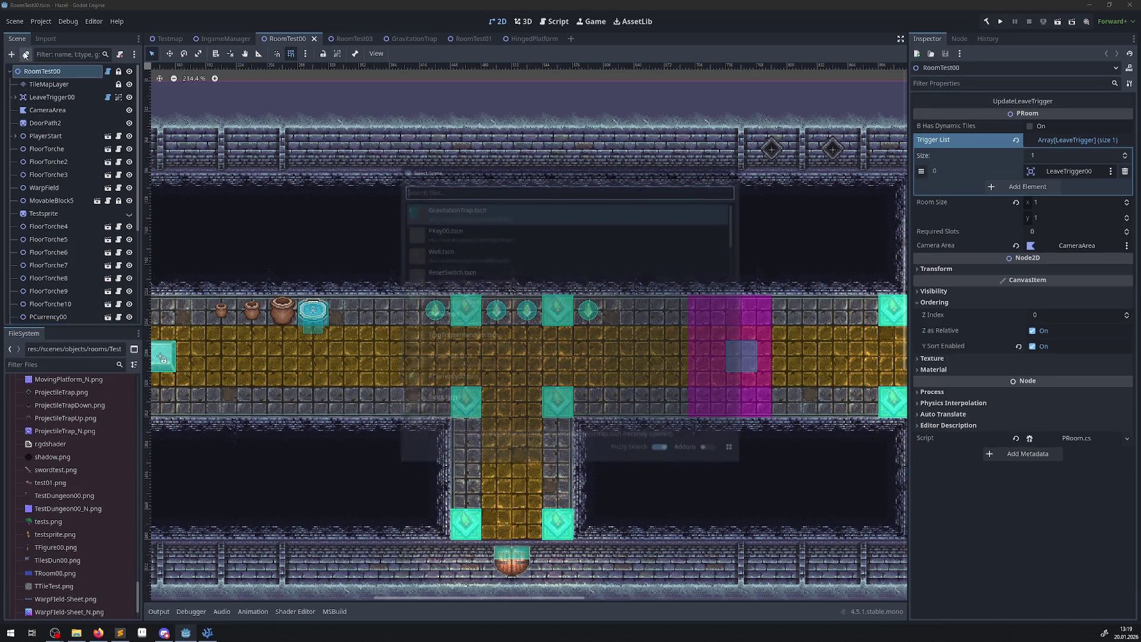
type("hinge")
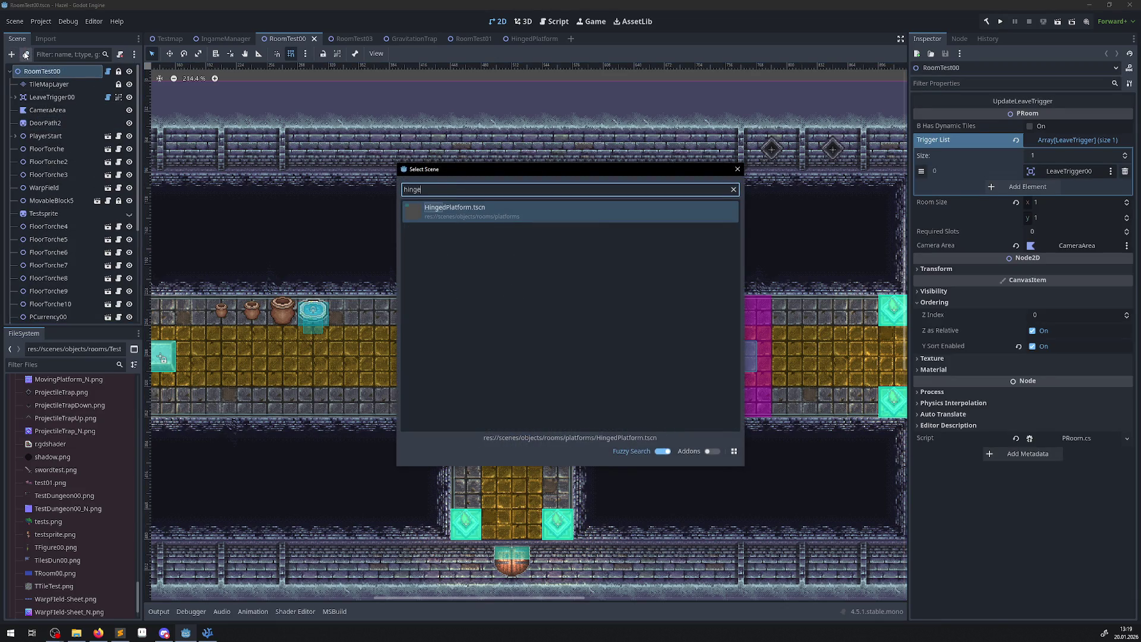
double_click(467, 222)
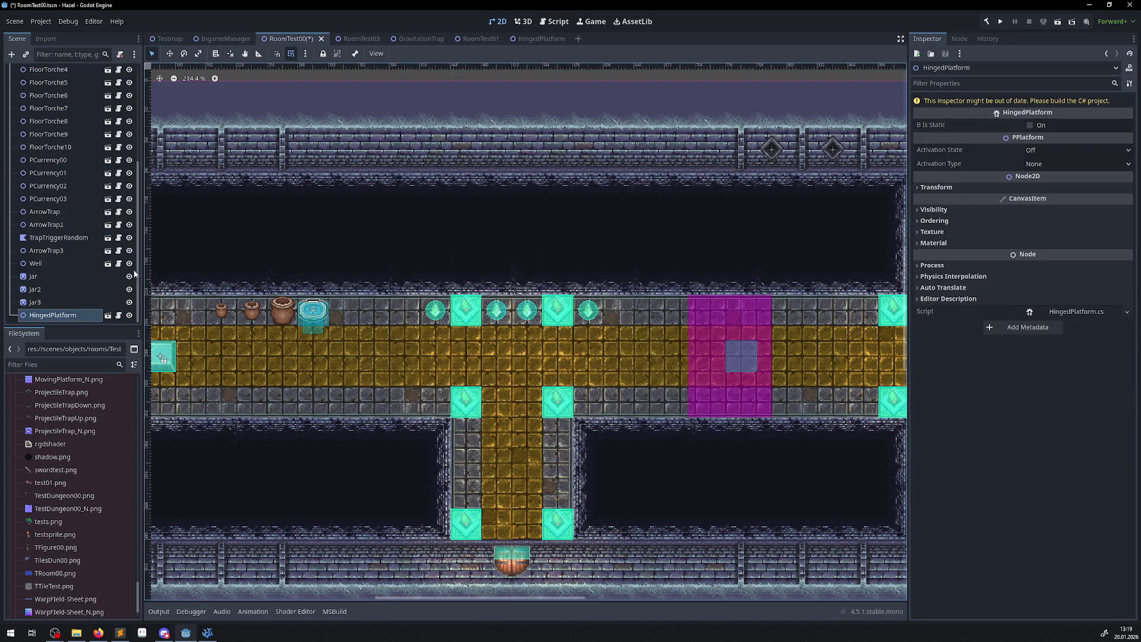
left_click_drag(292, 201, 545, 315)
mouse_move(273, 191)
left_mouse_down()
mouse_move(605, 298)
mouse_move(652, 382)
mouse_move(636, 382)
left_mouse_up()
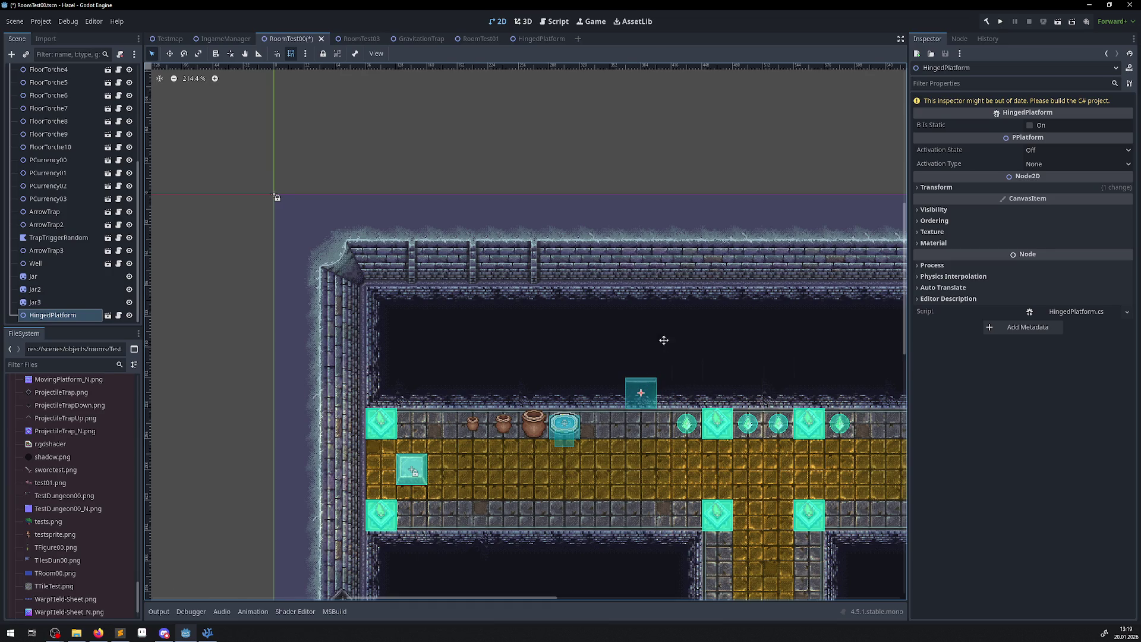
left_click_drag(665, 341, 504, 315)
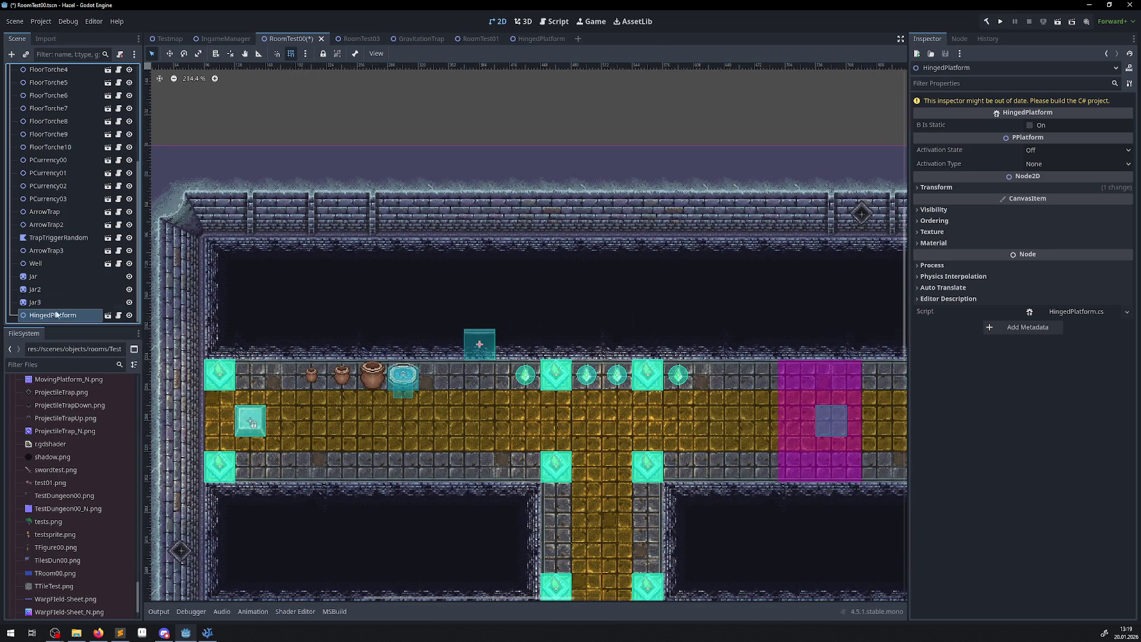
scroll(40, 65, "up", 5)
Duplicate the platform twice, stacking the copies vertically above the first.
key("ctrl+d")
left_click_drag(483, 340, 481, 302)
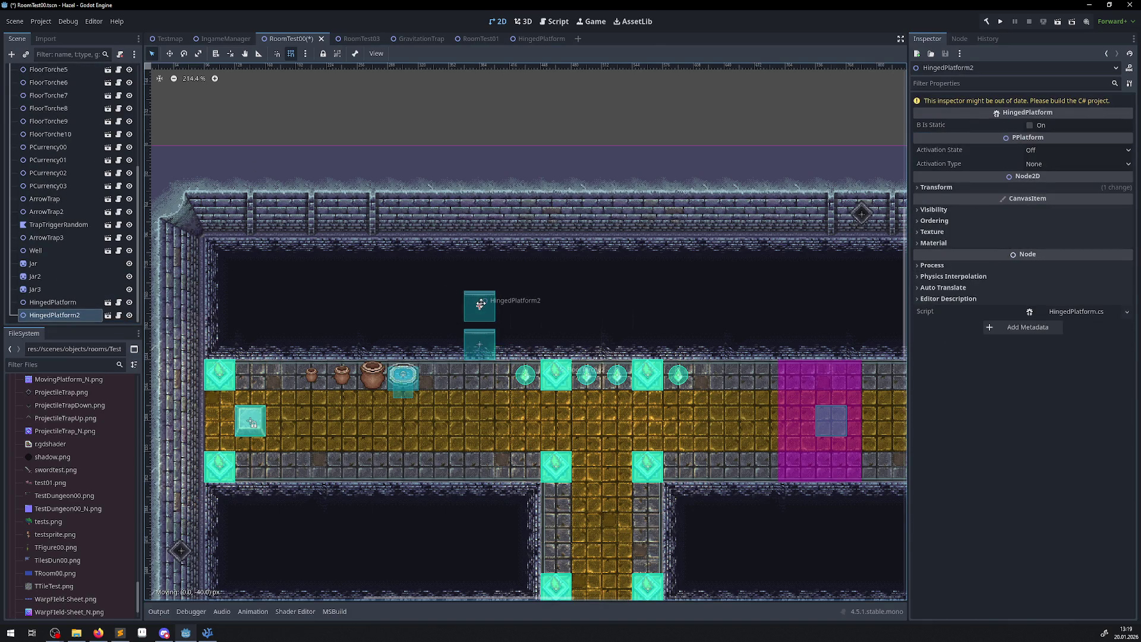
scroll(53, 84, "up", 5)
left_click(53, 84)
left_click(479, 306)
key("ctrl+d")
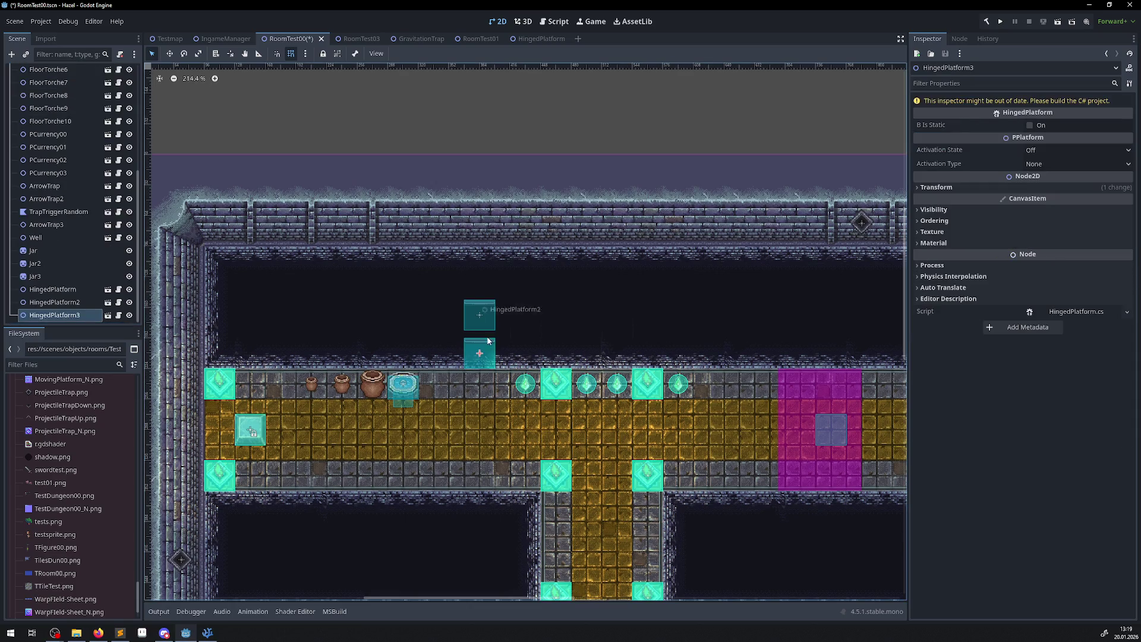
left_click_drag(479, 353, 479, 274)
scroll(479, 275, "down", 3)
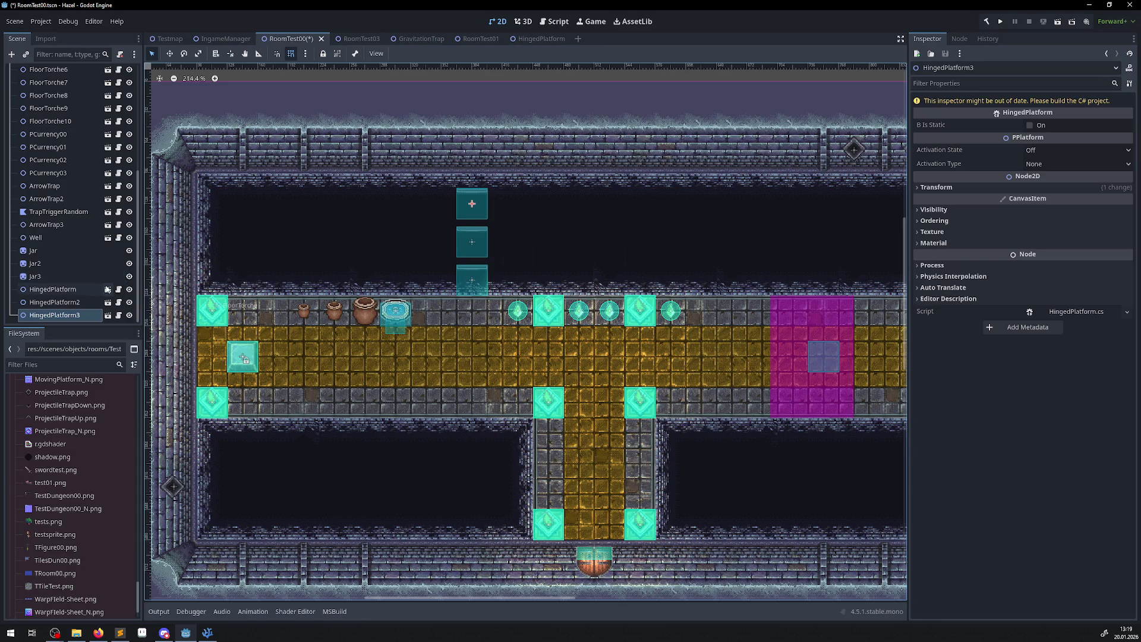
left_click(52, 55)
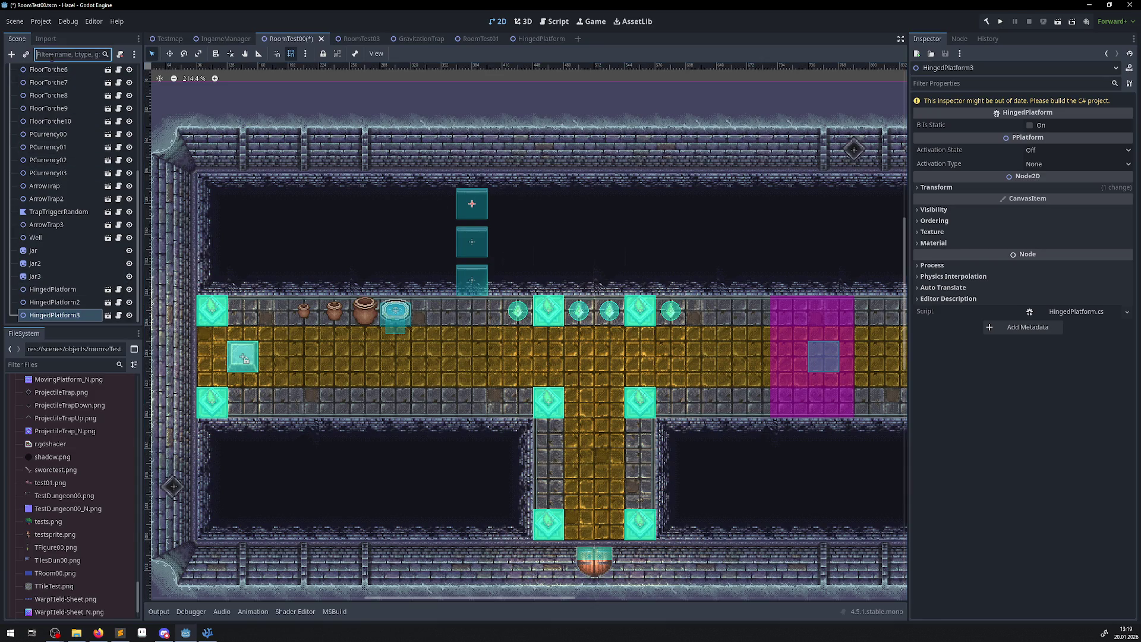
scroll(59, 147, "up", 5)
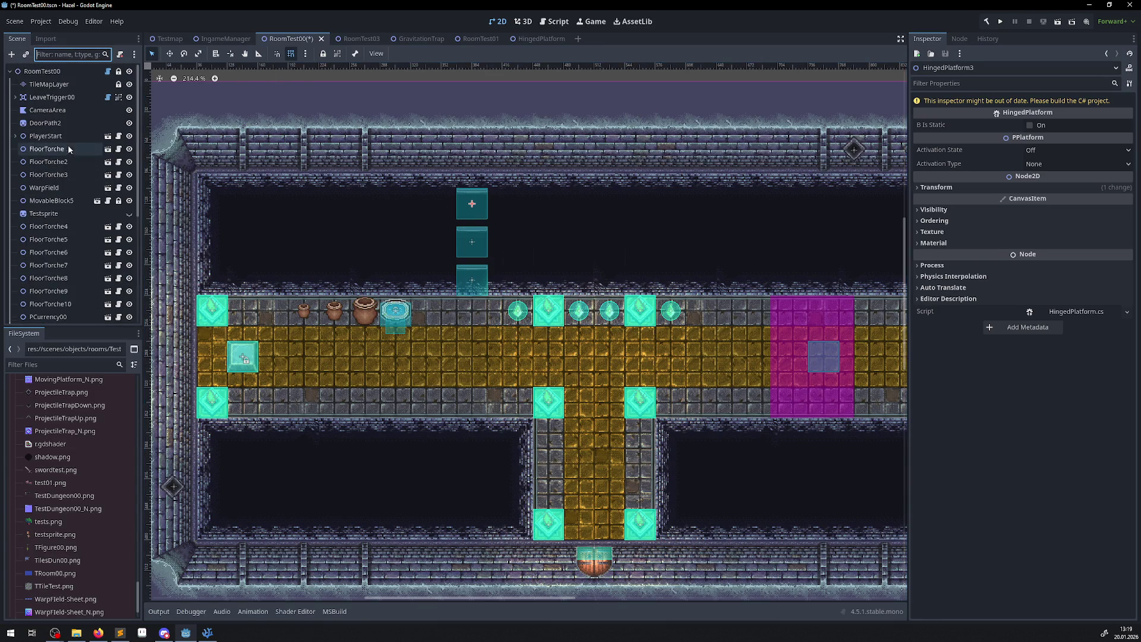
left_click(36, 71)
left_click(26, 55)
type("sw")
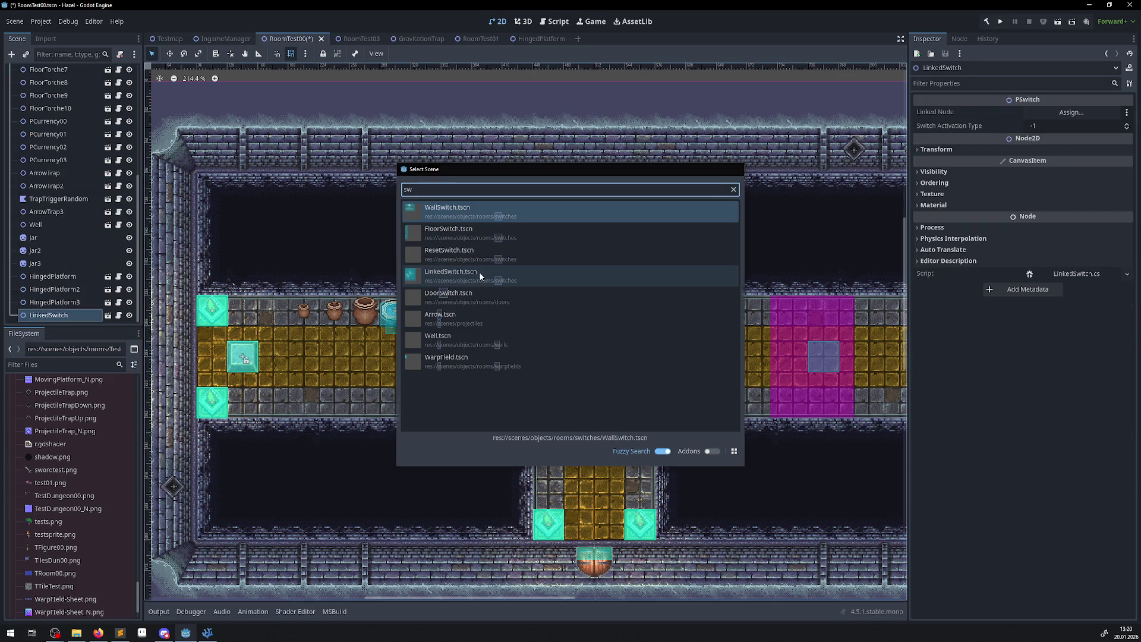
double_click(480, 277)
left_click_drag(332, 258, 423, 320)
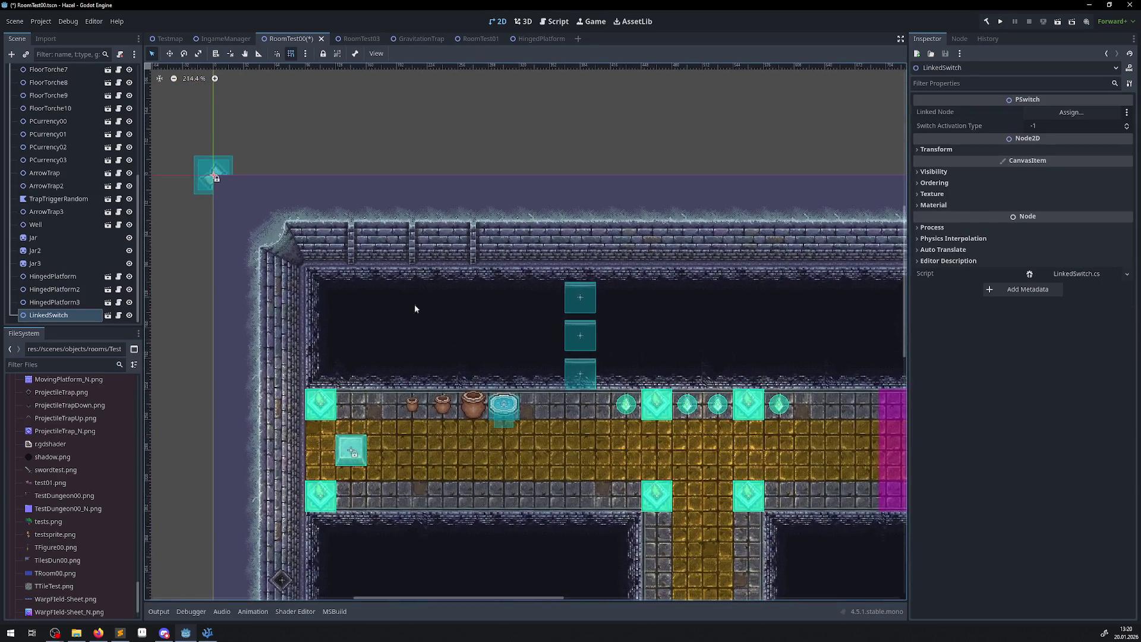
mouse_move(223, 174)
left_mouse_down()
mouse_move(418, 302)
mouse_move(604, 475)
mouse_move(560, 464)
left_mouse_up()
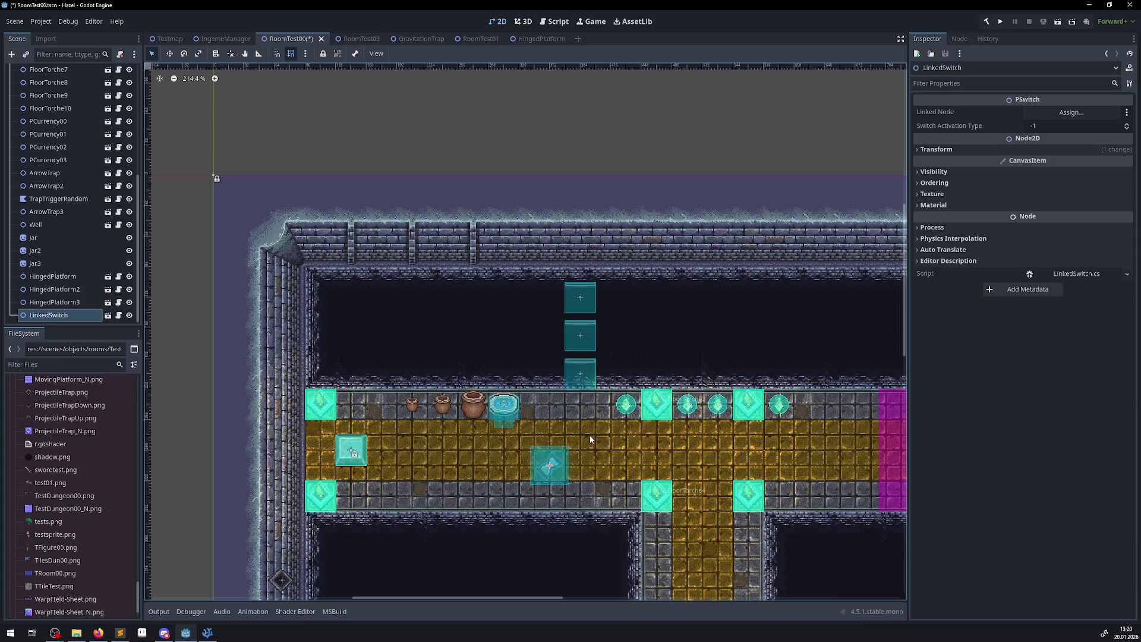
scroll(589, 435, "down", 2)
scroll(589, 435, "right", 2)
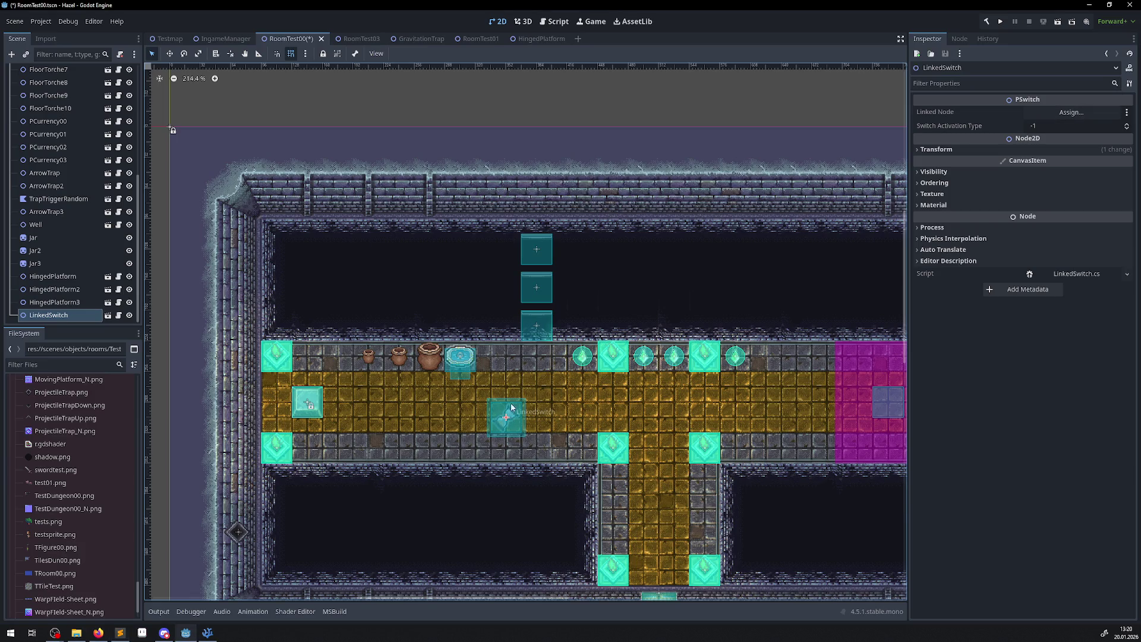
left_click(538, 326)
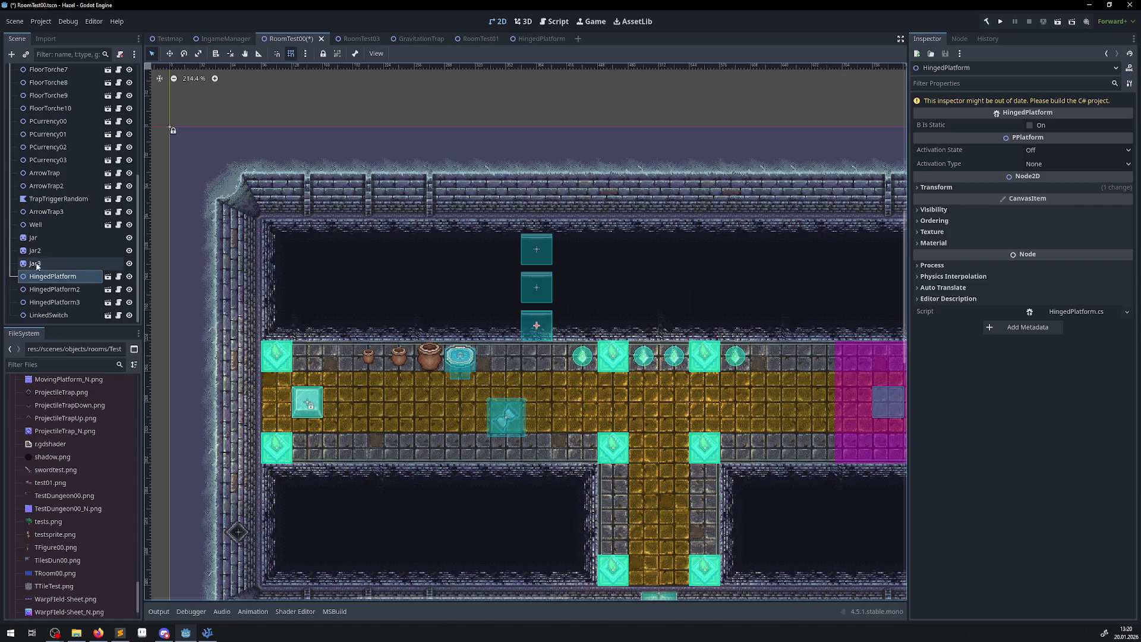
Link LinkedSwitch to HingedPlatform3, add LinkedSwitch2 to its left linked to HingedPlatform2, and save.
left_click(58, 315)
mouse_move(56, 303)
left_mouse_down()
mouse_move(713, 237)
mouse_move(1073, 112)
left_mouse_up()
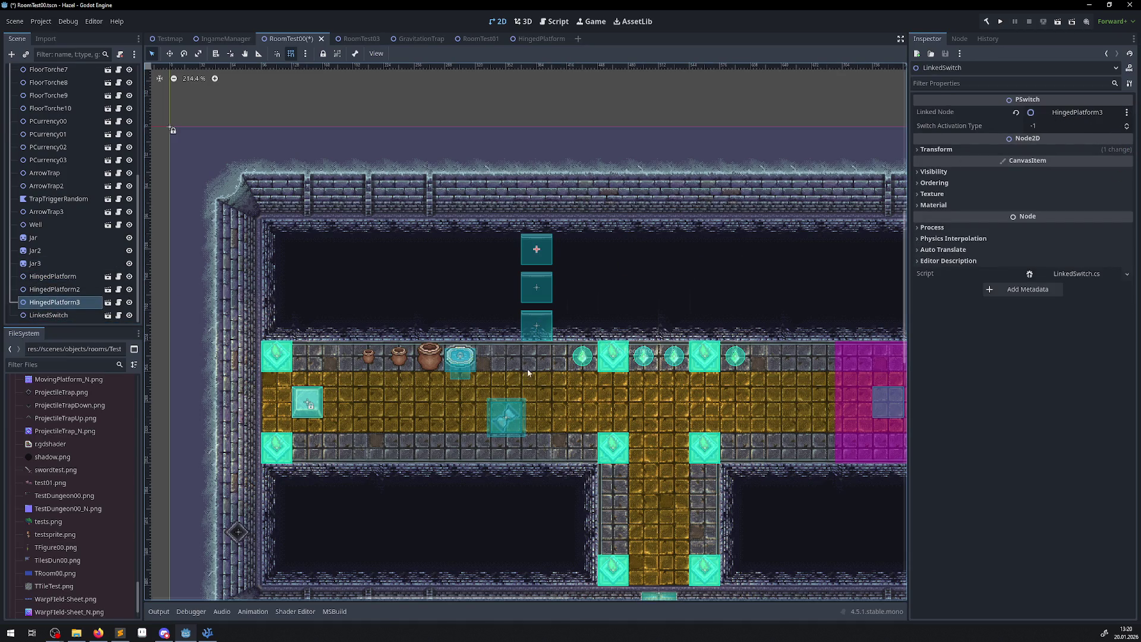
left_click(513, 418)
scroll(53, 149, "up", 5)
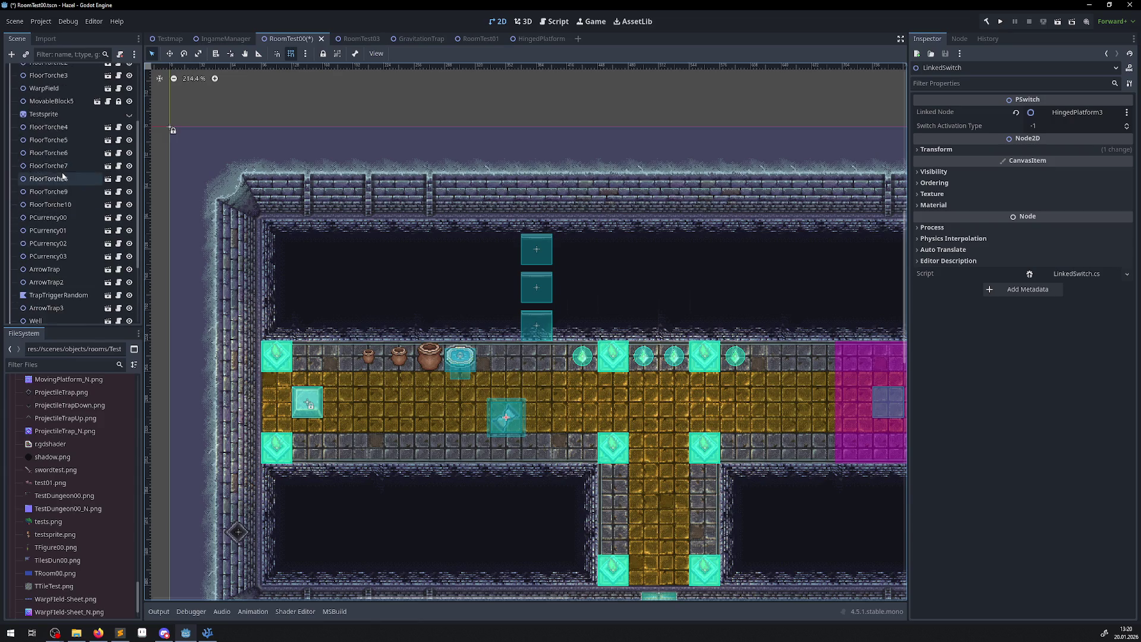
left_click(43, 72)
left_click(508, 413)
key("ctrl+d")
left_click_drag(508, 413, 447, 416)
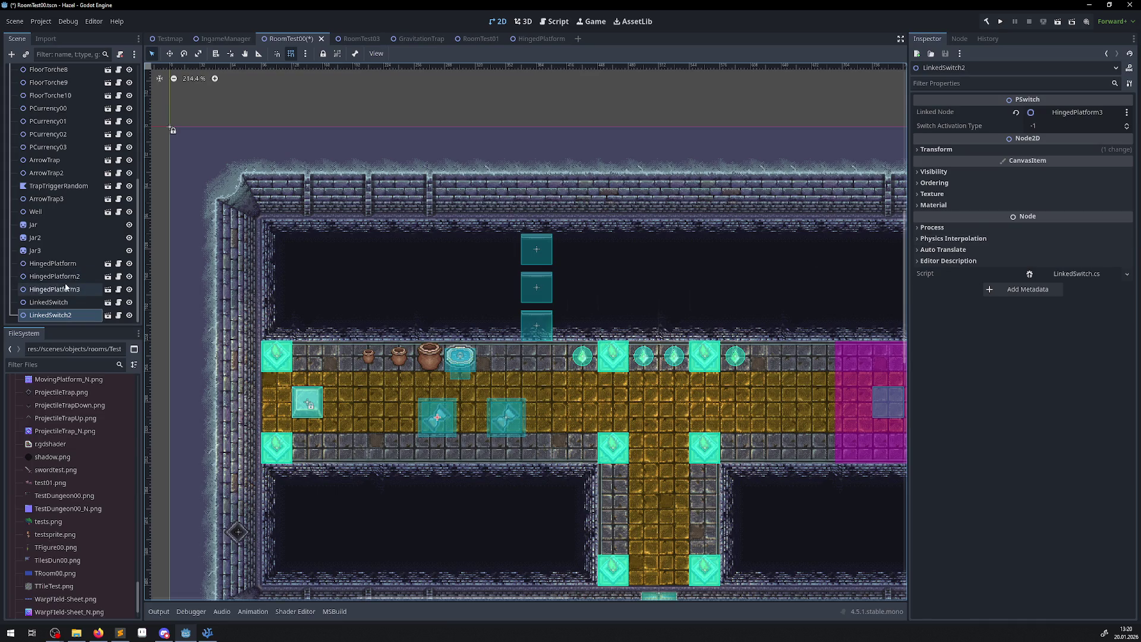
mouse_move(59, 276)
left_mouse_down()
mouse_move(721, 210)
mouse_move(1117, 113)
left_mouse_up()
key("ctrl+s")
Identify each HingedPlatform block and edit LinkedSwitch2's Switch Activation Type value.
left_click(534, 251)
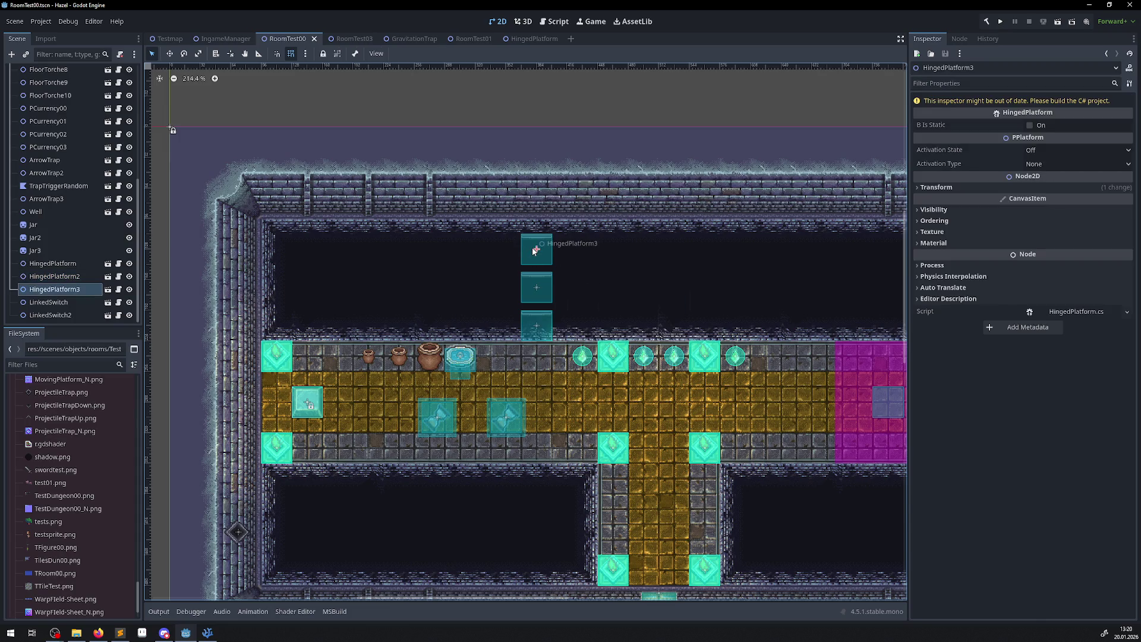
left_click(536, 286)
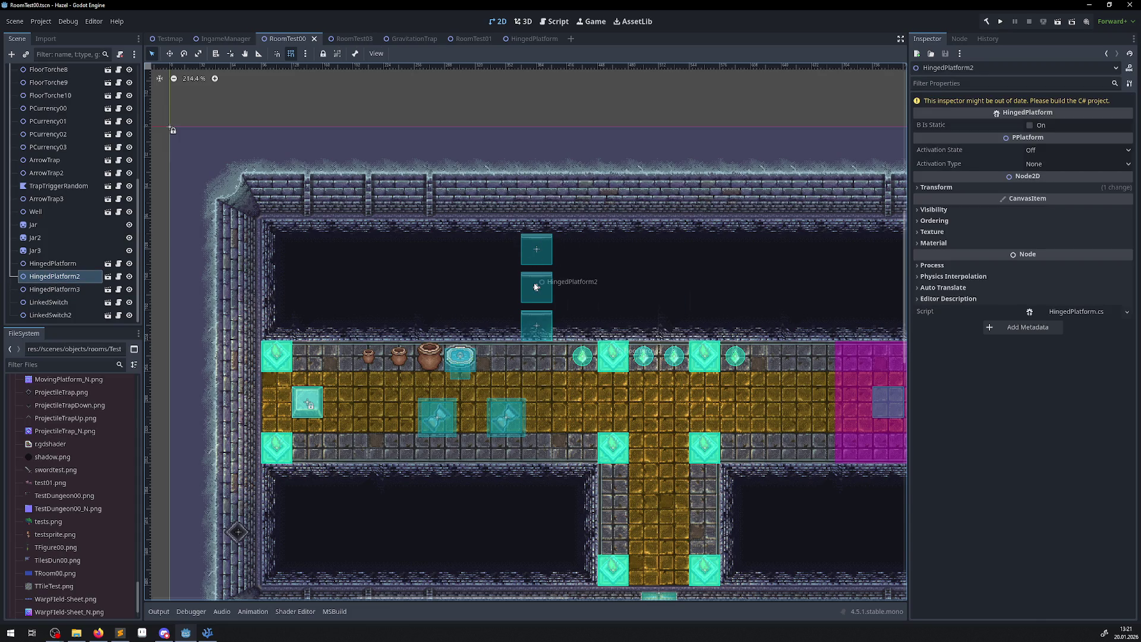
left_click(536, 323)
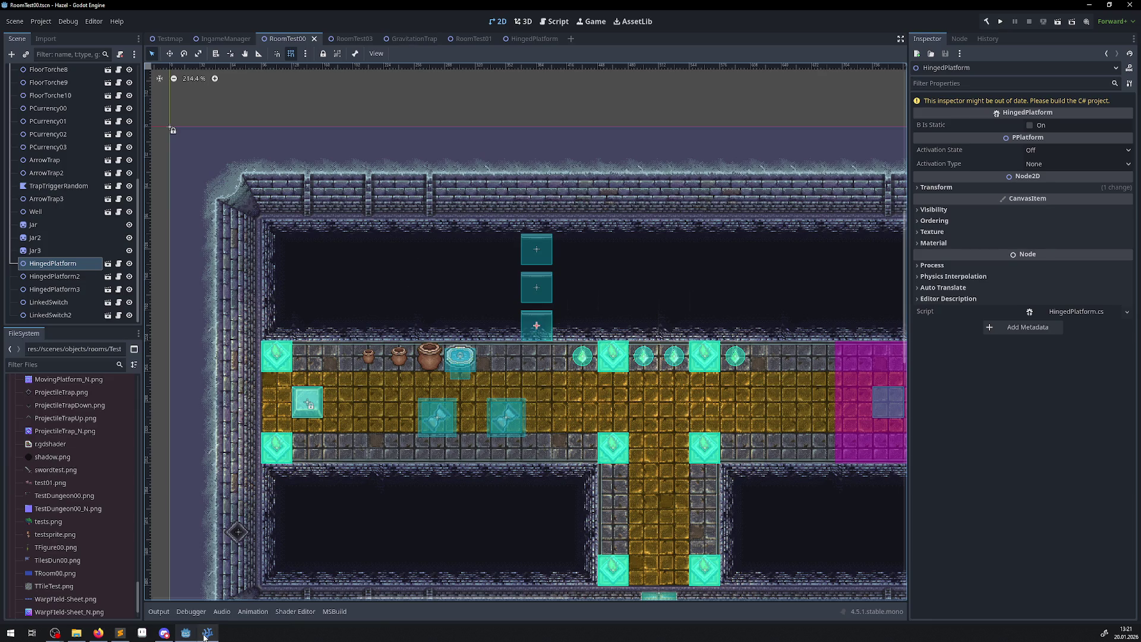
mouse_move(205, 636)
left_click(441, 420)
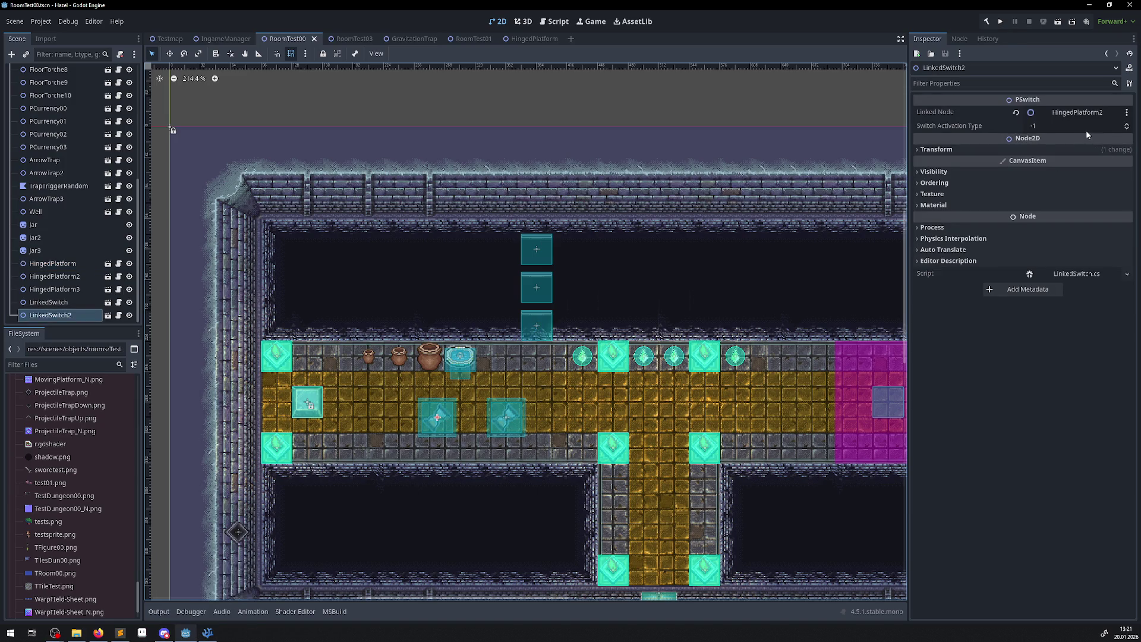
left_click(1037, 125)
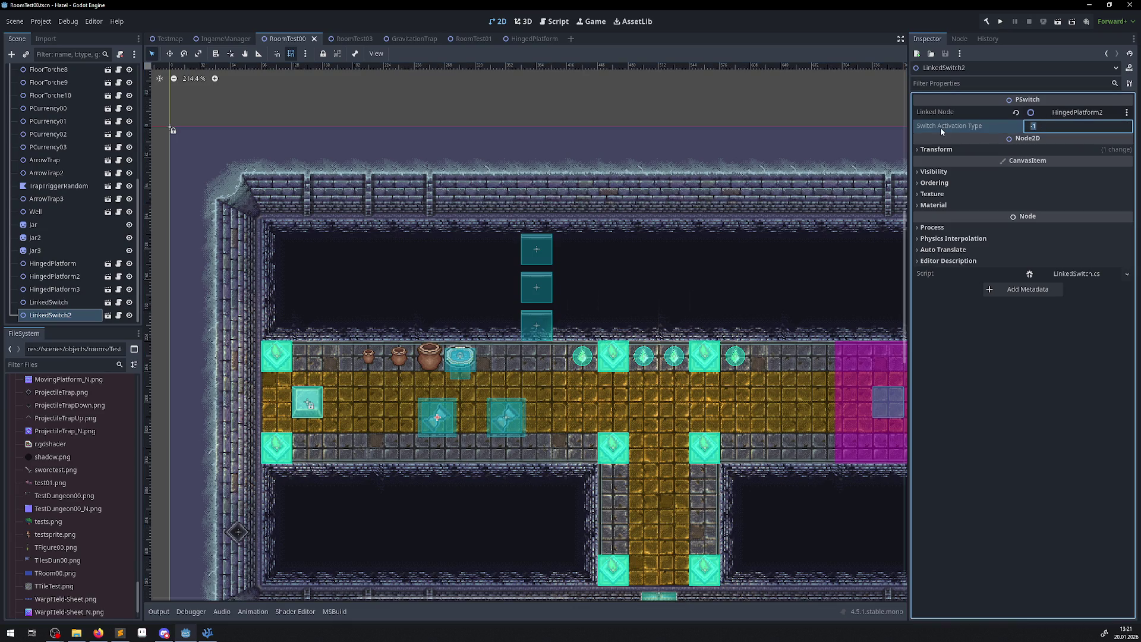
left_click(208, 633)
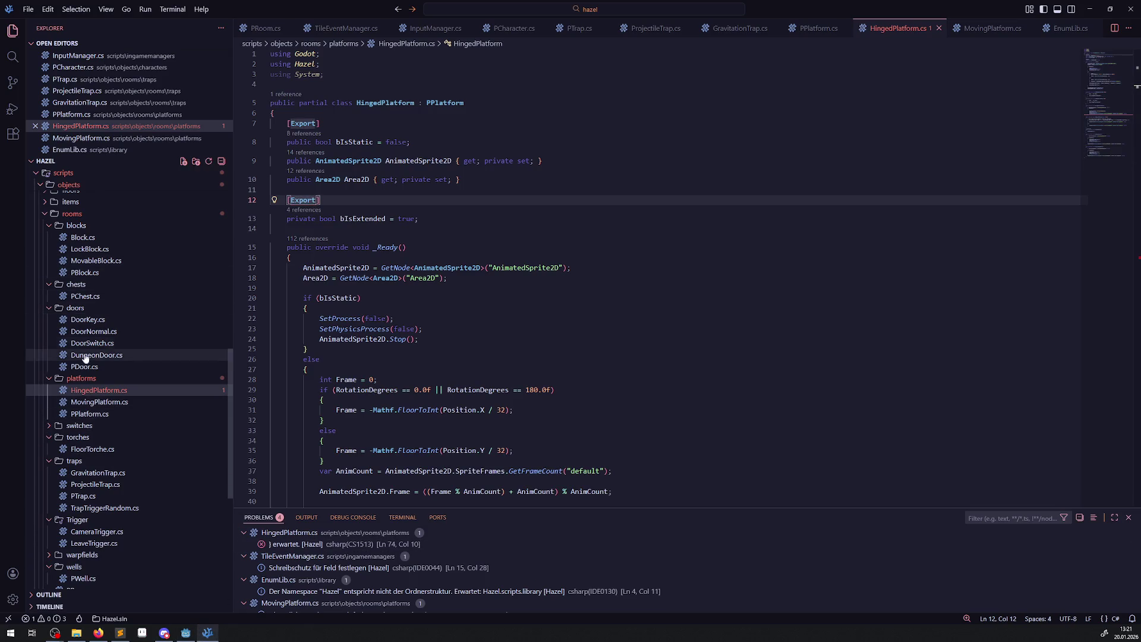
Open PSwitch.cs from the switches folder, then return to Godot.
left_click(53, 428)
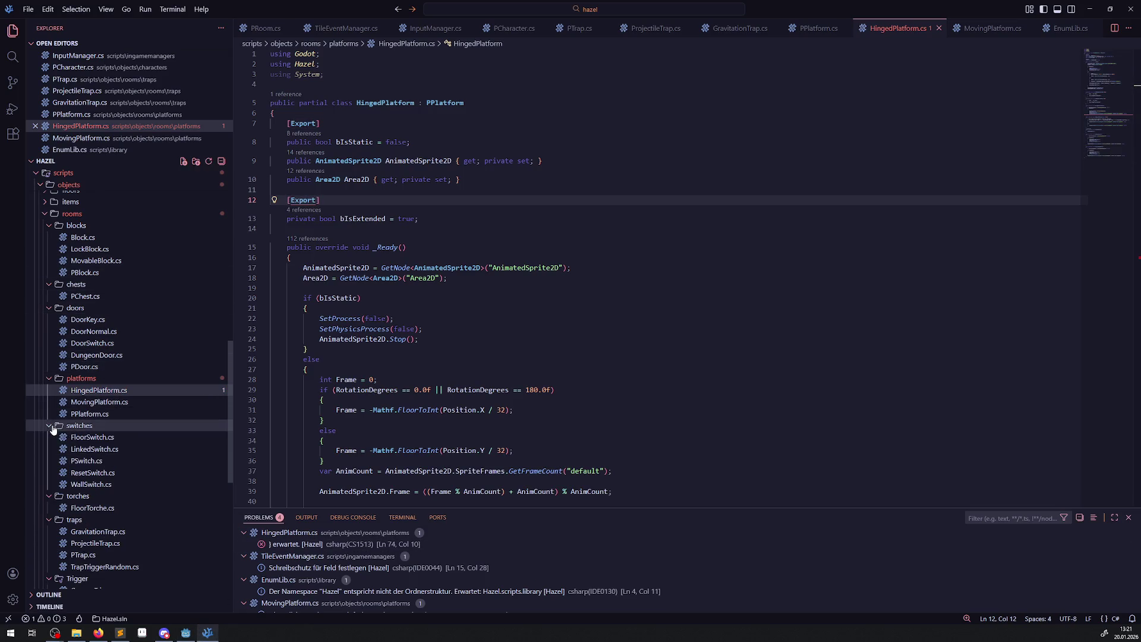
left_click(92, 461)
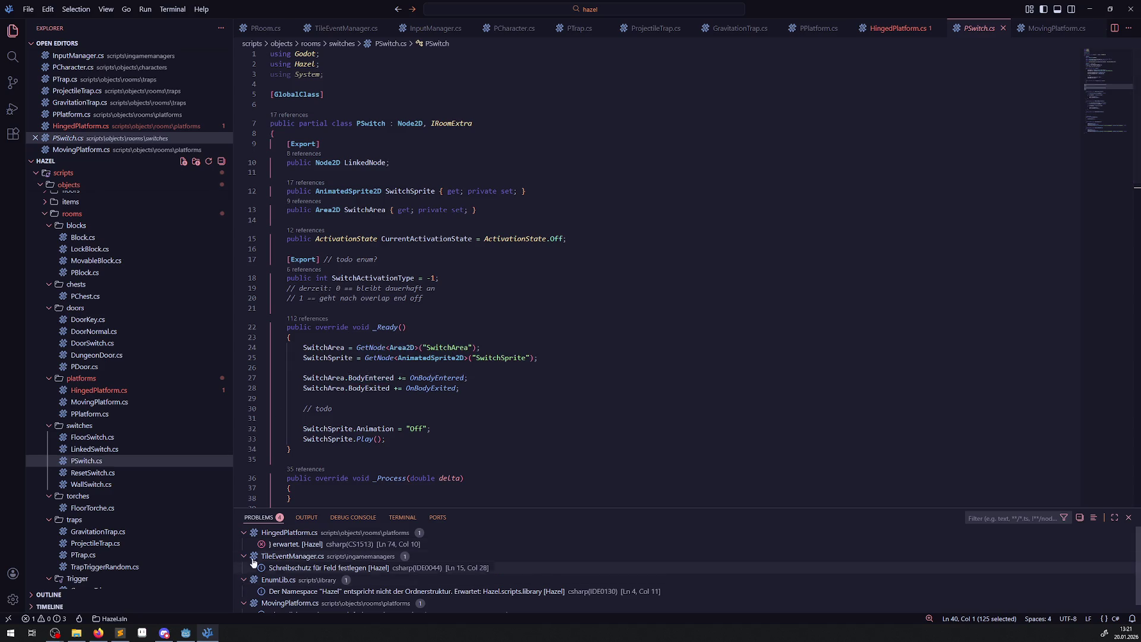
left_click(187, 633)
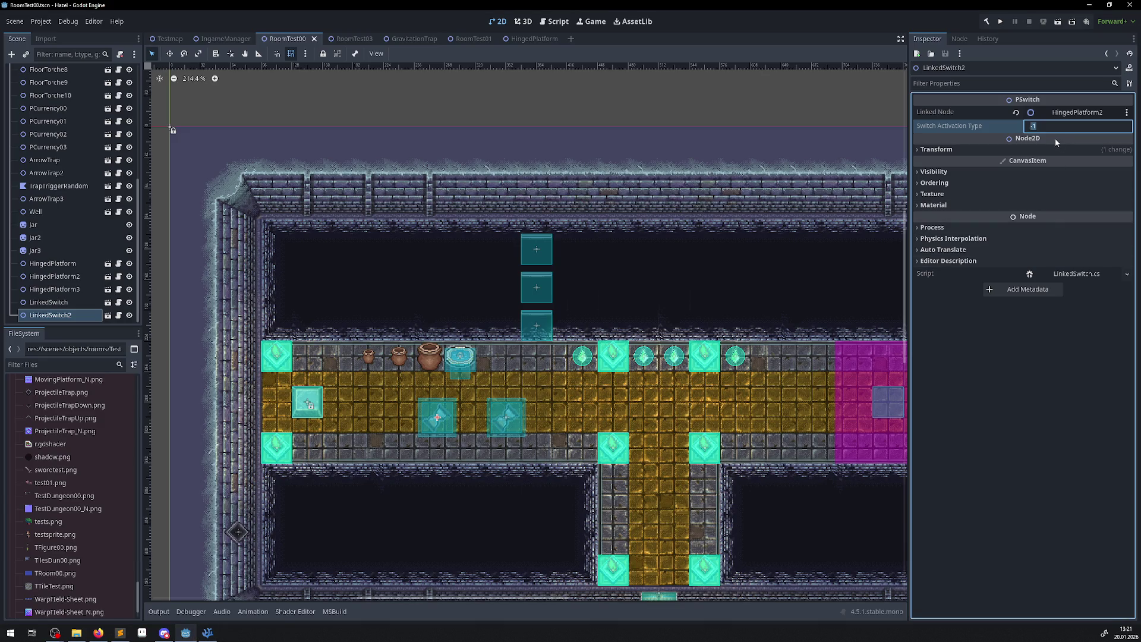
Give LinkedSwitch and LinkedSwitch2 a Switch Activation Type of 1 and save the room scene.
left_click(506, 417)
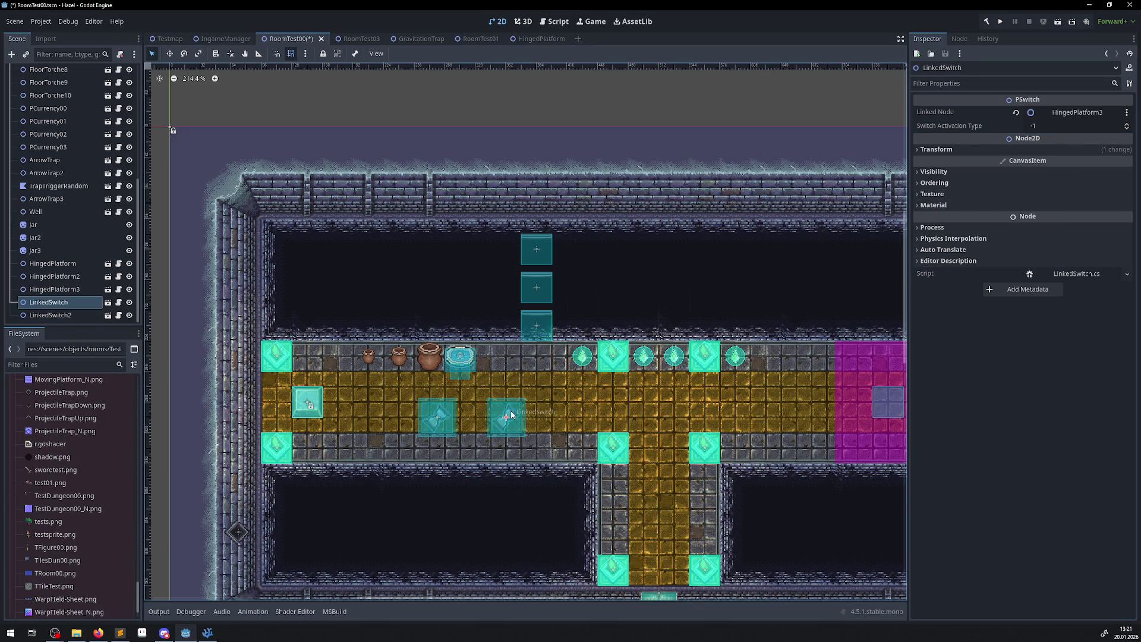
left_click(1039, 125)
type("1")
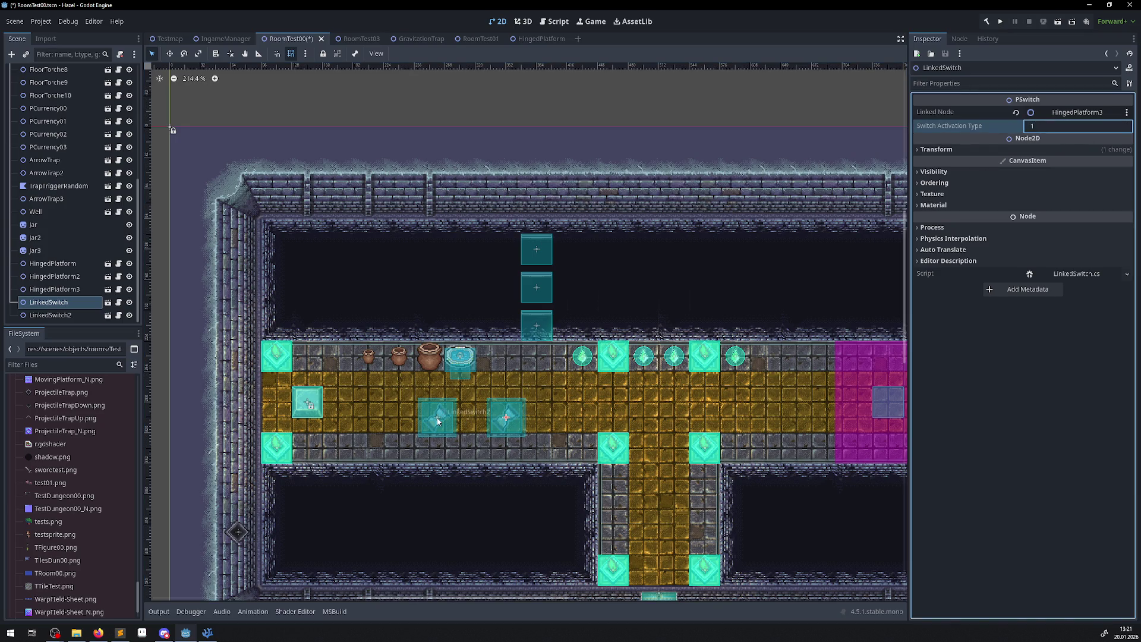
left_click(454, 421)
left_click(1043, 127)
type("1")
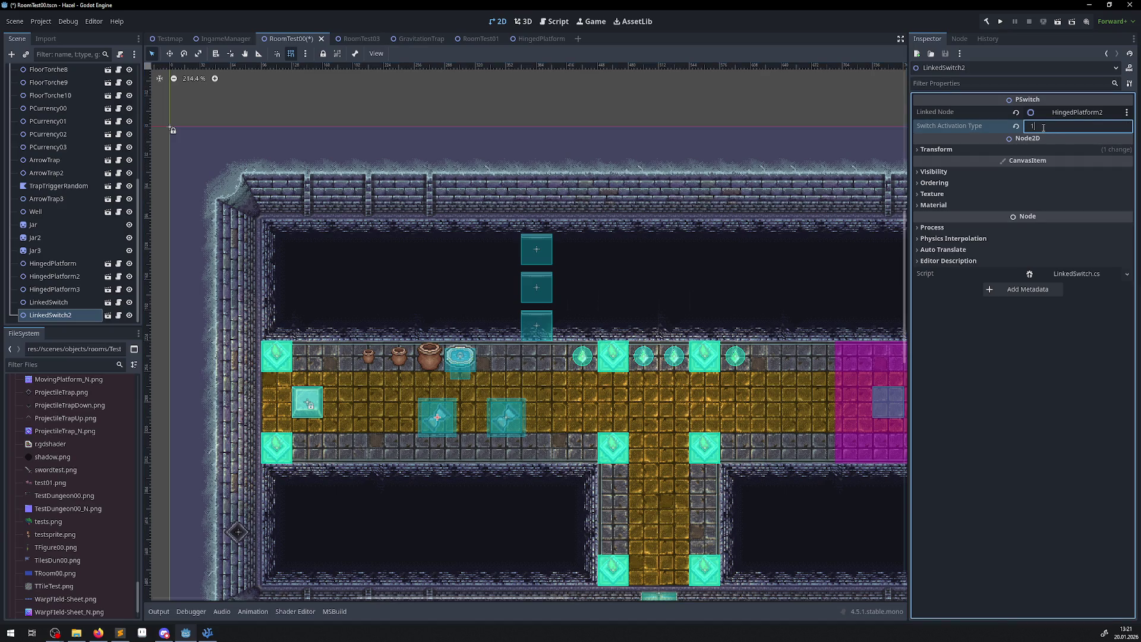
key("Return")
key("ctrl+s")
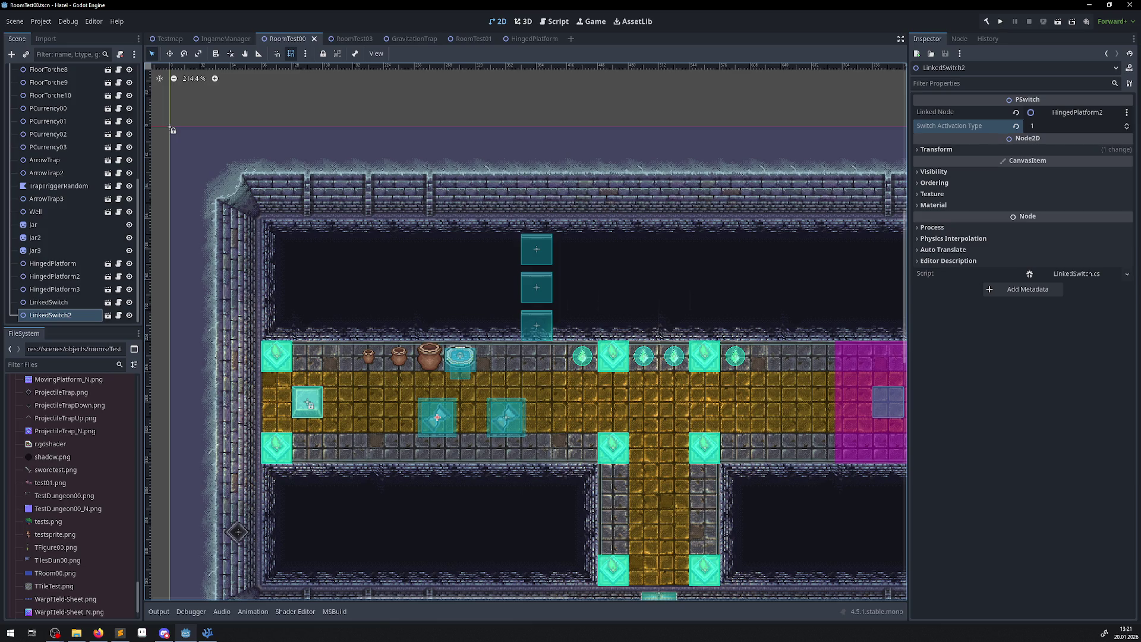
key("alt+Tab")
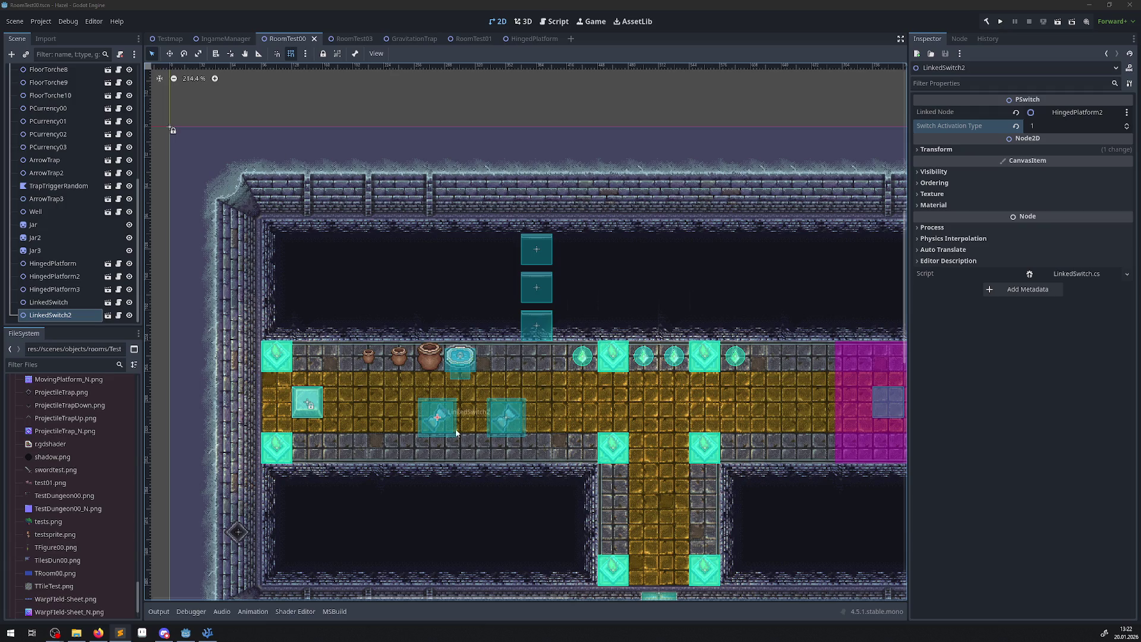
scroll(411, 333, "up", 4)
scroll(411, 333, "up", 4)
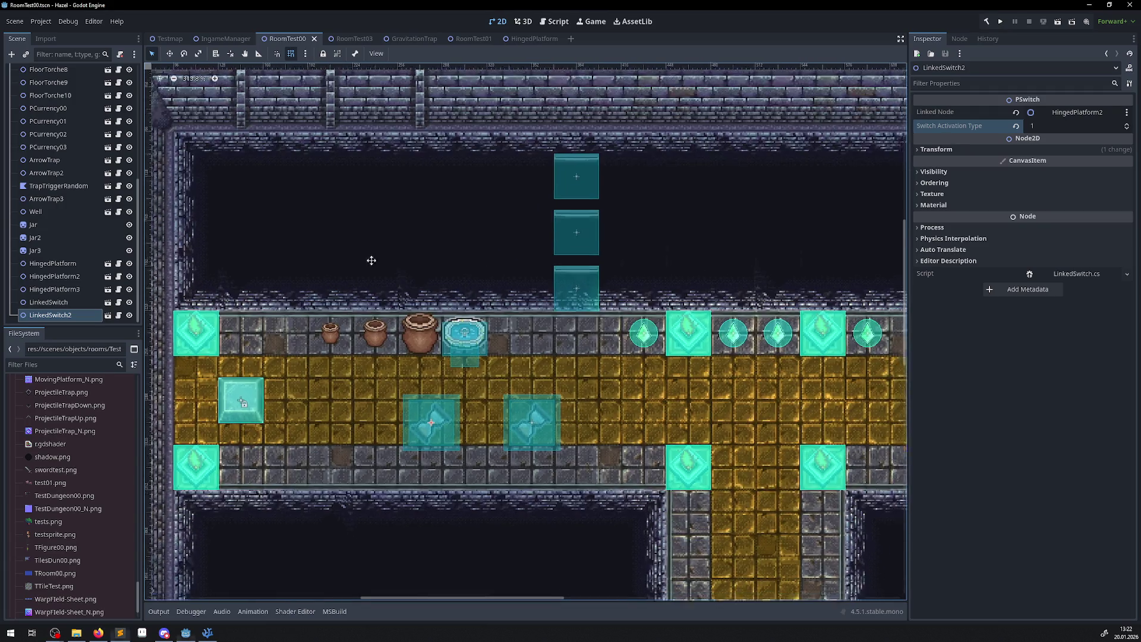
left_click(358, 336)
scroll(357, 337, "up", 7)
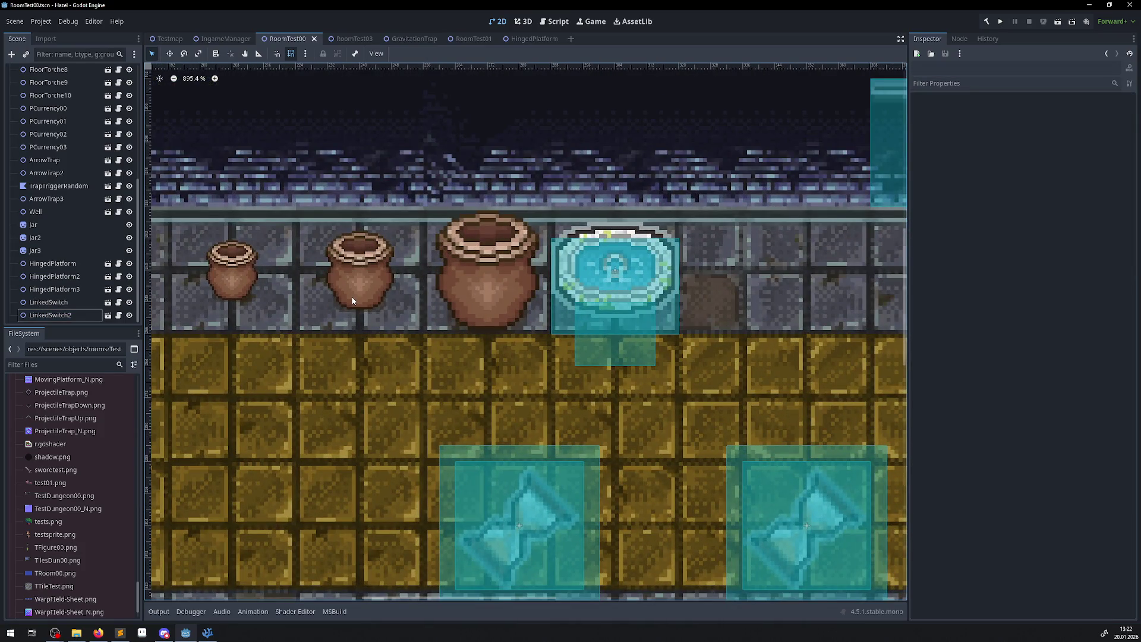
scroll(351, 300, "down", 10)
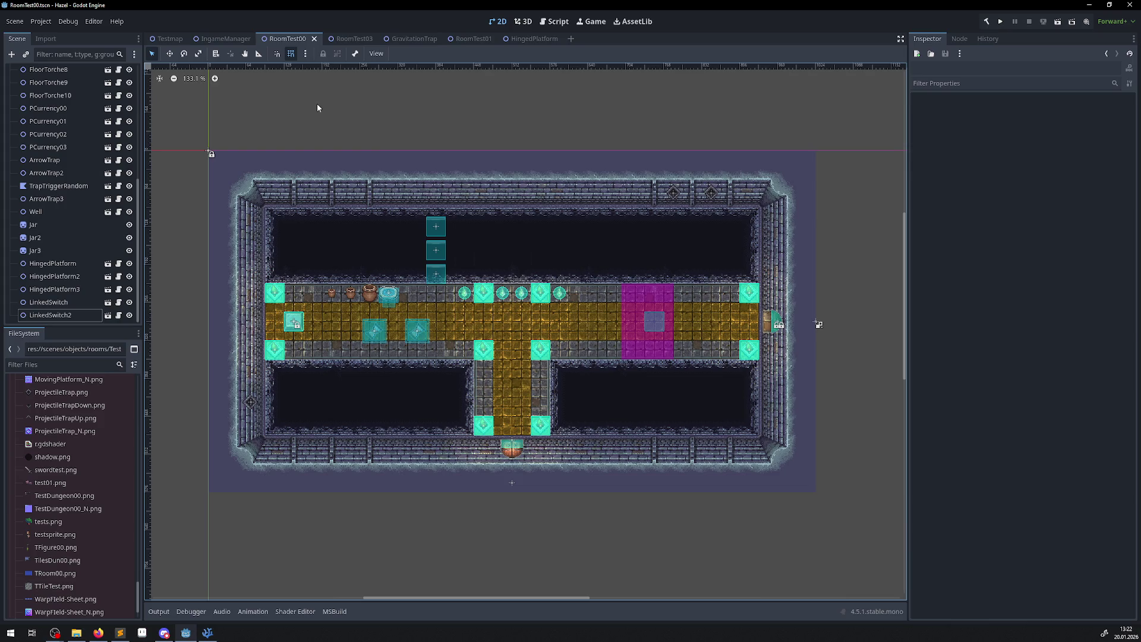
scroll(395, 267, "up", 4)
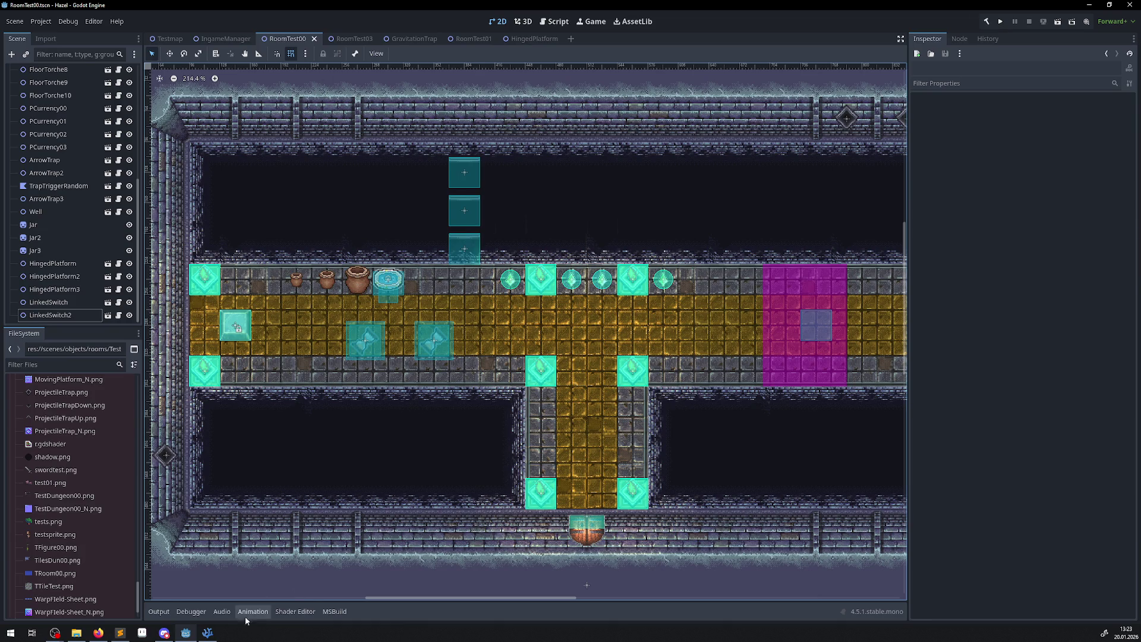
left_click(207, 633)
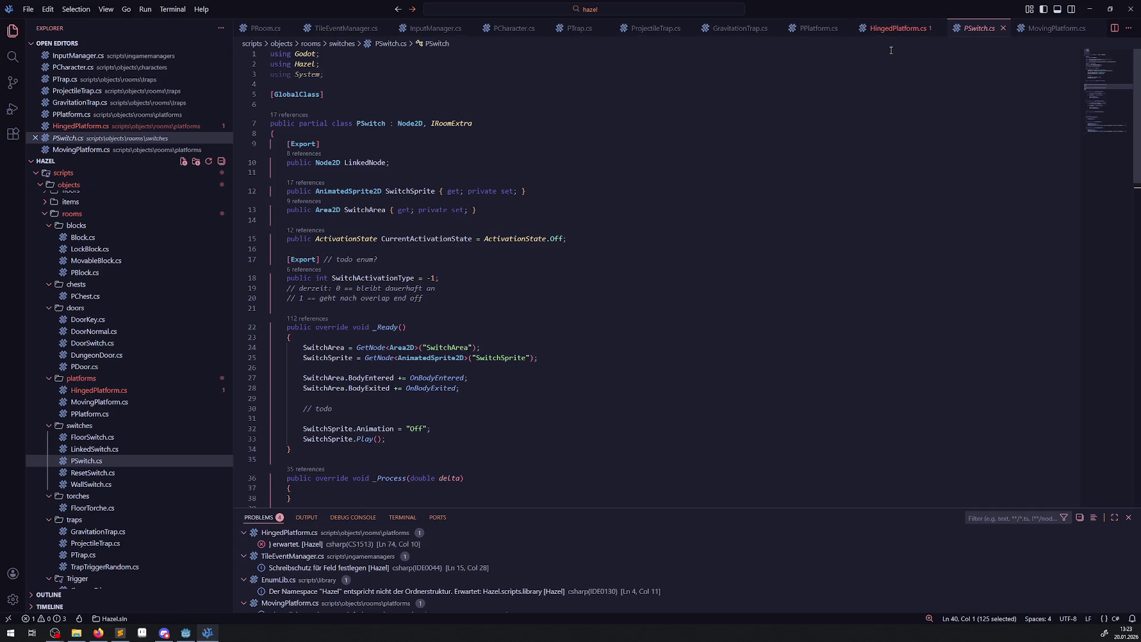
In HingedPlatform.cs, review the bIsStatic block of _Ready and go to the end of the Stop() call.
left_click(894, 29)
left_click(343, 203)
scroll(554, 164, "down", 7)
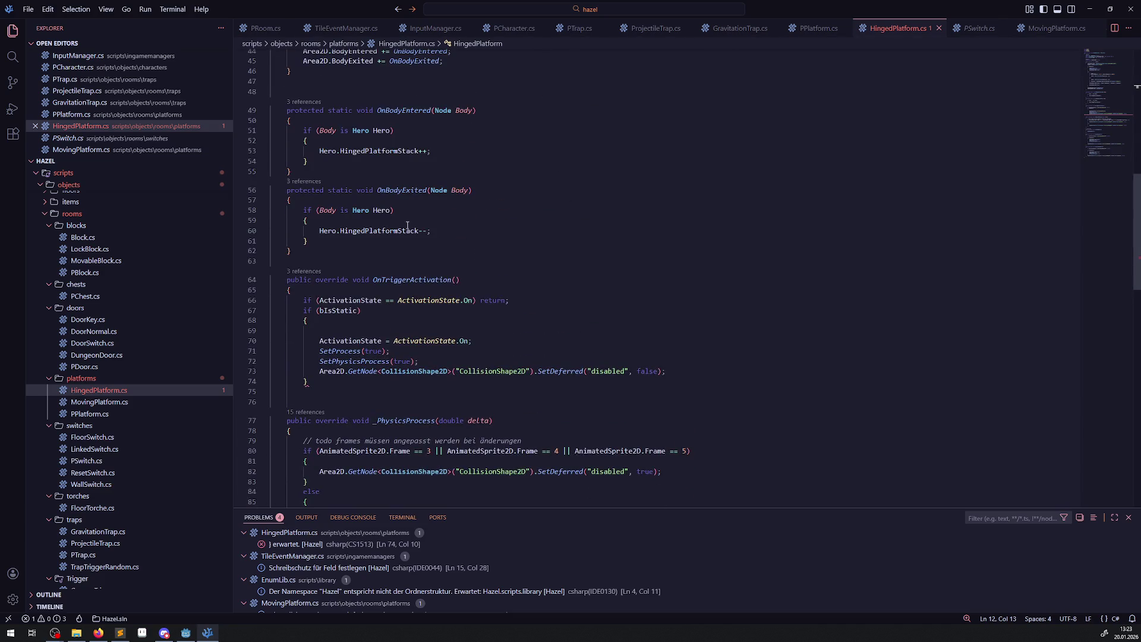
scroll(423, 256, "up", 5)
scroll(424, 255, "up", 2)
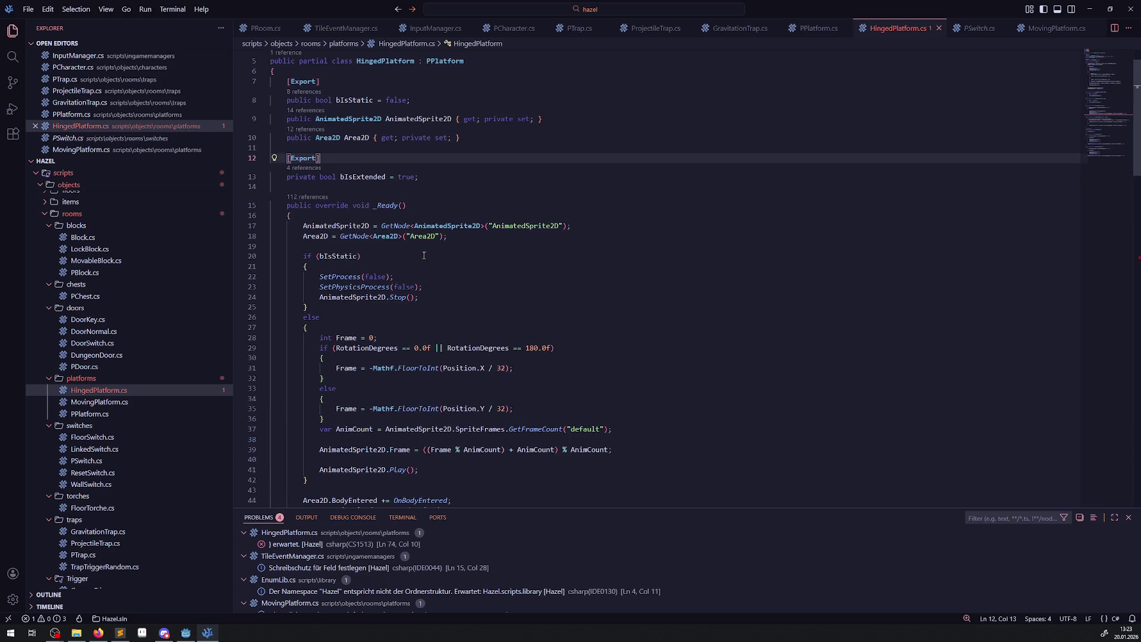
double_click(340, 256)
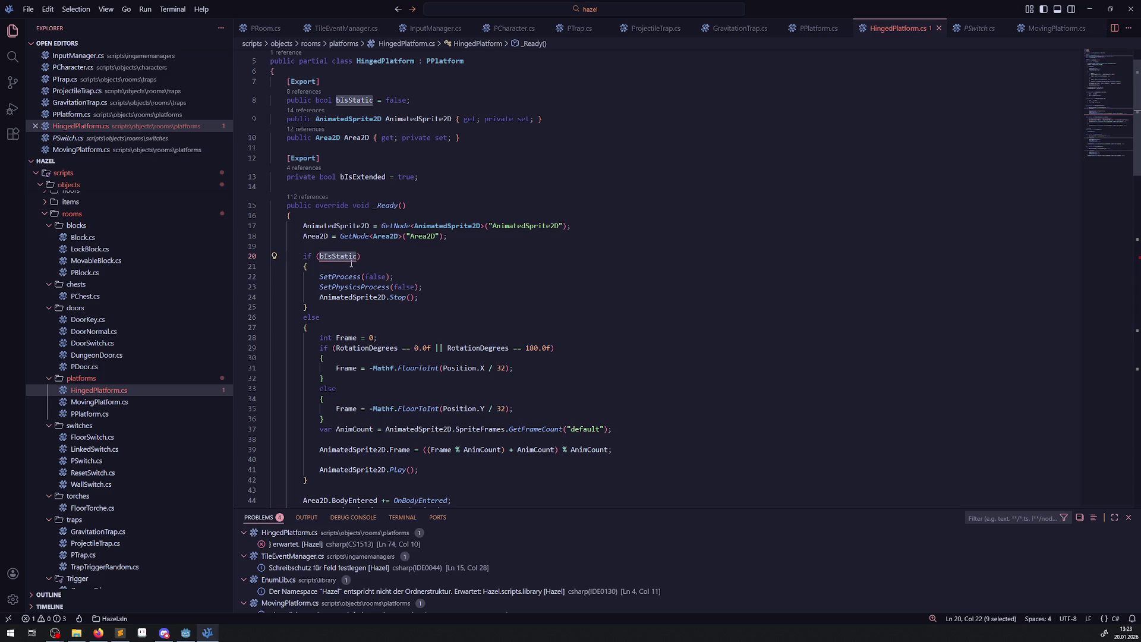
left_click(365, 318)
key("shift+Home")
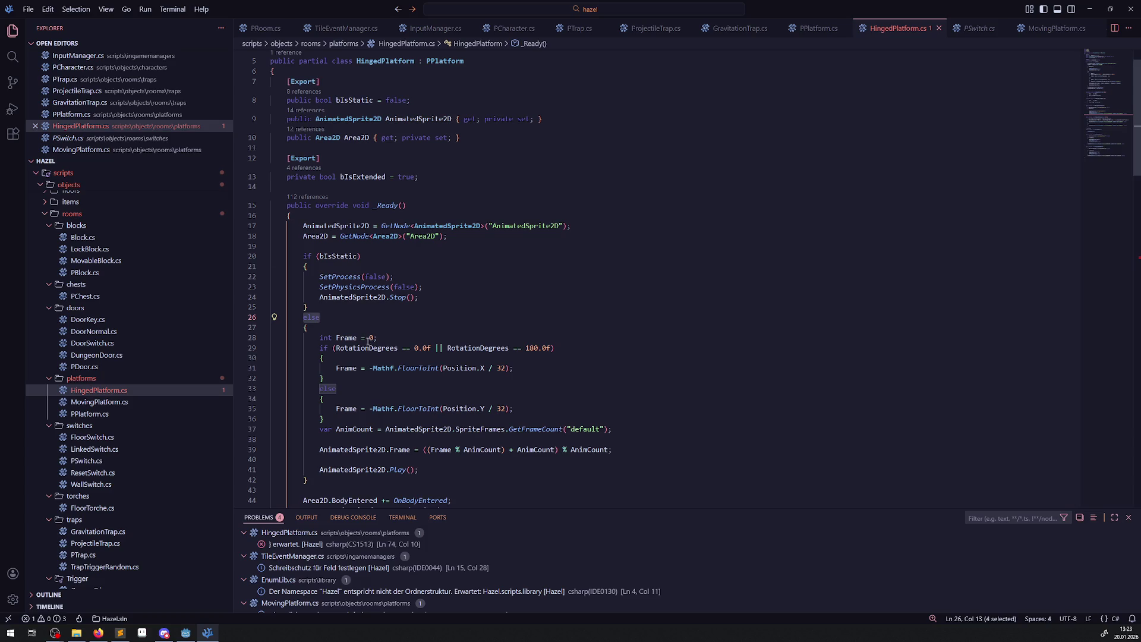
left_click_drag(347, 327, 452, 469)
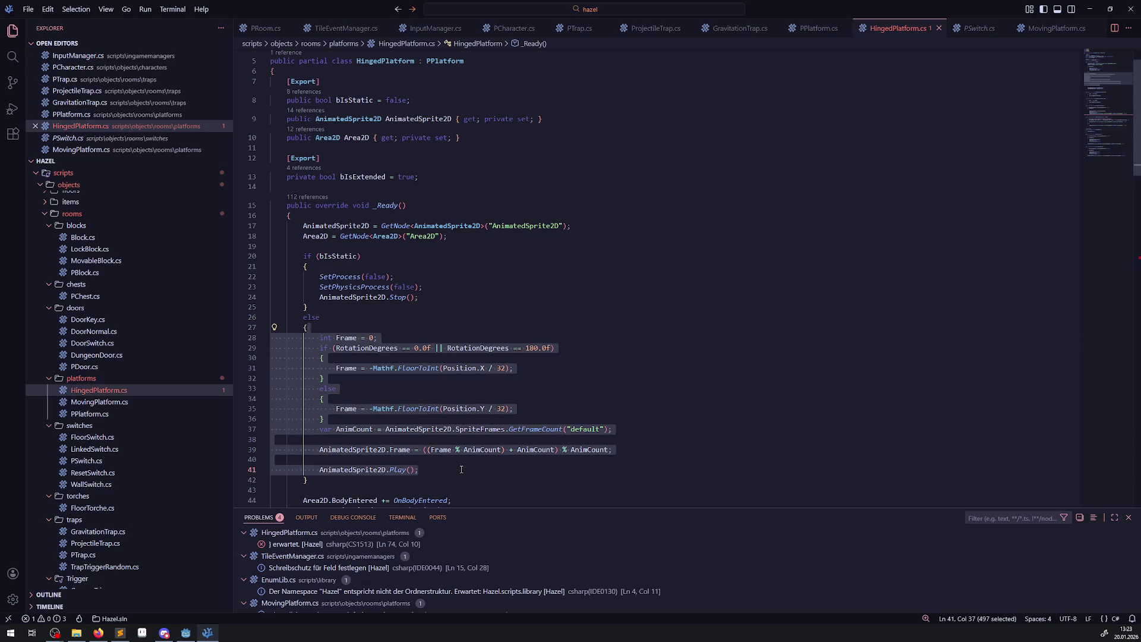
double_click(357, 177)
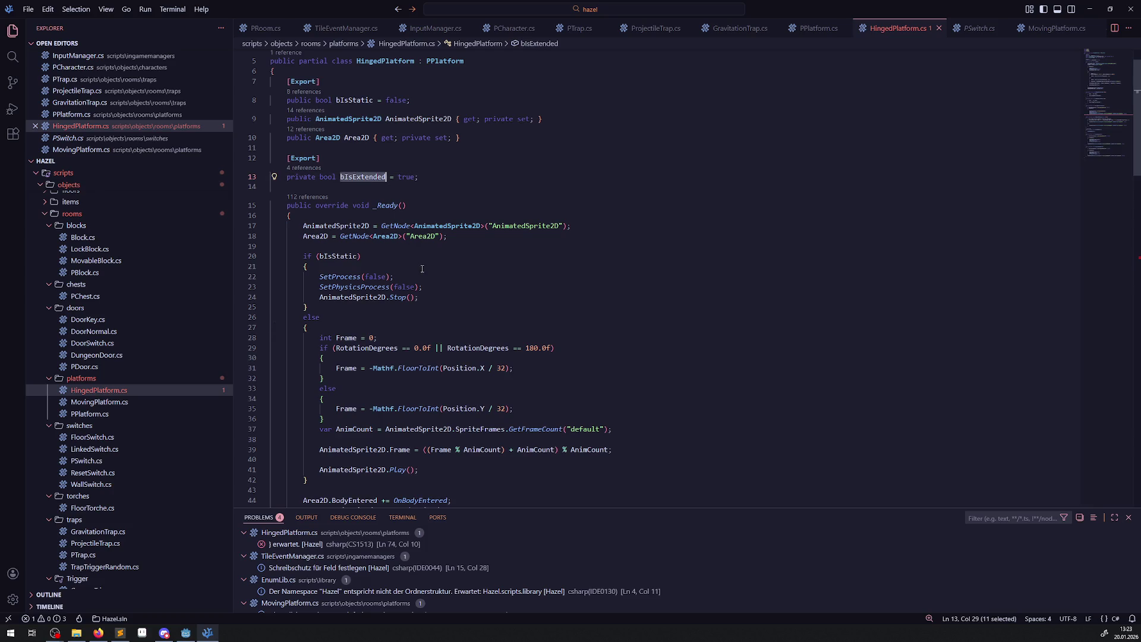
left_click(396, 267)
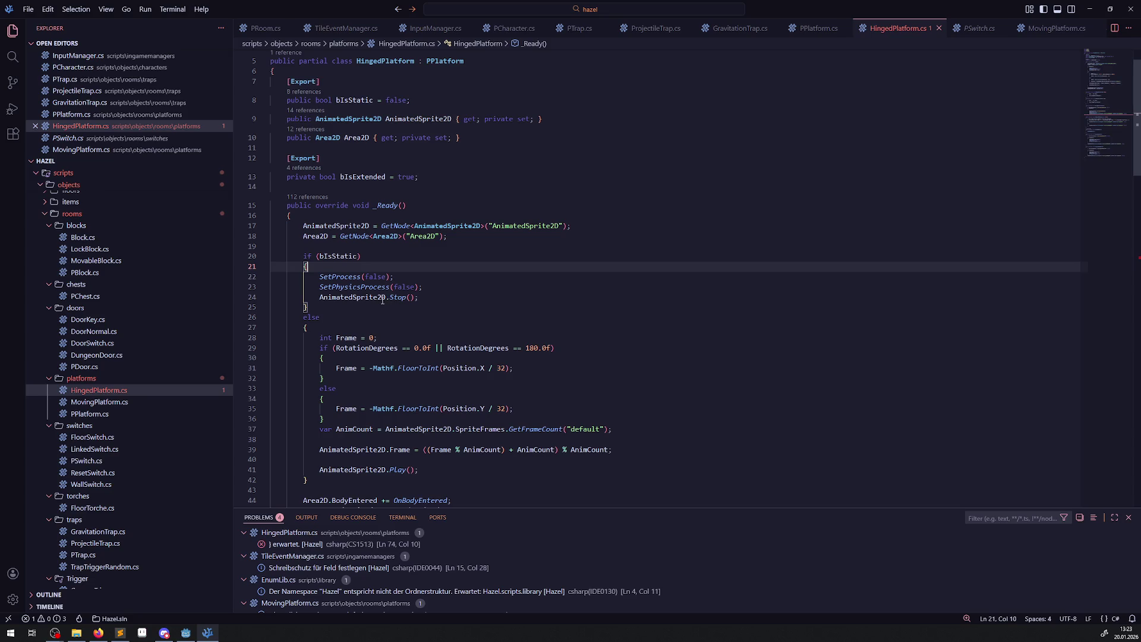
double_click(354, 297)
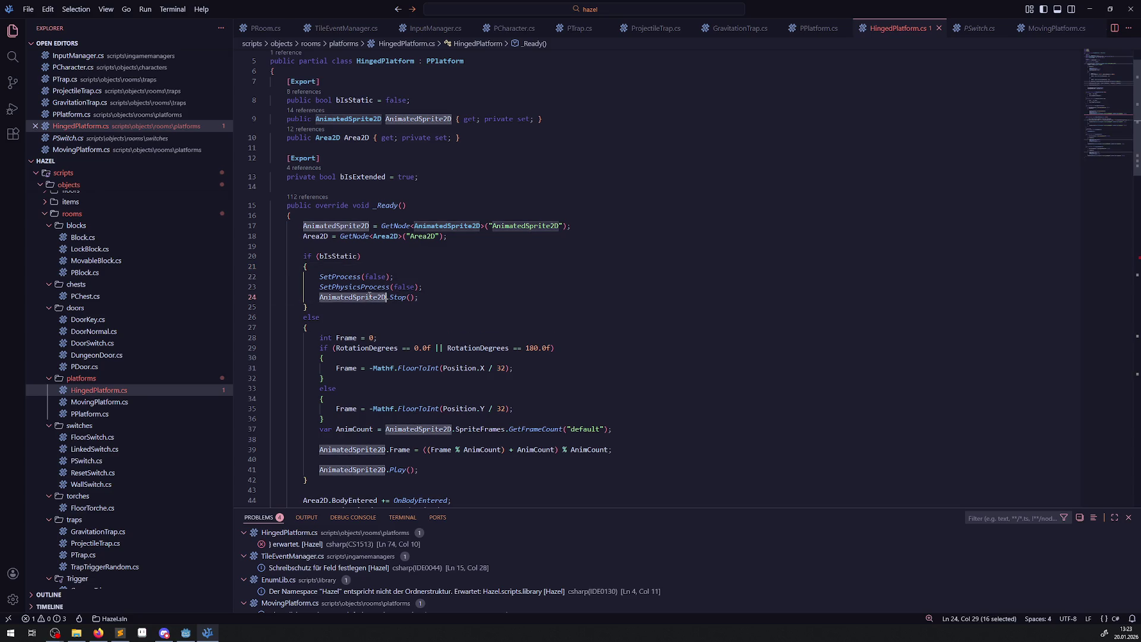
left_click(441, 302)
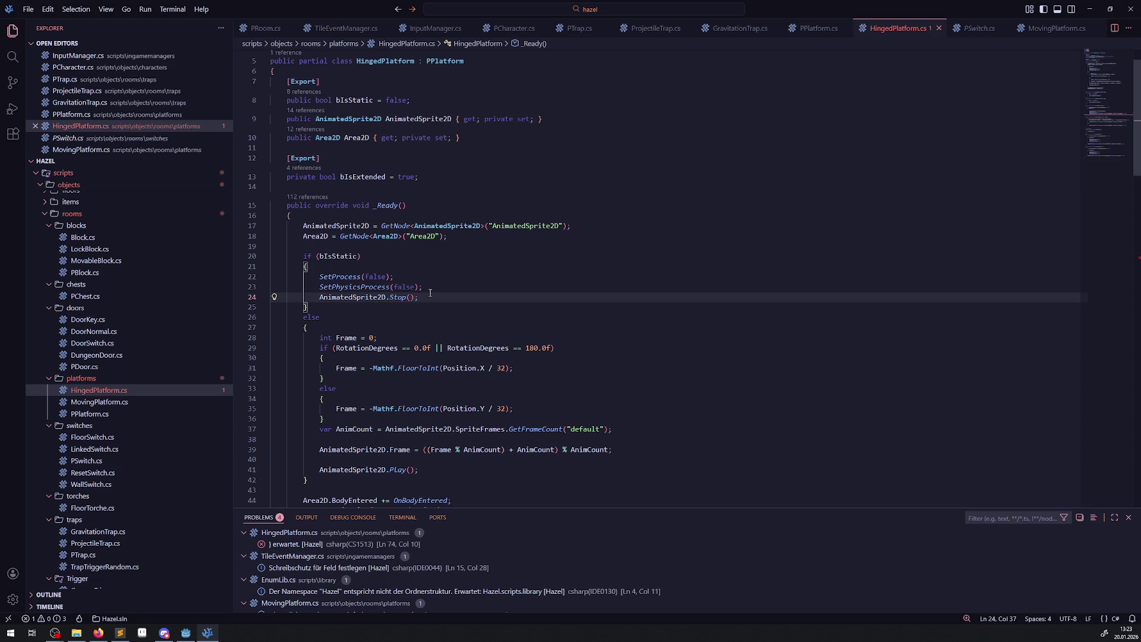
Add an empty if (bIsExtended) { } else { } skeleton after the Stop() call and save.
key("Return")
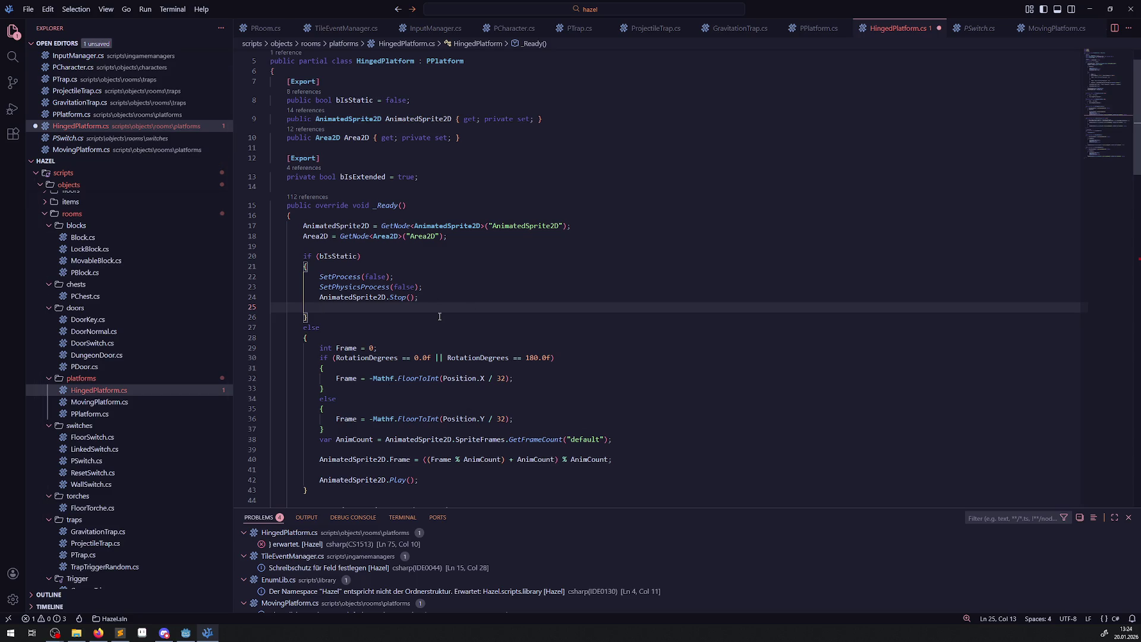
key("Return")
type("if(")
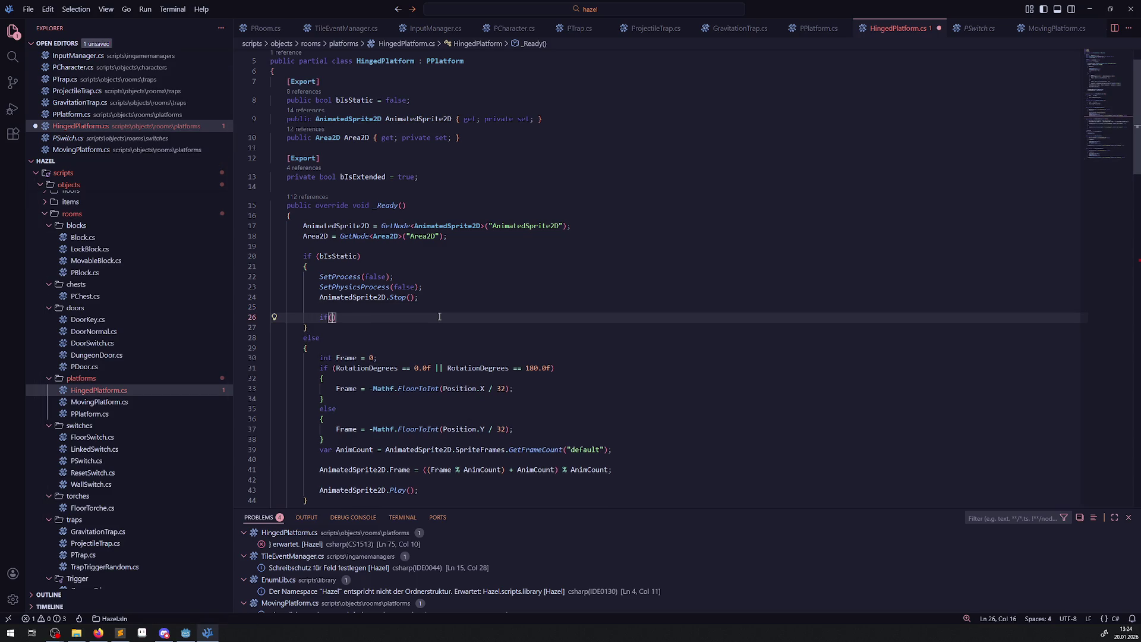
type("bIsExtended")
key("Return")
type("{")
key("Return")
key("Down")
key("End")
key("Return")
type("else")
key("Return")
type("{")
key("Return")
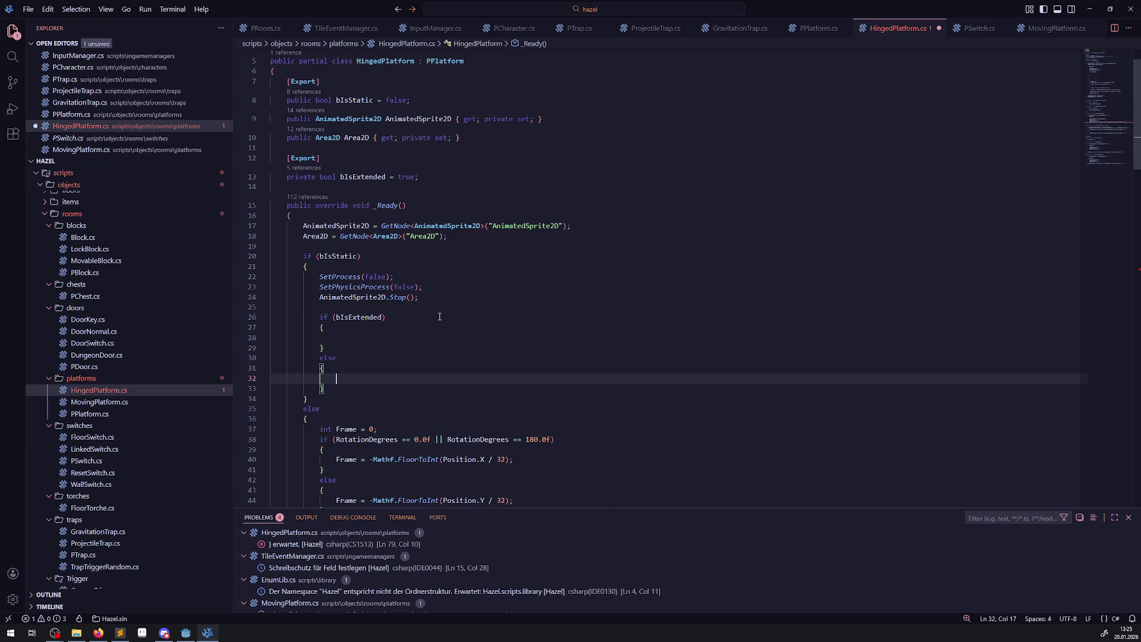
key("ctrl+s")
Try pasting the Play call into the bIsExtended branch, then remove it again and save.
scroll(362, 289, "down", 5)
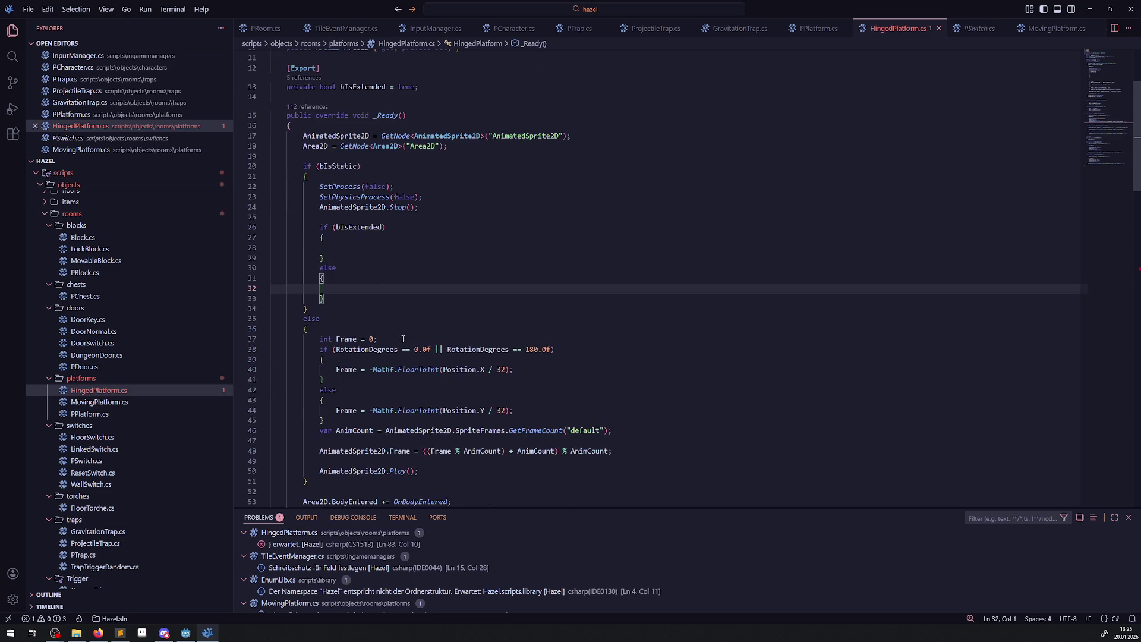
left_click_drag(289, 401, 419, 404)
key("ctrl+c")
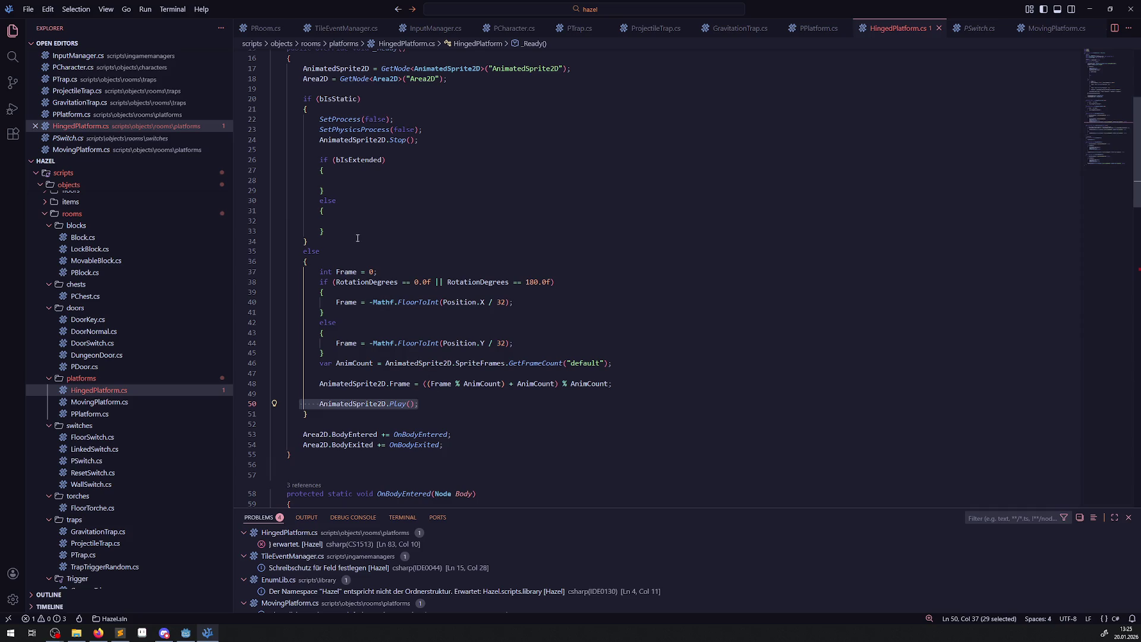
scroll(388, 416, "up", 3)
left_click(339, 268)
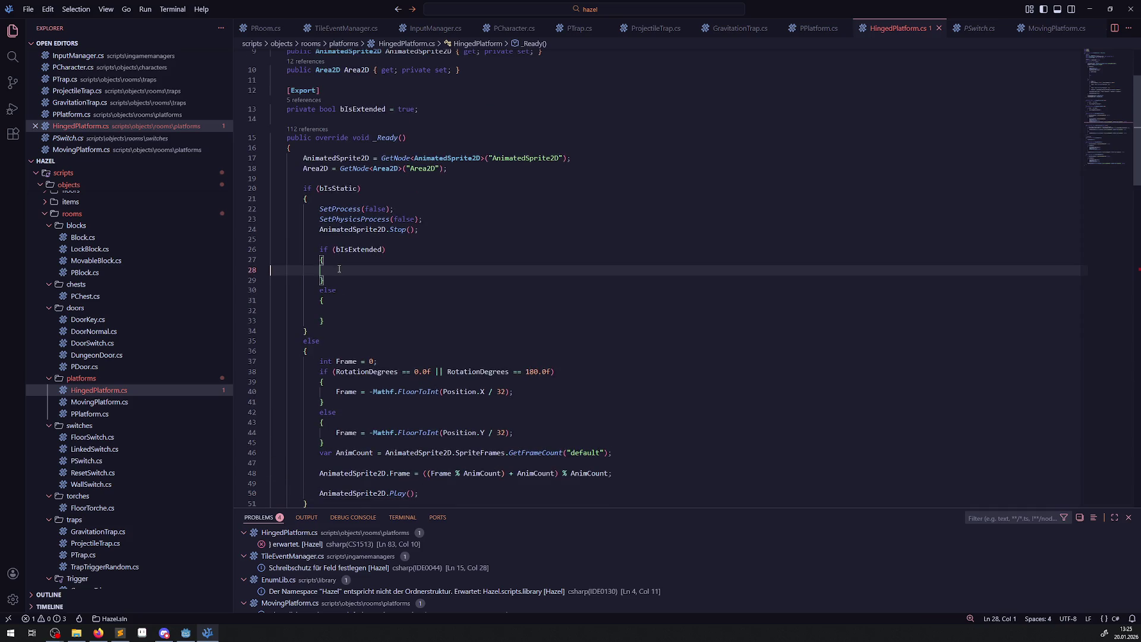
key("ctrl+v")
left_click(339, 312)
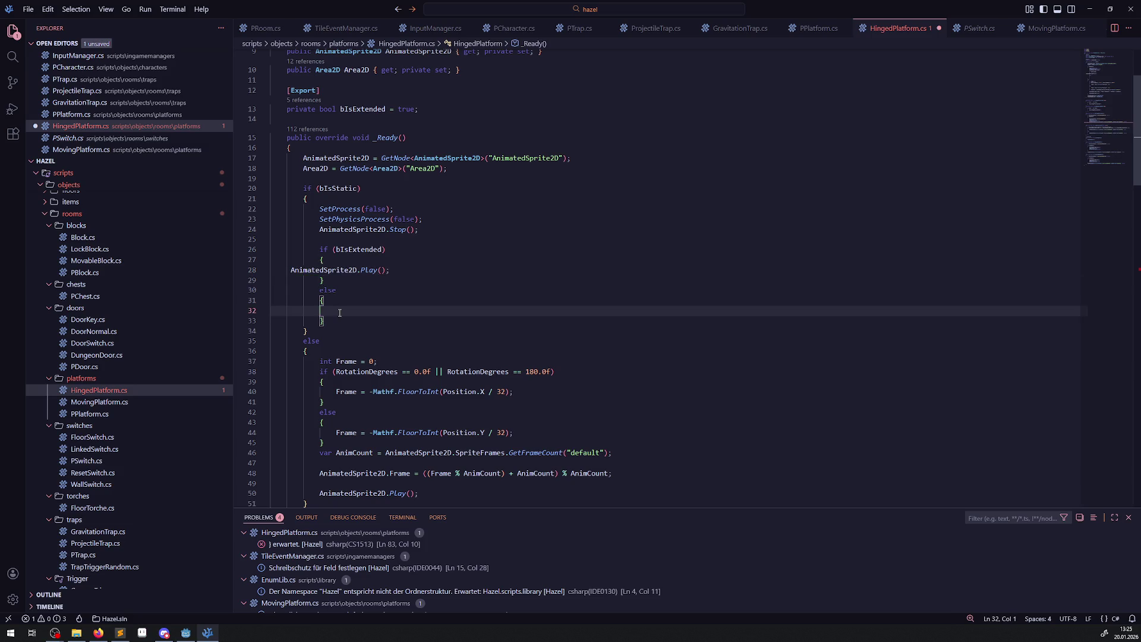
left_click(341, 321)
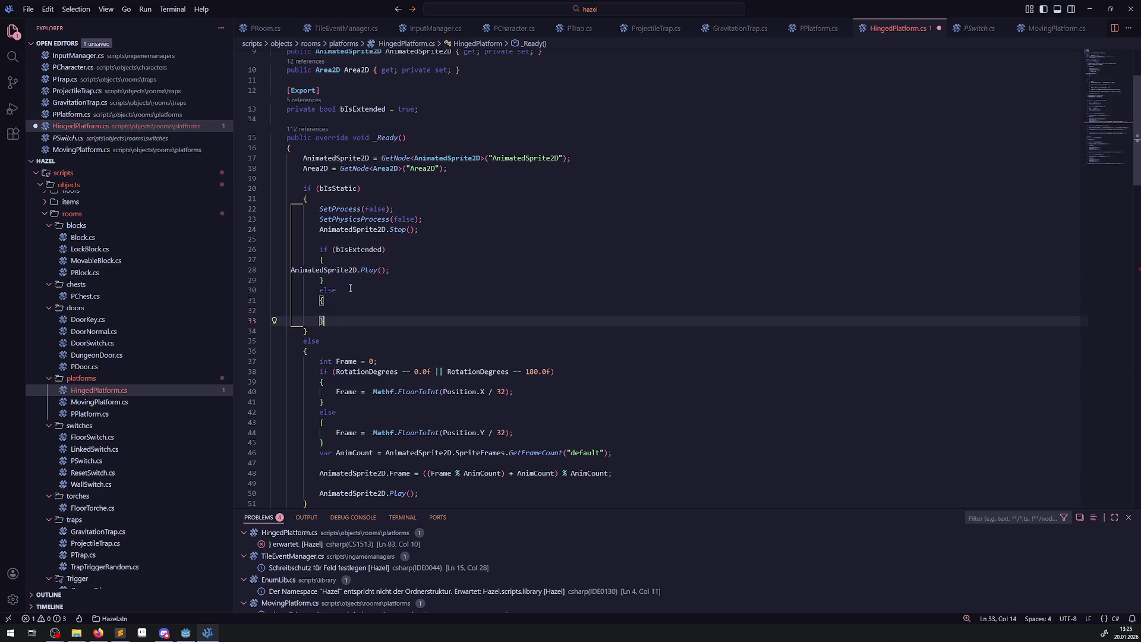
left_click_drag(390, 270, 275, 270)
key("BackSpace")
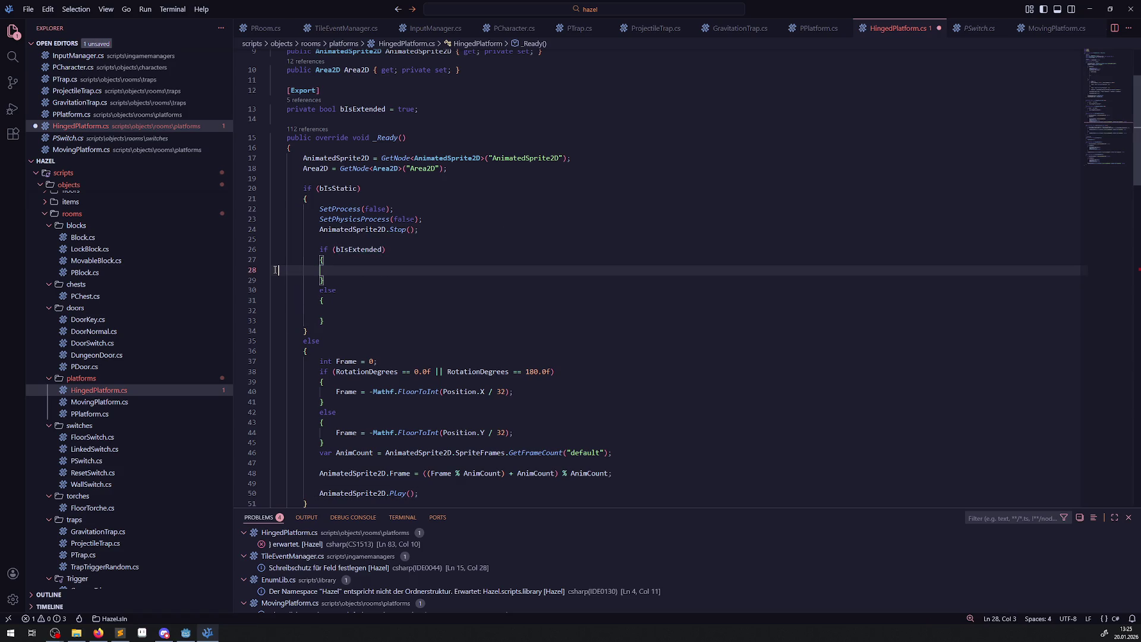
key("ctrl+s")
scroll(466, 405, "down", 3)
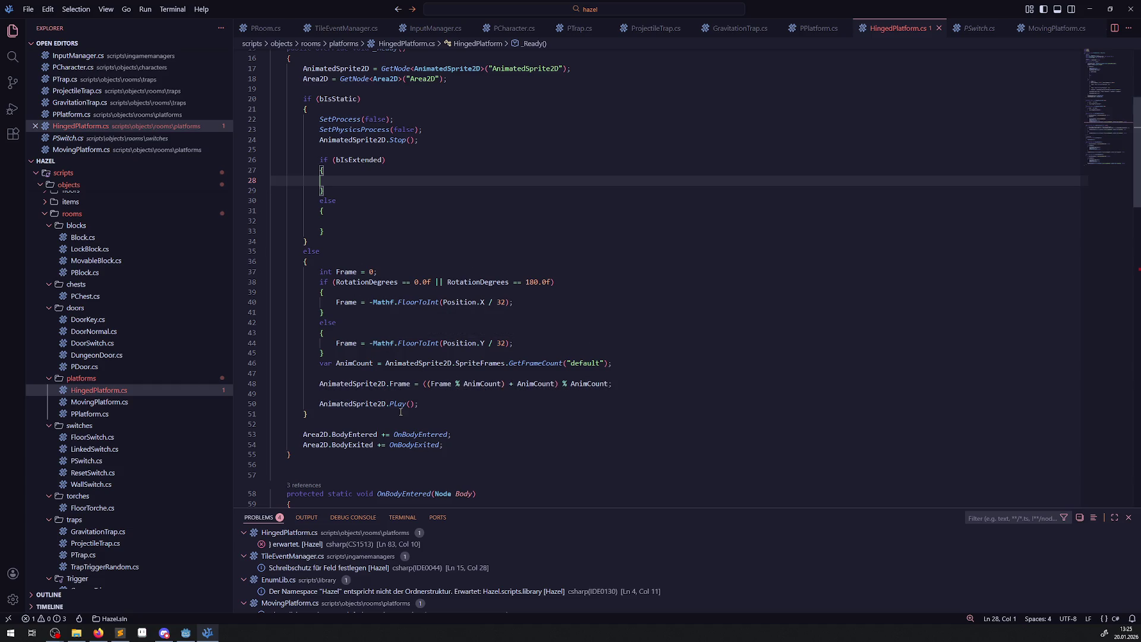
scroll(404, 392, "down", 13)
scroll(416, 389, "up", 14)
scroll(418, 387, "down", 20)
scroll(386, 375, "up", 13)
scroll(374, 368, "up", 8)
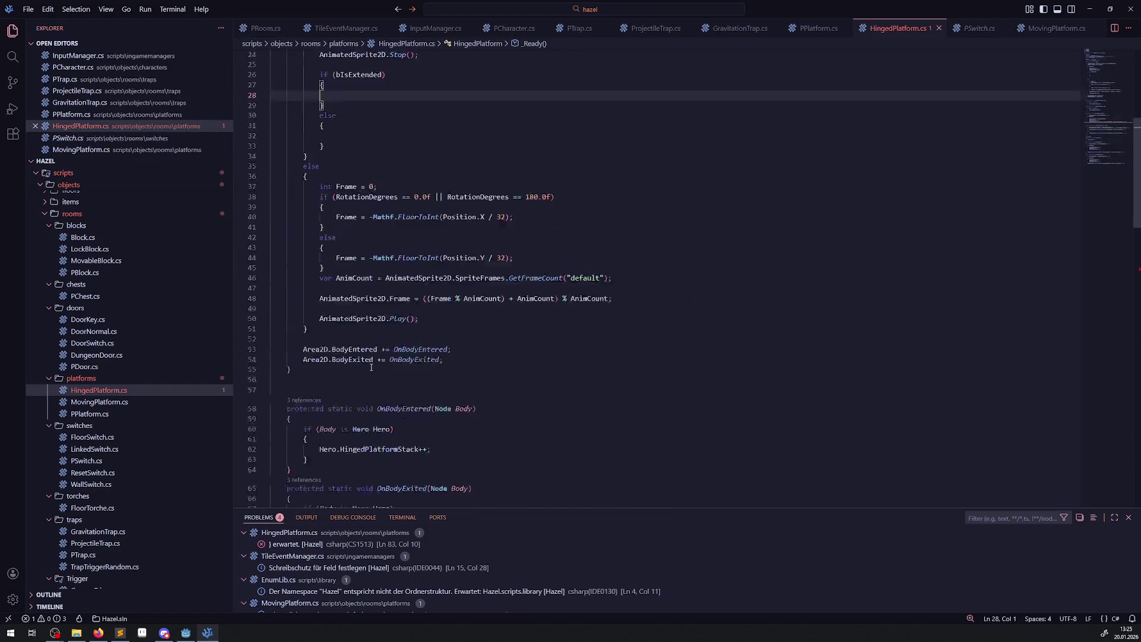
Add an AnimatedSprite2D.Animation = ""; assignment in the bIsExtended branch and save.
type("AnimatedSprite2D.A")
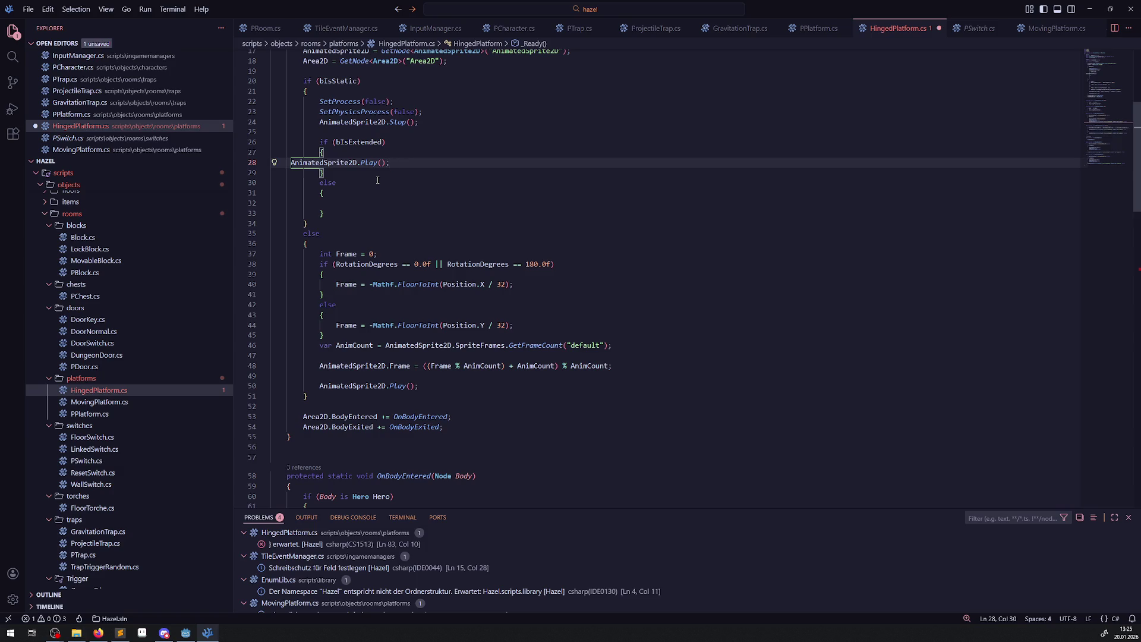
type("nim")
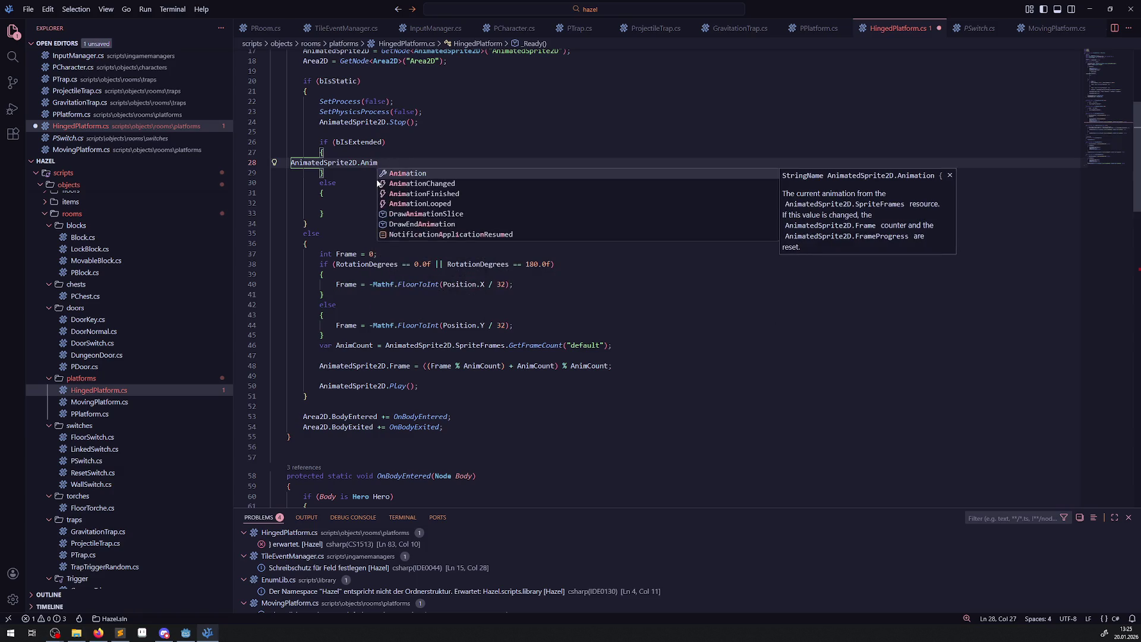
type("ation = \";\"")
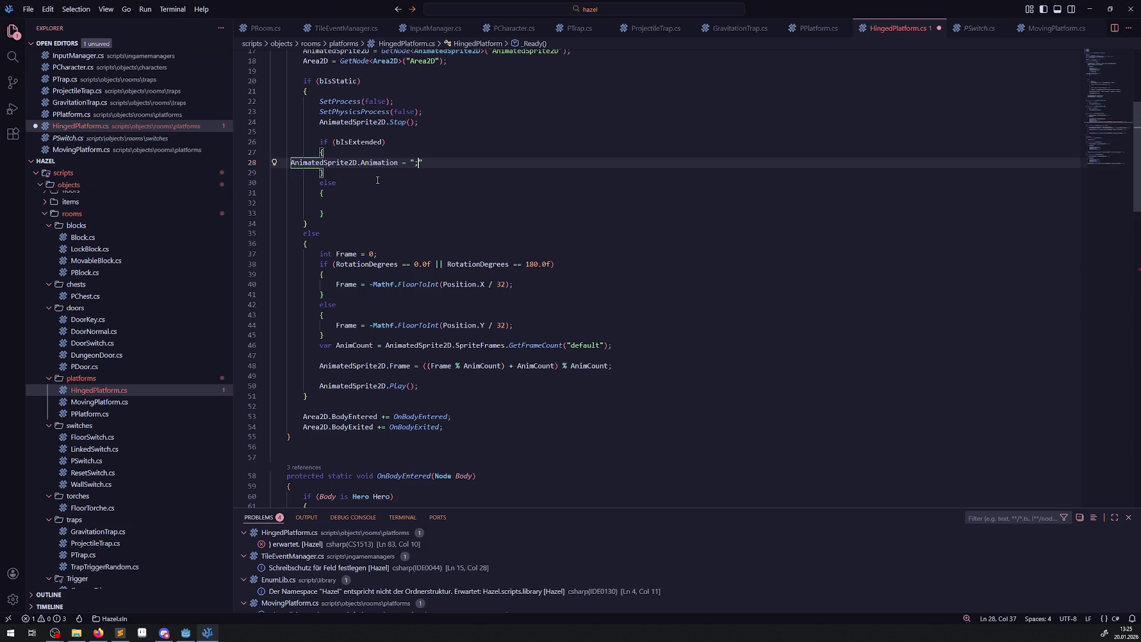
key("BackSpace")
key("End")
type(";")
key("ctrl+s")
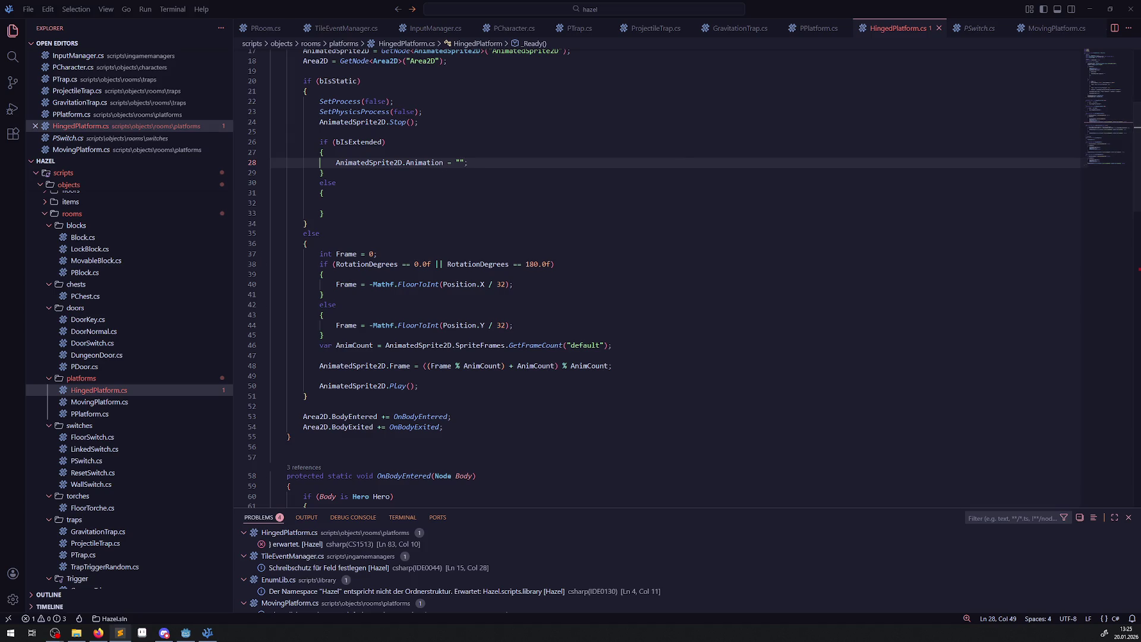
Set the animation to AToExtended, and copy it into the else branch as AToFolded.
type("AToExtended")
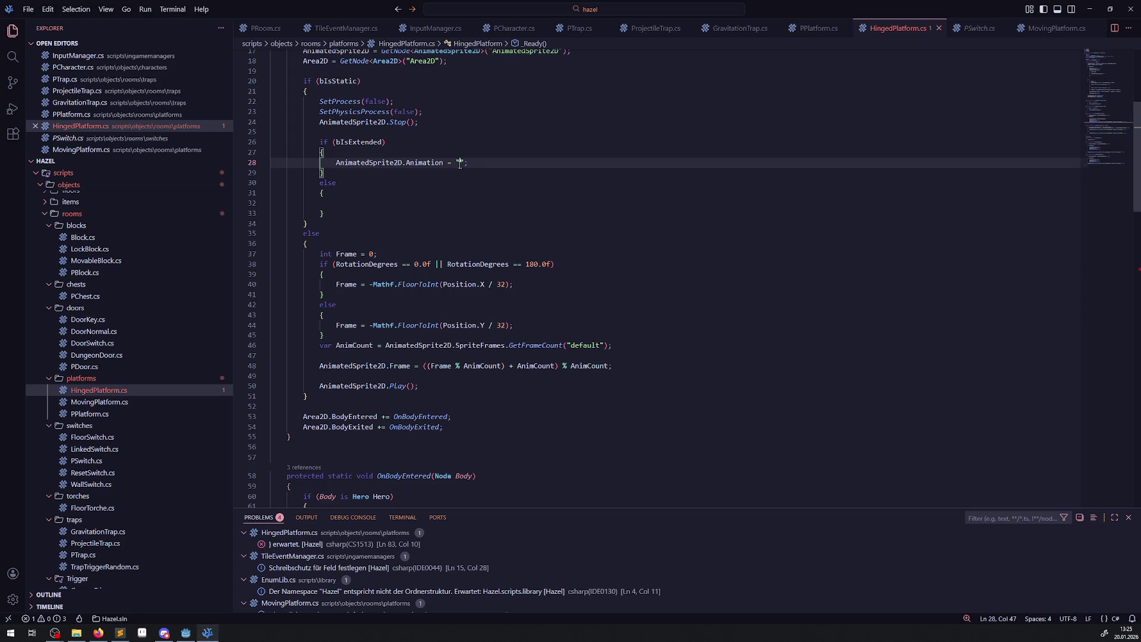
left_click_drag(512, 163, 303, 161)
key("ctrl+c")
left_click(326, 203)
key("ctrl+v")
key("alt+Tab")
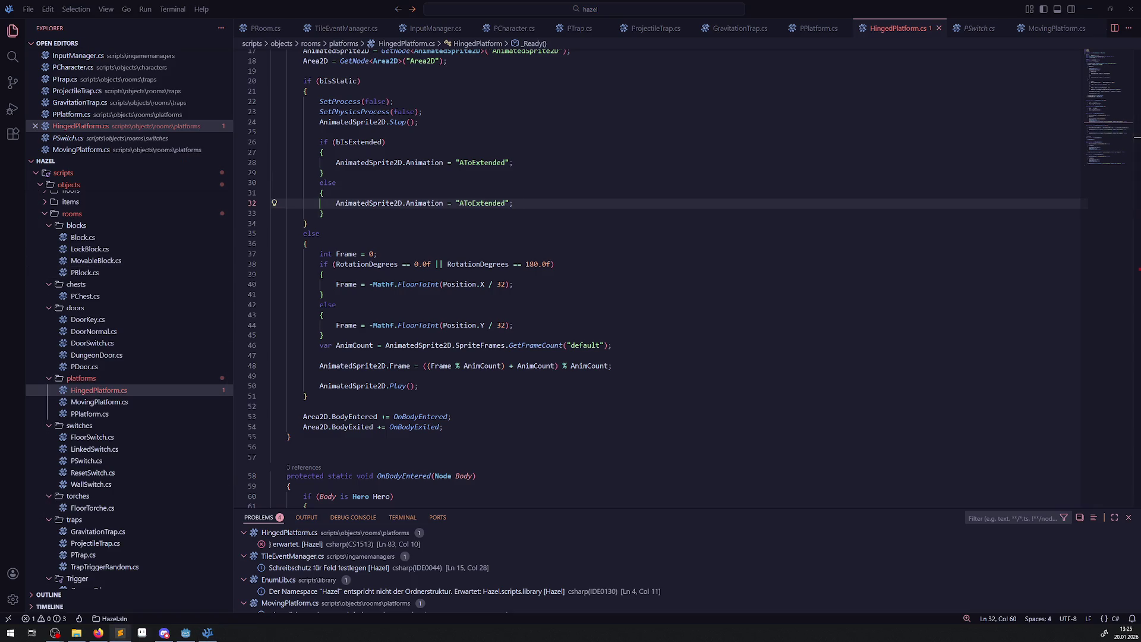
double_click(483, 203)
type("AToFolded")
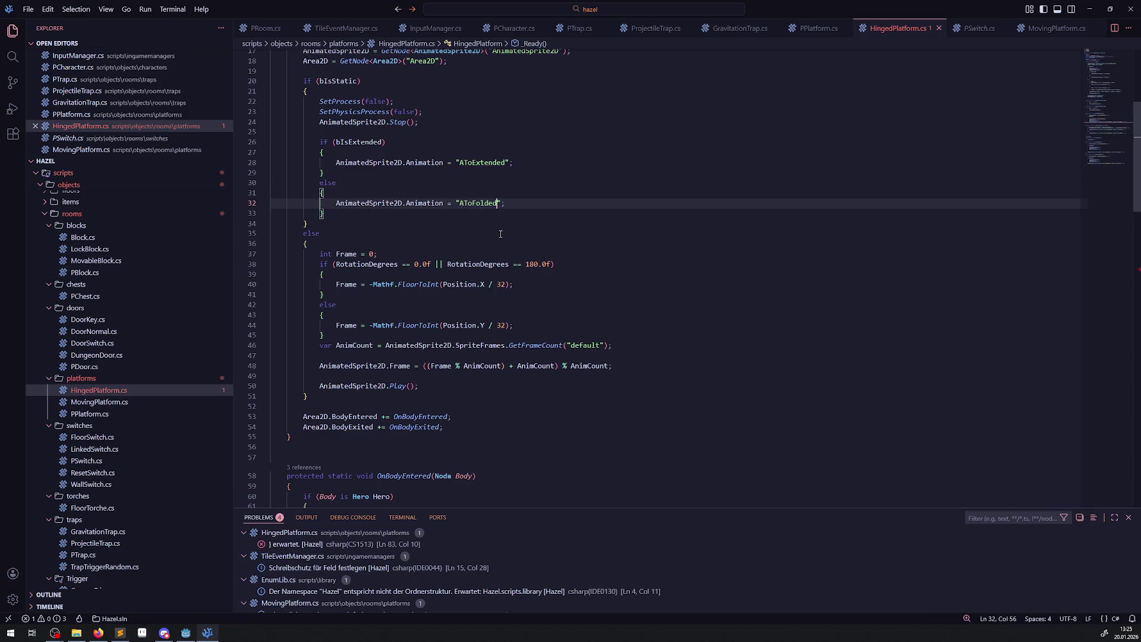
Copy the frame assignment and AnimCount declaration lines below the AToExtended assignment.
left_click_drag(302, 364, 694, 359)
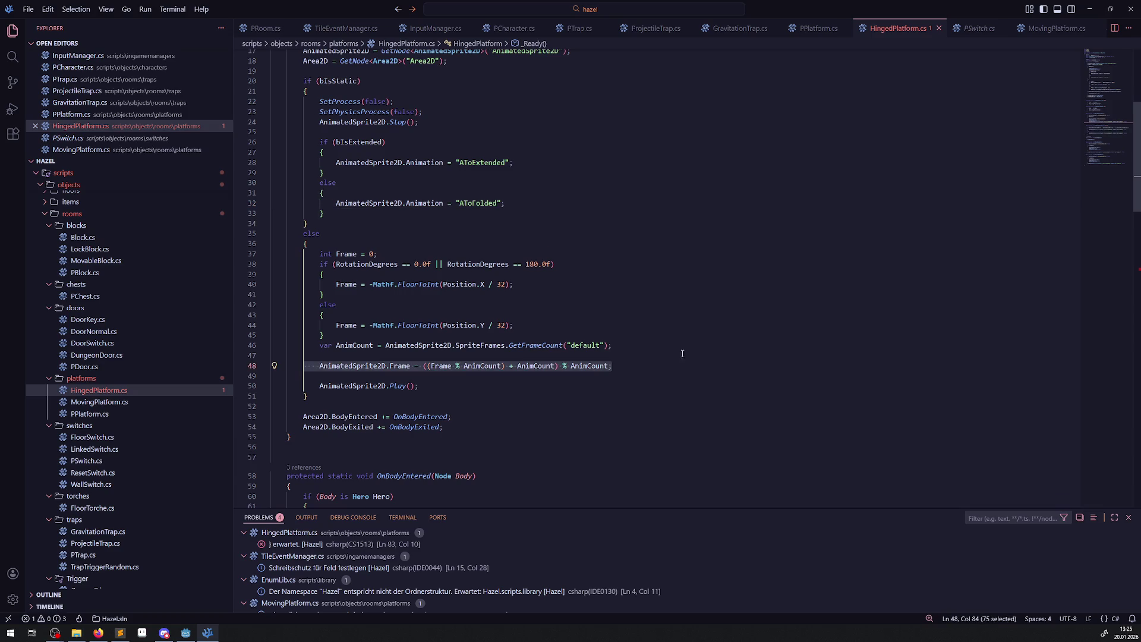
key("ctrl+c")
left_click(515, 162)
key("Return")
key("ctrl+v")
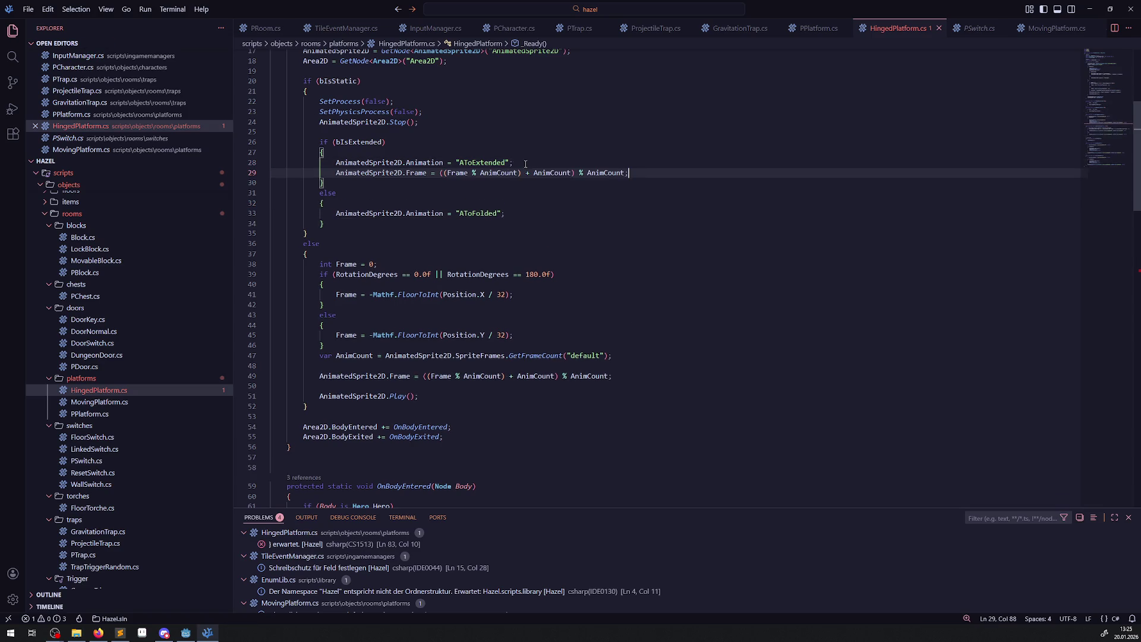
left_click(523, 211)
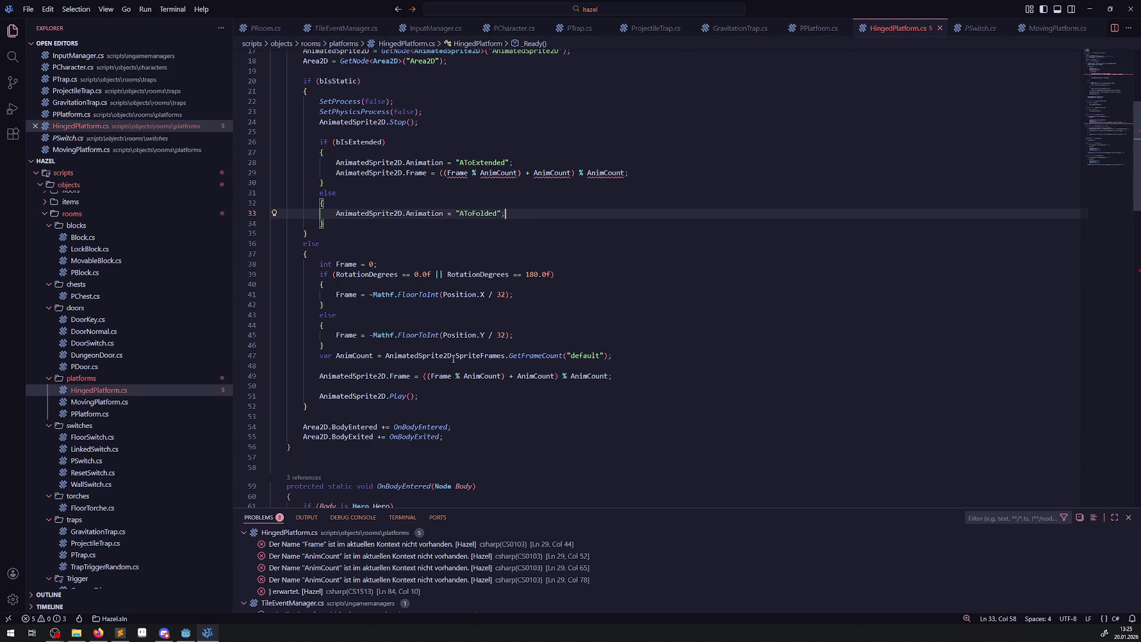
left_click_drag(311, 355, 614, 355)
key("ctrl+c")
left_click(542, 160)
key("Return")
key("ctrl+v")
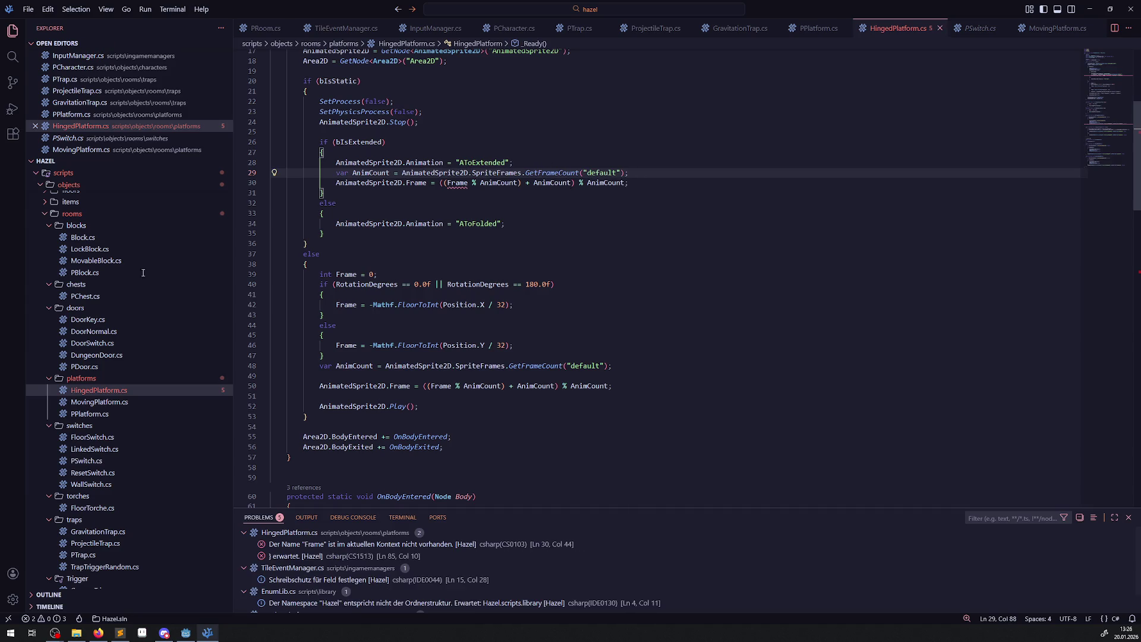
Set the Frame to the AToExtended frame count minus 1, replacing the modulo formula, and save.
double_click(482, 163)
key("ctrl+c")
double_click(616, 173)
key("ctrl+v")
left_click_drag(402, 173, 643, 173)
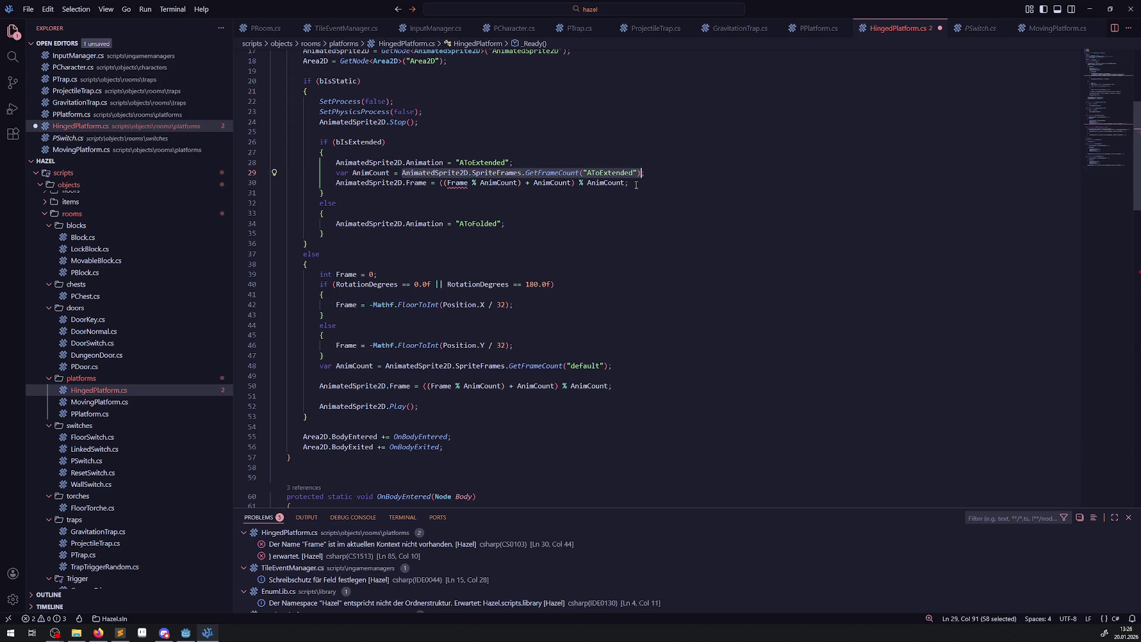
left_click(441, 183)
left_click_drag(440, 183, 627, 183)
key("ctrl+v")
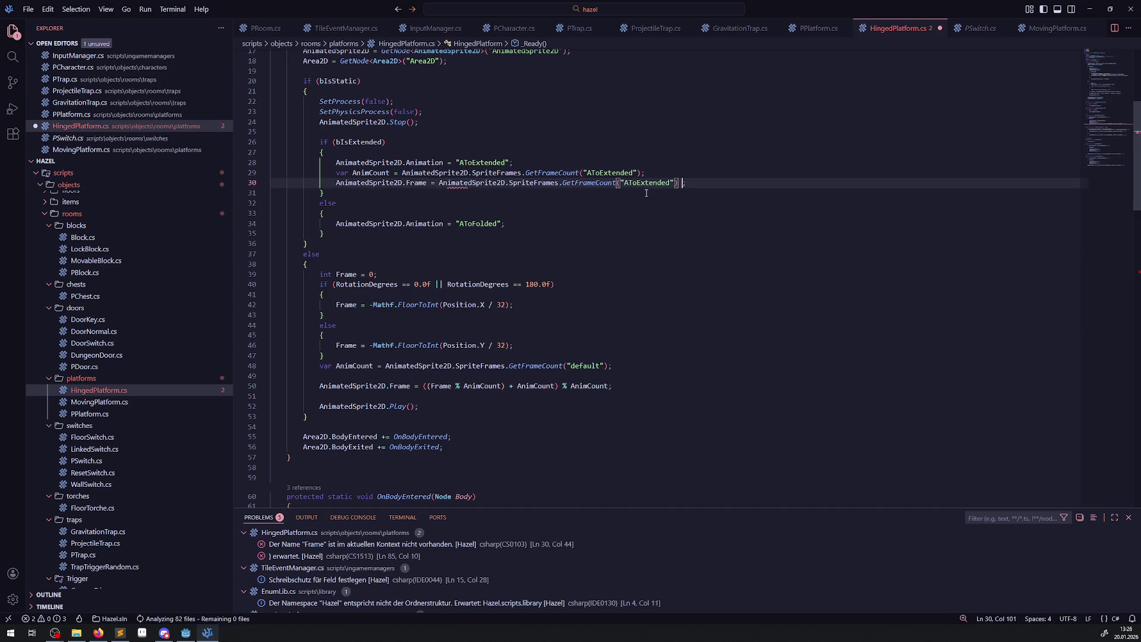
type("- 1")
key("ctrl+s")
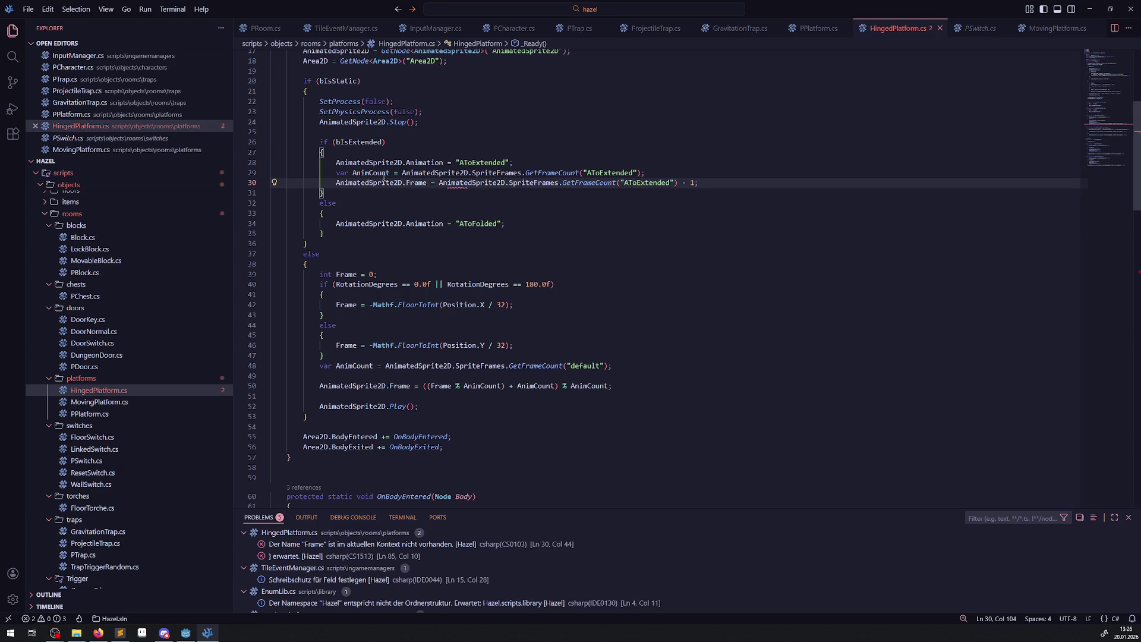
Delete the AnimCount line, add the same Frame statement for AToFolded in the else branch, and save.
left_click(654, 174)
key("shift+Up")
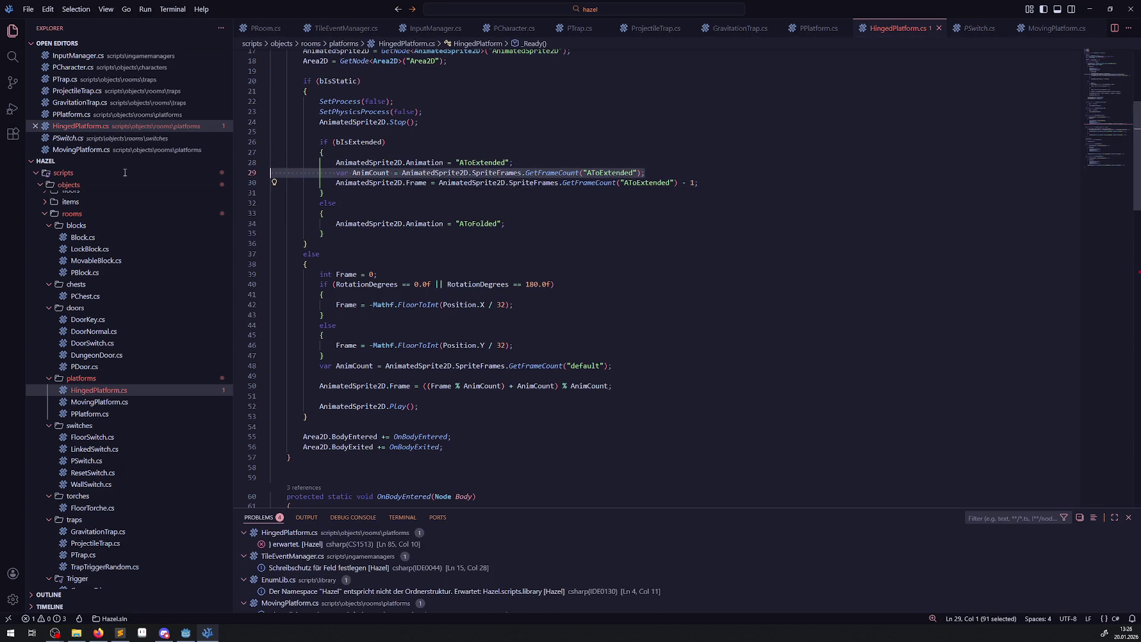
key("BackSpace")
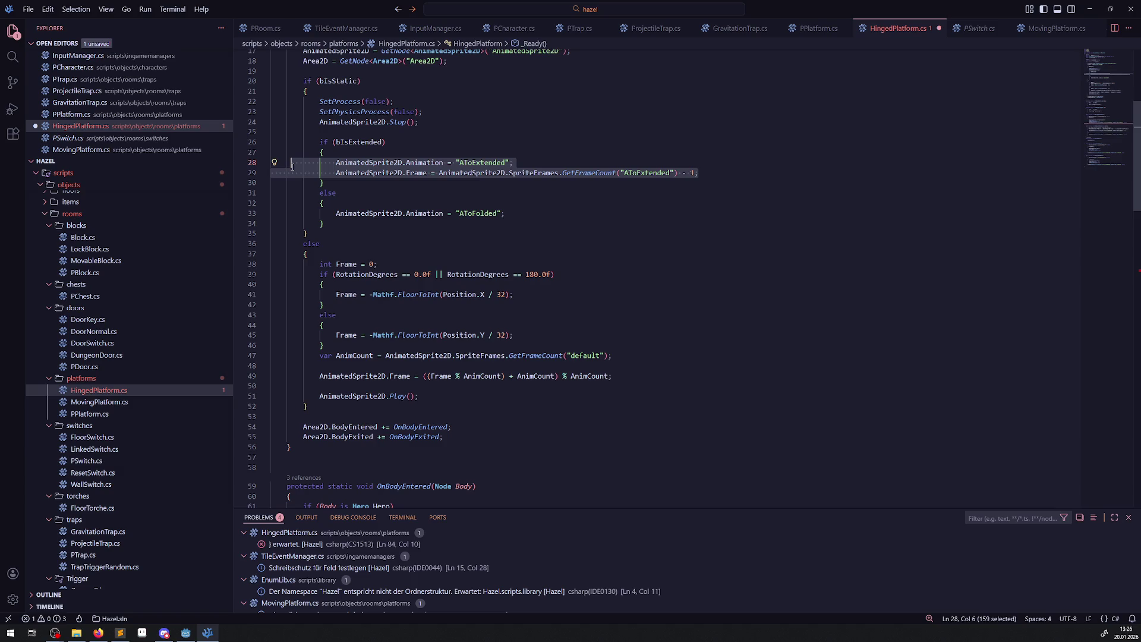
left_click_drag(330, 172, 435, 172)
key("shift+End")
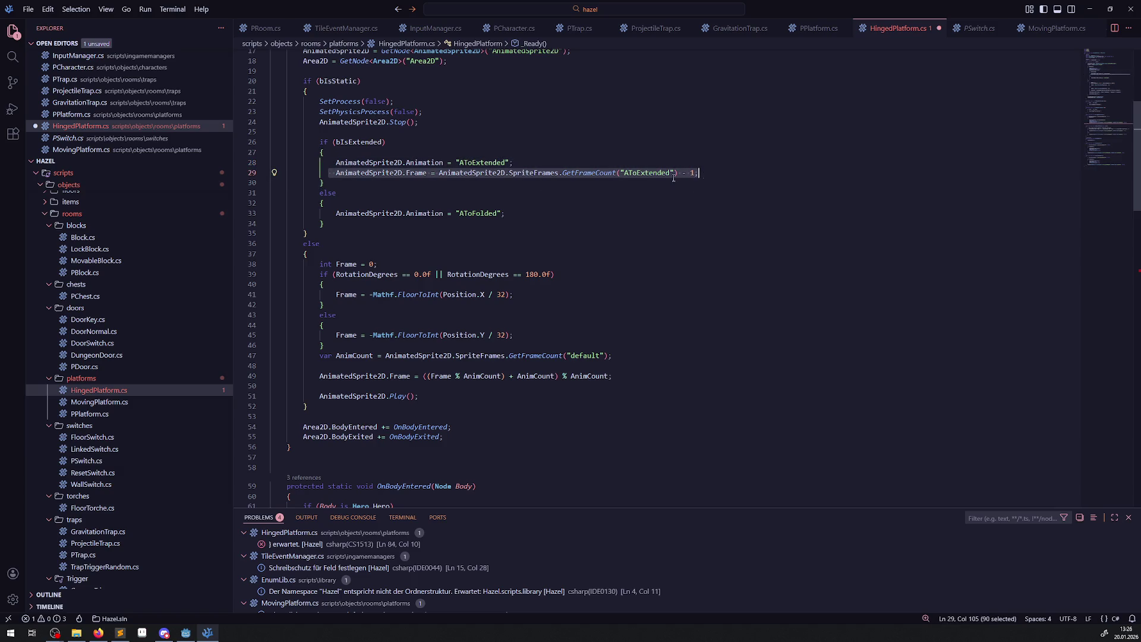
key("ctrl+c")
left_click(539, 210)
key("Return")
key("ctrl+v")
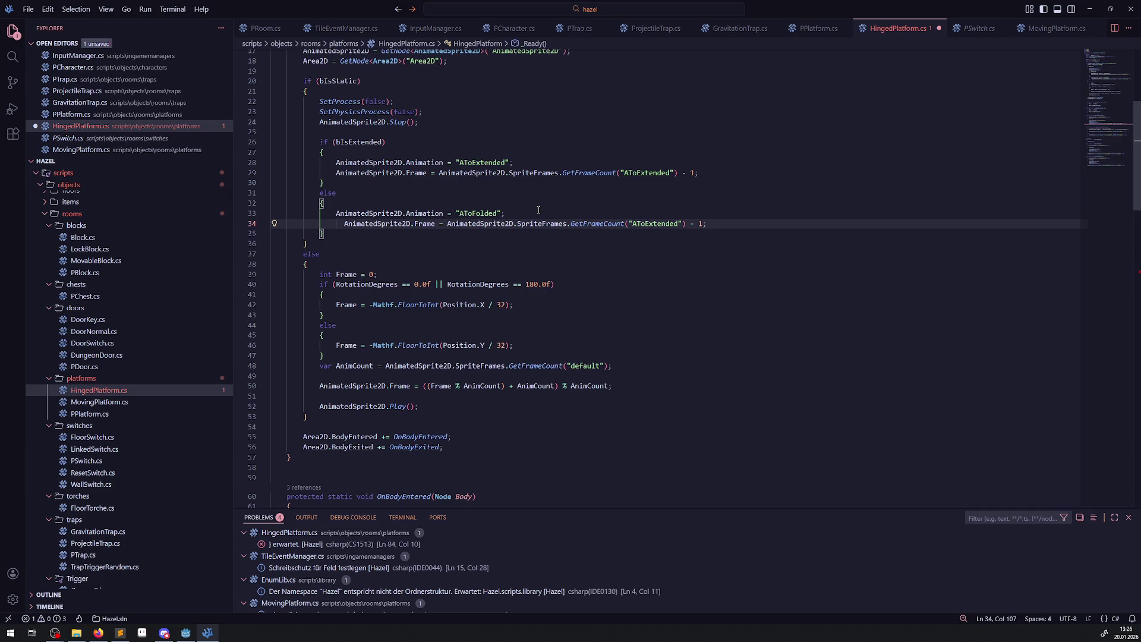
double_click(654, 224)
type("AToFolded")
key("ctrl+s")
Comment out lines 78–84 of OnTriggerActivation's bIsStatic block, then build the .NET project in Godot.
left_click(690, 295)
scroll(690, 296, "down", 10)
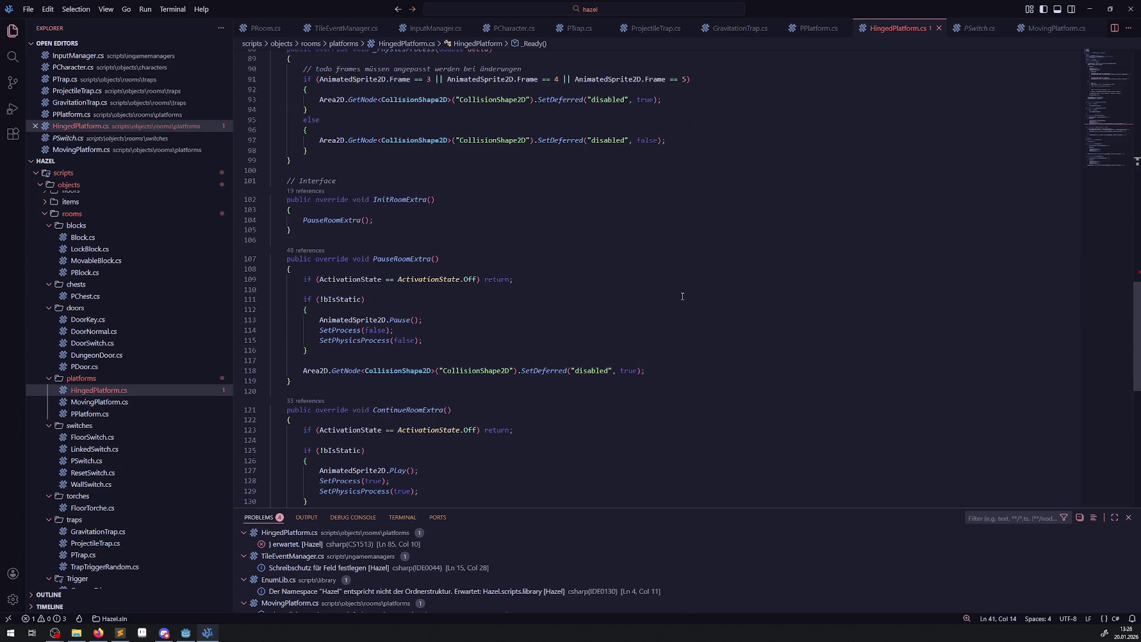
left_click(280, 544)
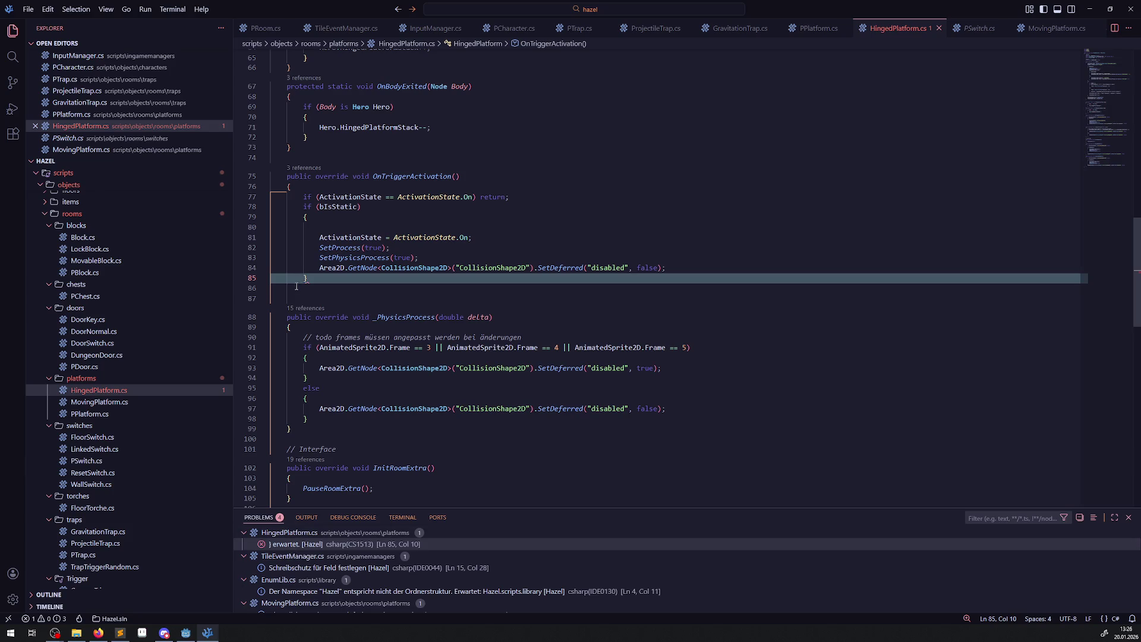
mouse_move(304, 207)
left_mouse_down()
mouse_move(380, 237)
mouse_move(696, 269)
left_mouse_up()
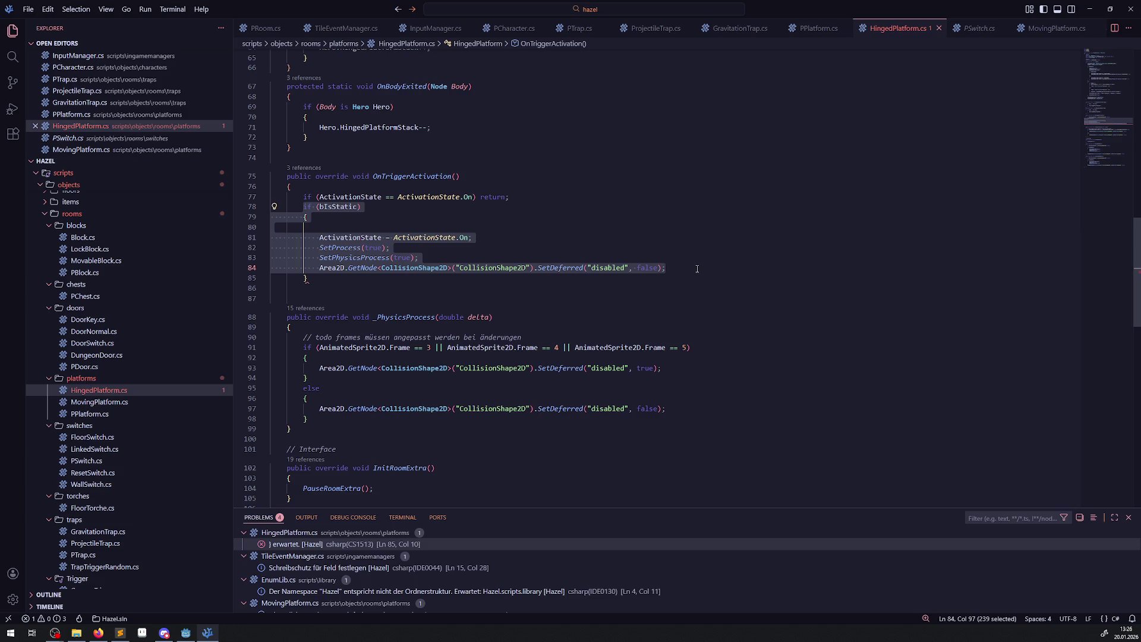
key("ctrl+slash")
left_click(674, 196)
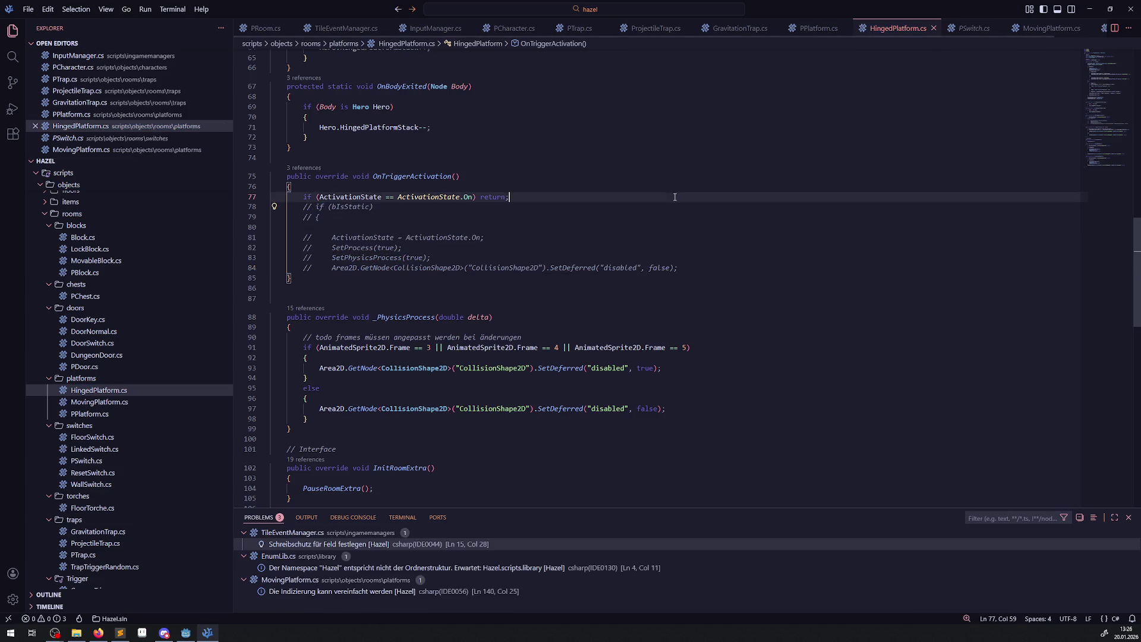
left_click(177, 635)
left_click(984, 25)
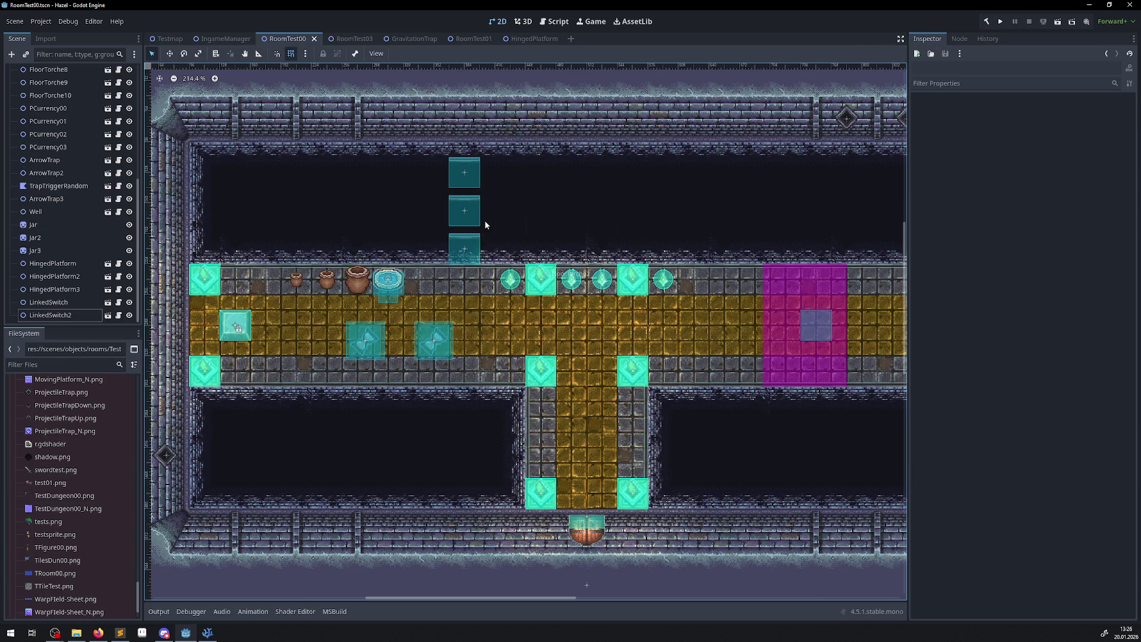
Enable B Is Static on HingedPlatform2 and HingedPlatform, save RoomTest00, and run the project.
left_click(464, 246)
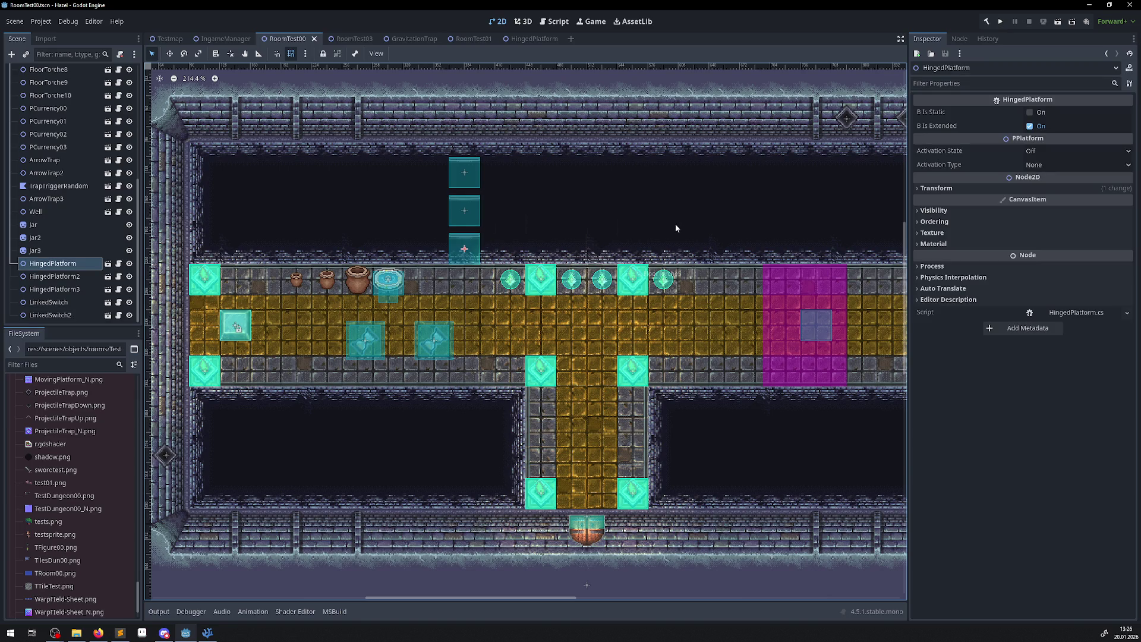
left_click(473, 218)
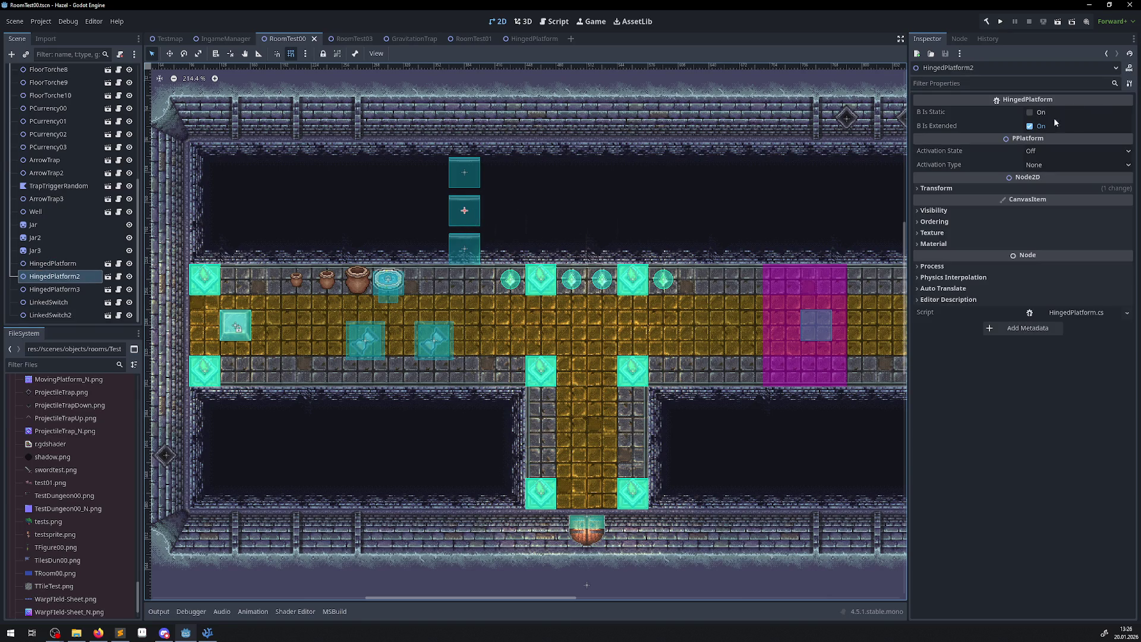
left_click(1029, 126)
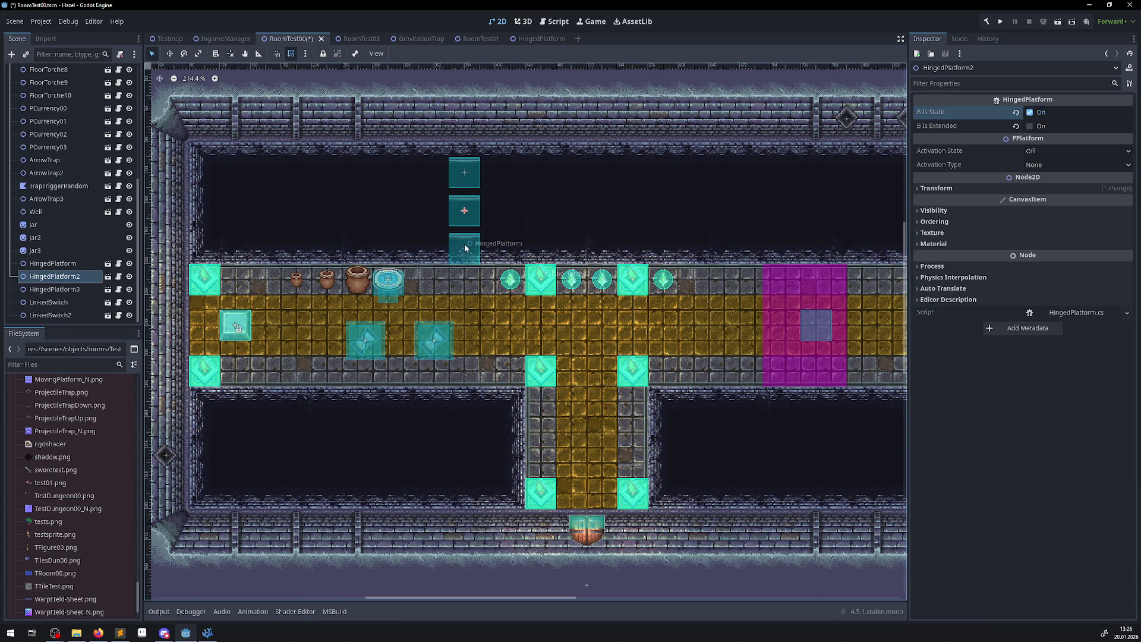
left_click(465, 245)
left_click(1029, 113)
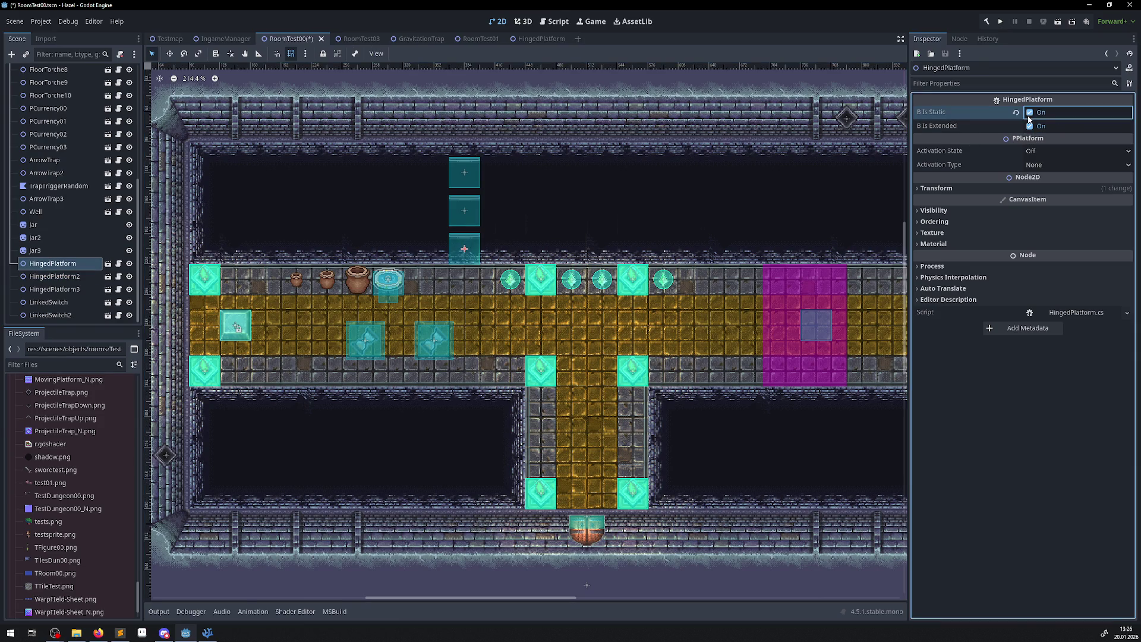
key("ctrl+s")
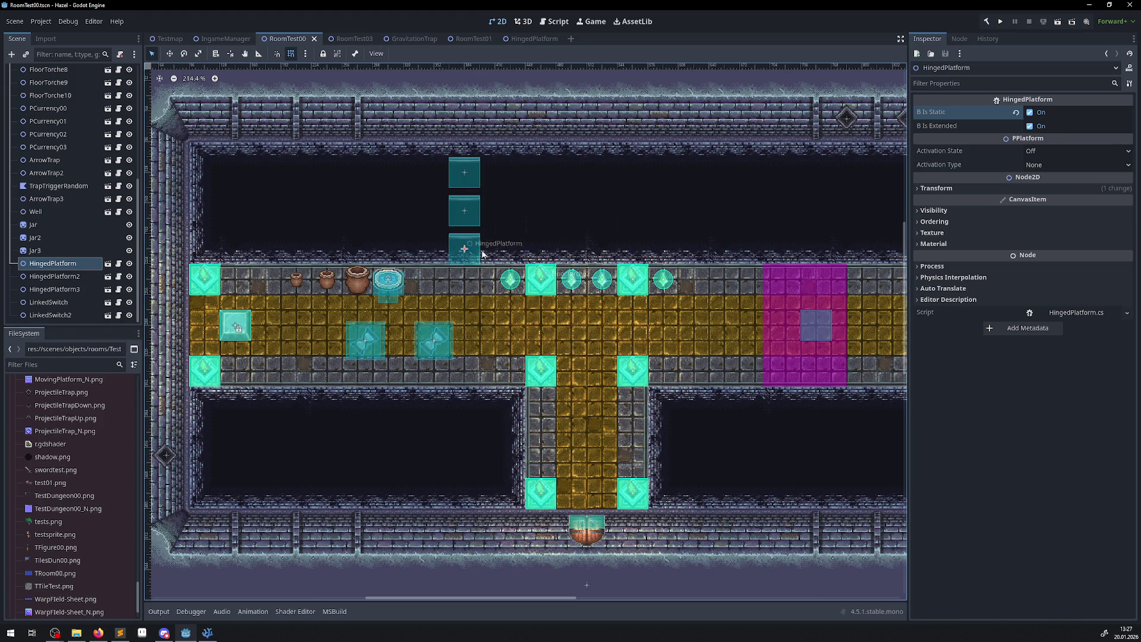
left_click(466, 216)
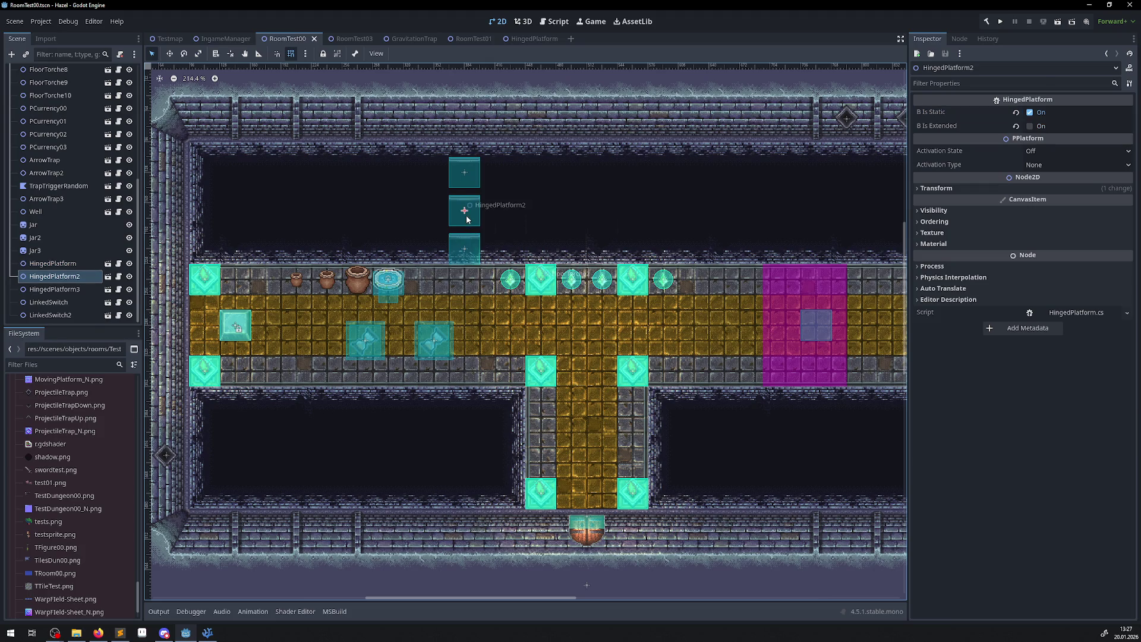
left_click(1000, 21)
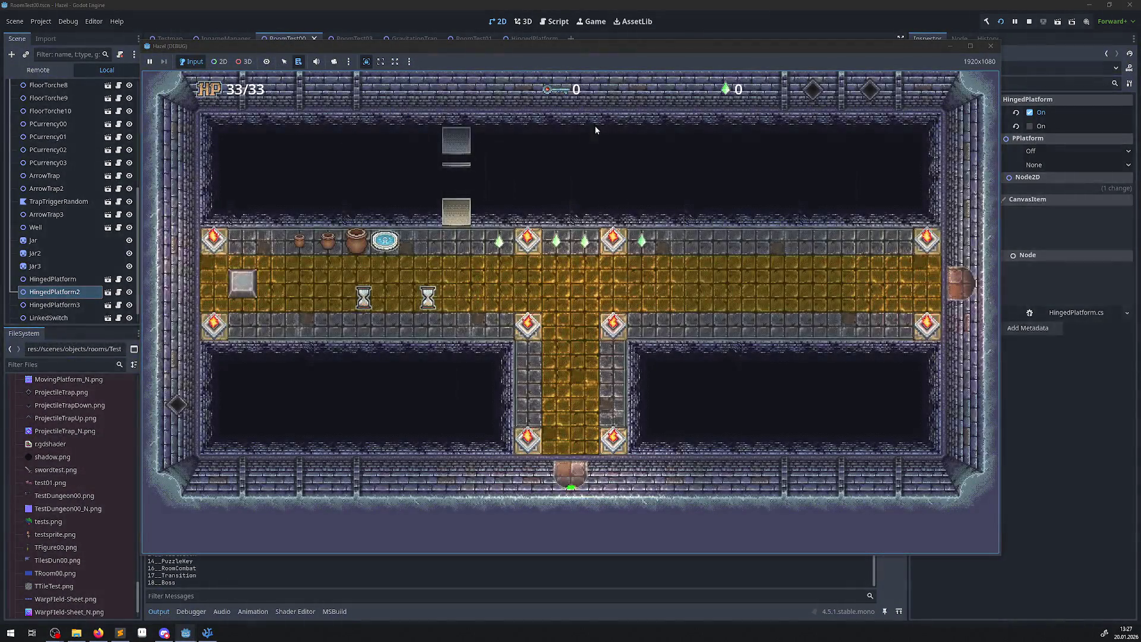
Walk the player up and left through the hall, then stop the game.
key("Up")
key("Left")
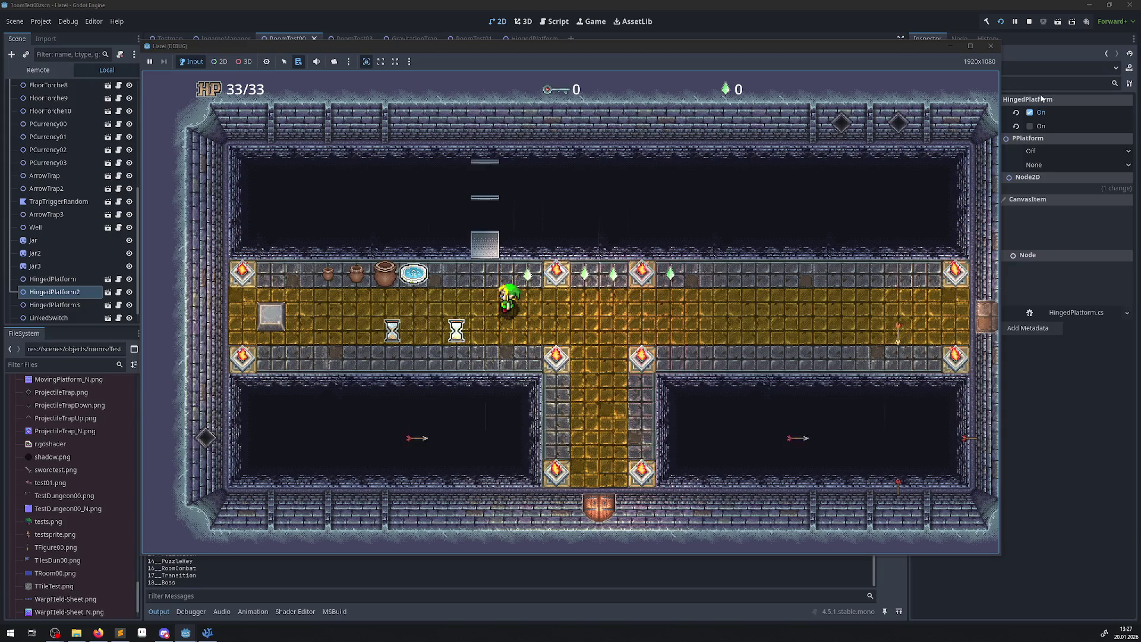
left_click(990, 46)
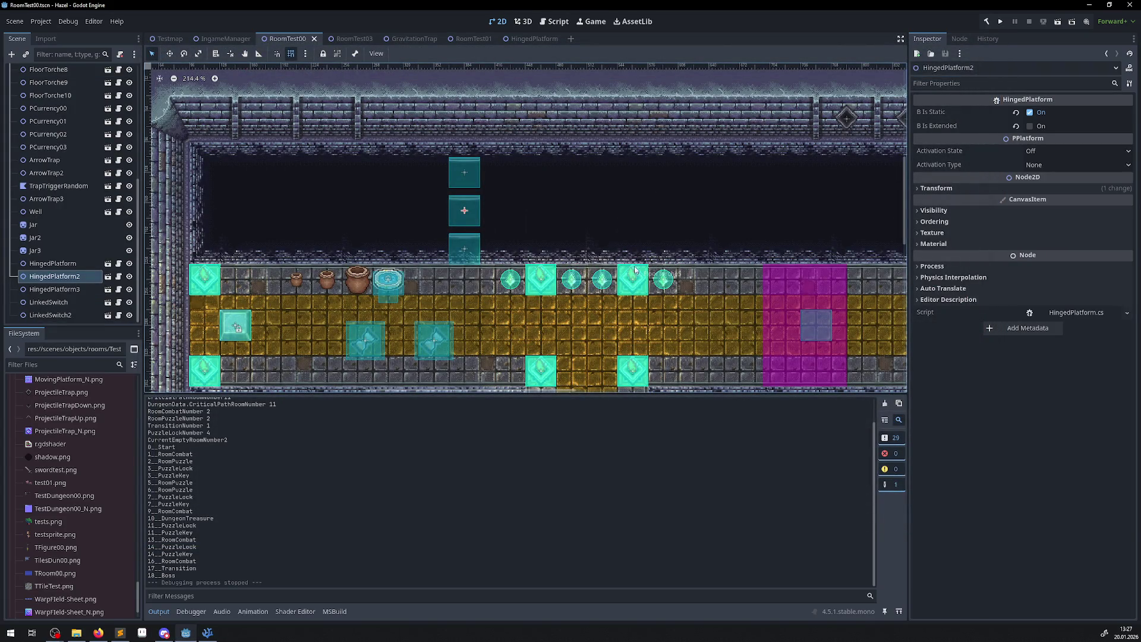
Back in VS Code, locate the bIsStatic setup lines 22–24 in HingedPlatform.cs.
left_click(207, 632)
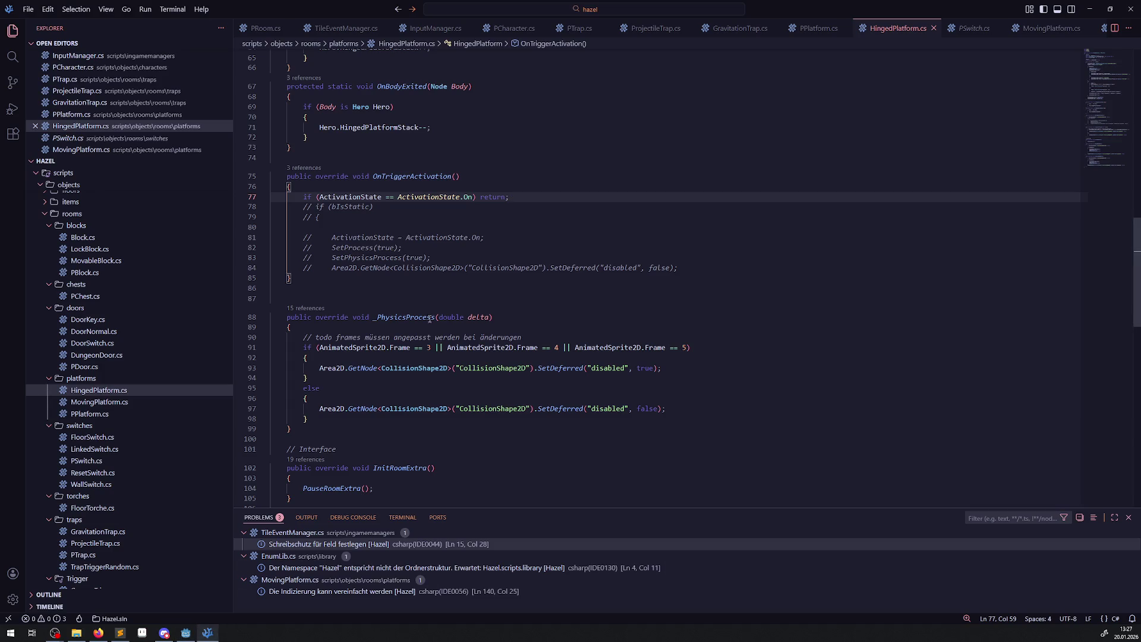
scroll(422, 311, "up", 15)
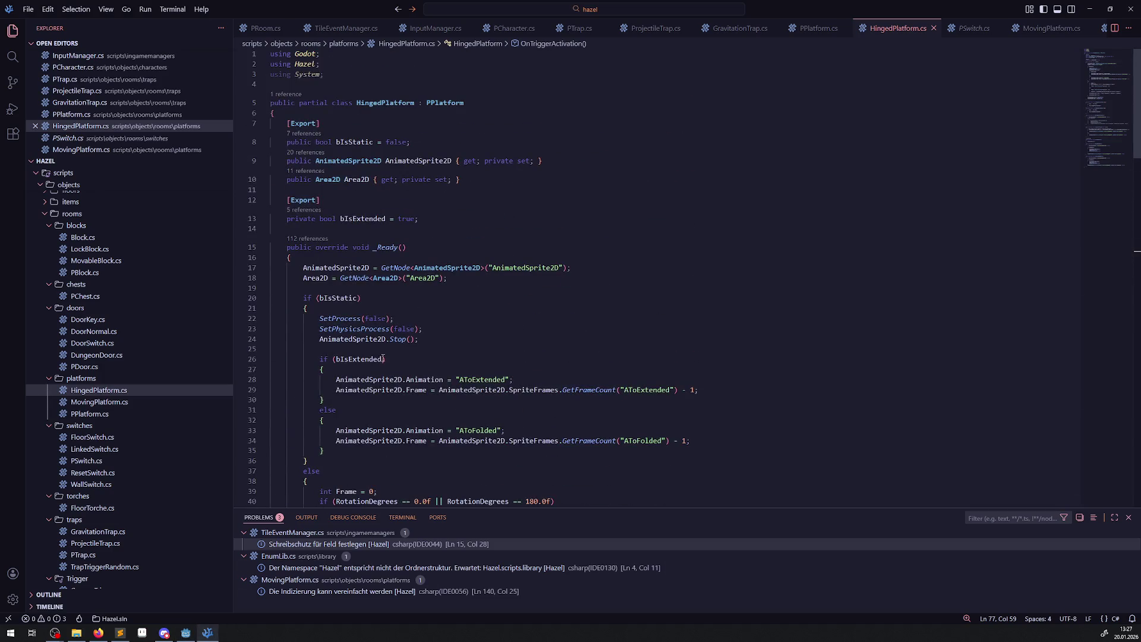
double_click(338, 298)
scroll(396, 288, "down", 2)
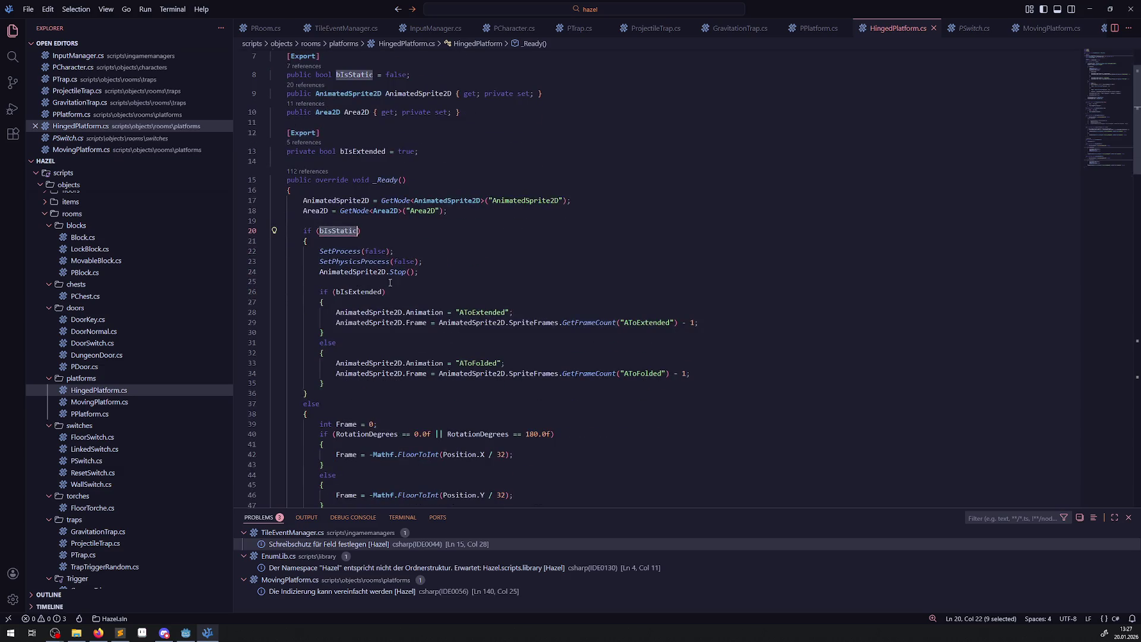
left_click_drag(319, 251, 436, 268)
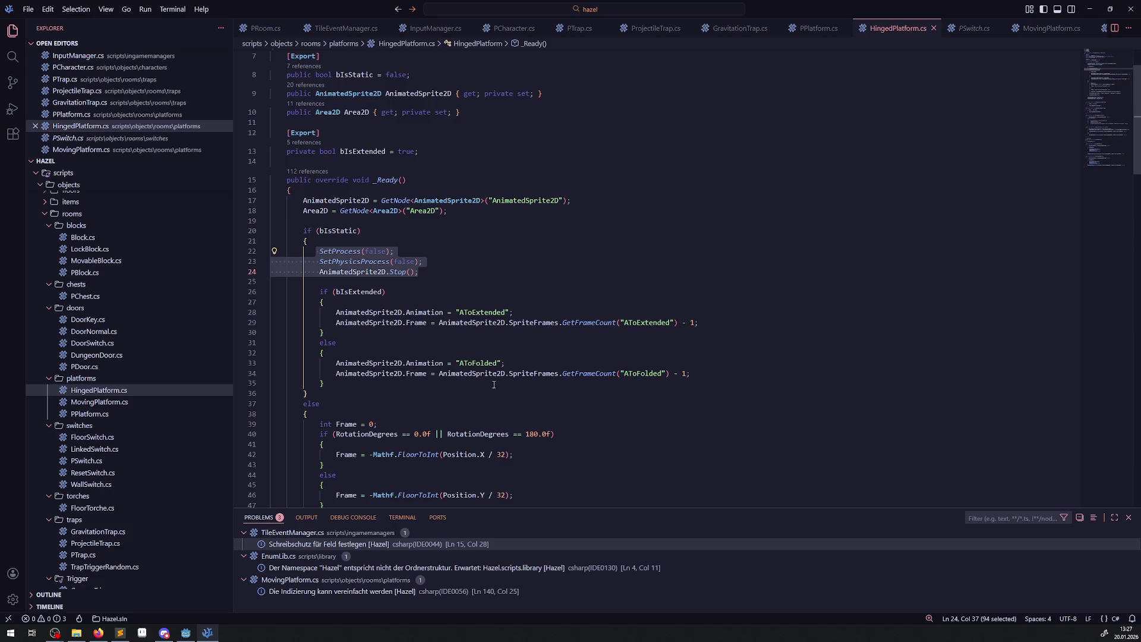
Copy the collision-disabling line and add the comment '// eingefahren, bedeutet kein overlap' in the folded branch.
scroll(503, 369, "down", 20)
scroll(463, 308, "up", 4)
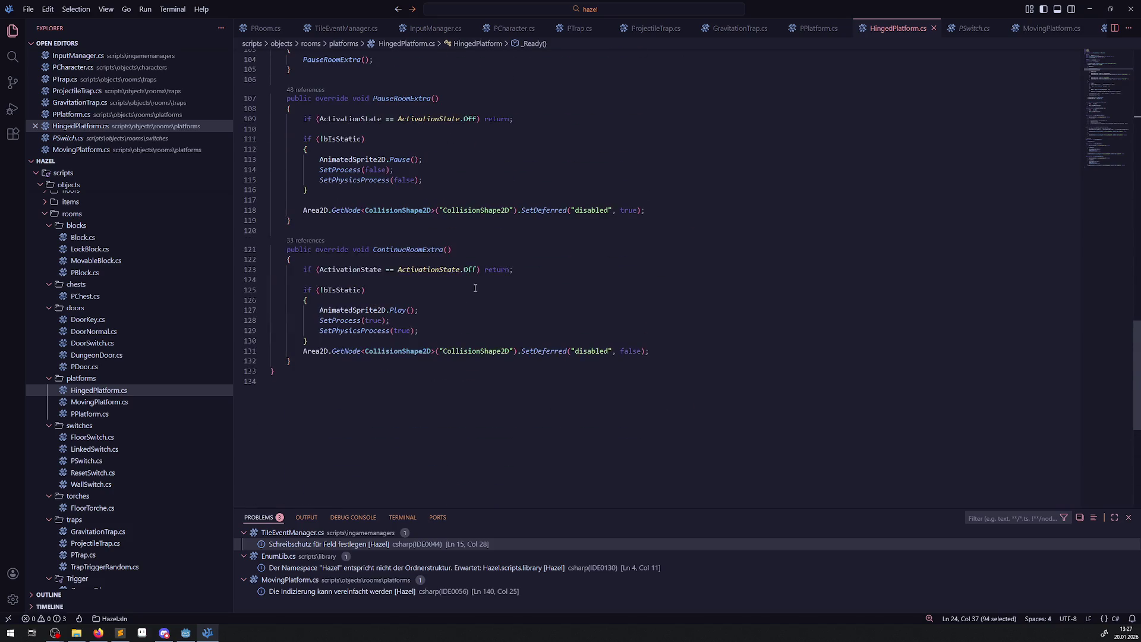
left_click_drag(660, 211, 291, 211)
key("ctrl+c")
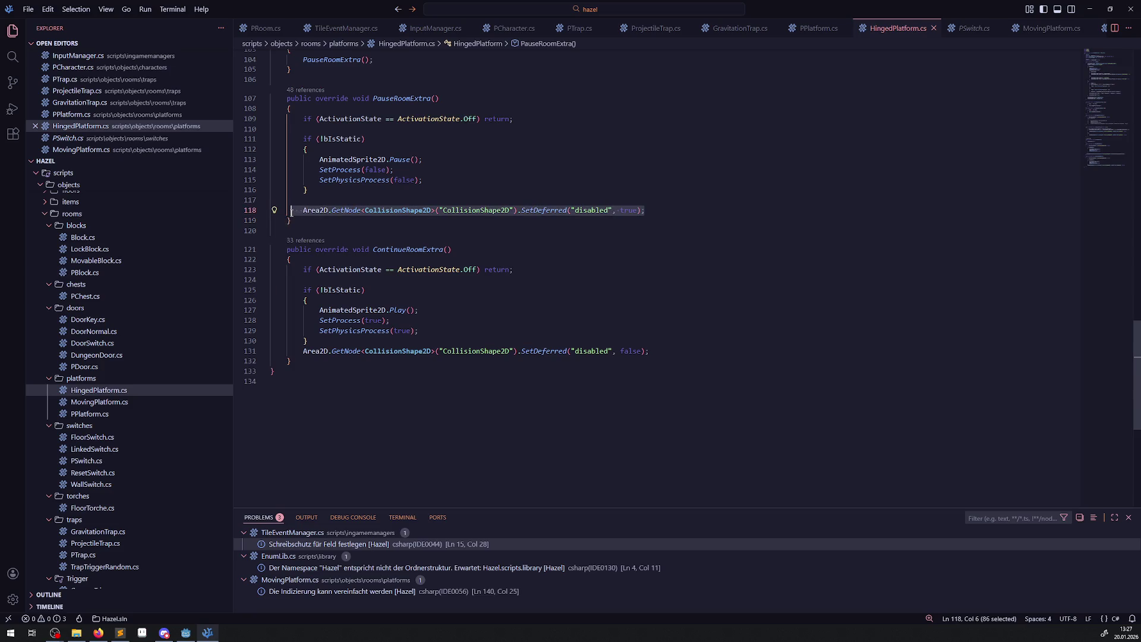
scroll(404, 241, "up", 20)
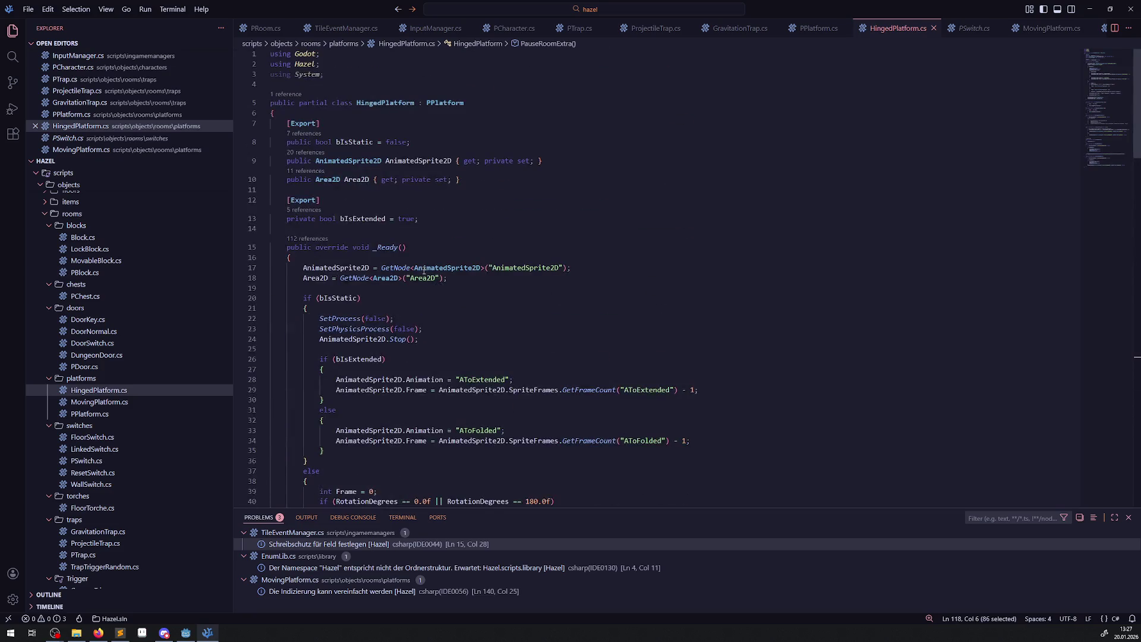
scroll(366, 336, "down", 2)
double_click(359, 269)
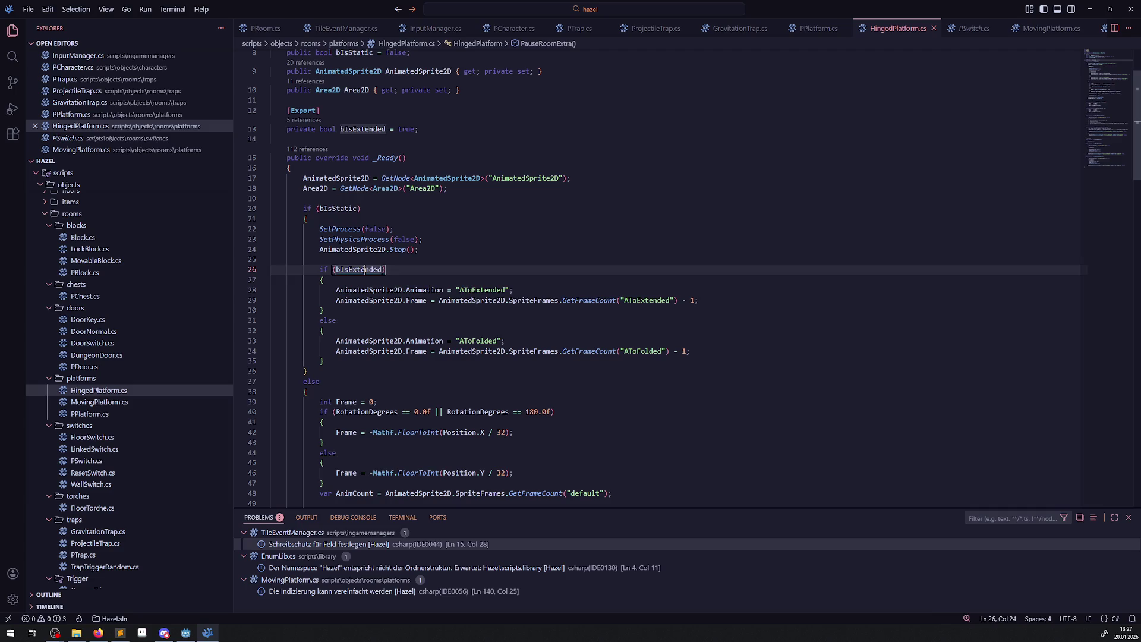
left_click(420, 328)
key("Return")
type("// ")
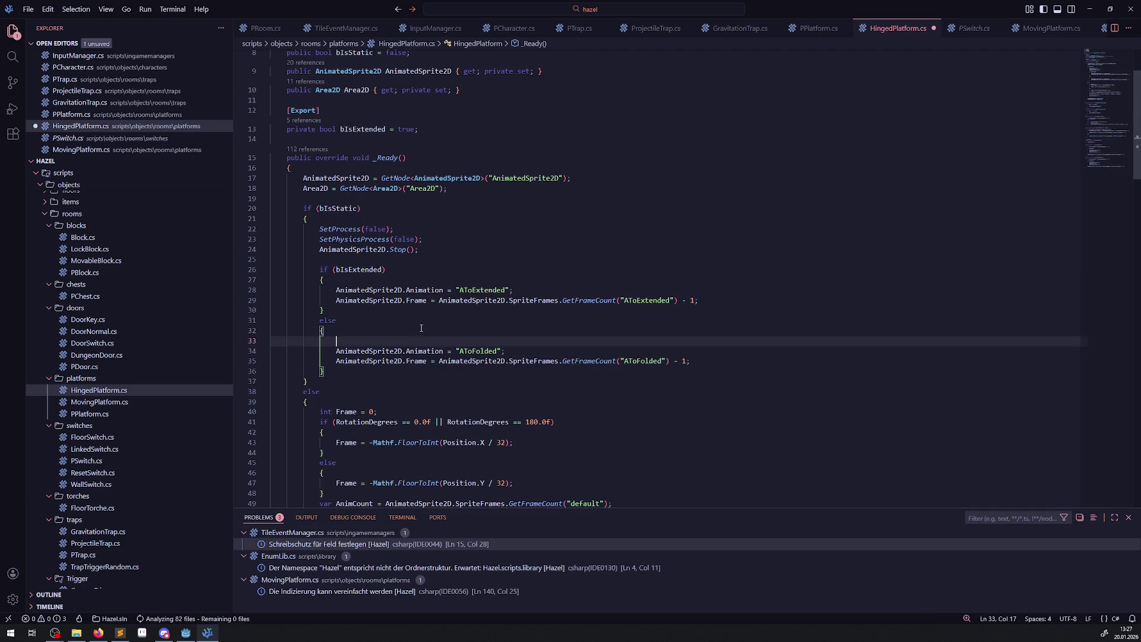
type("eingefahren, ")
type("keine")
key("BackSpace")
key("ctrl+BackSpace")
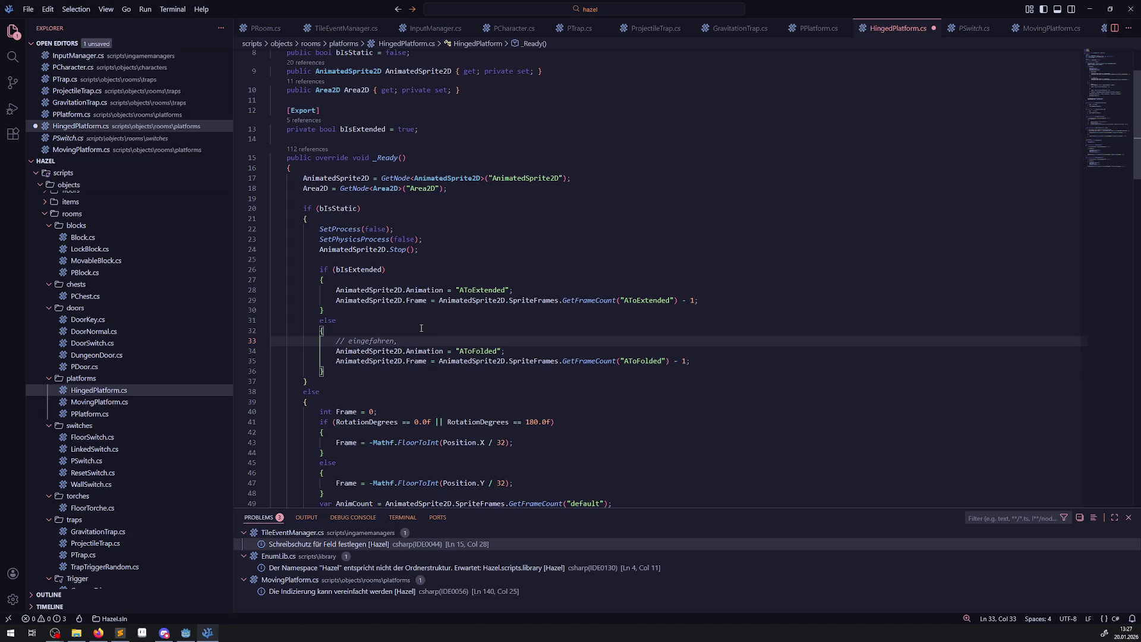
type("bedeutet kein ov")
type("erlap")
Paste the CollisionShape2D SetDeferred("disabled", true) call after line 35 and save.
left_click(694, 360)
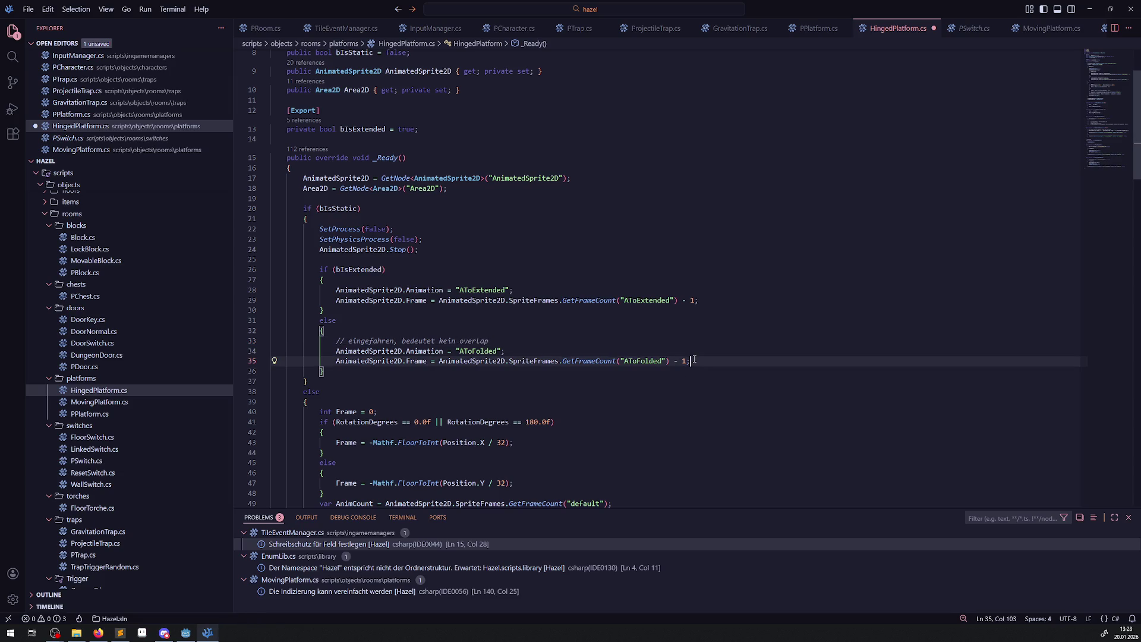
key("Return")
key("ctrl+v")
key("ctrl+s")
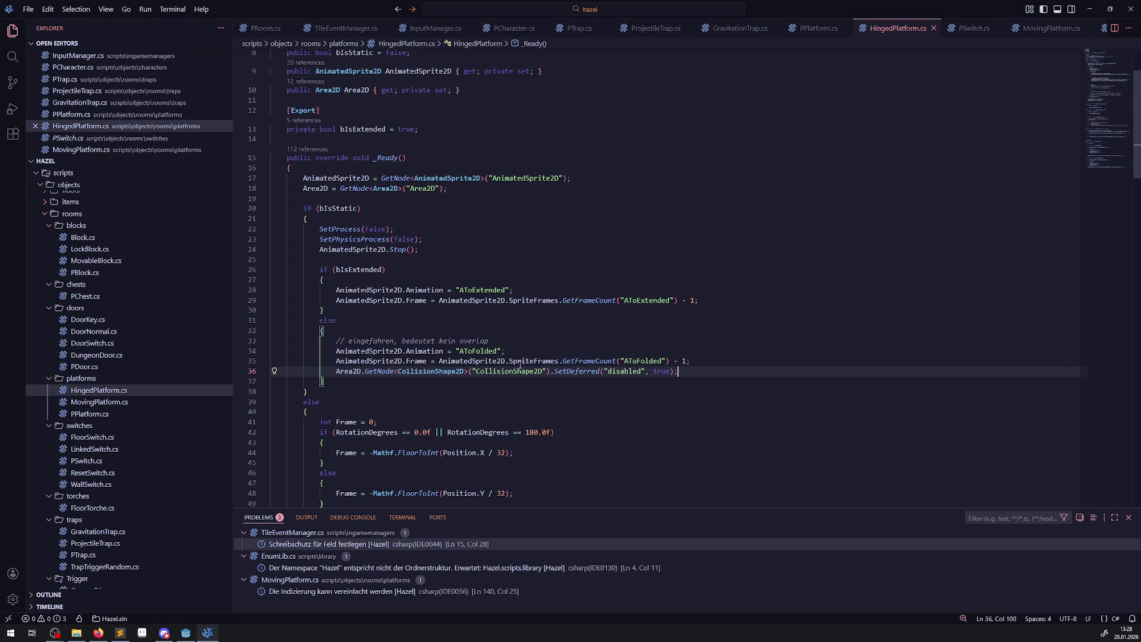
left_click_drag(387, 269, 270, 259)
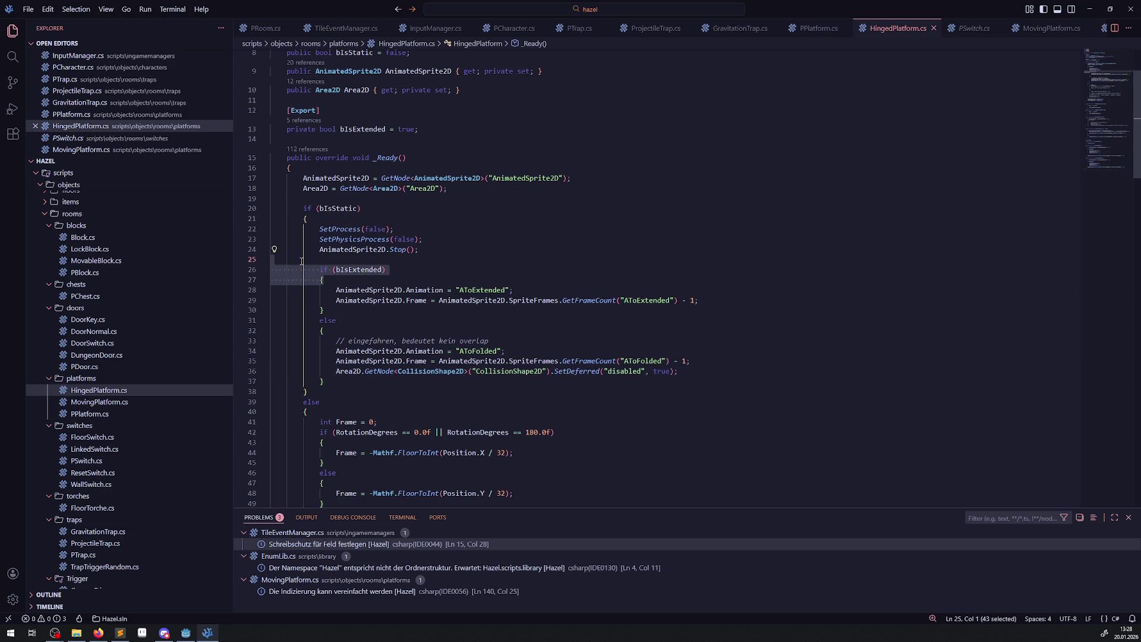
scroll(361, 320, "down", 20)
scroll(361, 319, "up", 12)
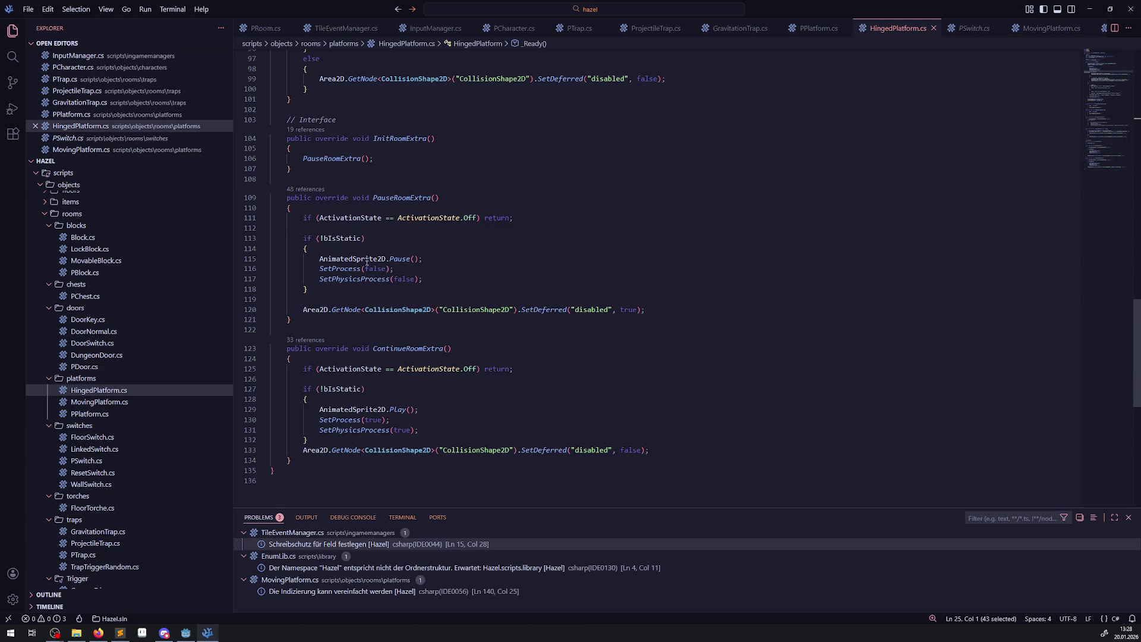
mouse_move(364, 265)
left_click(427, 294)
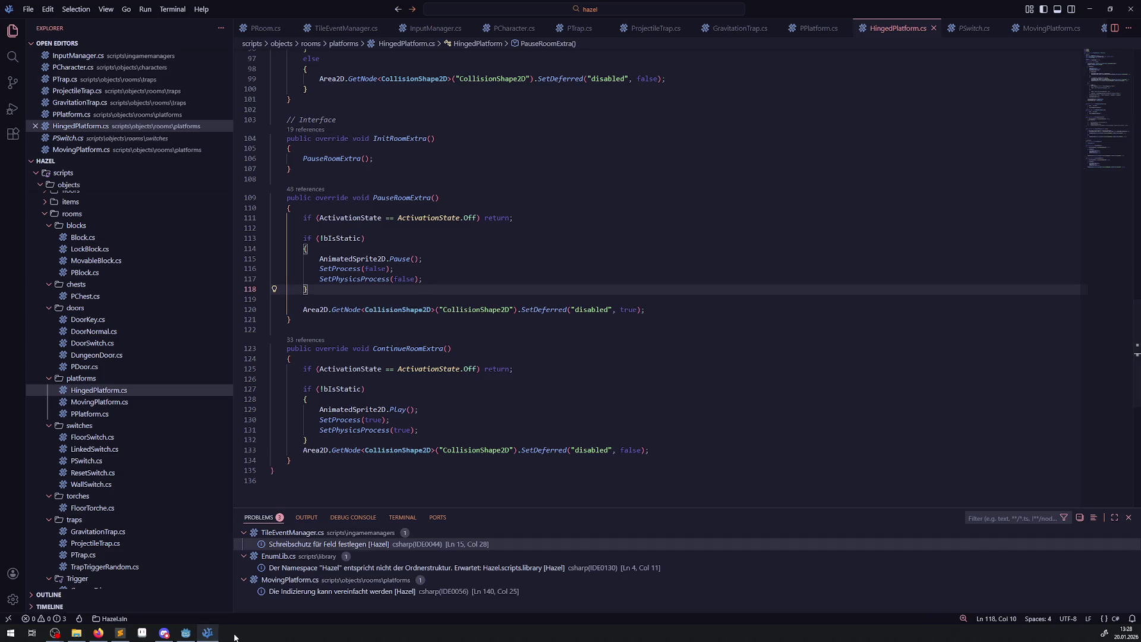
left_click(186, 633)
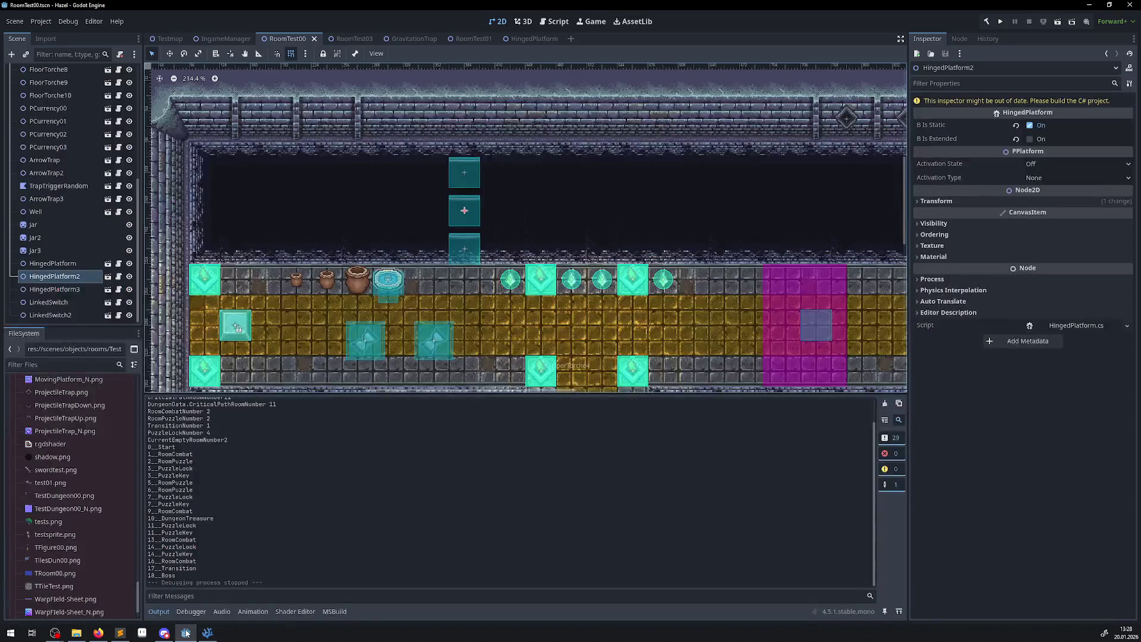
left_click(459, 255)
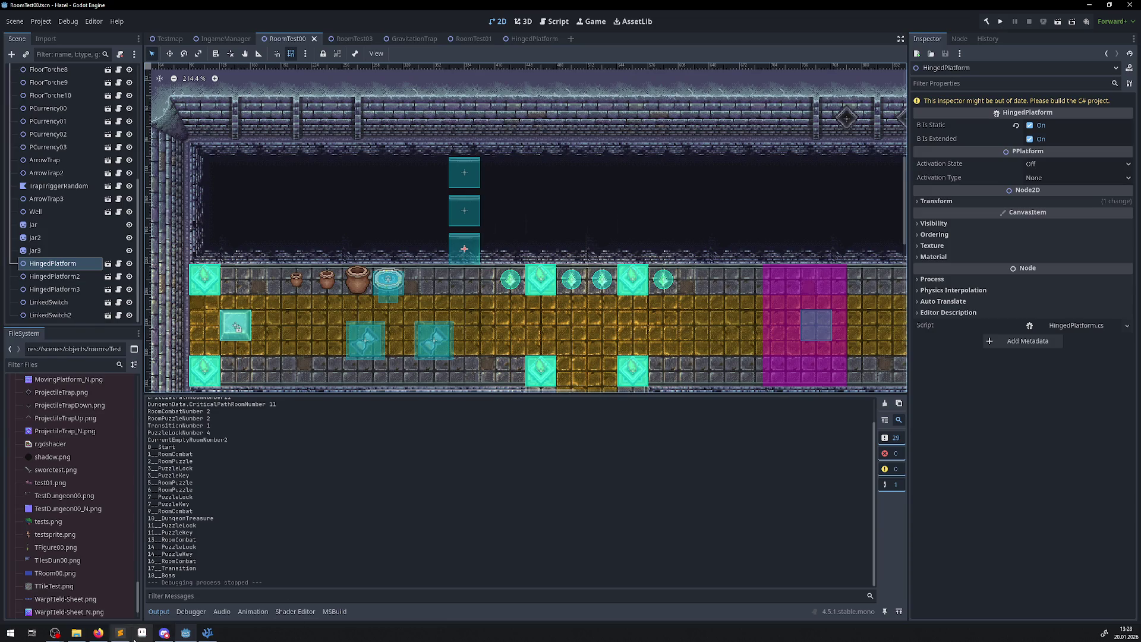
left_click(207, 632)
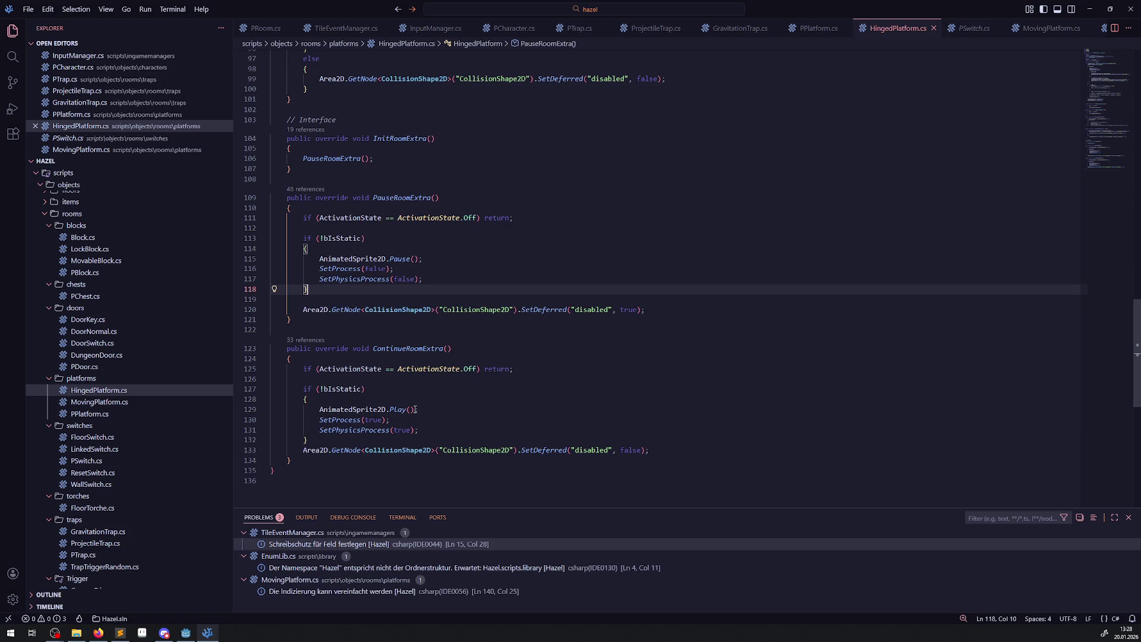
Delete the 'if (ActivationState == ActivationState.Off) return;' line and its blank line from PauseRoomExtra and ContinueRoomExtra, then save.
double_click(447, 218)
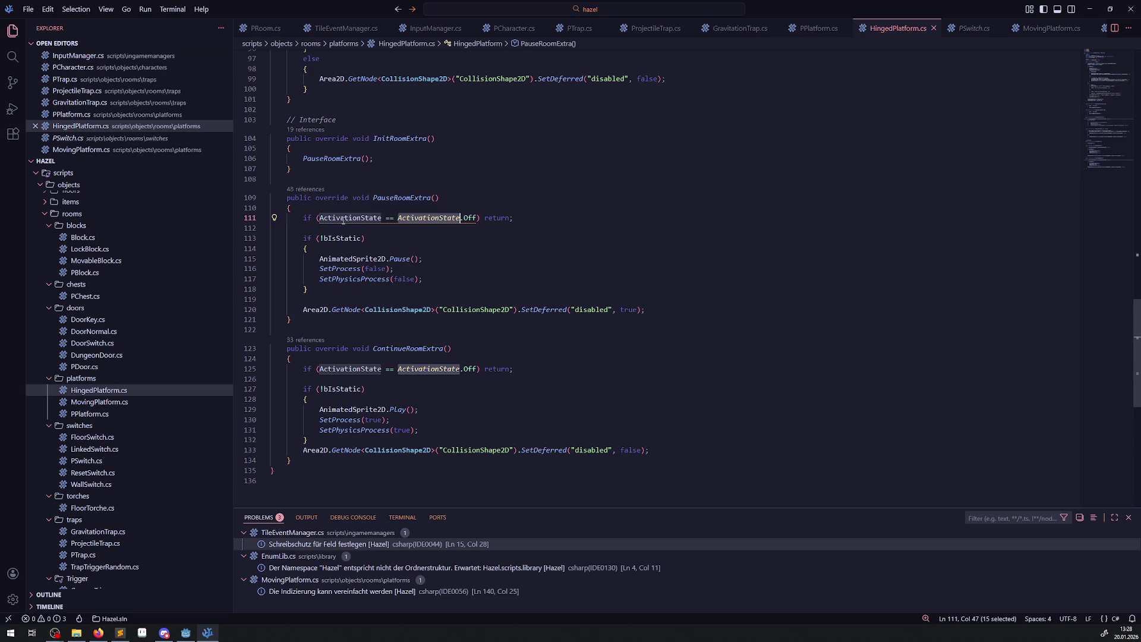
key("ctrl+shift+k")
left_click(250, 218)
key("Delete")
left_click(380, 349)
key("ctrl+shift+k")
key("BackSpace")
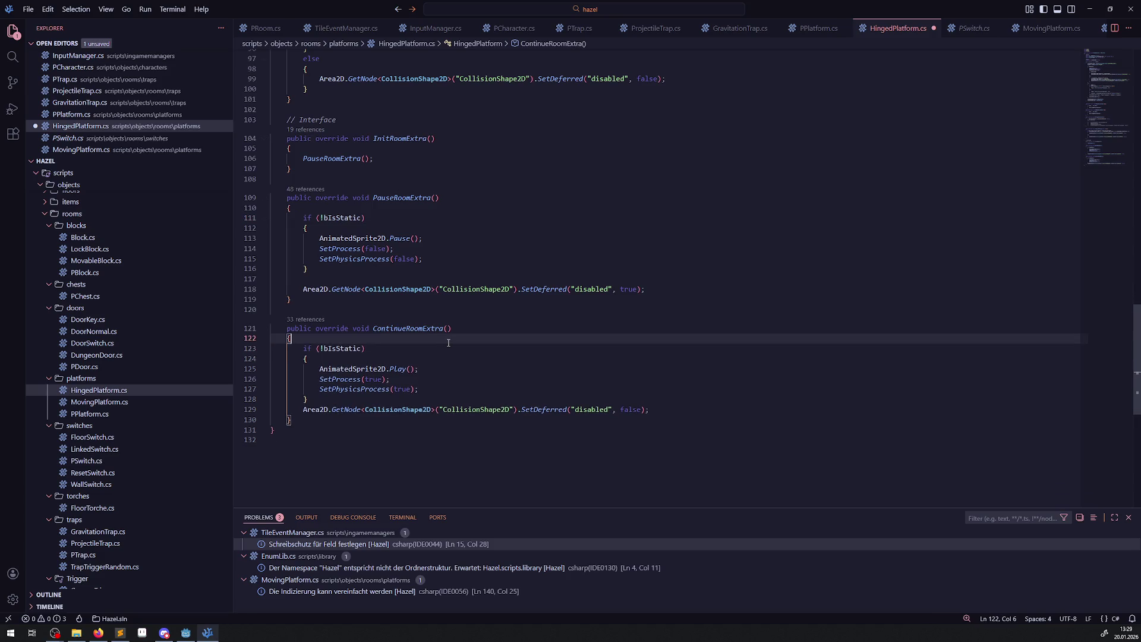
key("ctrl+s")
Scroll through HingedPlatform.cs to review the edited PauseRoomExtra and ContinueRoomExtra methods.
scroll(458, 320, "up", 20)
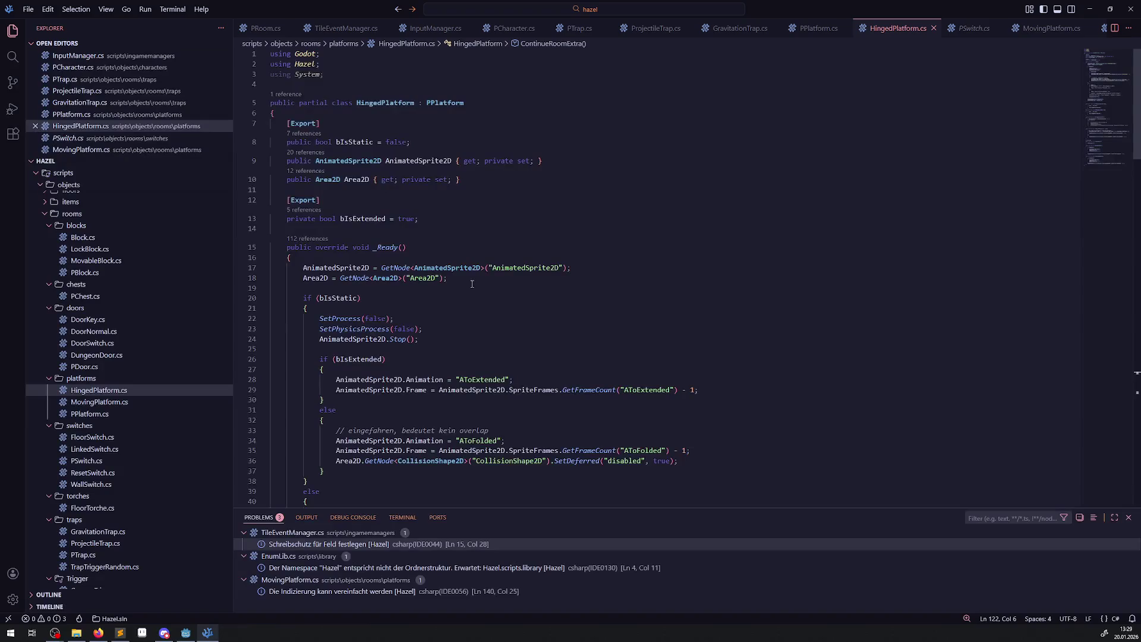
scroll(472, 284, "down", 5)
scroll(479, 293, "down", 15)
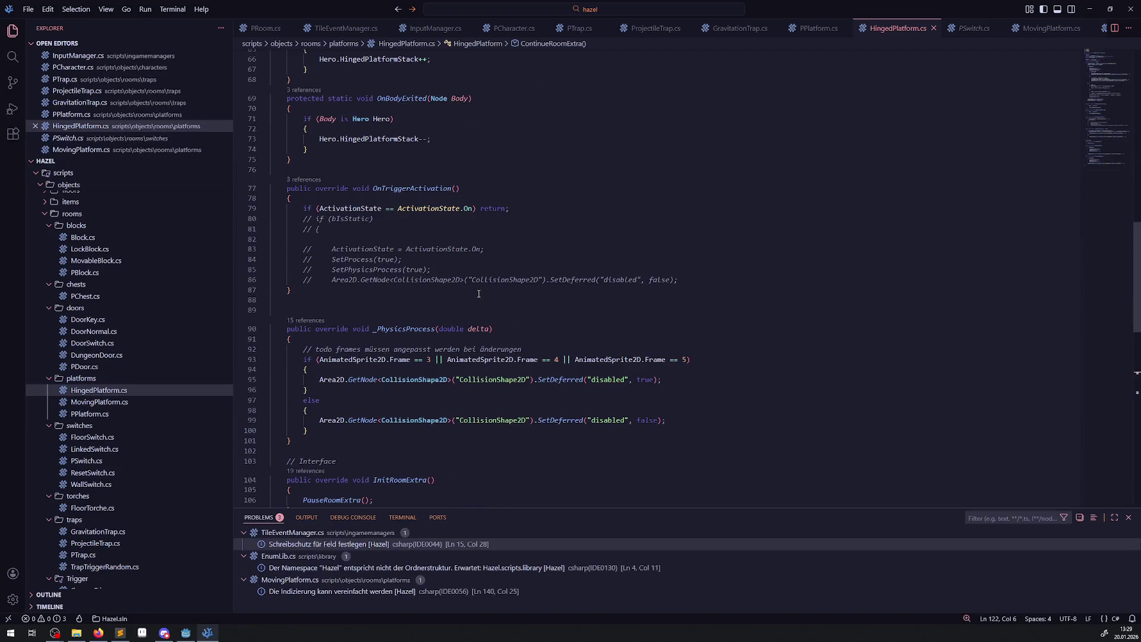
scroll(479, 294, "up", 4)
scroll(479, 294, "down", 20)
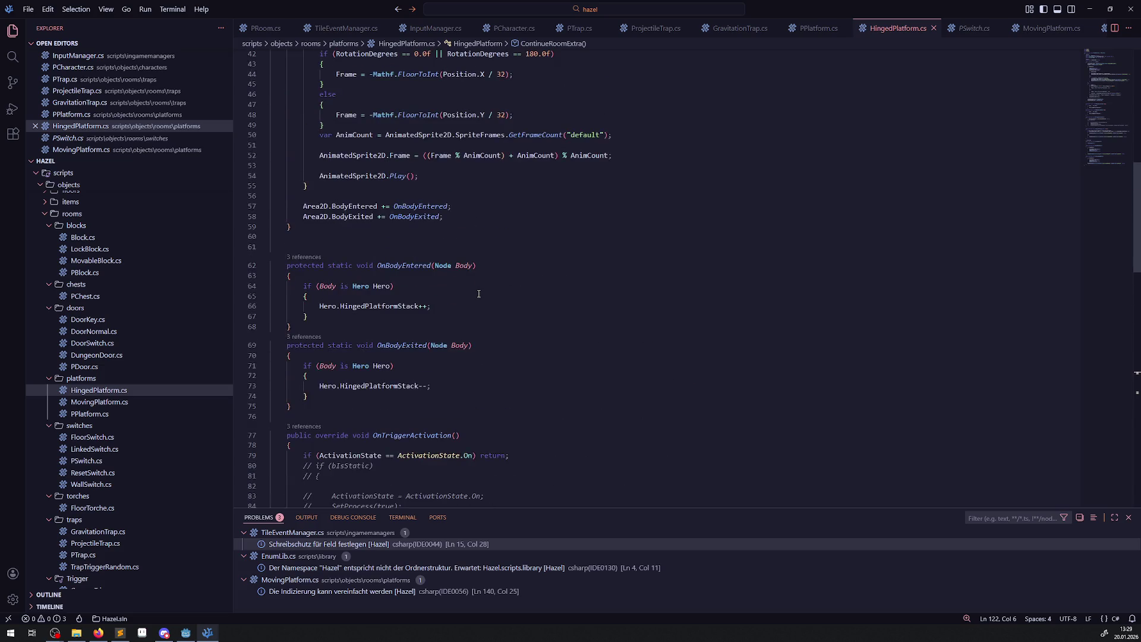
scroll(478, 297, "up", 10)
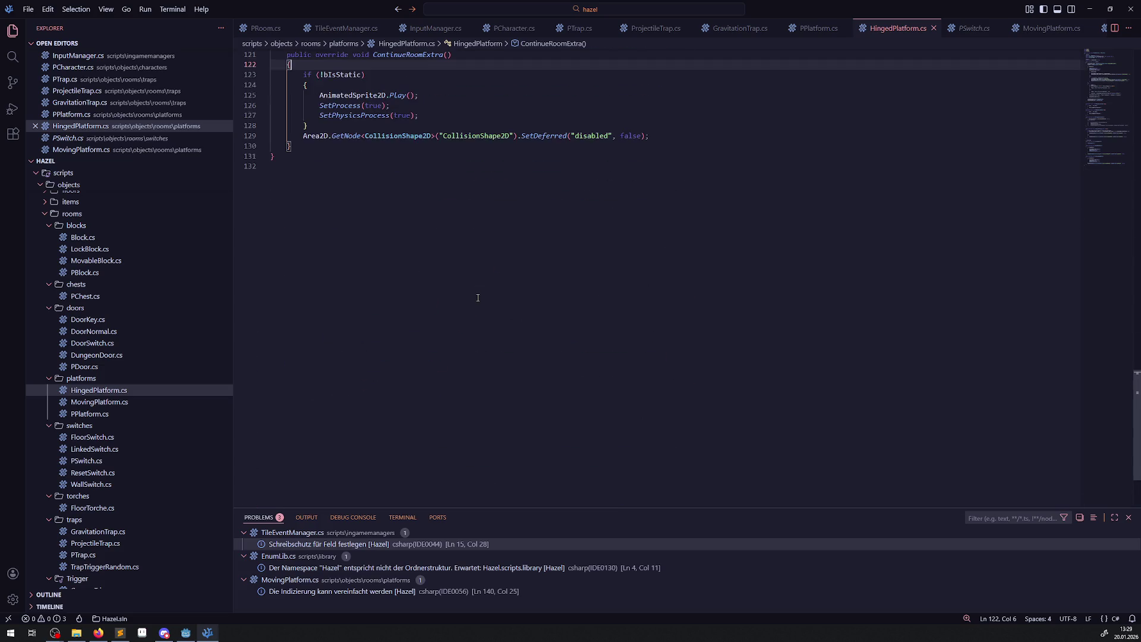
scroll(471, 290, "up", 20)
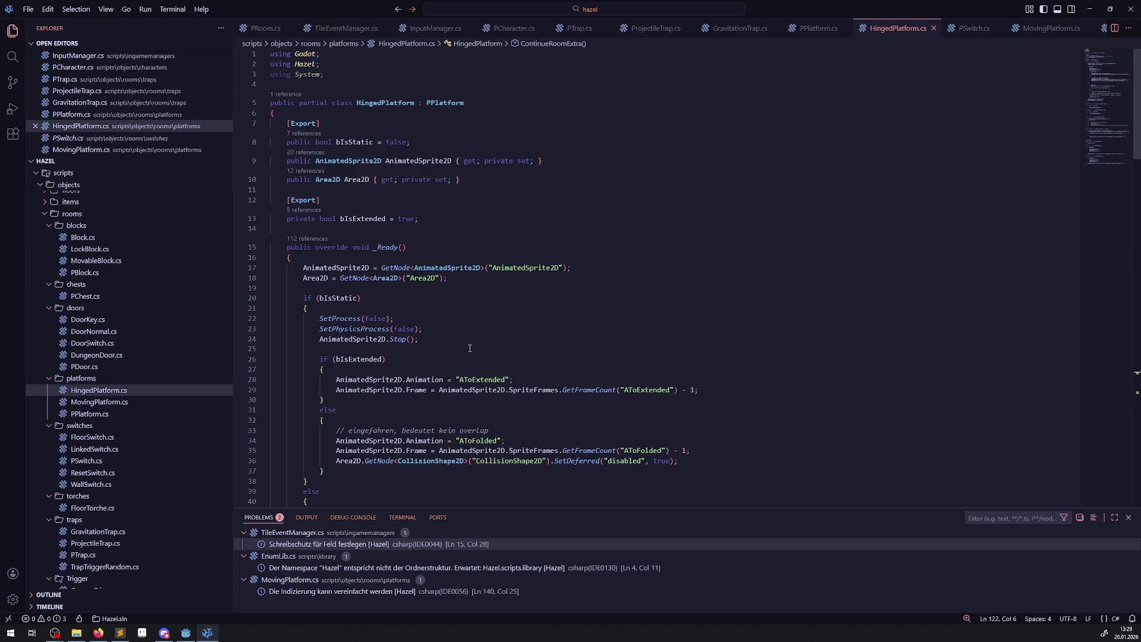
scroll(471, 349, "down", 20)
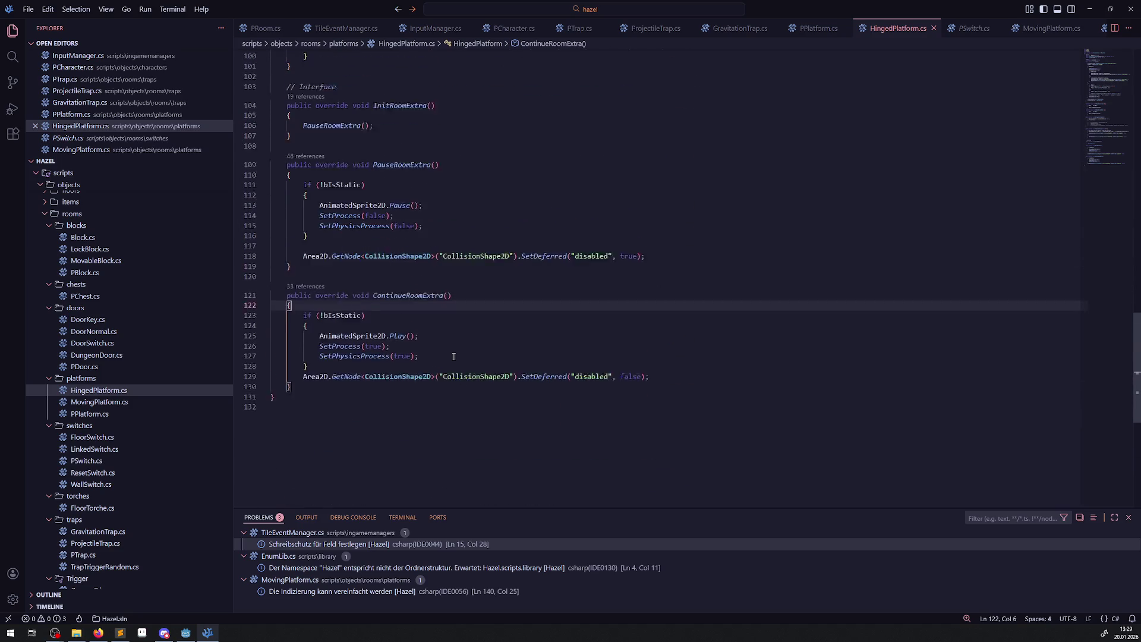
scroll(442, 347, "up", 2)
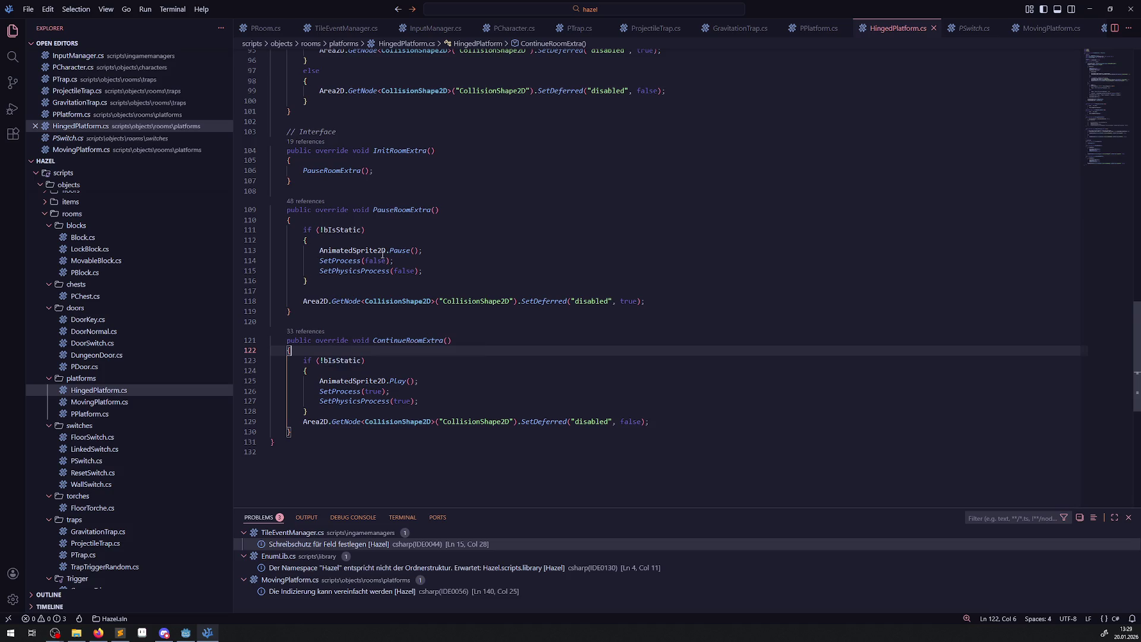
left_click(327, 292)
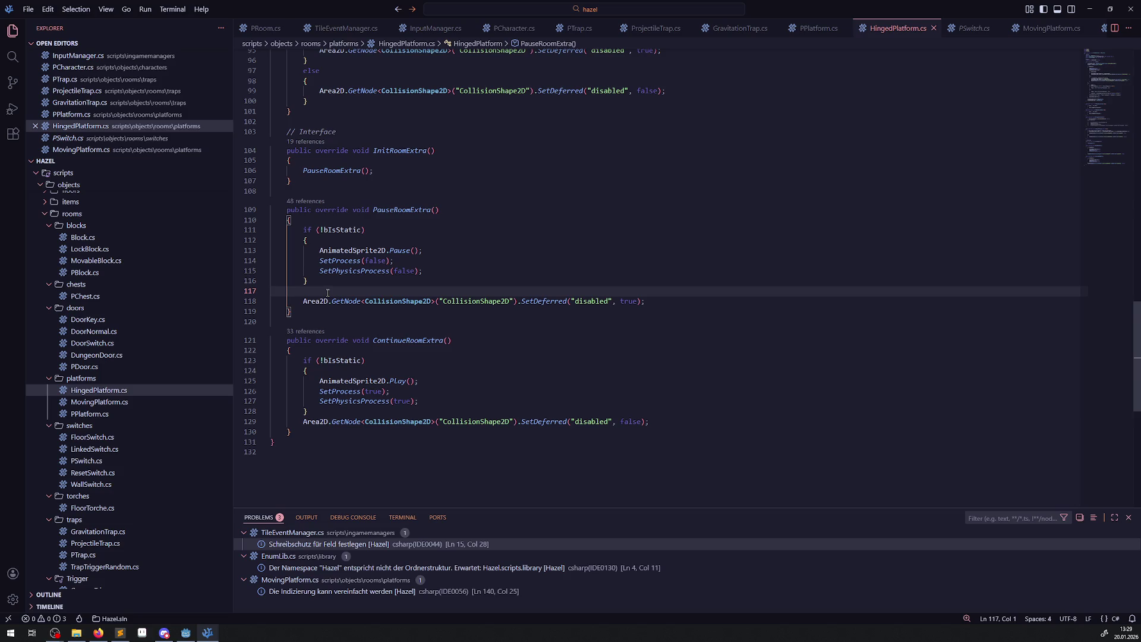
scroll(349, 251, "down", 1)
In PauseRoomExtra, change if (!bIsStatic) to if (bIsStatic) and add an empty else block.
left_click_drag(321, 192, 312, 236)
left_click(312, 236)
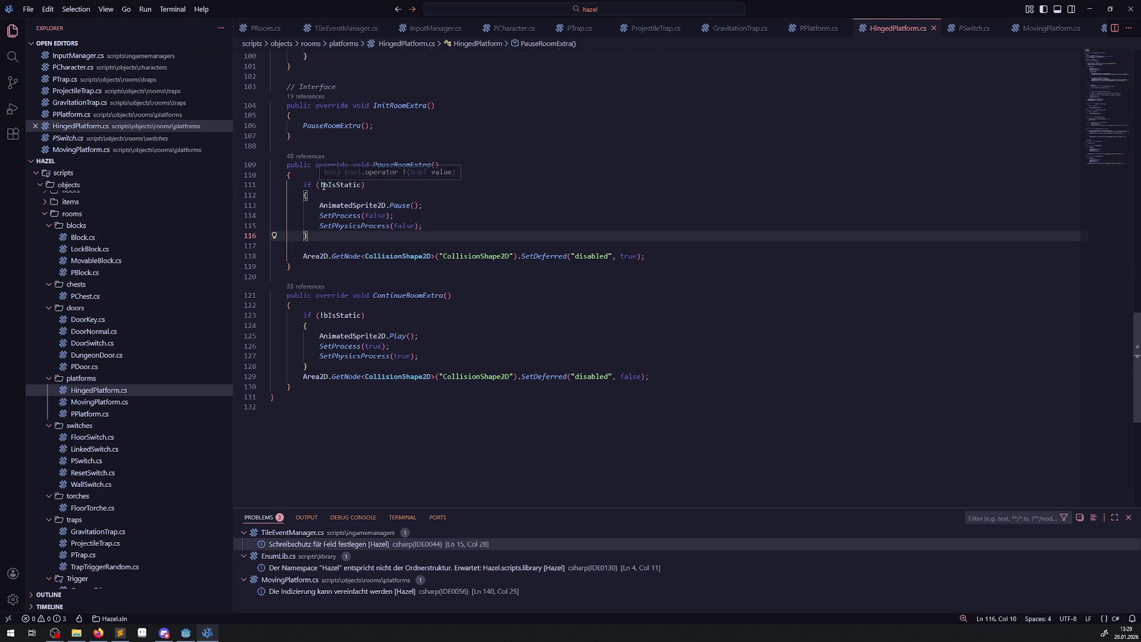
left_click(322, 185)
key("BackSpace")
left_click(323, 237)
key("Return")
type("e")
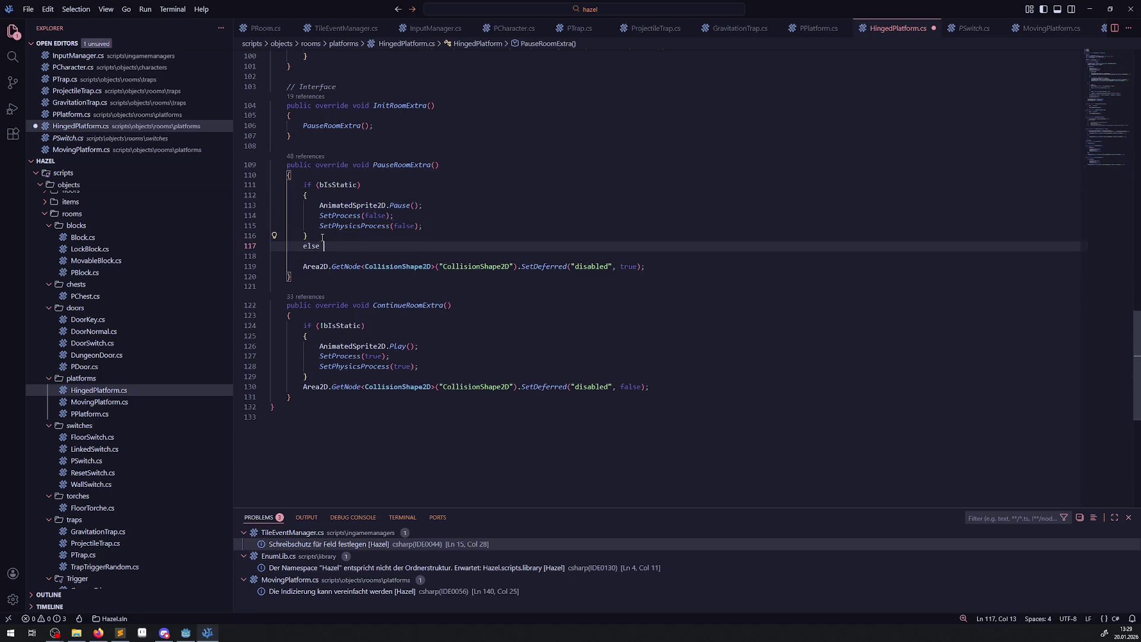
type("lse")
key("Return")
type("{")
key("Return")
key("ctrl+s")
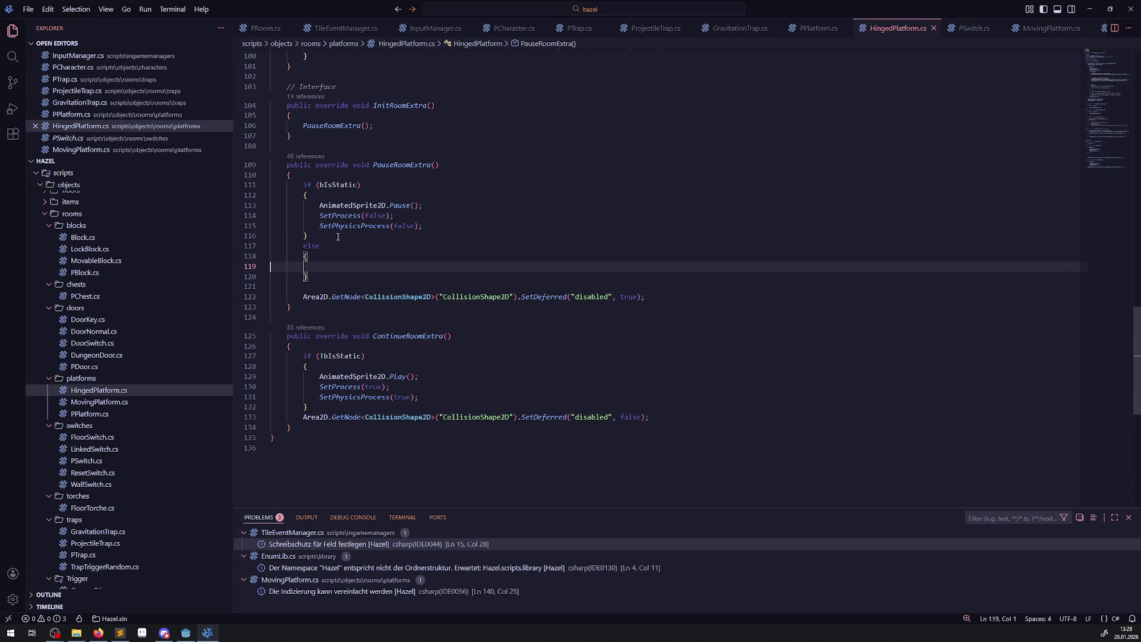
Move PauseRoomExtra's three pause and process-stopping lines into the else block.
left_click_drag(311, 204, 482, 224)
key("ctrl+x")
key("Down")
key("Down")
key("Down")
key("ctrl+v")
In ContinueRoomExtra, change if (!bIsStatic) to if (bIsStatic) { } with the body under else.
left_click(323, 356)
key("BackSpace")
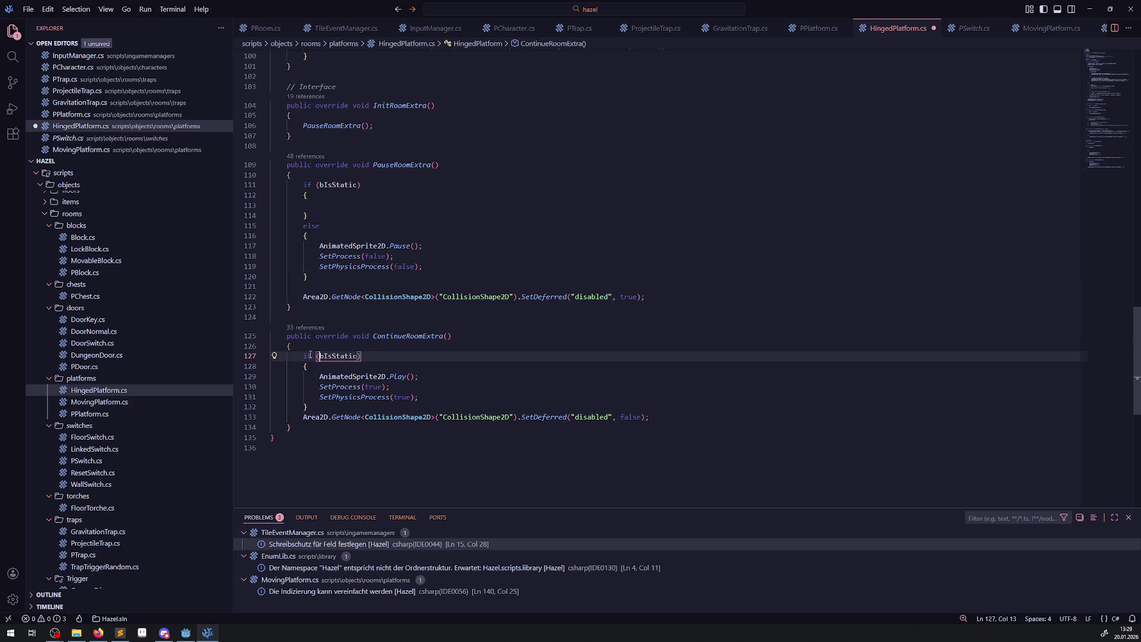
left_click(300, 365)
type("else")
key("Return")
key("ctrl+s")
left_click(375, 357)
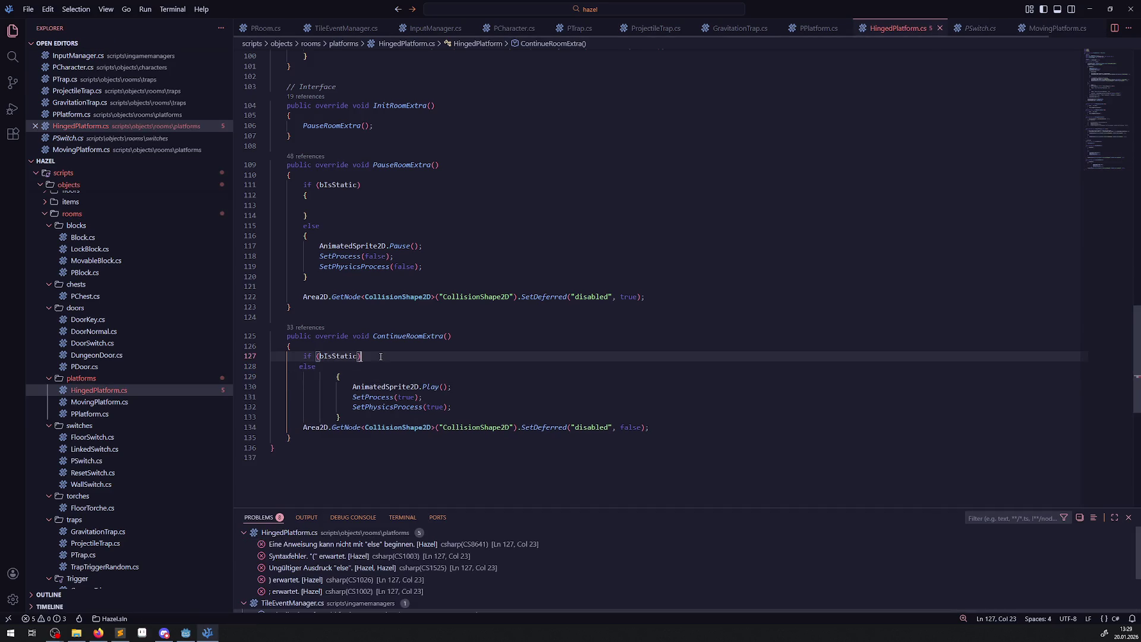
key("Return")
type("{")
key("Return")
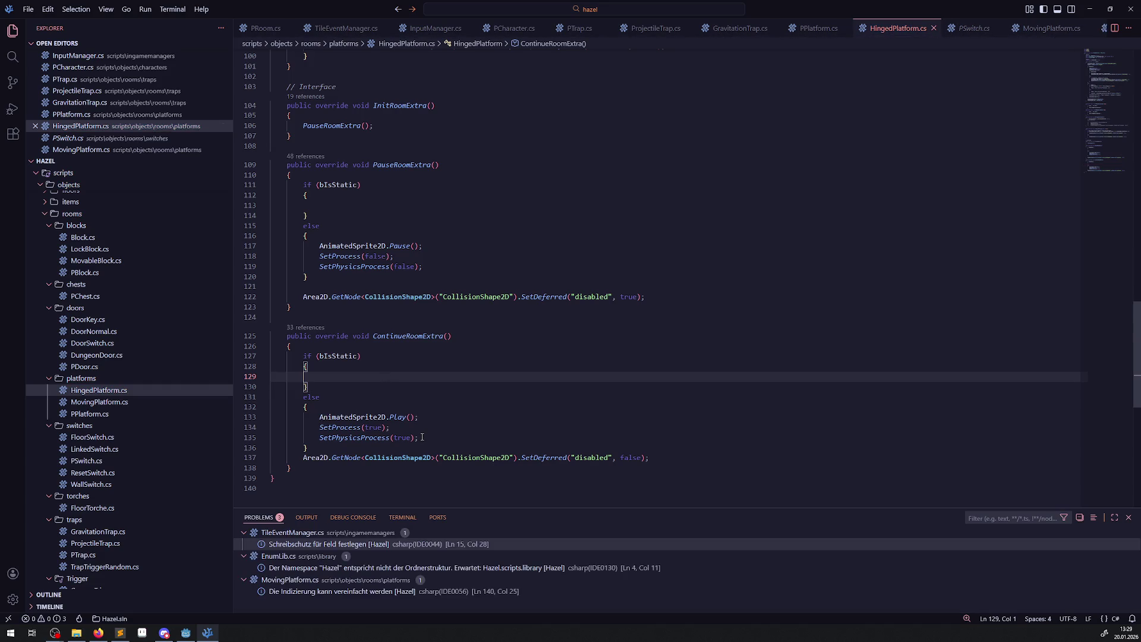
Move ContinueRoomExtra's collision re-enabling call inside its else block and save.
left_click_drag(296, 456, 684, 459)
key("Delete")
left_click(484, 438)
key("Return")
key("ctrl+v")
key("ctrl+s")
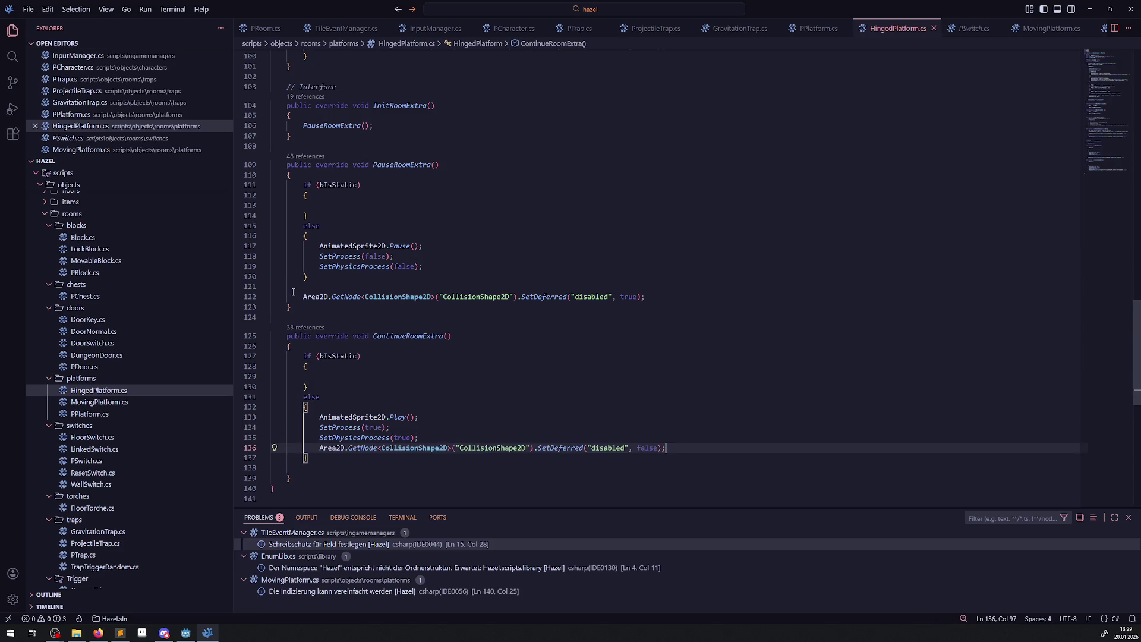
Move PauseRoomExtra's collision-disabling call into its else block, remove leftover blank lines, and save.
left_click_drag(293, 291, 647, 296)
key("ctrl+x")
left_click(439, 267)
key("Return")
key("ctrl+v")
left_click(410, 307)
key("BackSpace")
key("BackSpace")
left_click(309, 465)
key("BackSpace")
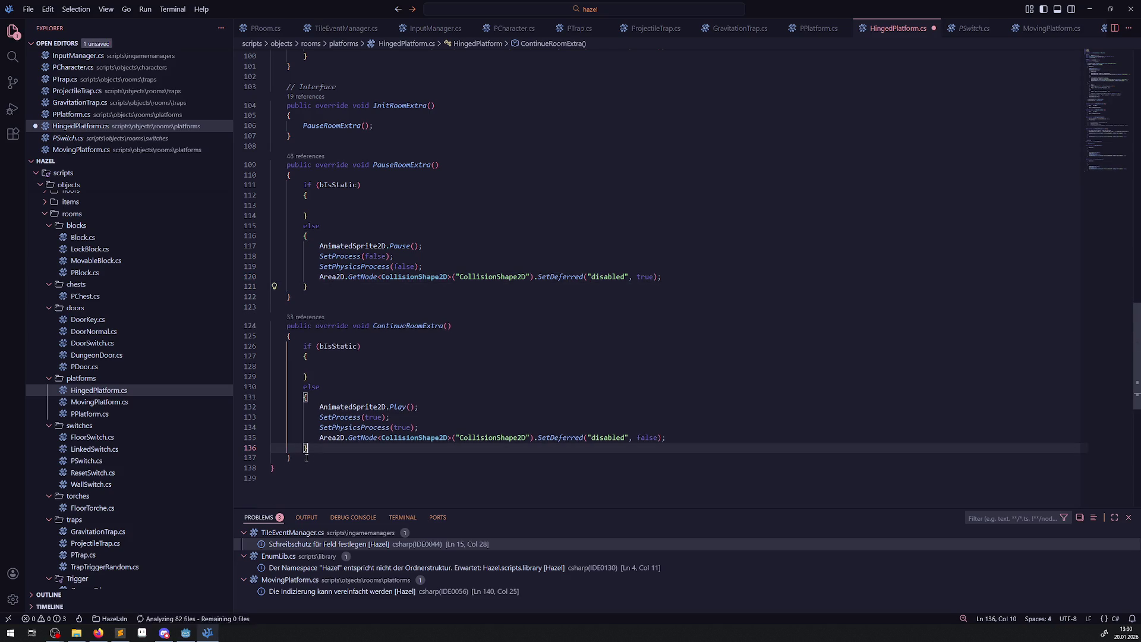
key("ctrl+s")
scroll(441, 330, "up", 15)
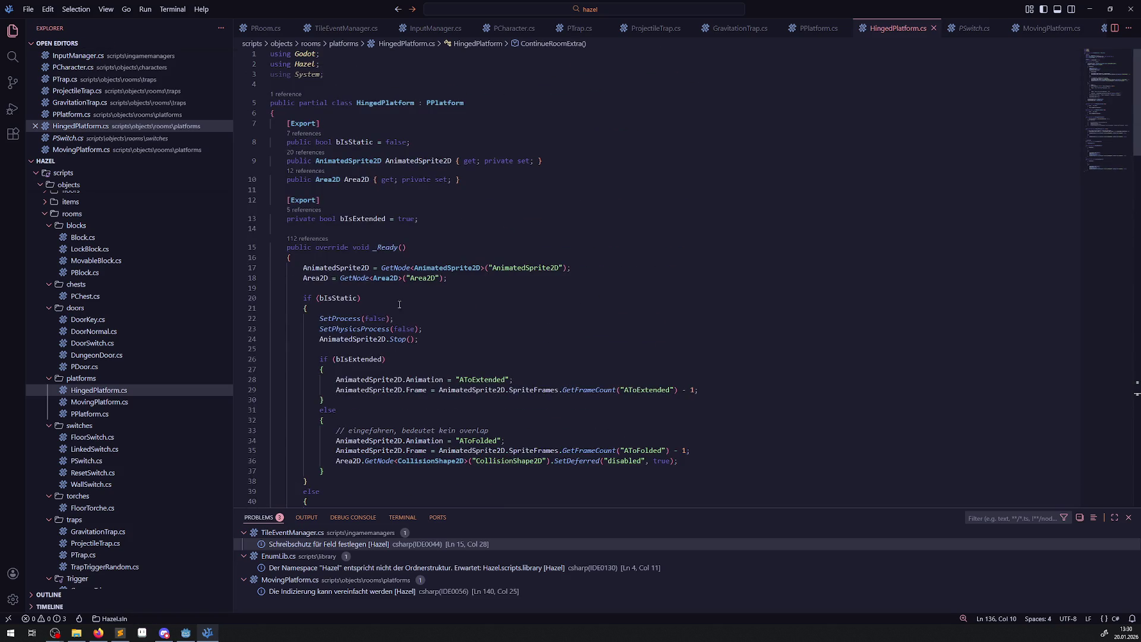
Add an if (bIsExtended) block inside PauseRoomExtra's empty bIsStatic branch and save.
double_click(354, 219)
scroll(405, 333, "down", 20)
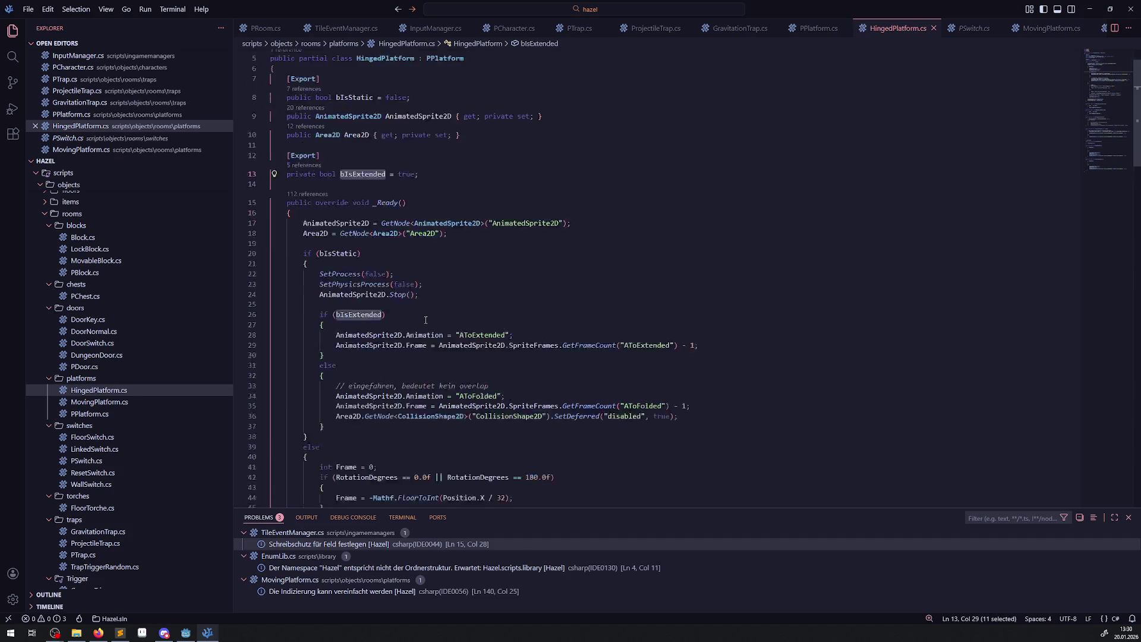
scroll(406, 333, "up", 2)
left_click(330, 225)
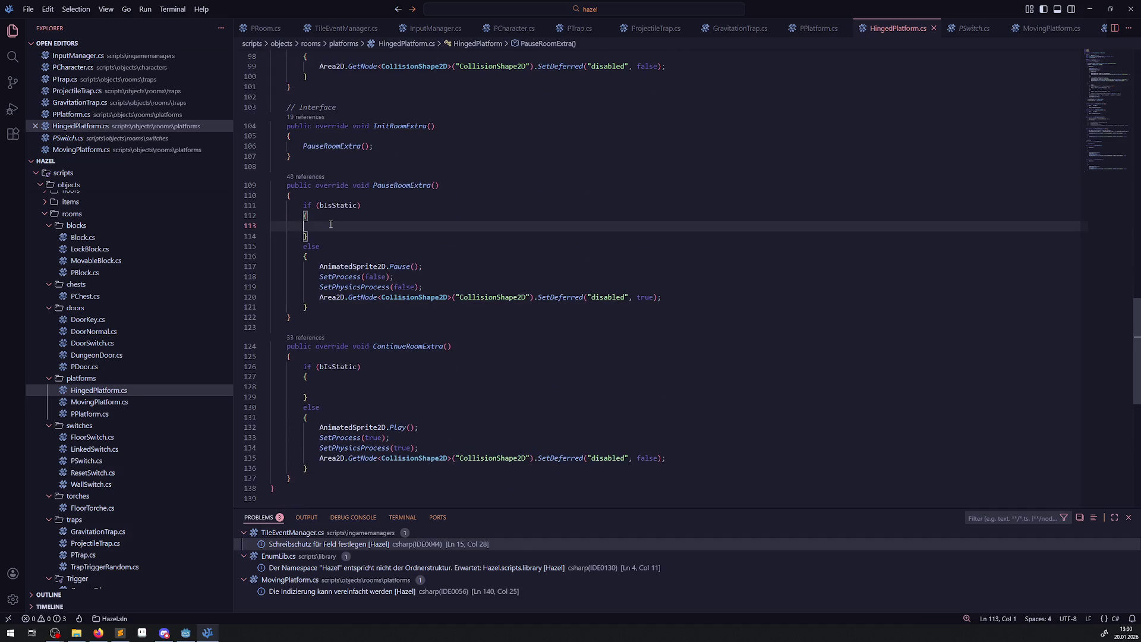
type("if(")
key("ctrl+v")
type(")")
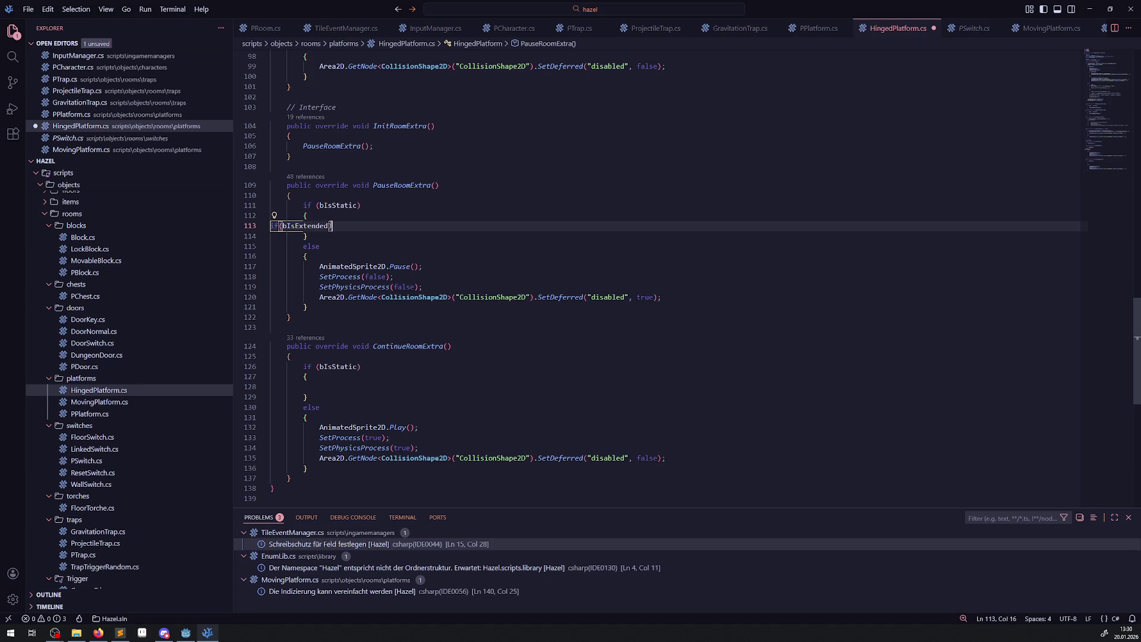
key("Return")
type("{")
key("Return")
key("ctrl+s")
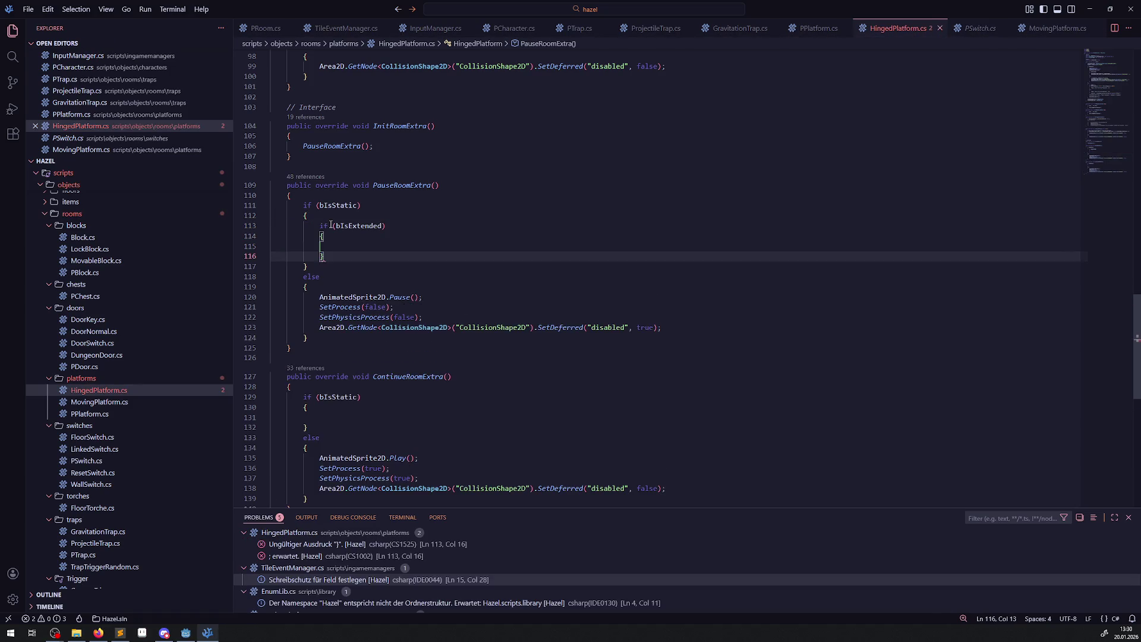
key("End")
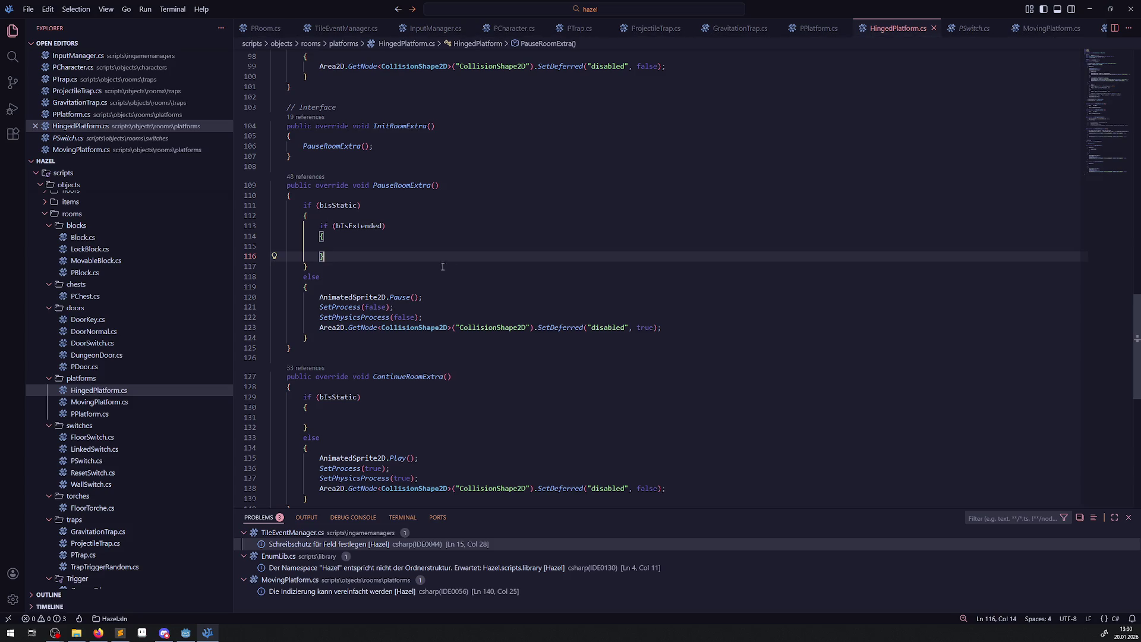
Copy the collision-disabling statement from line 123 into the new bIsExtended block.
mouse_move(640, 327)
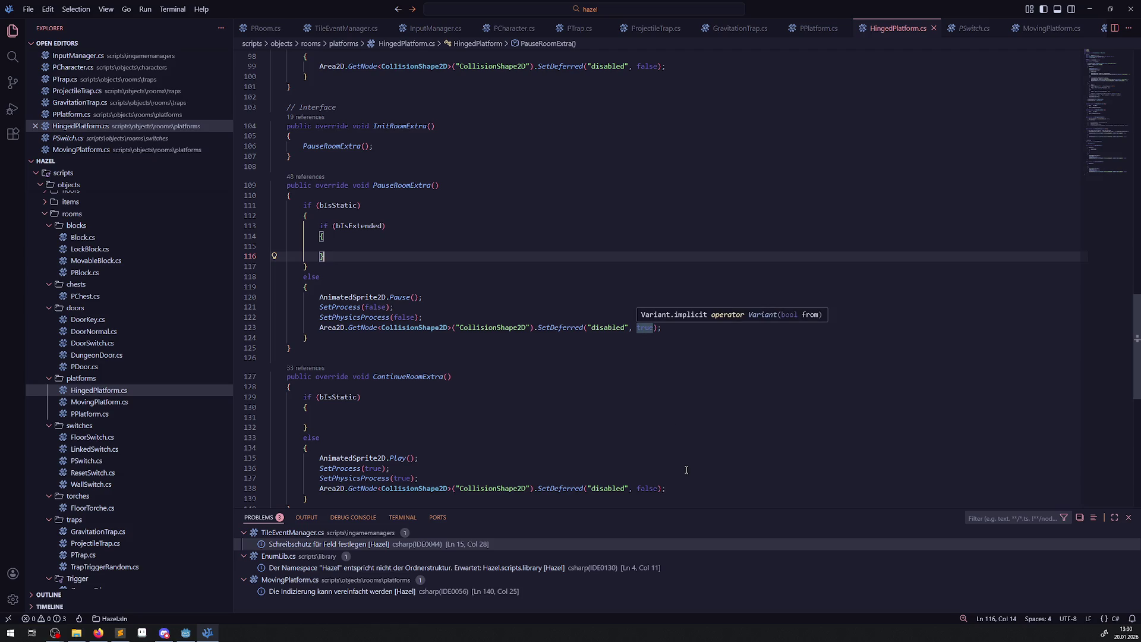
left_click_drag(662, 327, 283, 328)
key("ctrl+c")
left_click(342, 248)
key("ctrl+v")
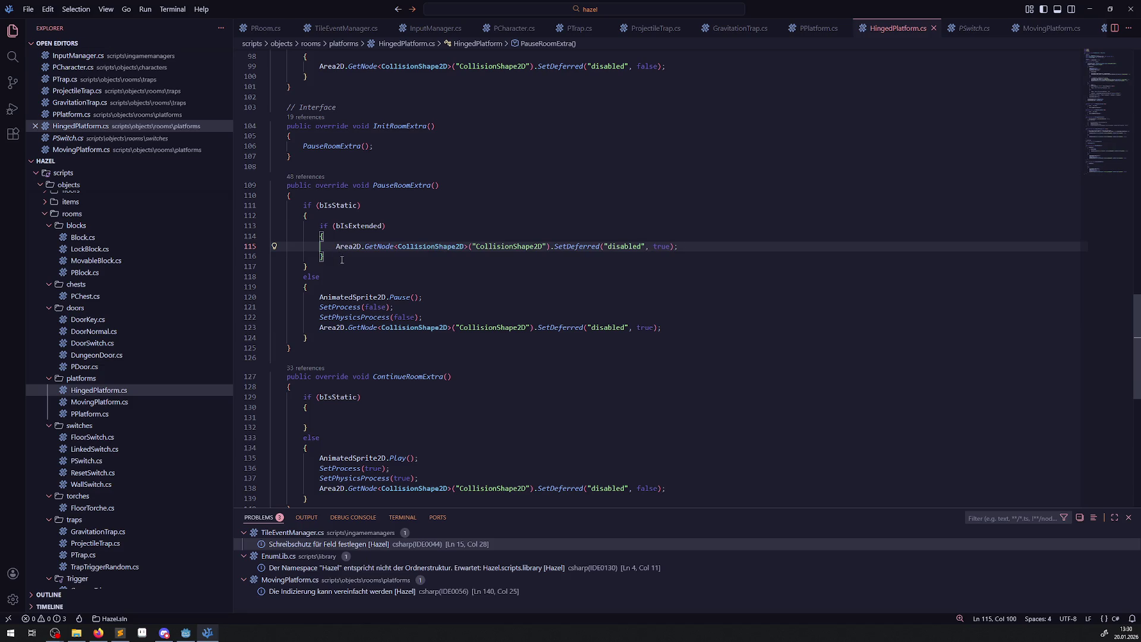
Copy the bIsExtended block into ContinueRoomExtra and change its disabled value from true to false.
left_click_drag(342, 259, 319, 226)
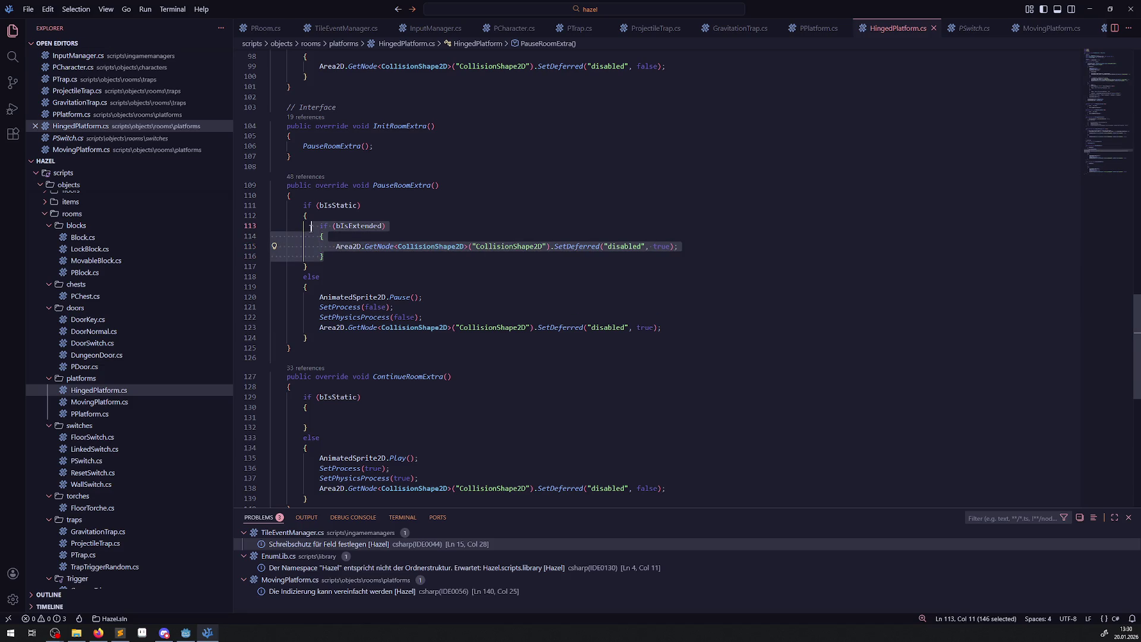
key("ctrl+c")
left_click(324, 417)
key("ctrl+v")
scroll(648, 421, "down", 3)
double_click(647, 407)
key("ctrl+c")
double_click(662, 325)
key("ctrl+v")
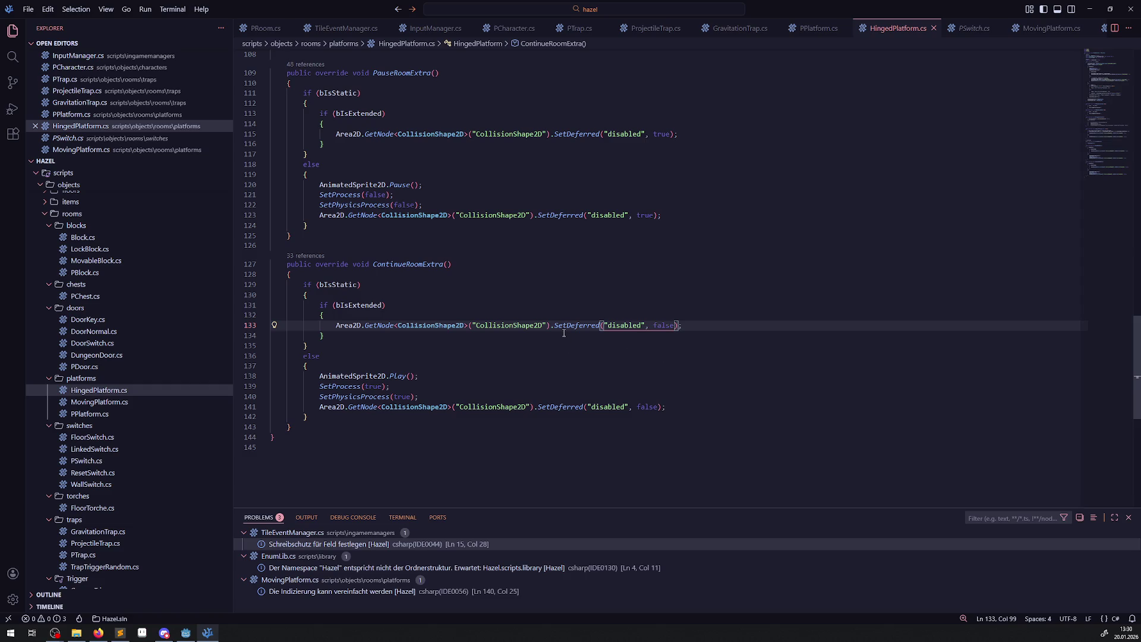
left_click(186, 632)
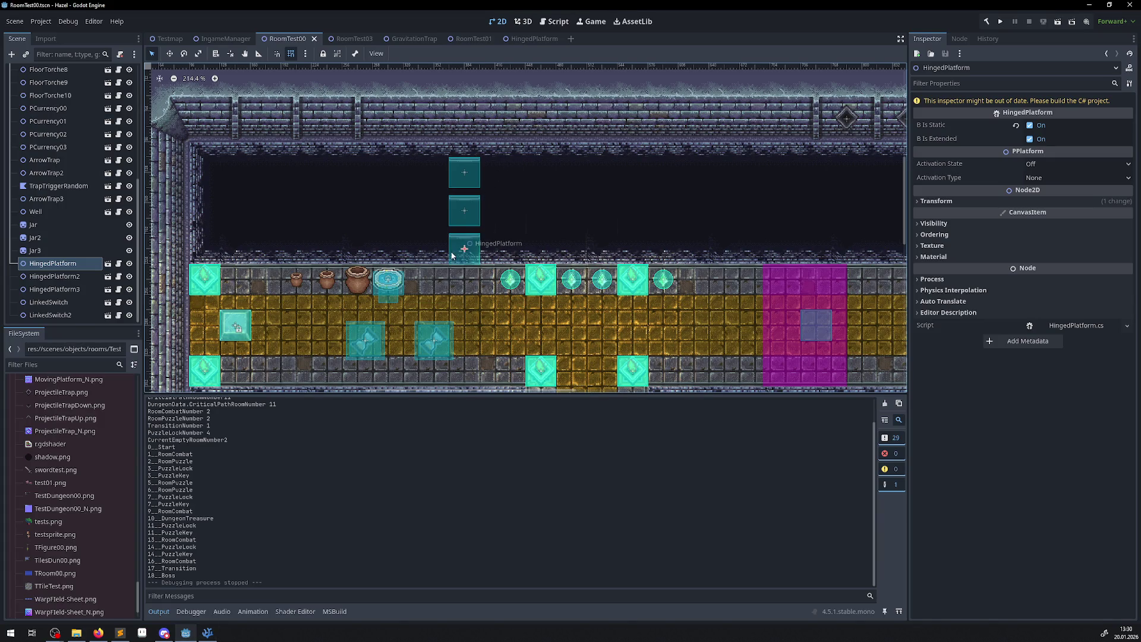
Rebuild the C# project from the Godot editor.
left_click(207, 632)
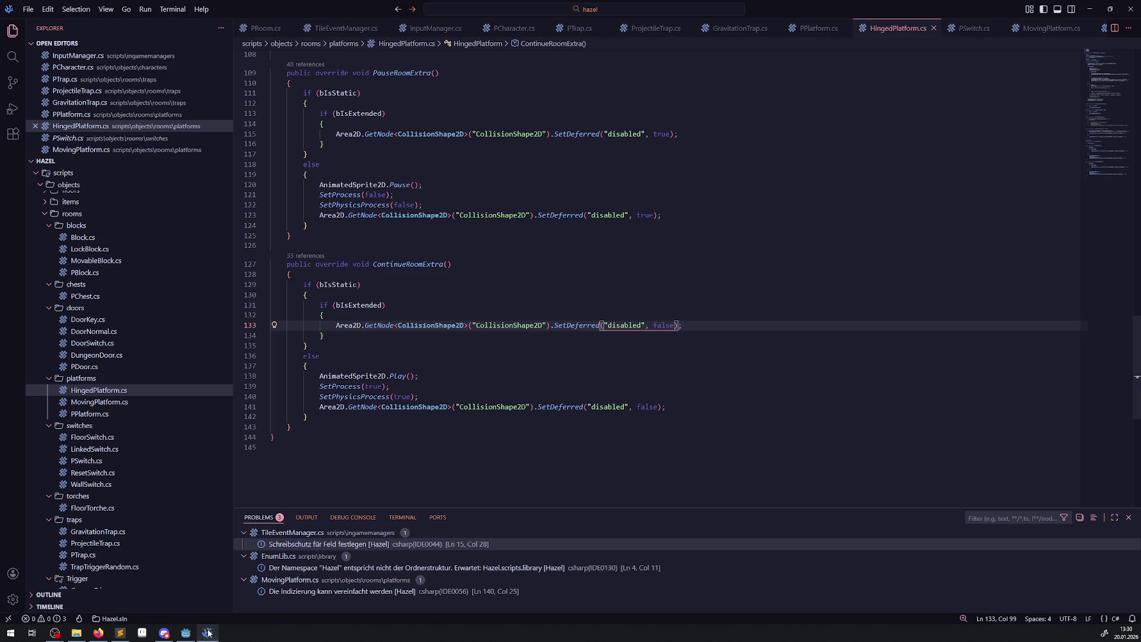
left_click(255, 475)
left_click(186, 633)
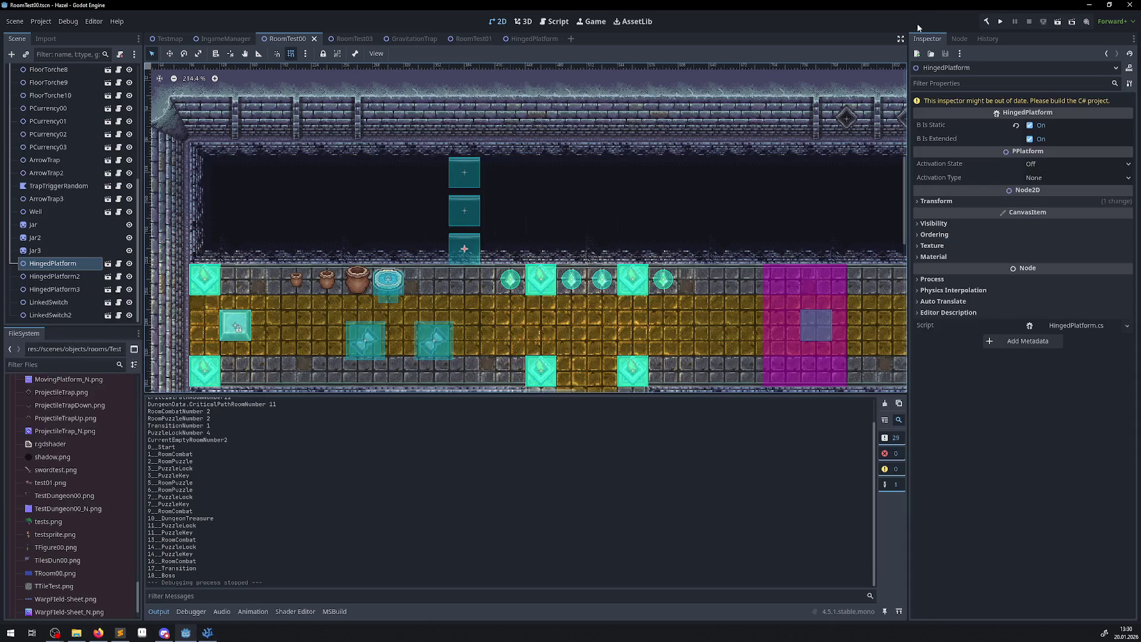
left_click(990, 23)
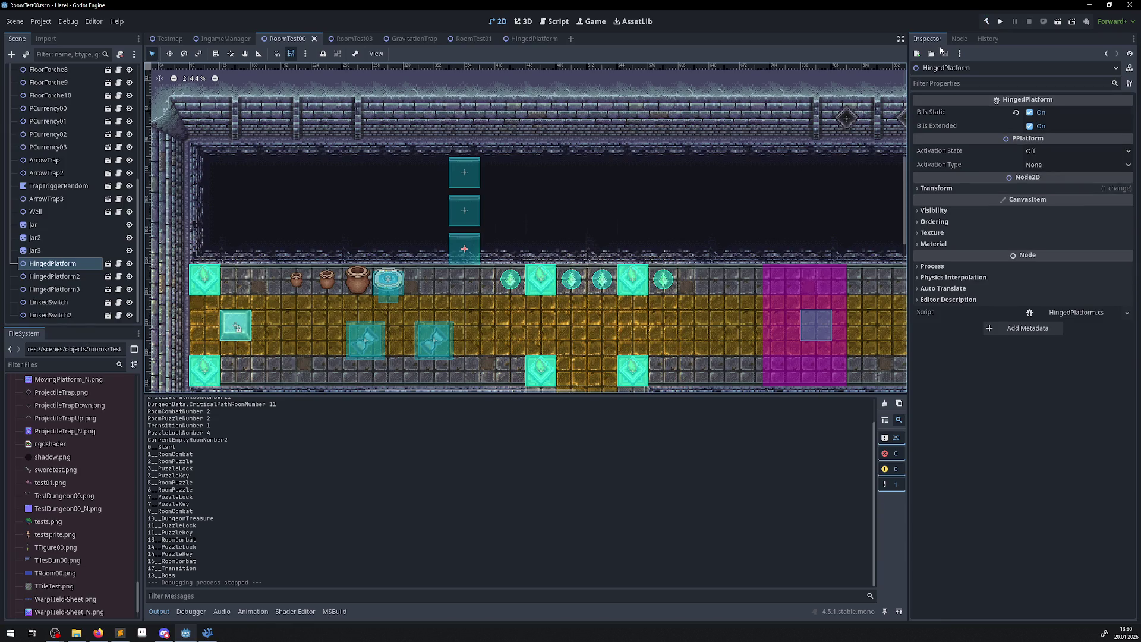
Run the project, walk the character up the corridor onto the upper walkway, then stop the game.
left_click(1001, 23)
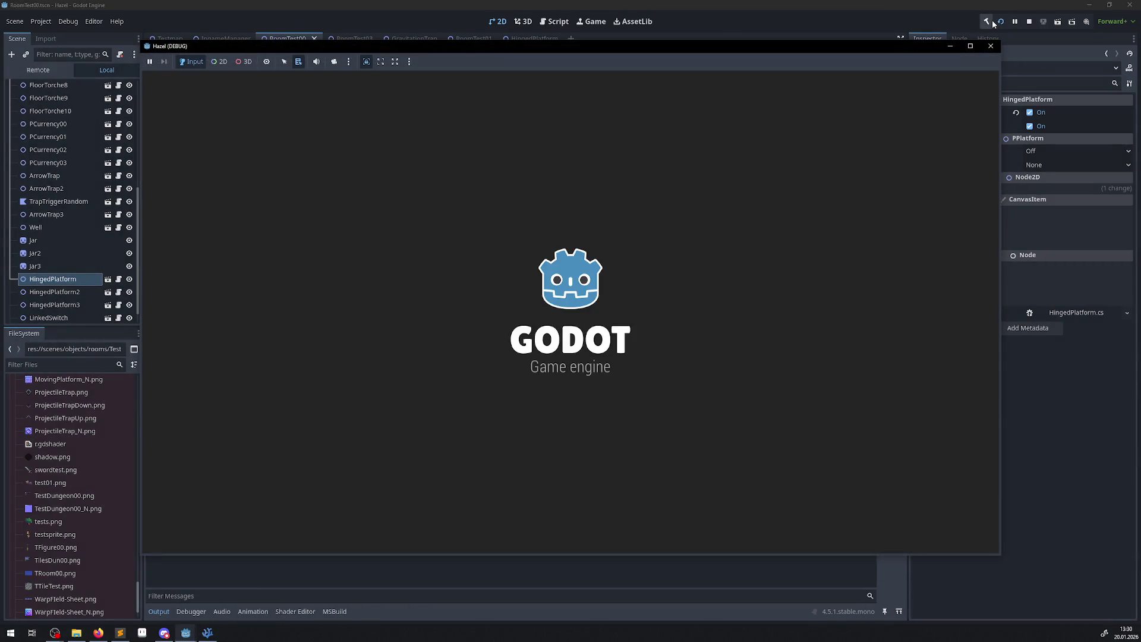
key("Up")
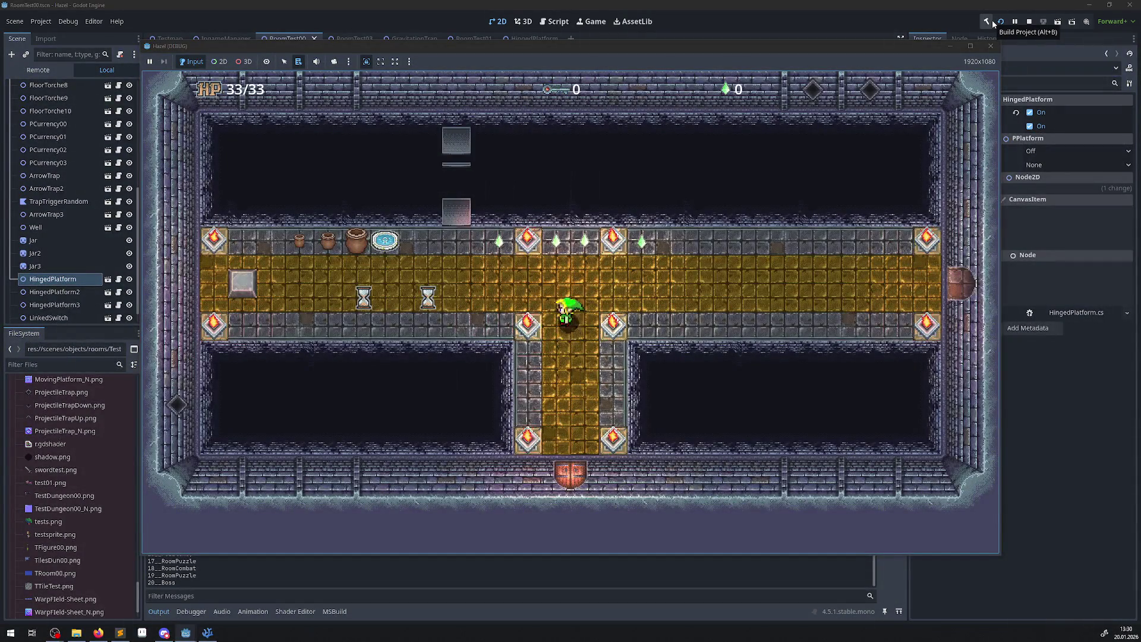
key("Left")
key("Up")
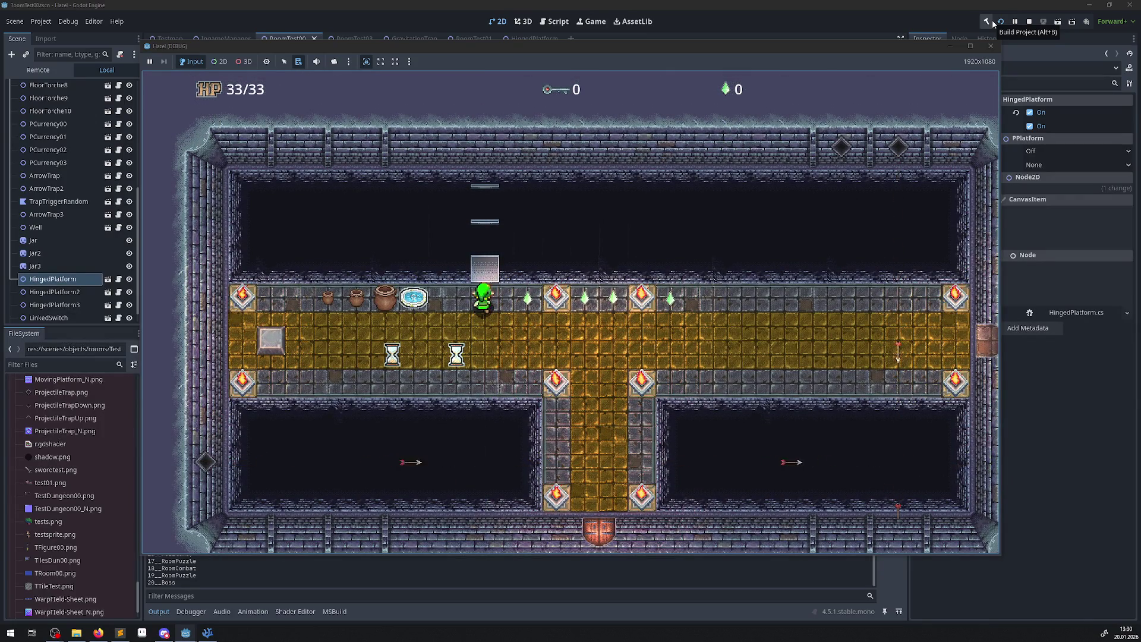
left_click(990, 46)
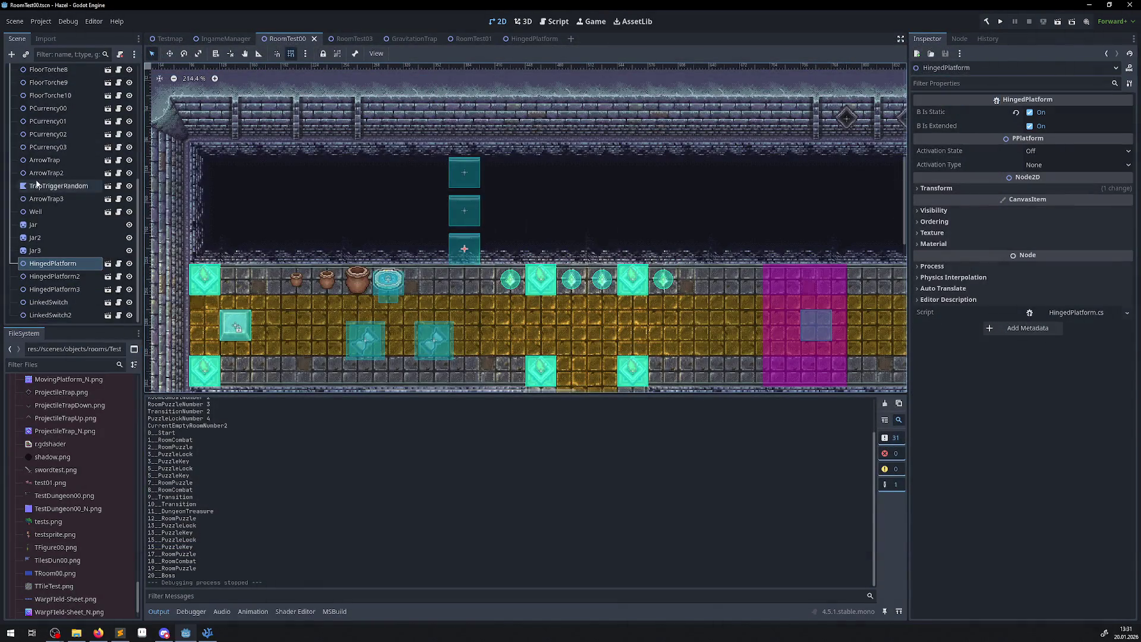
Paint a stone tile into the room on the TileMapLayer.
left_click(49, 84)
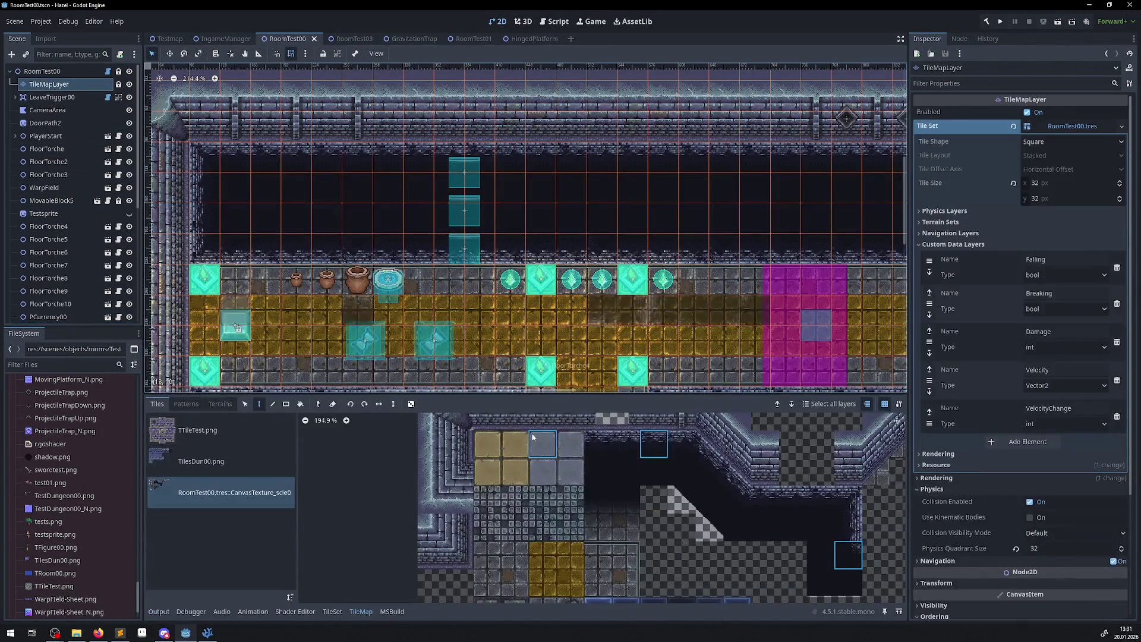
left_click(488, 551)
left_click(455, 280)
Save and run the game with F5, walk onto the grey platform, collect a gem, then close it.
key("F5")
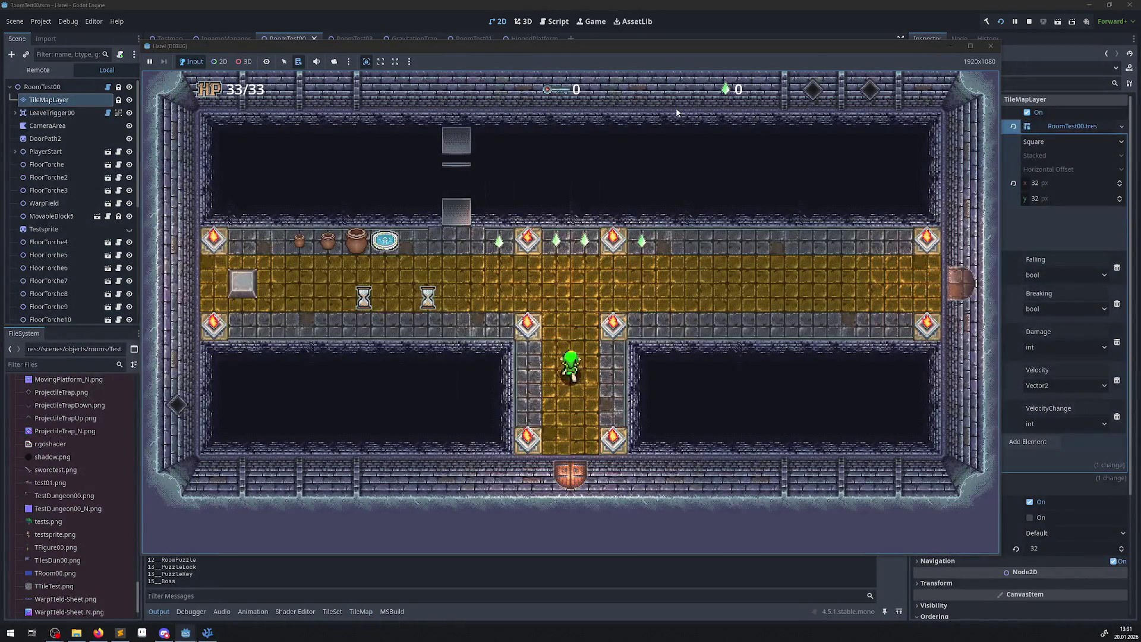
key("Left")
key("Up")
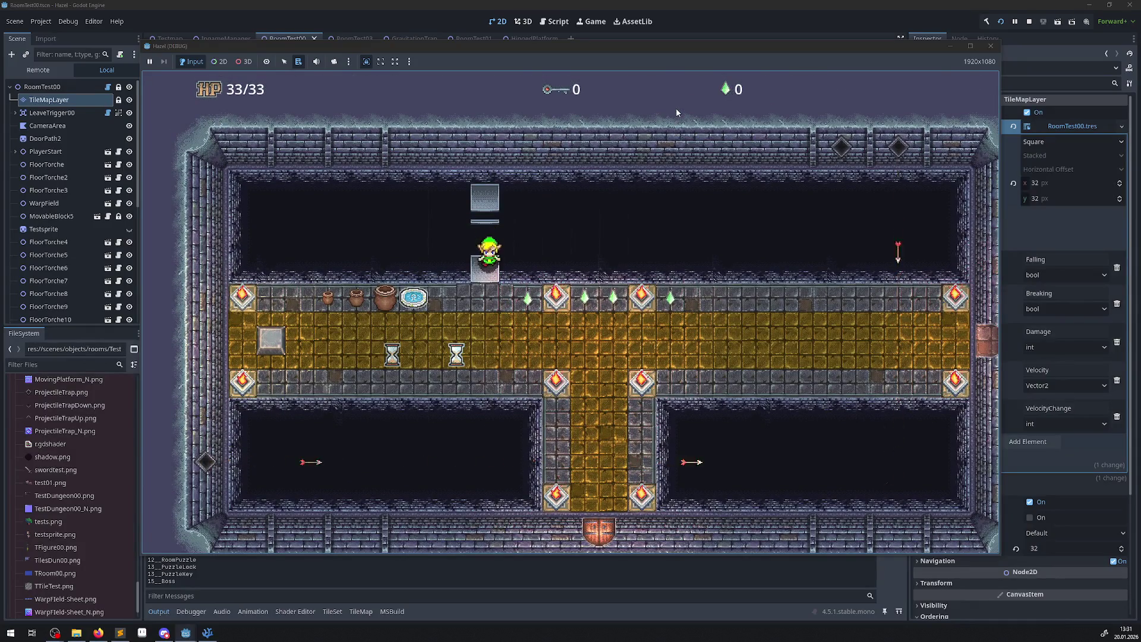
key("Up")
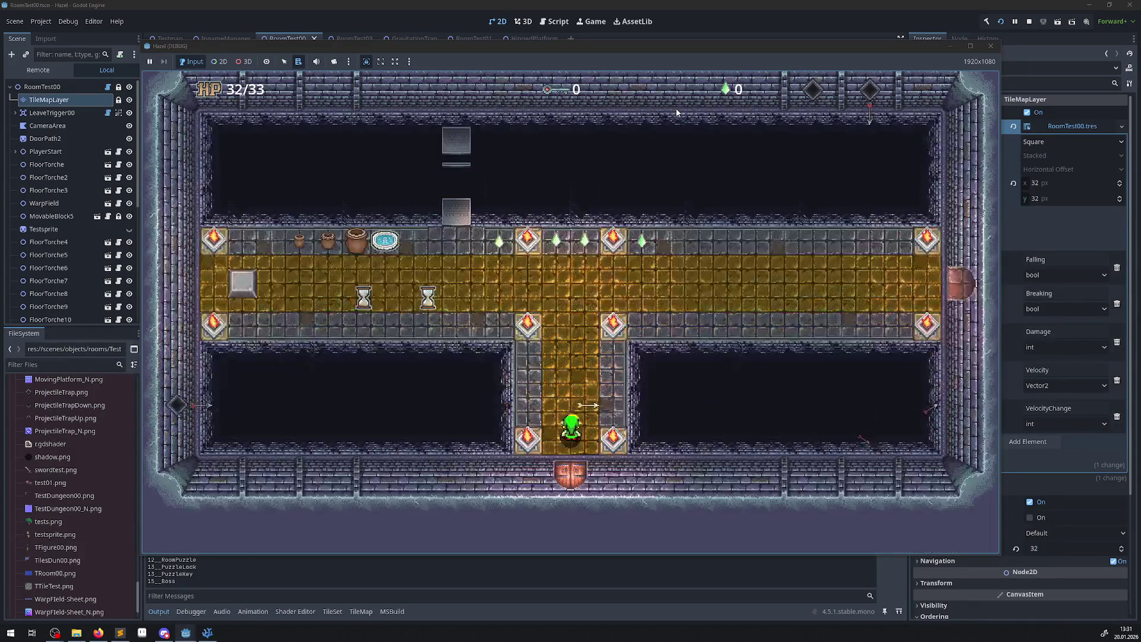
key("Up")
key("Left")
key("Up")
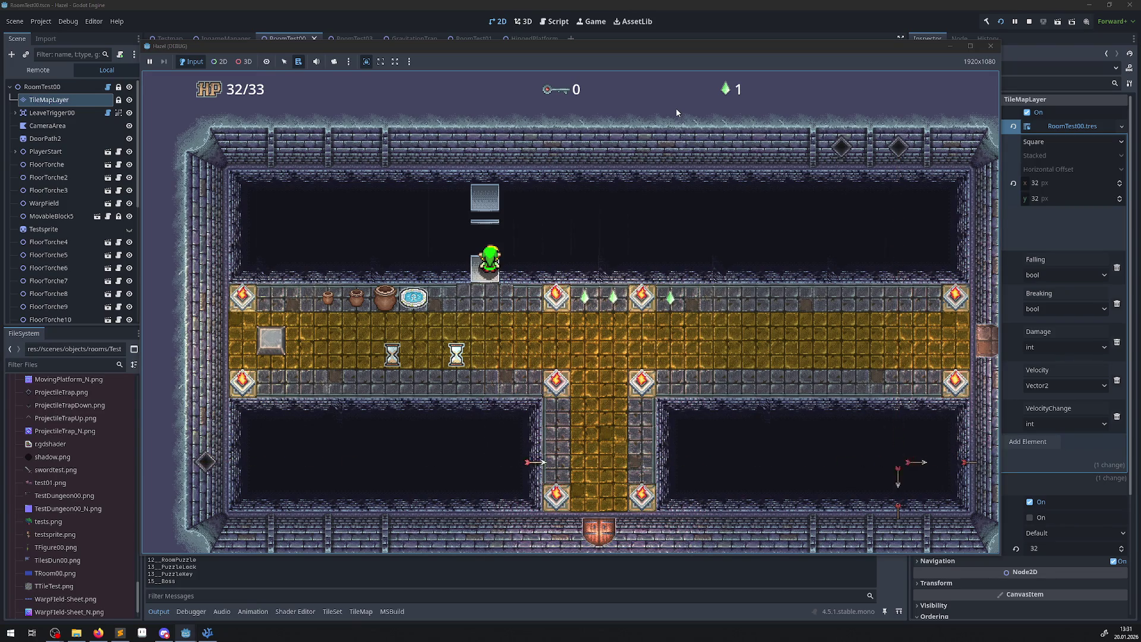
left_click(995, 51)
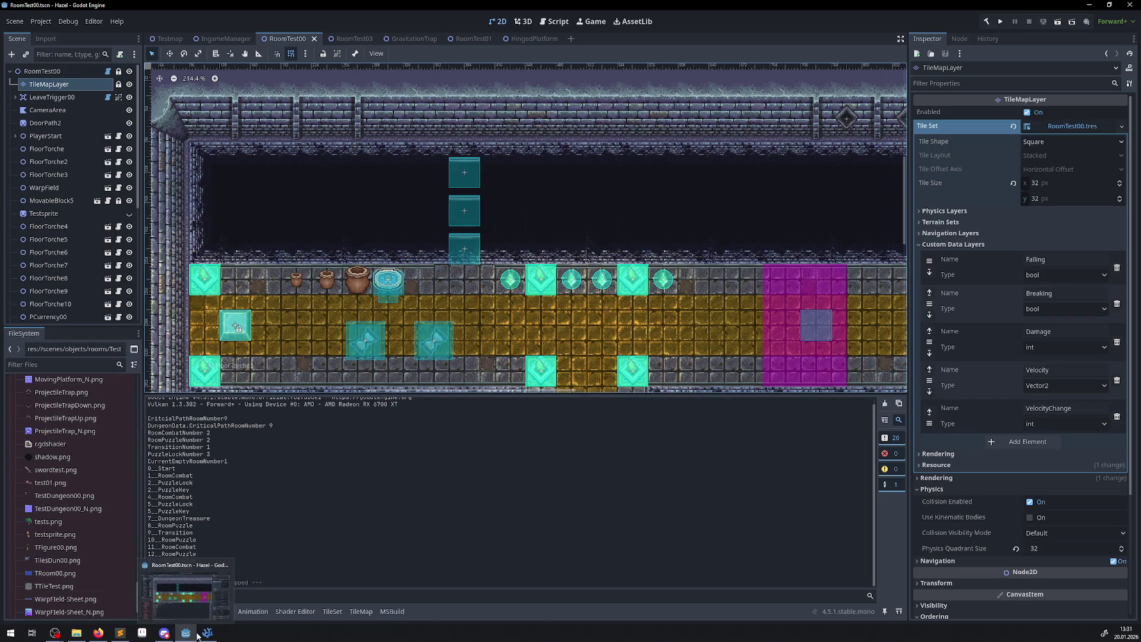
Rerun the game, walk to the east door and back, climb onto the platform, then close it.
left_click(1006, 23)
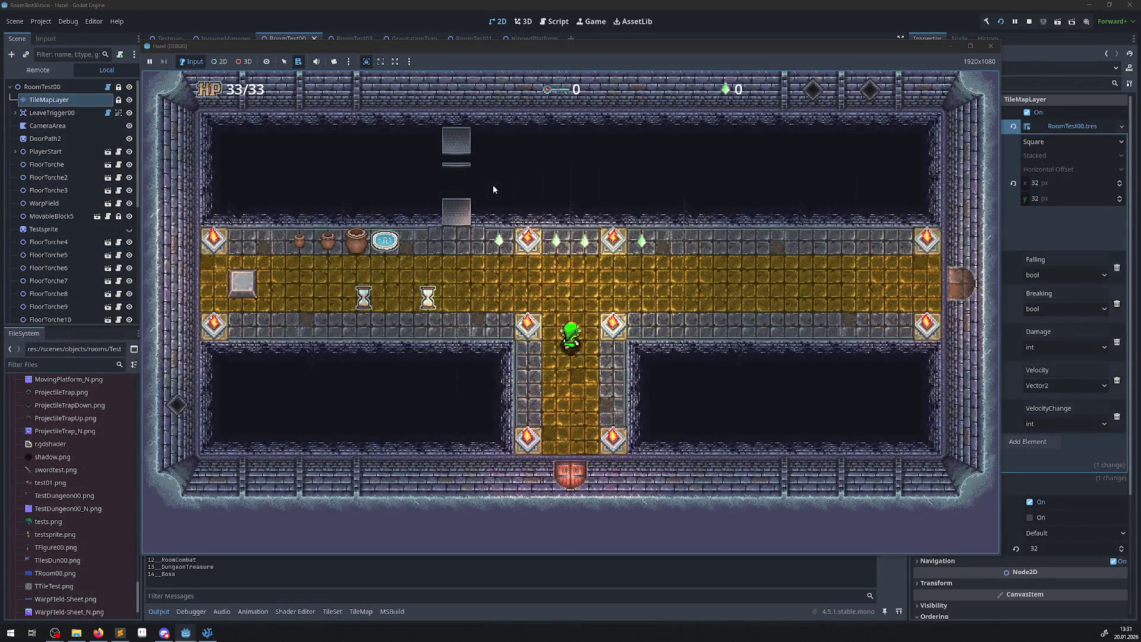
key("Right")
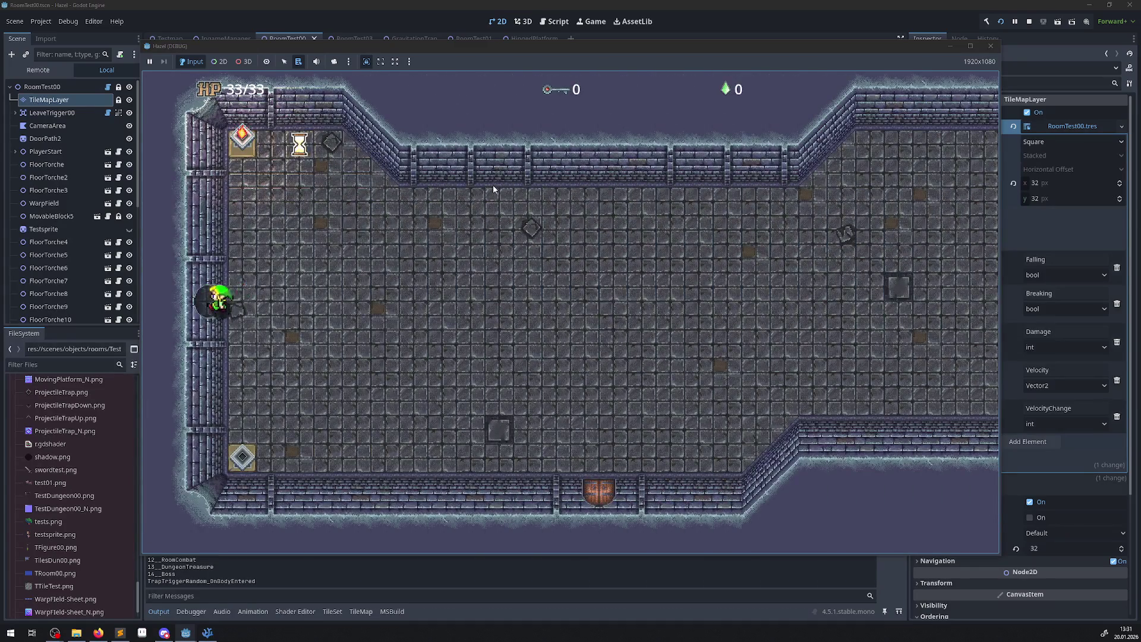
key("Left")
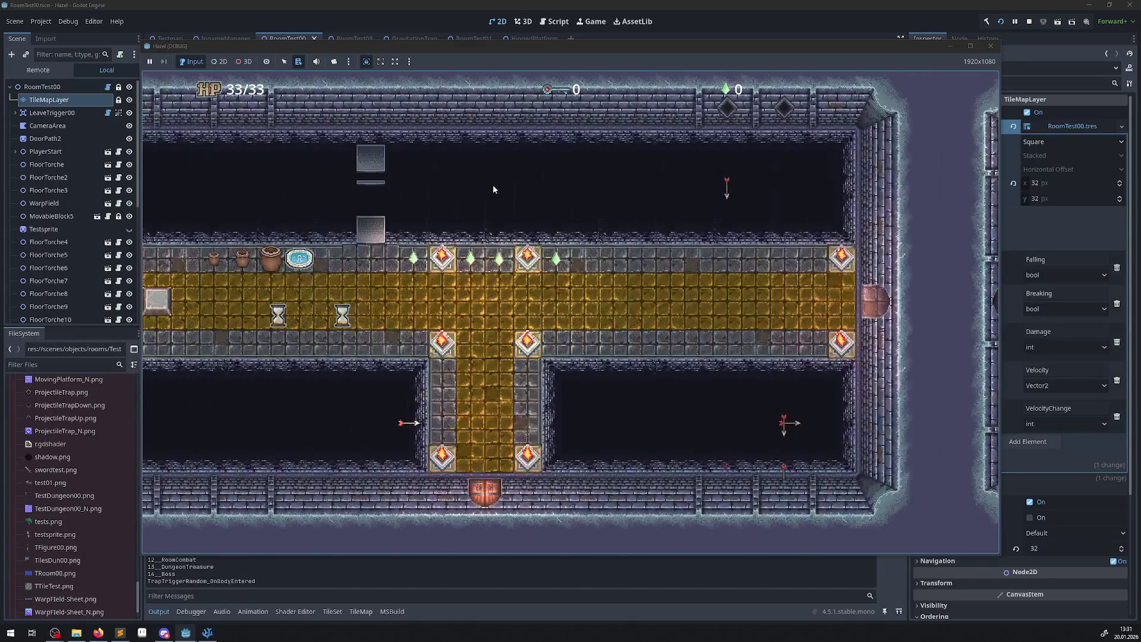
key("Left")
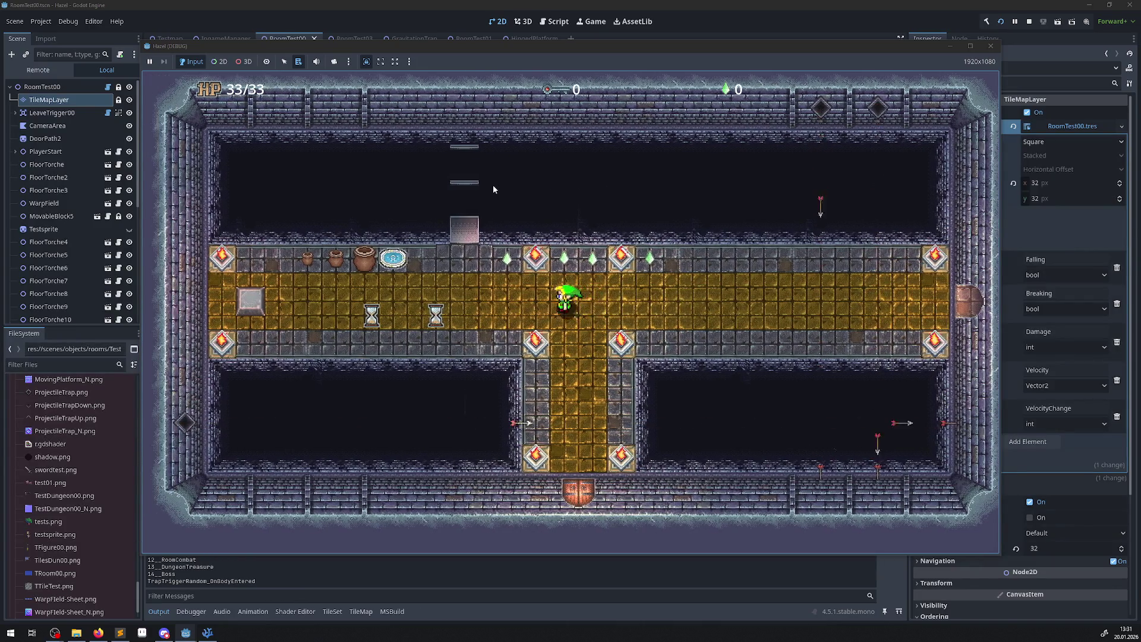
key("Left")
key("Up")
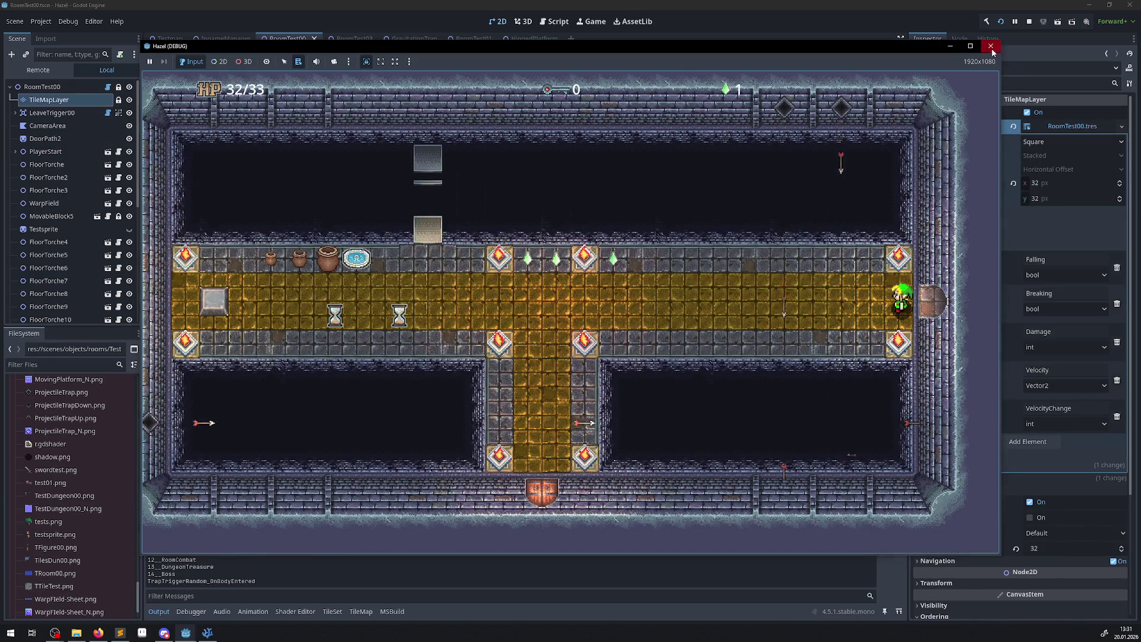
left_click(990, 45)
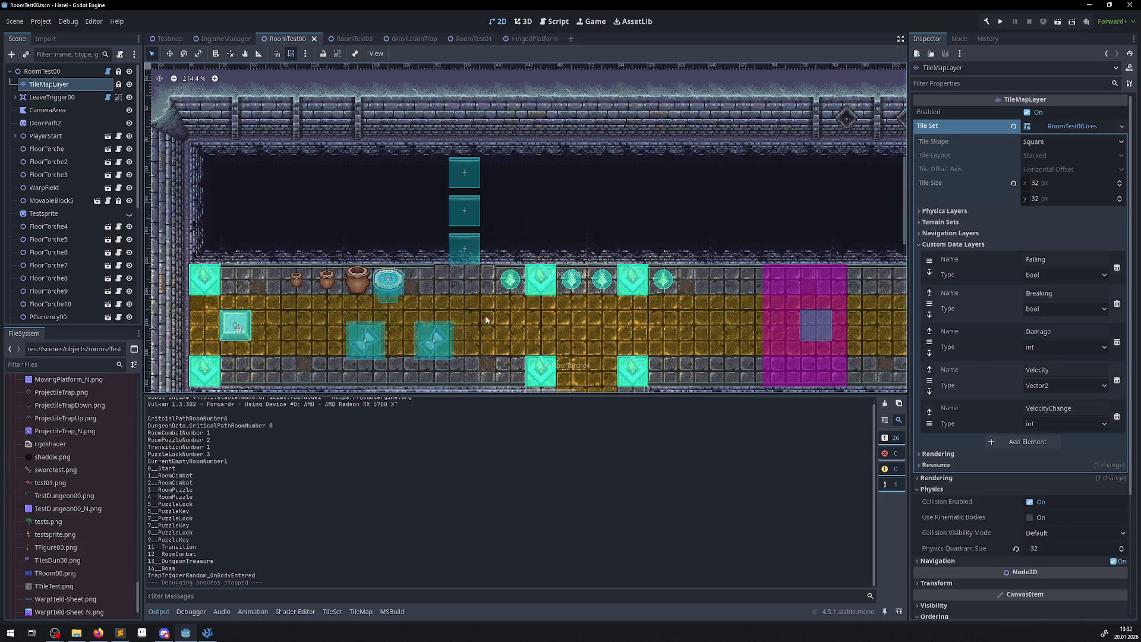
mouse_move(186, 633)
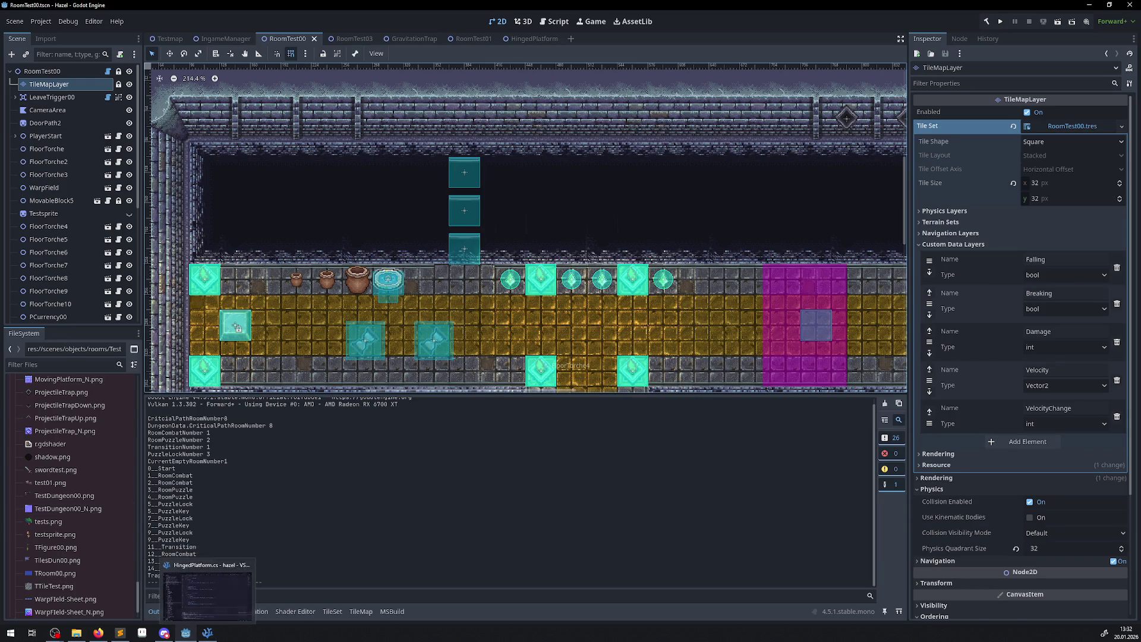
left_click(206, 594)
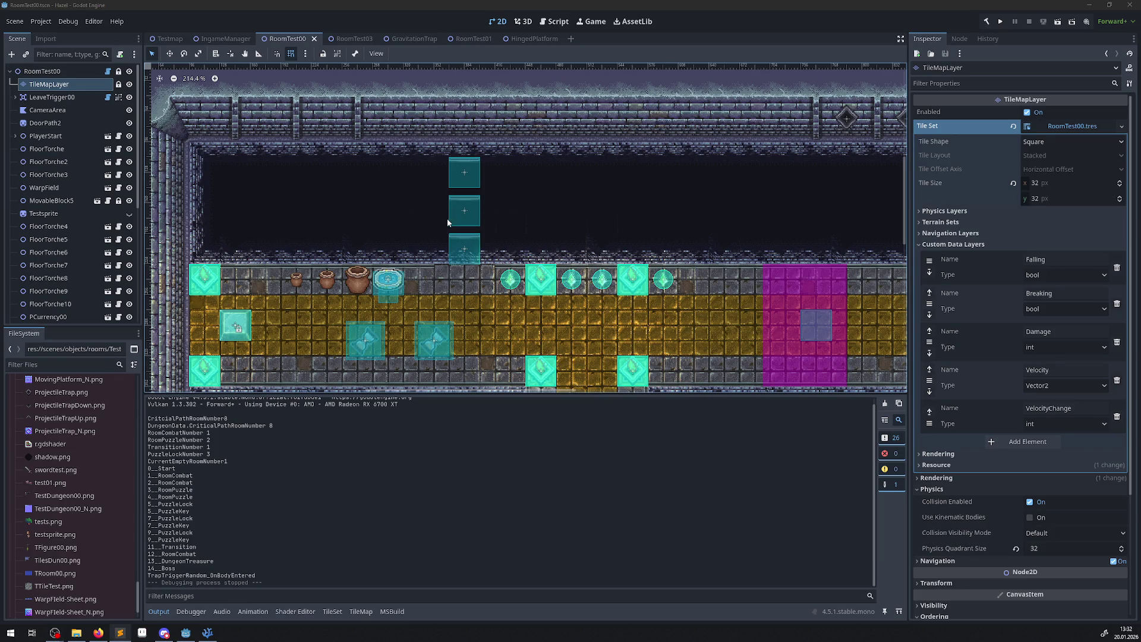
mouse_move(212, 632)
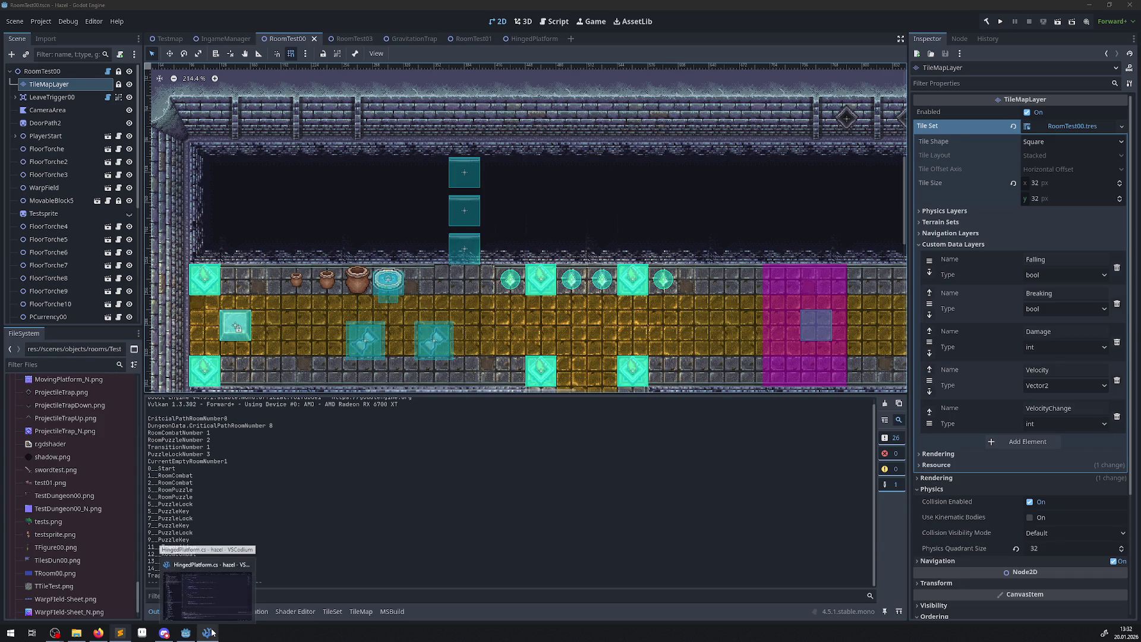
In VSCodium, open FloorSwitch.cs, PSwitch.cs and LinkedSwitch.cs from the switches folder to compare them.
left_click(212, 631)
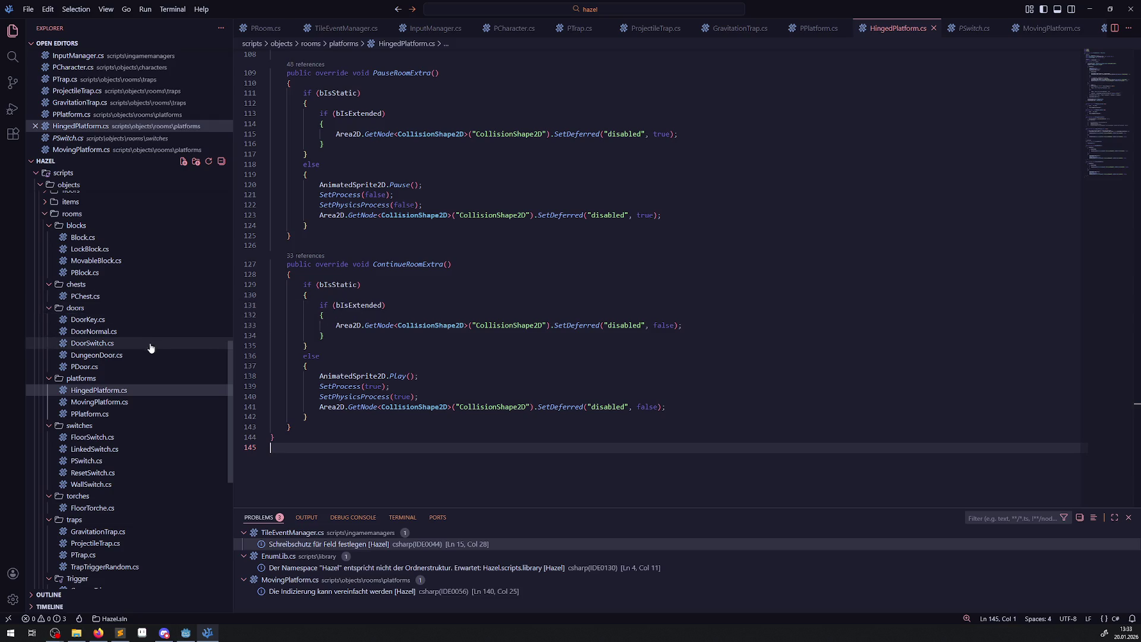
scroll(126, 366, "up", 1)
scroll(124, 363, "up", 5)
scroll(122, 363, "up", 3)
scroll(125, 368, "down", 3)
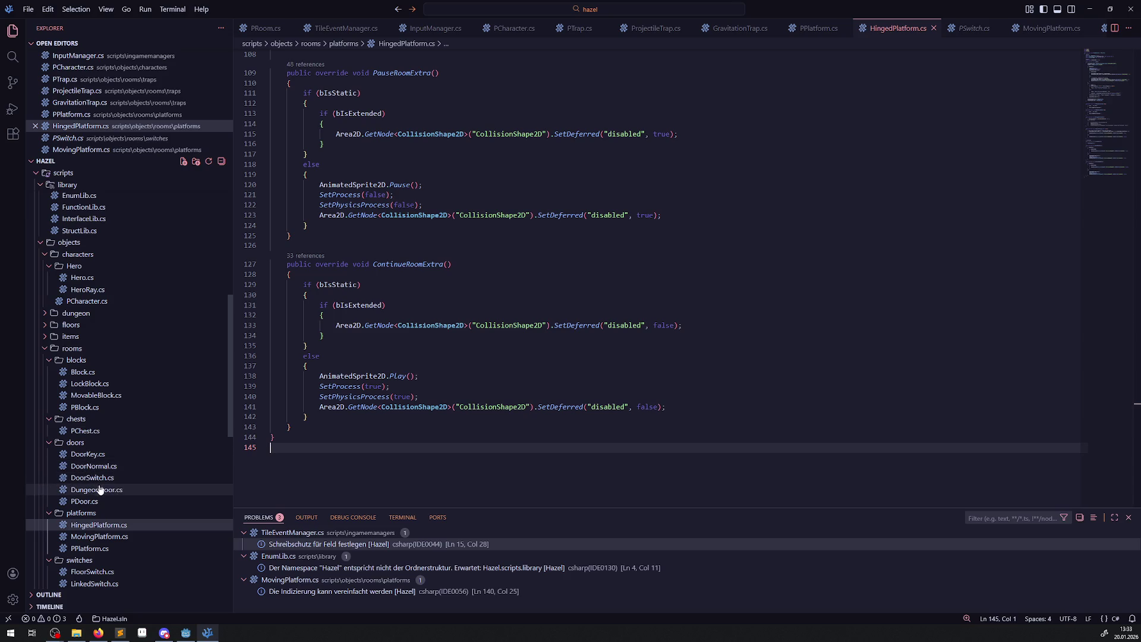
scroll(89, 472, "down", 2)
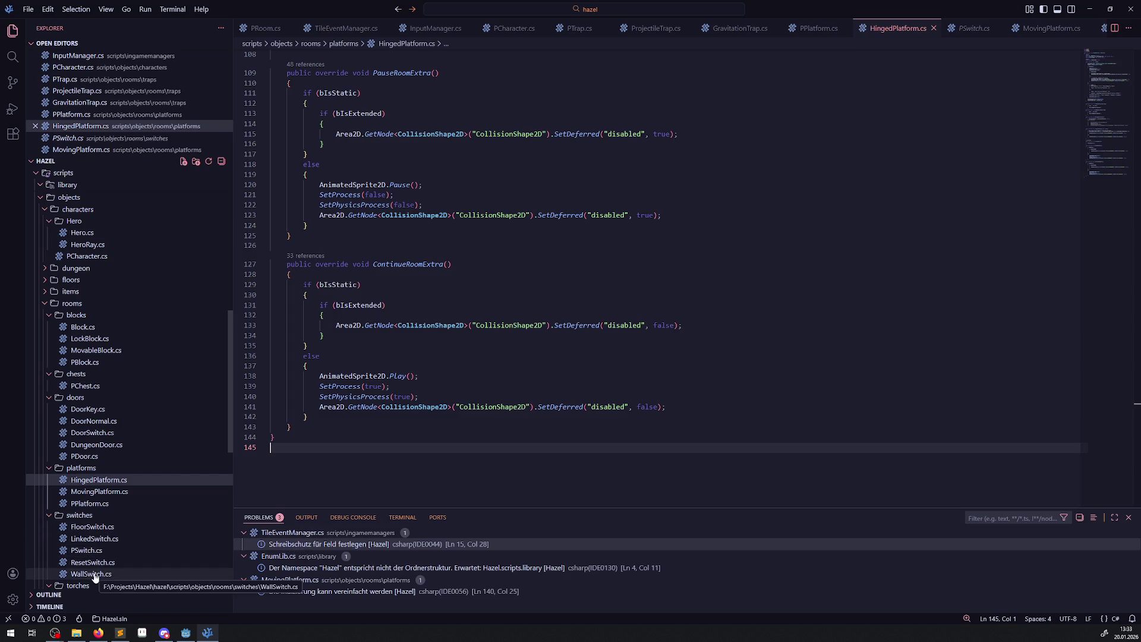
left_click(96, 531)
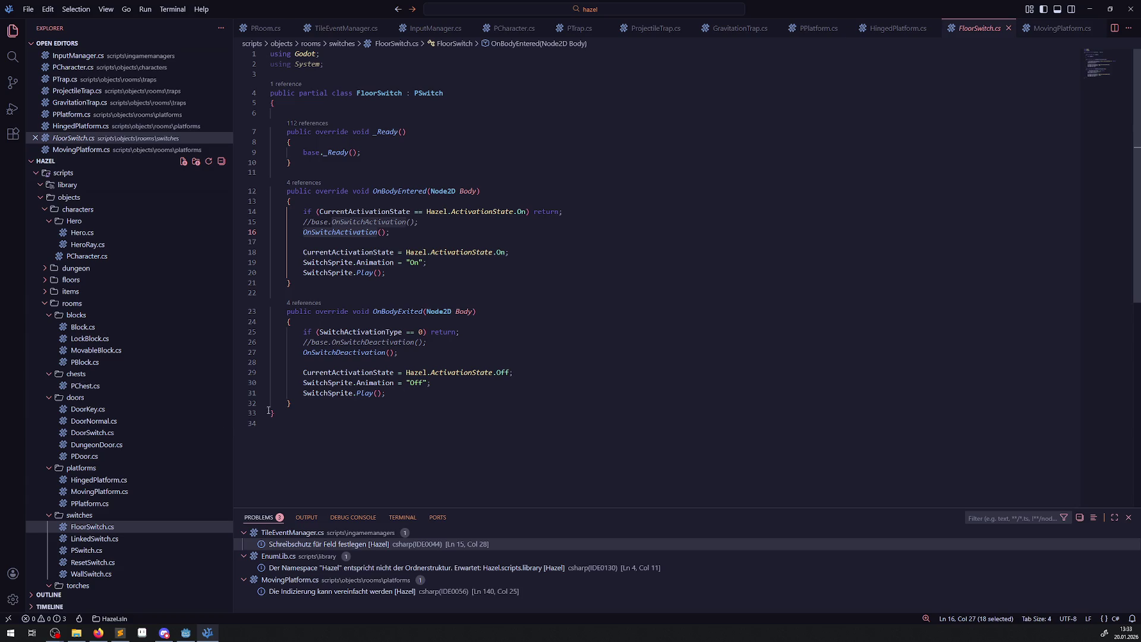
left_click(86, 550)
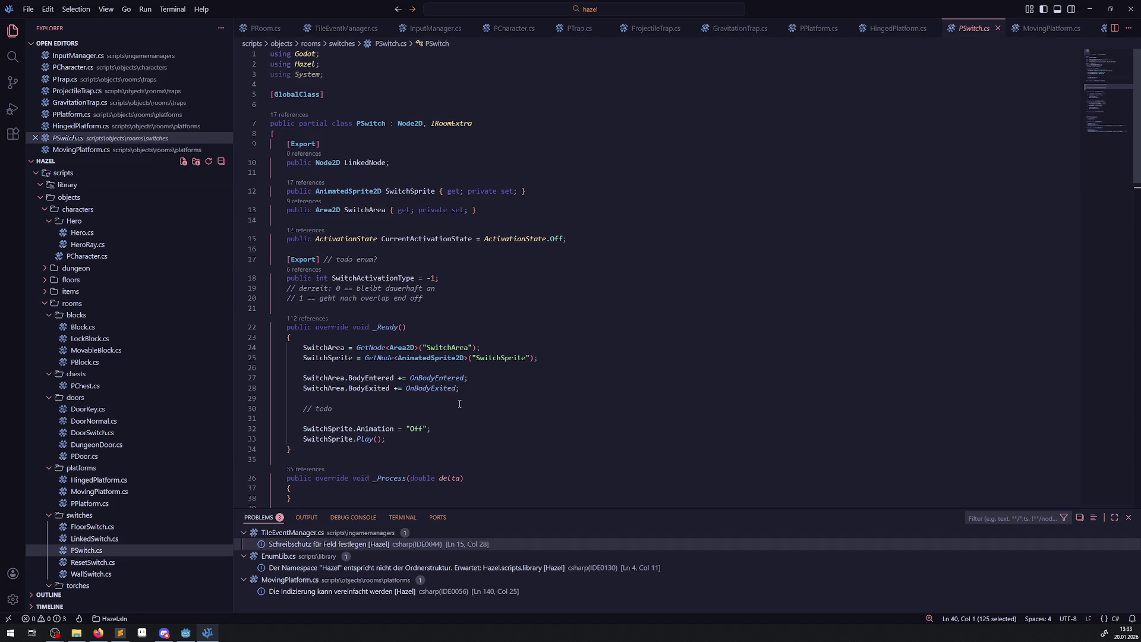
left_click(94, 538)
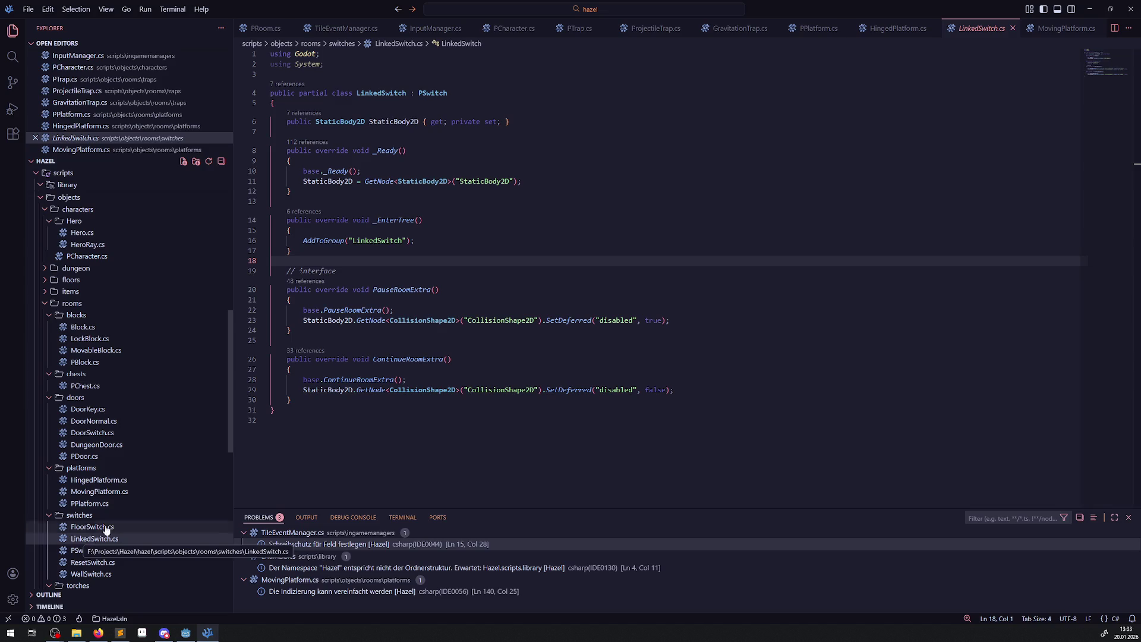
left_click(185, 633)
Delete both LinkedSwitch nodes from the RoomTest00 room.
left_click(433, 351)
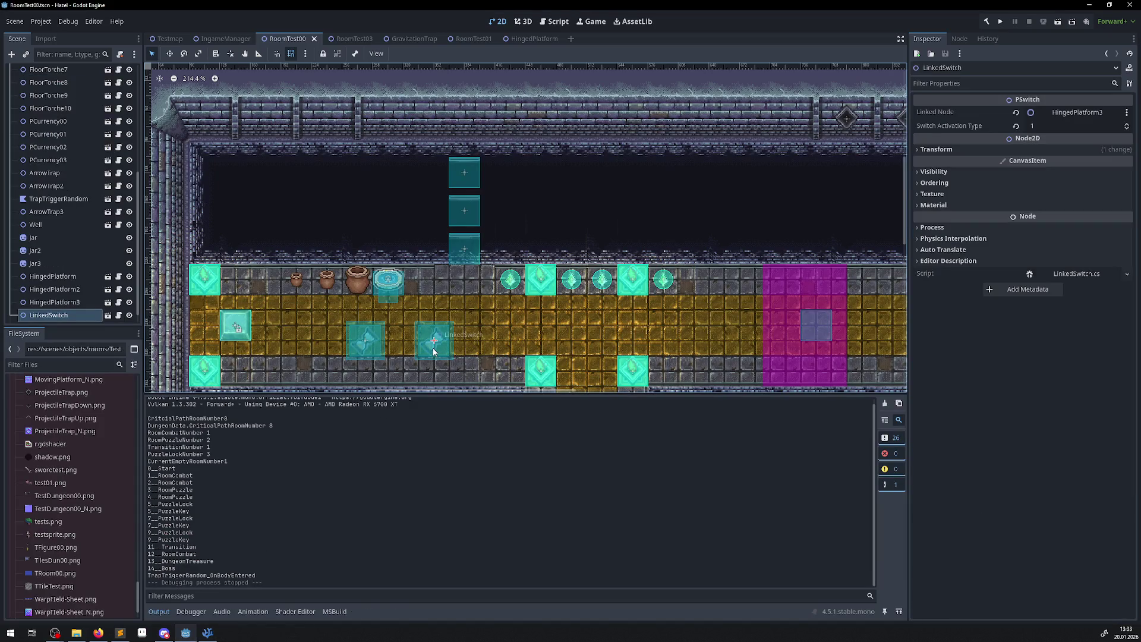
key("Delete")
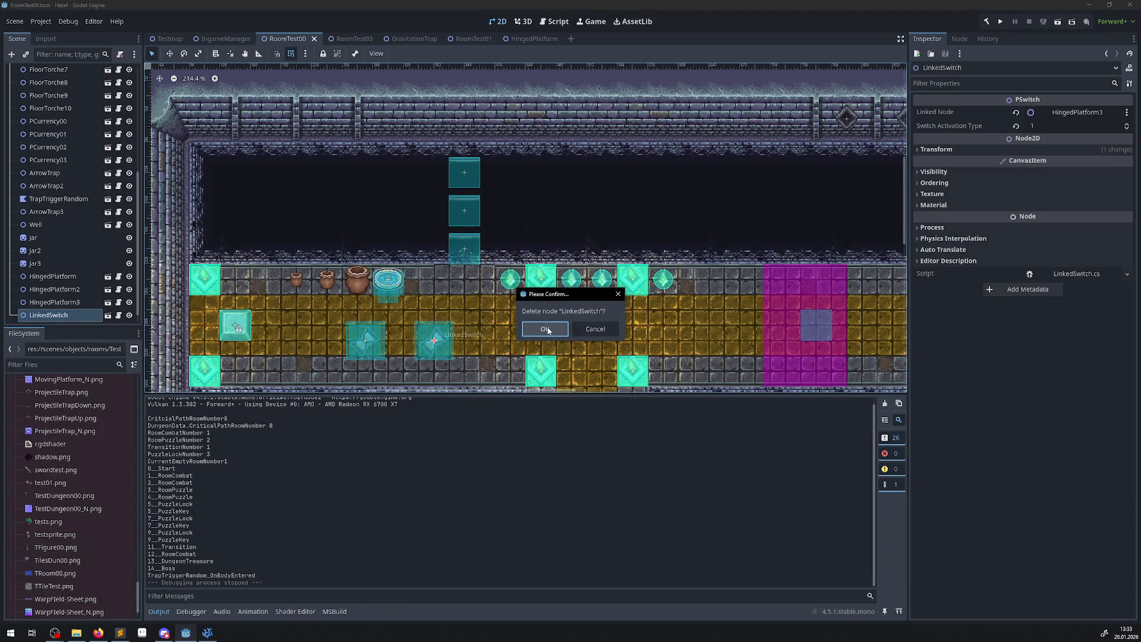
key("Return")
left_click(391, 351)
key("Delete")
key("Return")
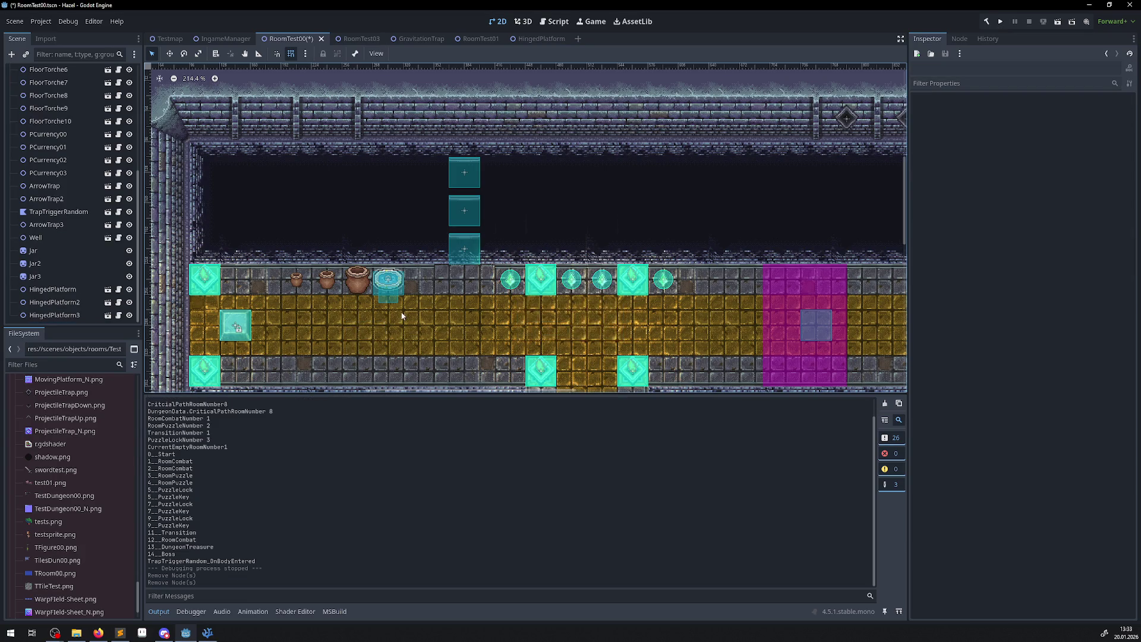
Instance FloorSwitch.tscn under RoomTest00 and place it on the lower floor row.
scroll(40, 89, "up", 5)
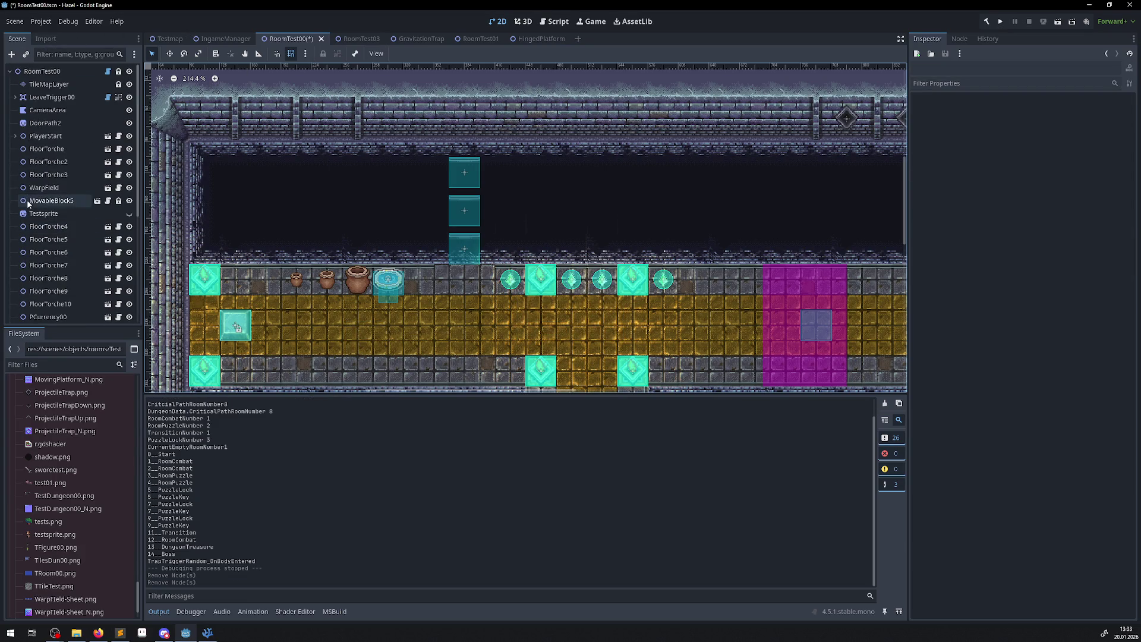
left_click(41, 72)
left_click(26, 54)
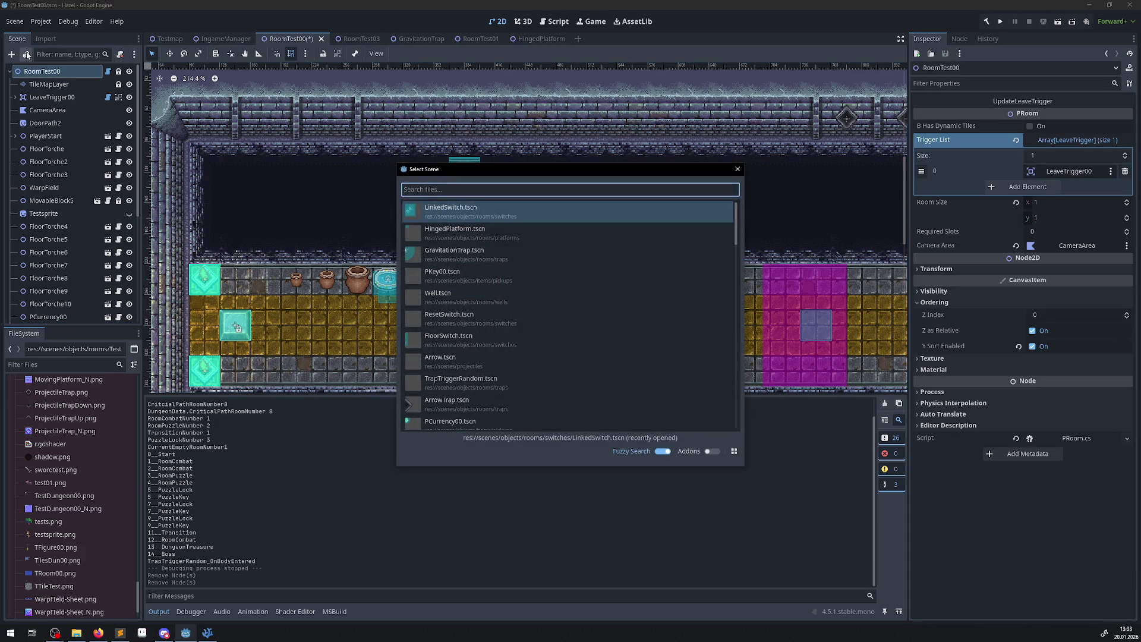
type("swi")
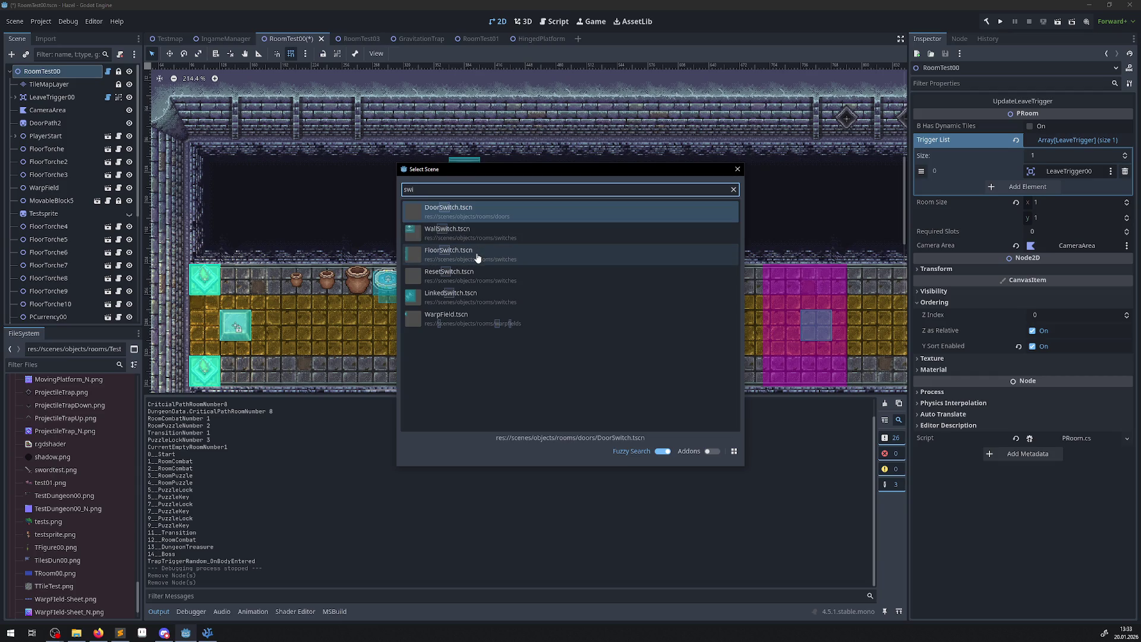
double_click(477, 257)
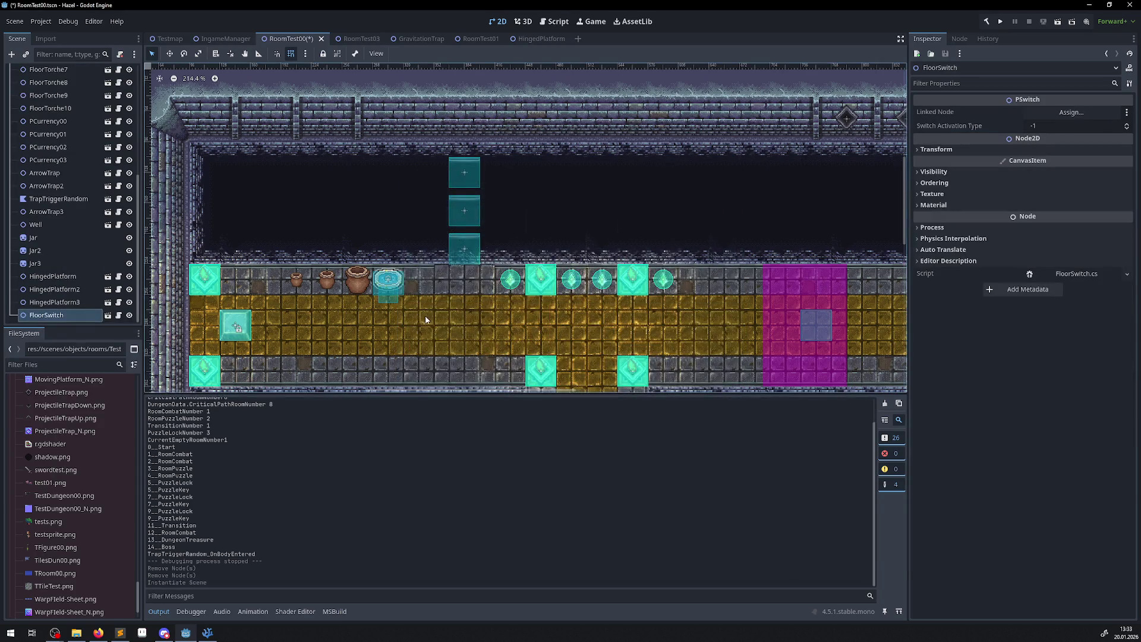
mouse_move(173, 97)
left_mouse_down()
mouse_move(483, 336)
mouse_move(484, 214)
mouse_move(463, 257)
mouse_move(508, 292)
left_mouse_up()
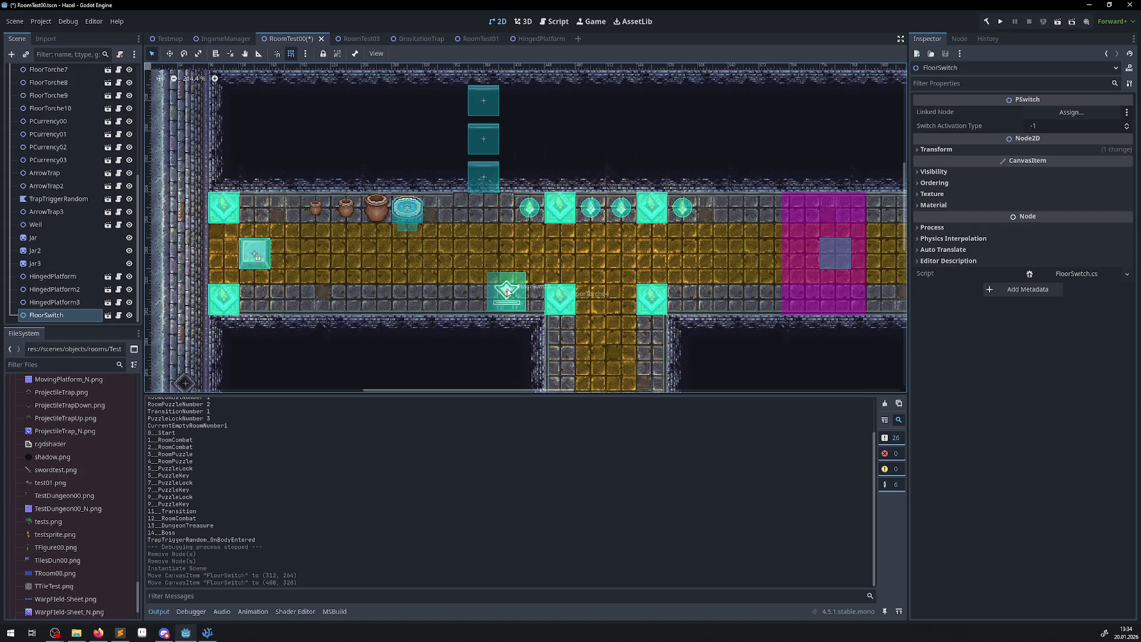
Paste a copy as FloorSwitch2 left of the first switch and save the scene.
scroll(63, 238, "up", 10)
left_click(56, 71)
key("ctrl+v")
mouse_move(494, 285)
left_mouse_down()
mouse_move(377, 285)
mouse_move(415, 286)
left_mouse_up()
key("ctrl+s")
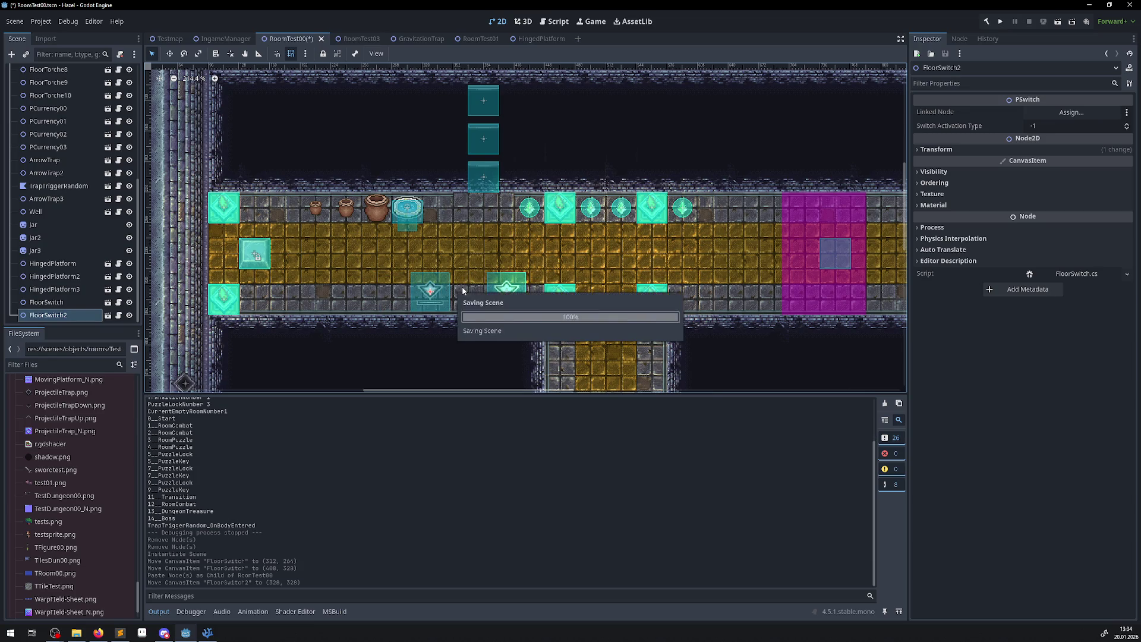
left_click(429, 291)
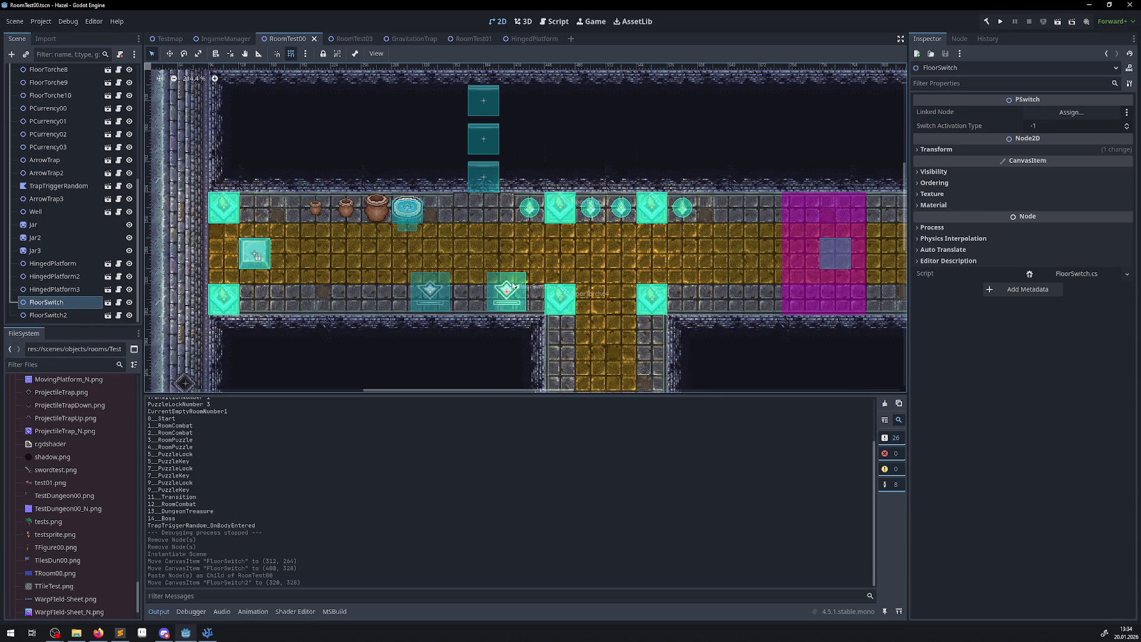
left_click(62, 265)
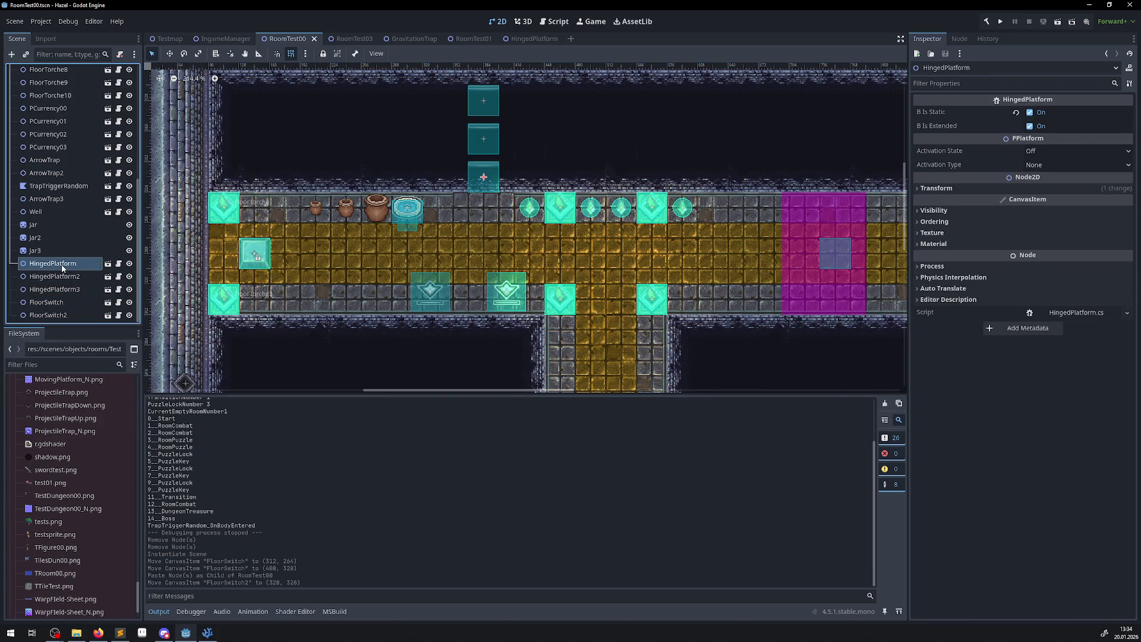
Link HingedPlatform to FloorSwitch and HingedPlatform2 to FloorSwitch2 as their Linked Nodes.
left_click(64, 305)
left_click_drag(70, 266, 1088, 115)
left_click(433, 294)
left_click_drag(48, 278, 1072, 113)
Set Switch Activation Type to 1 on both FloorSwitches and save the room scene.
left_click(1045, 128)
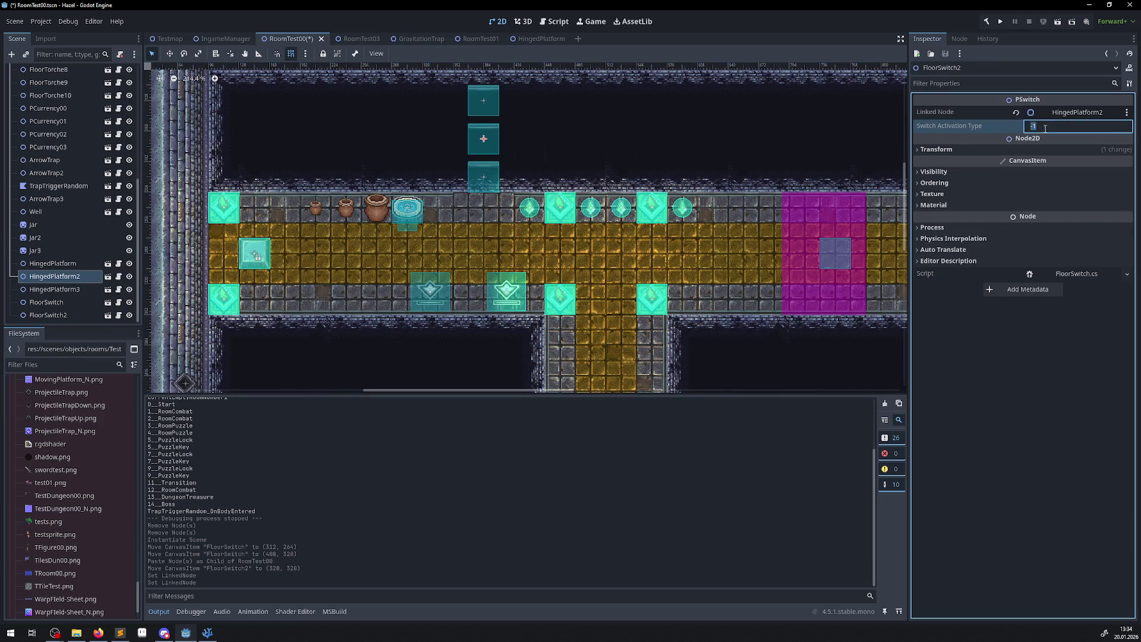
type("1")
key("Return")
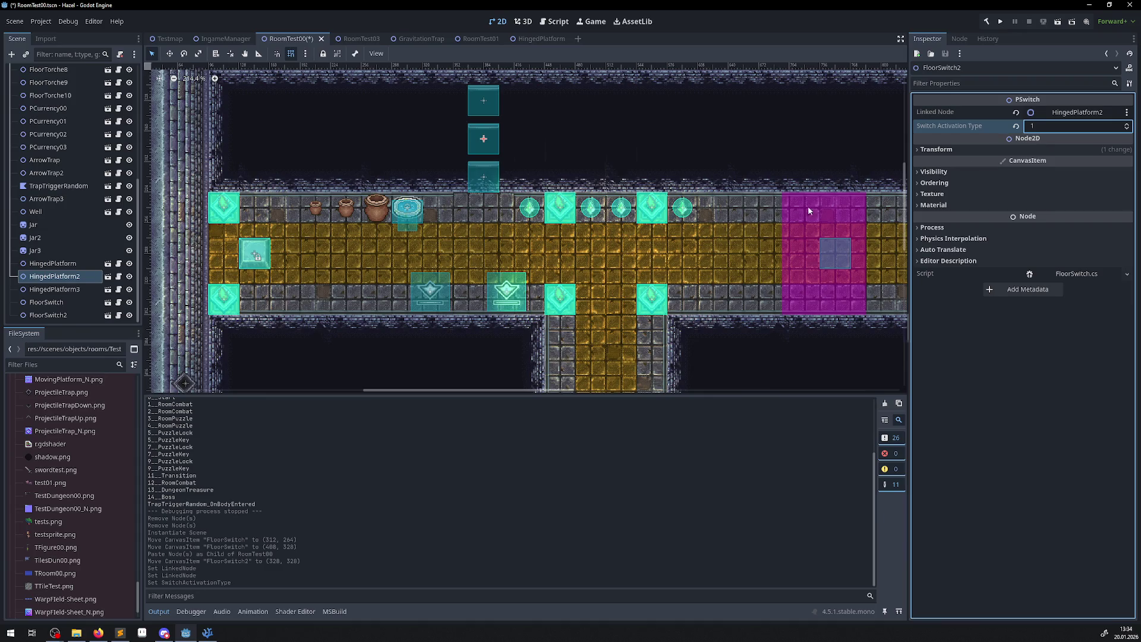
left_click(513, 293)
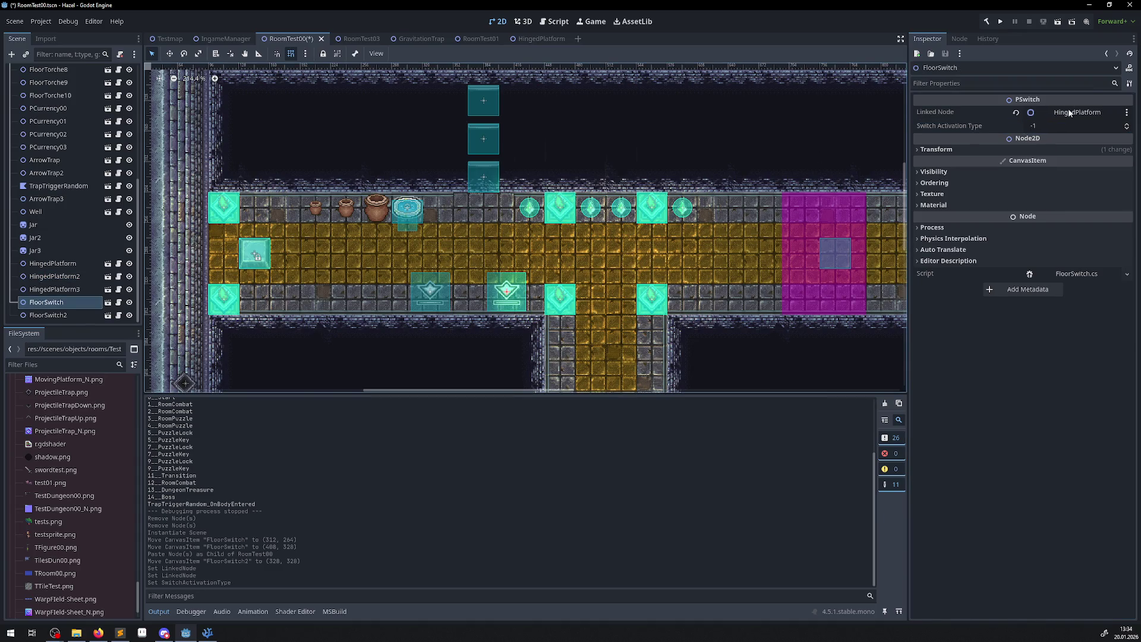
left_click(1033, 125)
type("1")
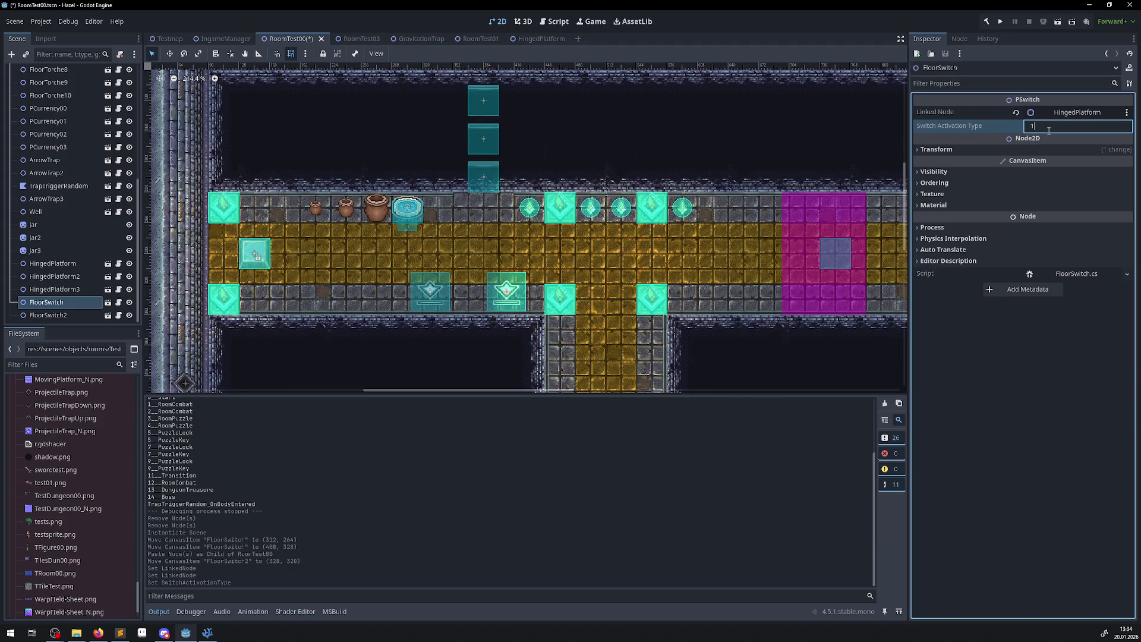
key("Return")
key("ctrl+s")
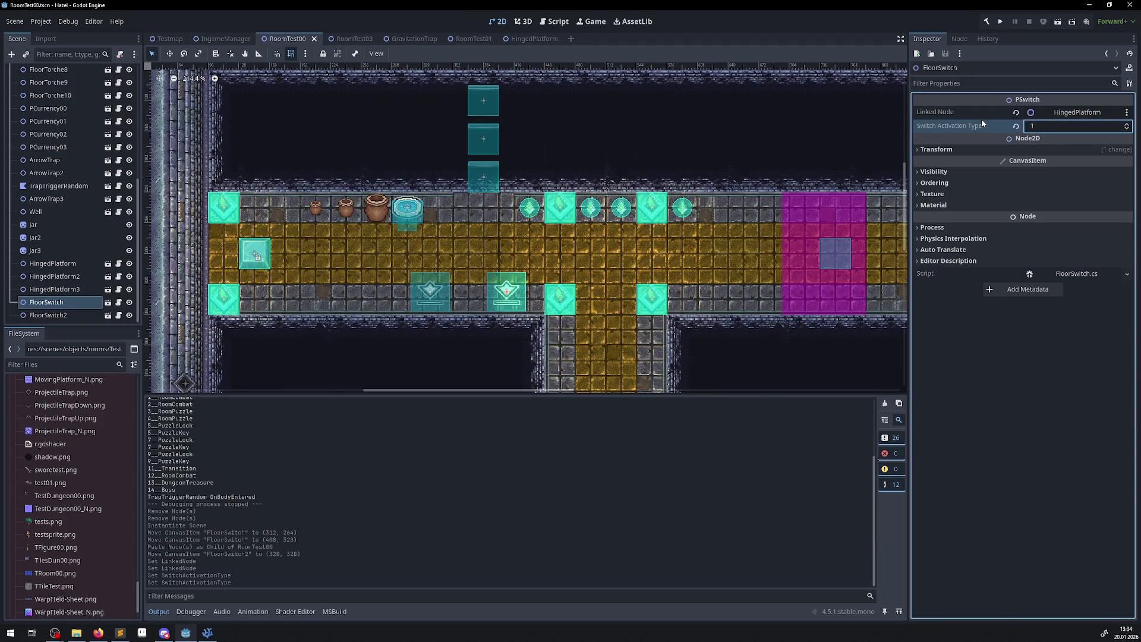
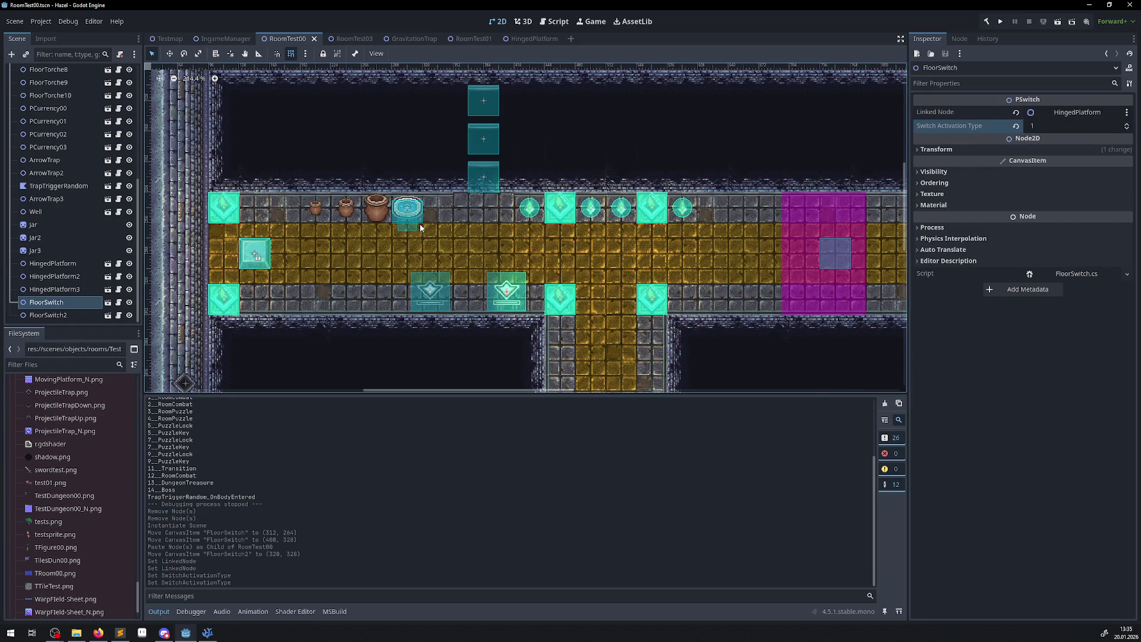
Check which hinged platform FloorSwitch2's Linked Node points to, then switch to VS Code.
left_click(434, 294)
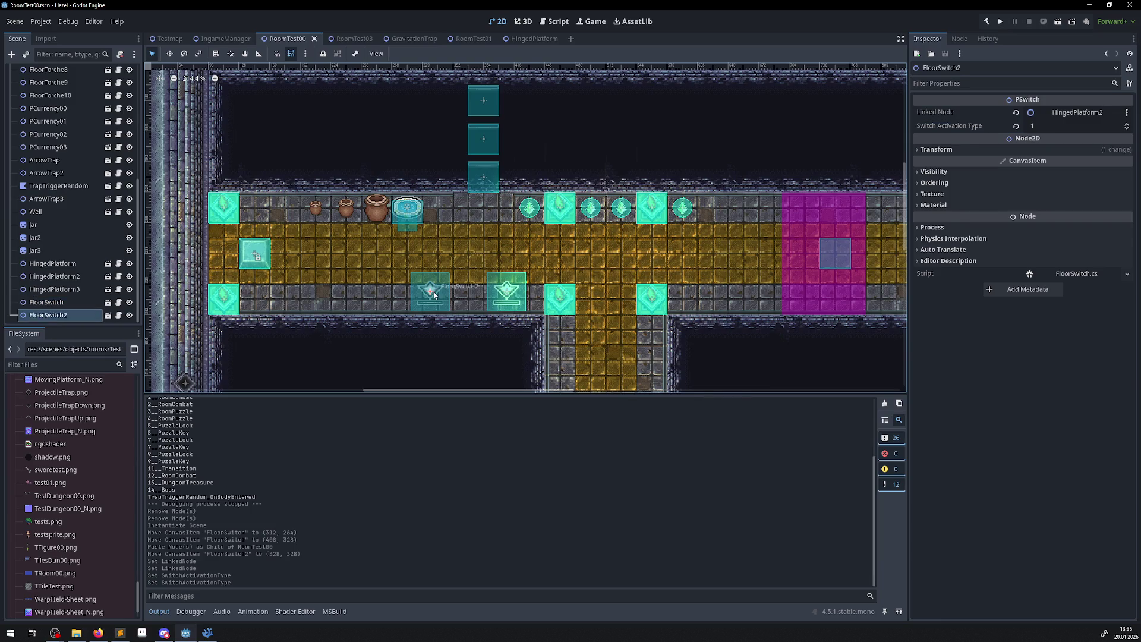
key("alt+Tab")
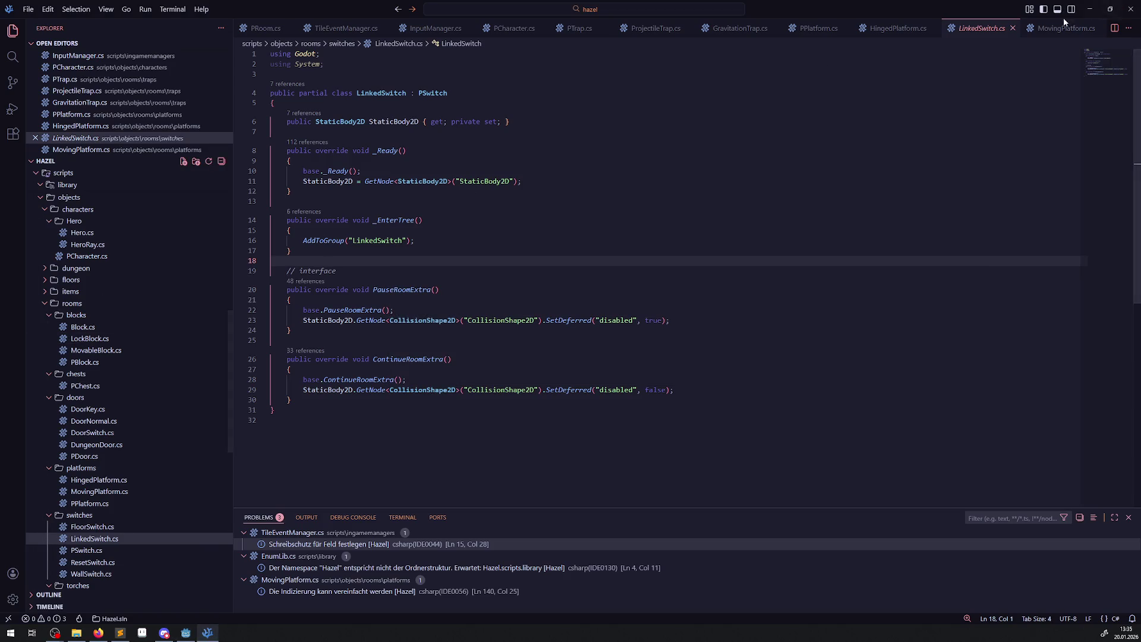
Close LinkedSwitch.cs and read through FloorSwitch.cs, PSwitch.cs and WallSwitch.cs.
key("ctrl+w")
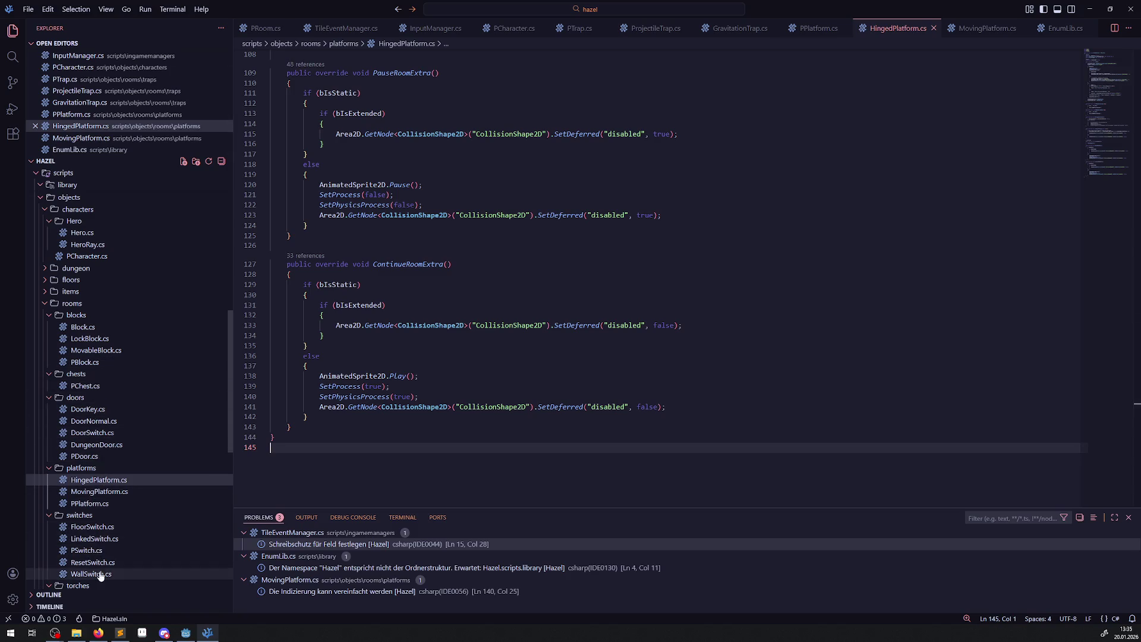
left_click(97, 527)
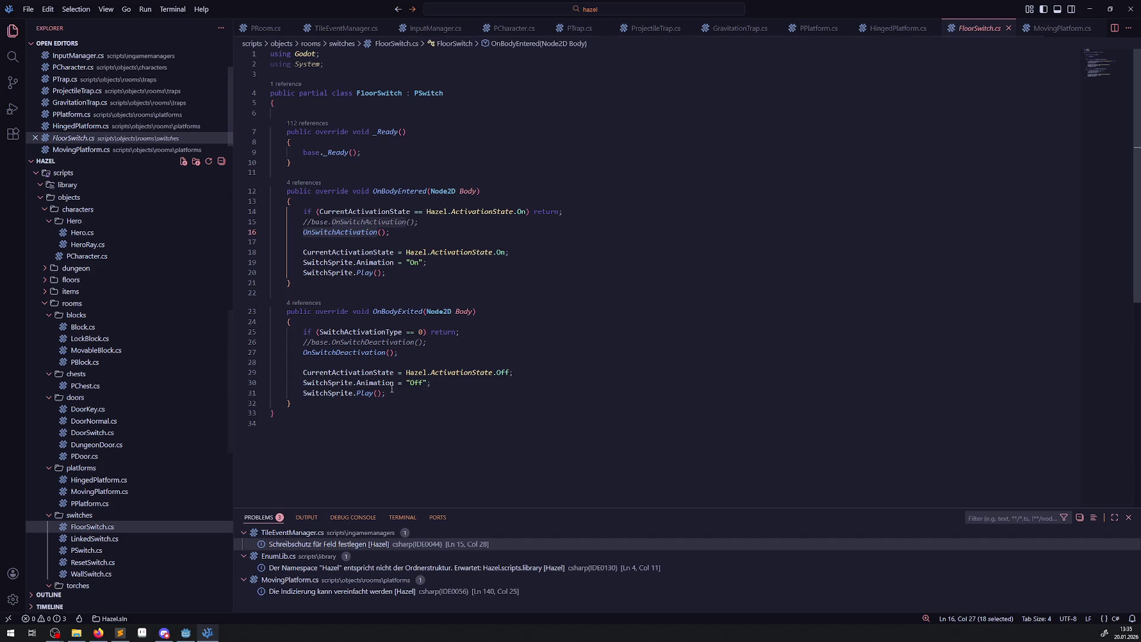
mouse_move(392, 383)
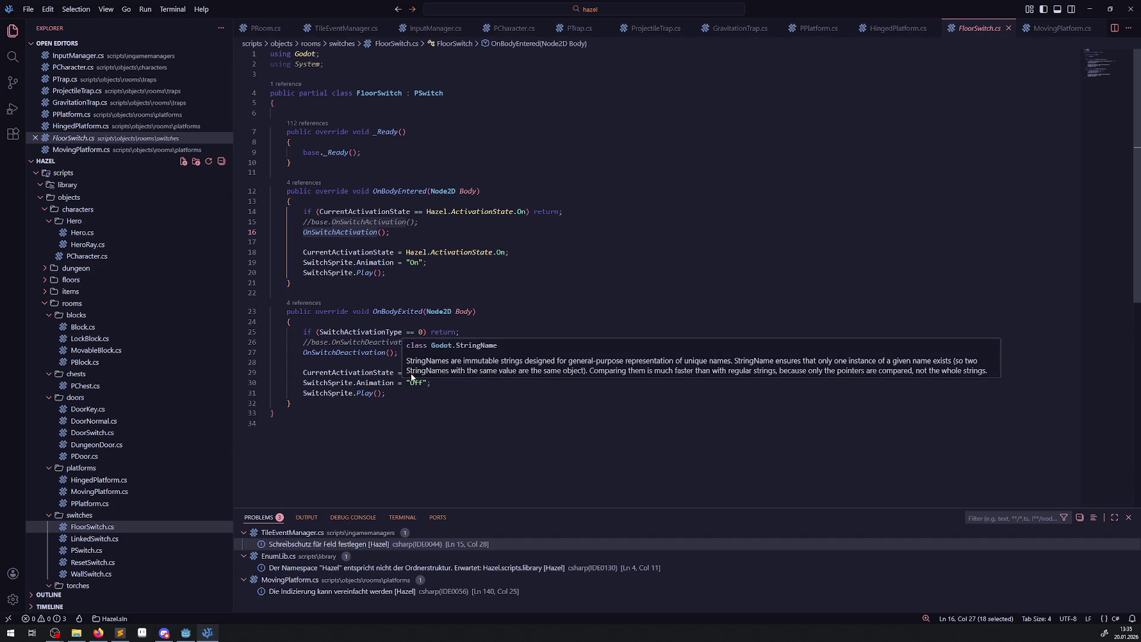
double_click(350, 353)
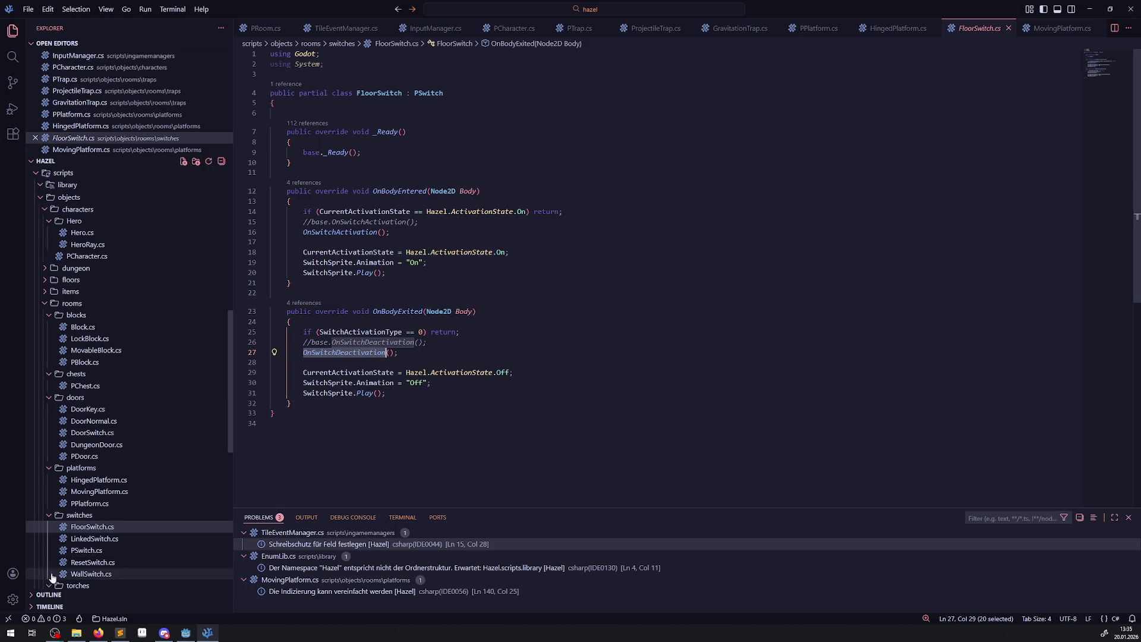
left_click(86, 550)
scroll(425, 371, "down", 5)
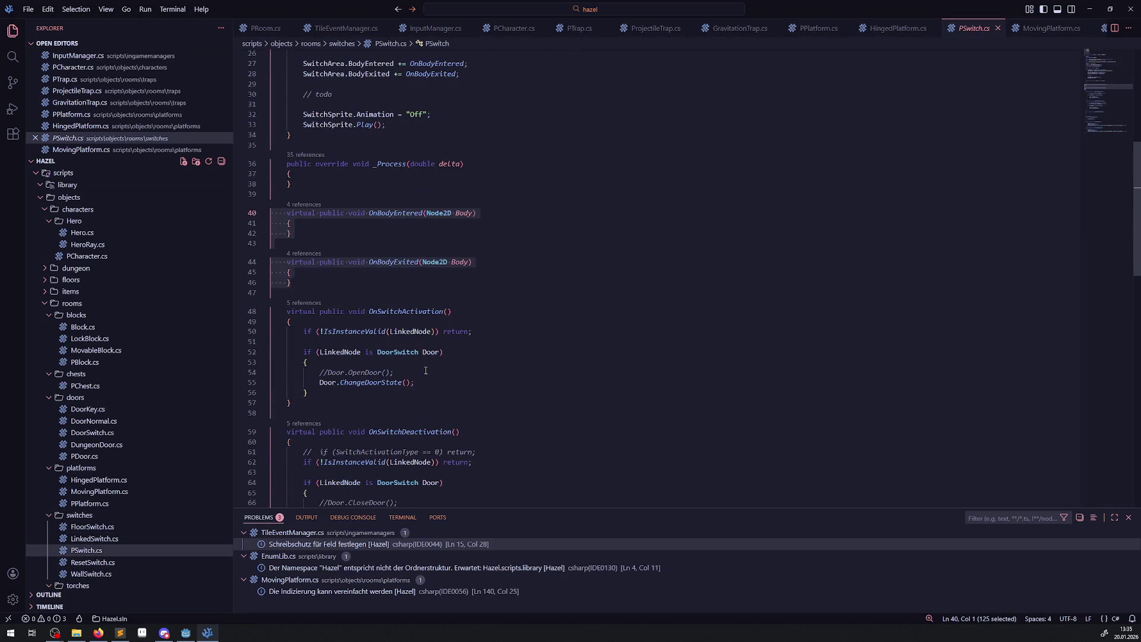
scroll(426, 372, "down", 2)
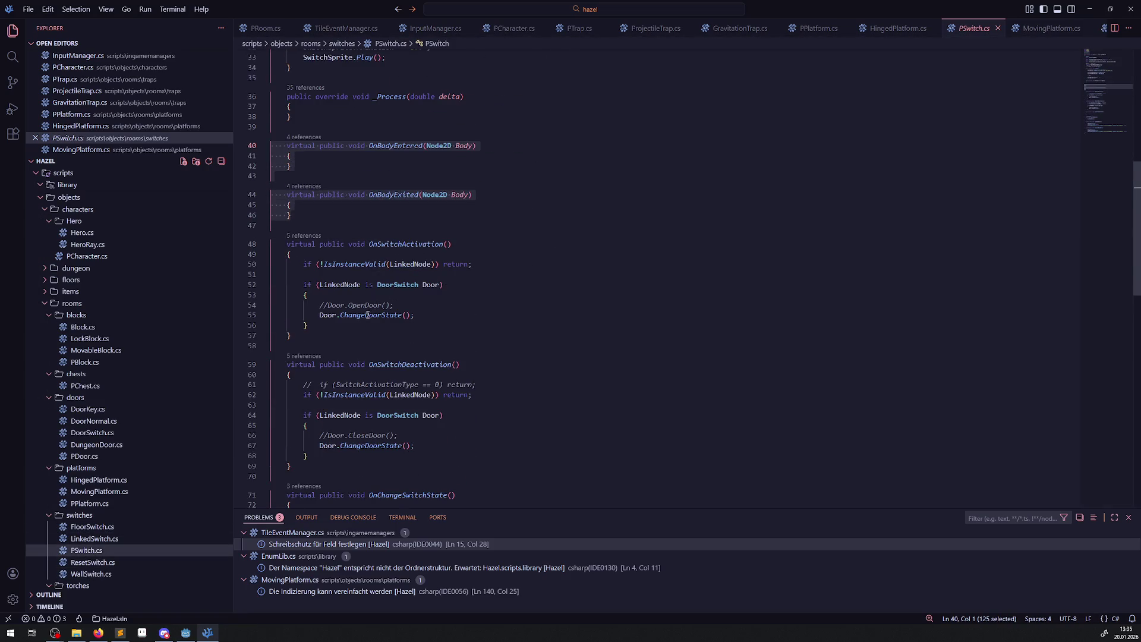
mouse_move(367, 316)
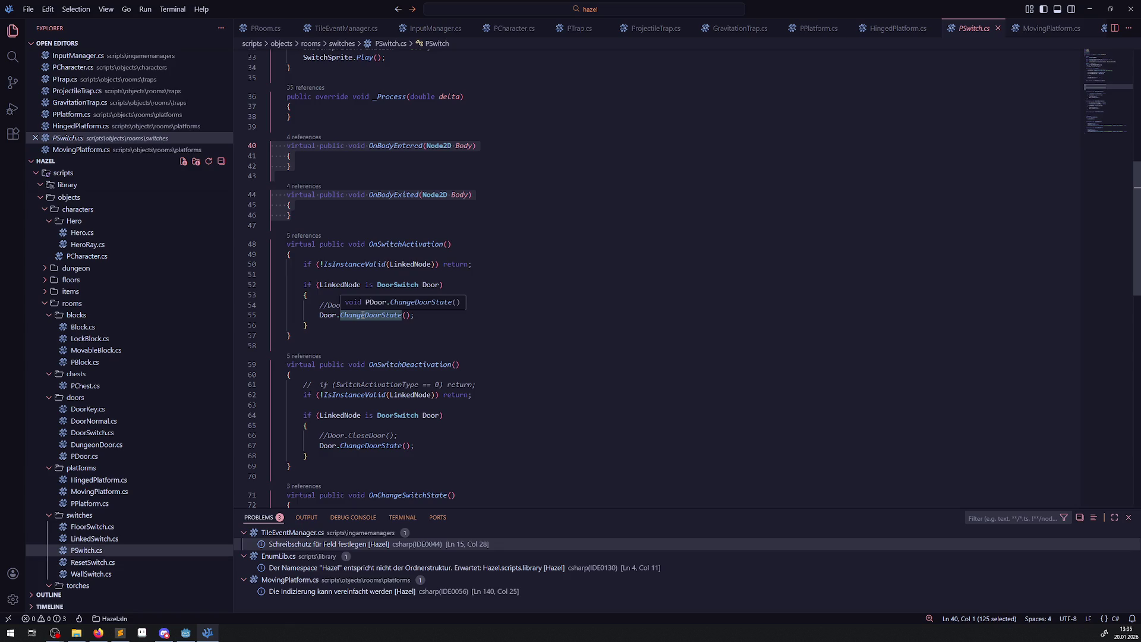
left_click(89, 573)
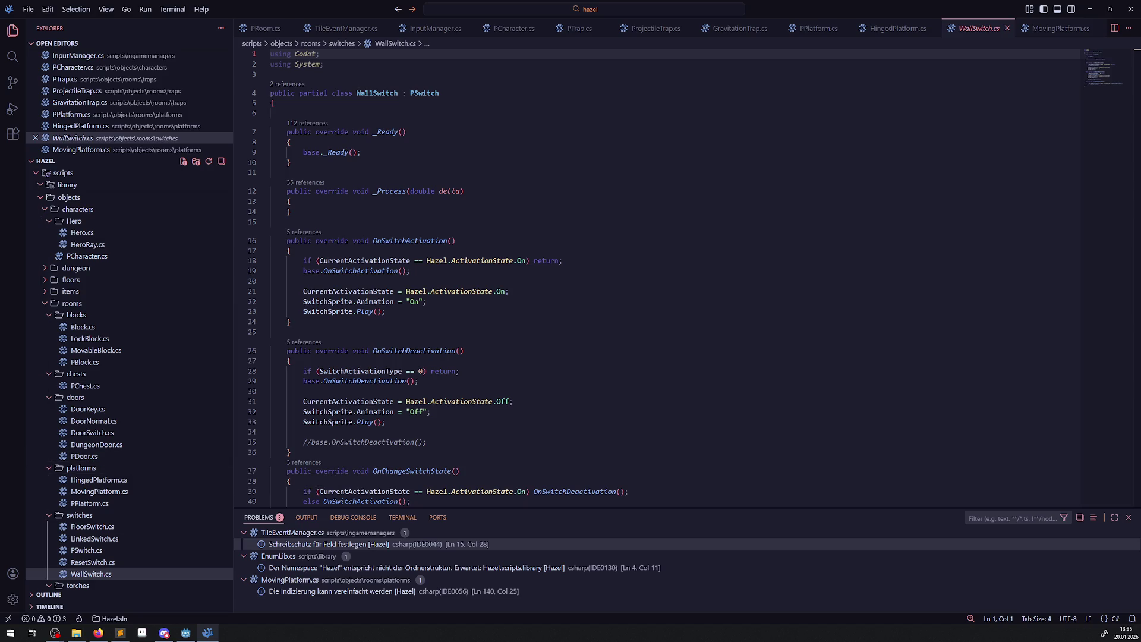
Reopen PSwitch.cs scrolled down to its OnSwitchActivation and OnSwitchDeactivation handlers.
key("alt+Tab")
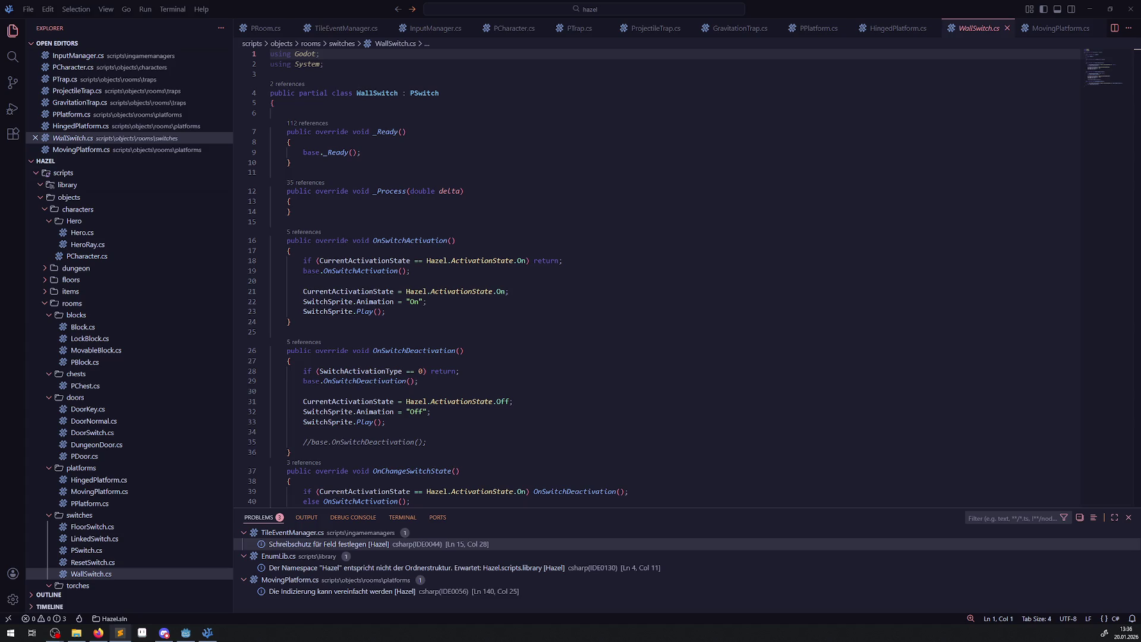
scroll(396, 361, "down", 1)
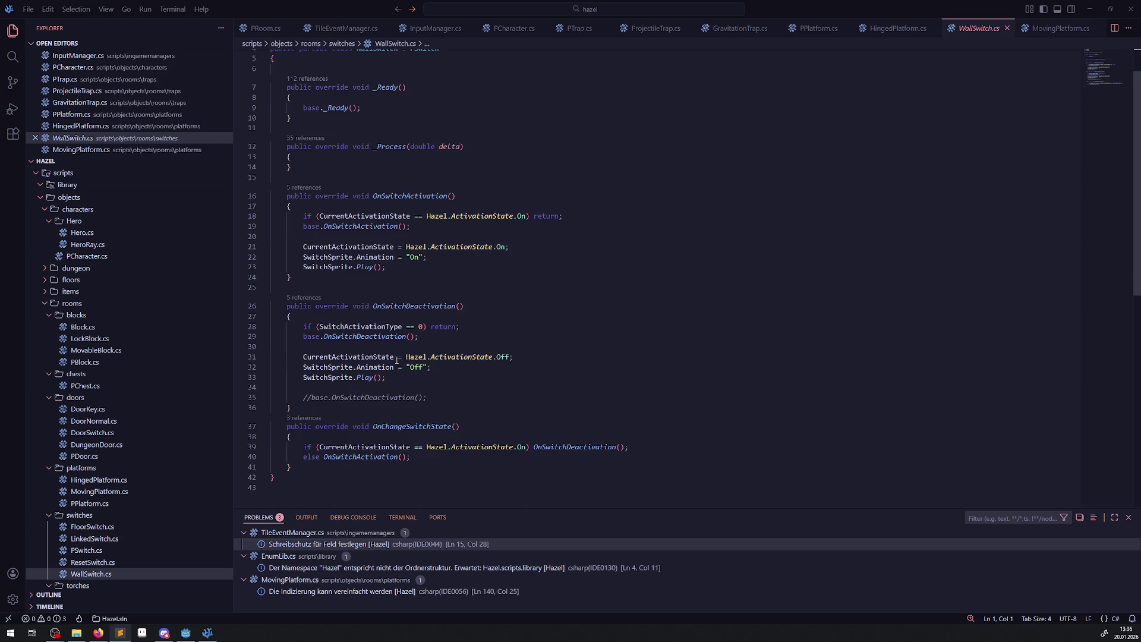
left_click(89, 552)
scroll(391, 359, "down", 2)
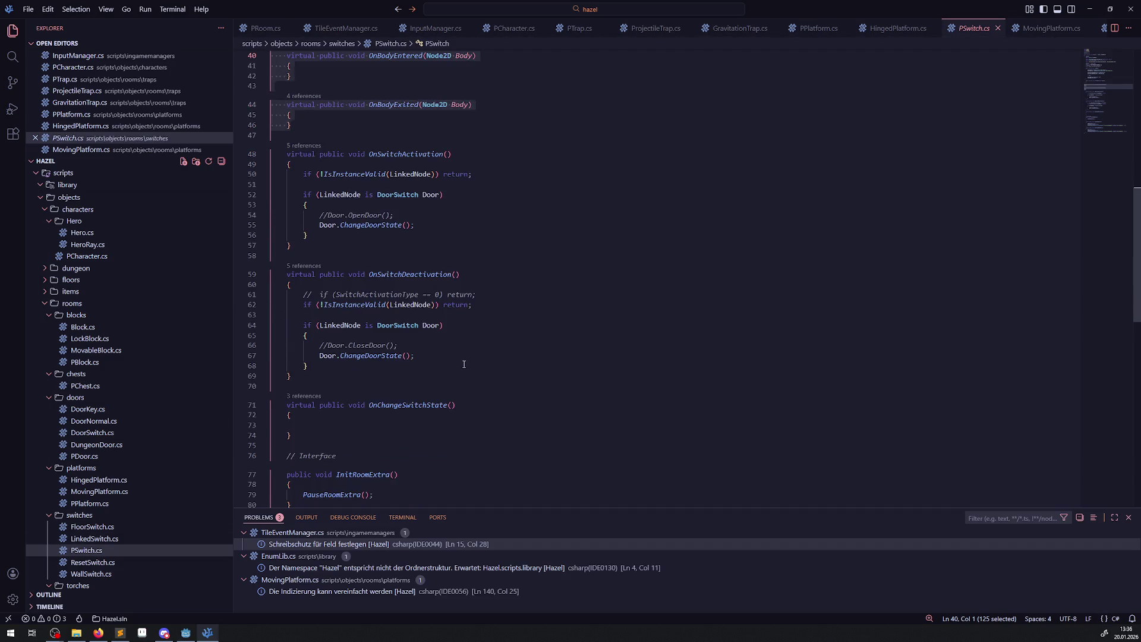
In PSwitch.cs, add an empty else if () block after the DoorSwitch branch and save.
left_click(324, 368)
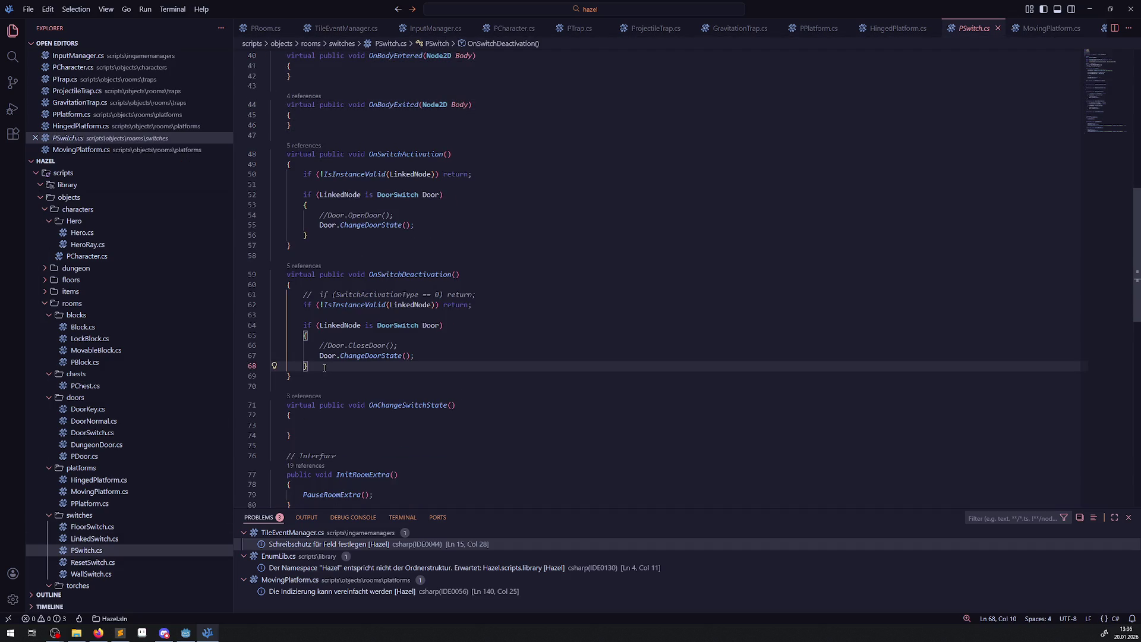
key("Return")
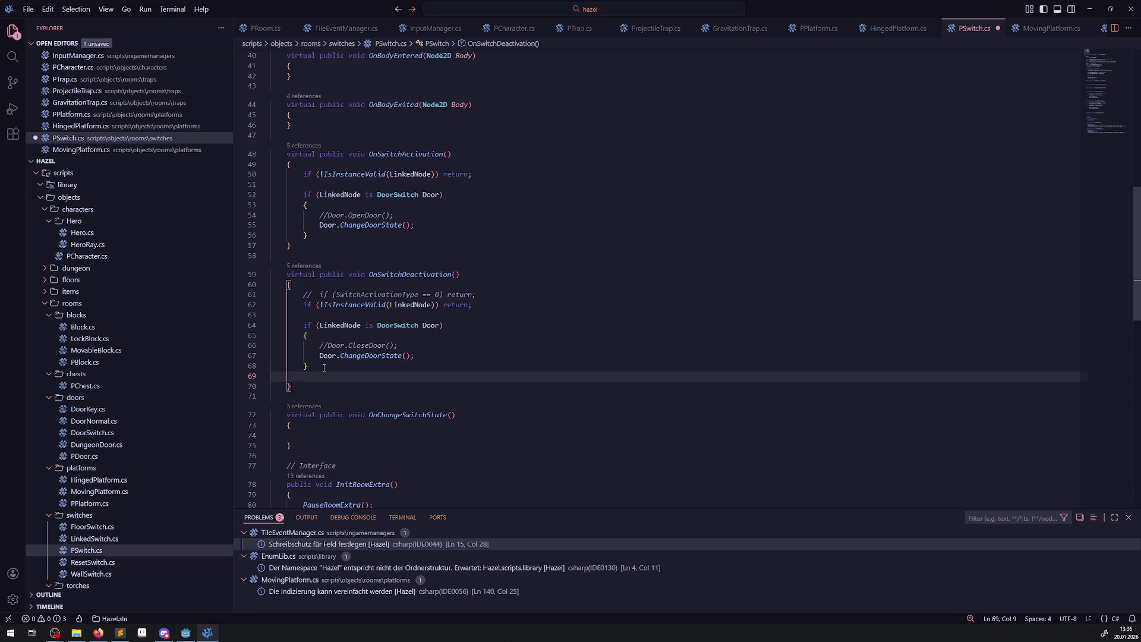
type("else if()")
key("Return")
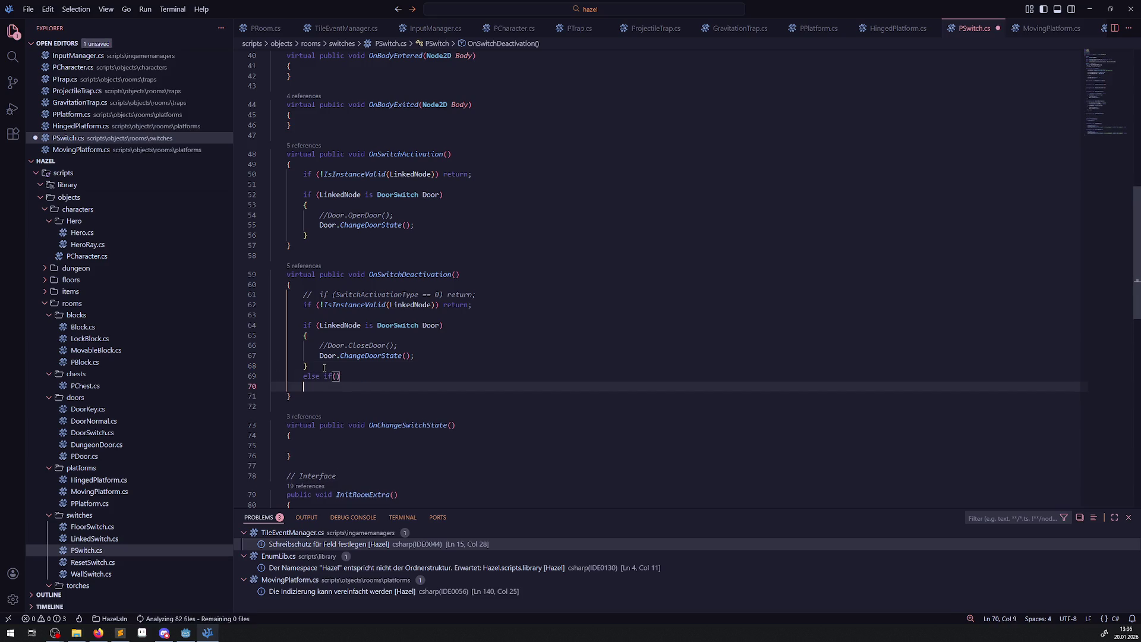
type("{")
key("Return")
key("ctrl+s")
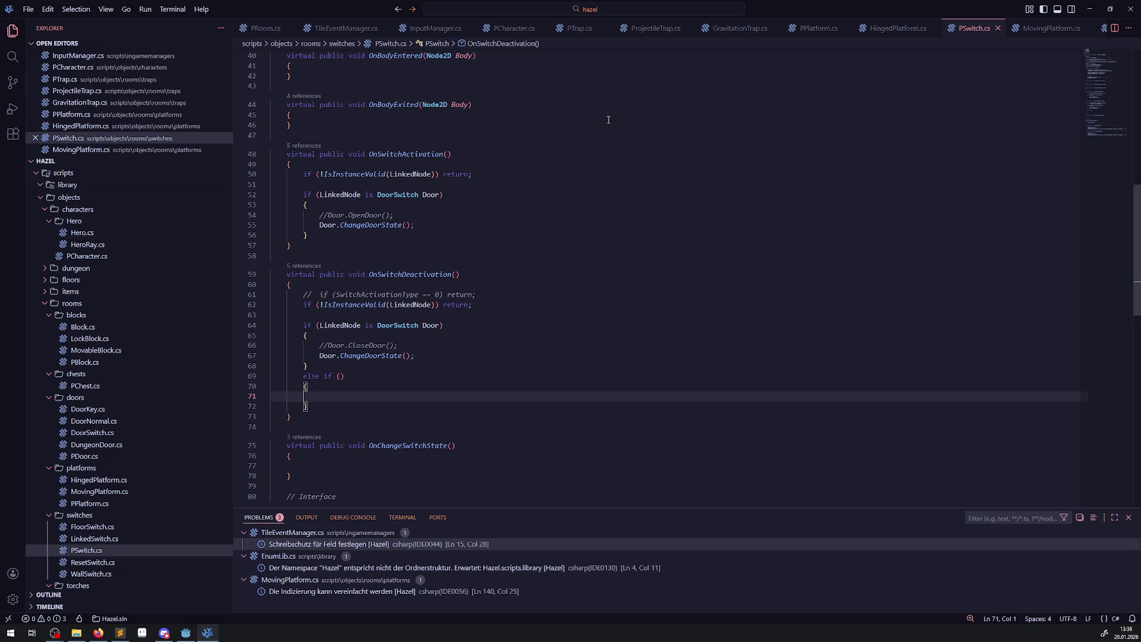
Fill the else-if condition with a HingedPlatform type check using the class name from HingedPlatform.cs.
key("ctrl+Tab")
scroll(390, 120, "up", 20)
left_click(378, 104)
double_click(378, 104)
key("ctrl+c")
key("ctrl+Tab")
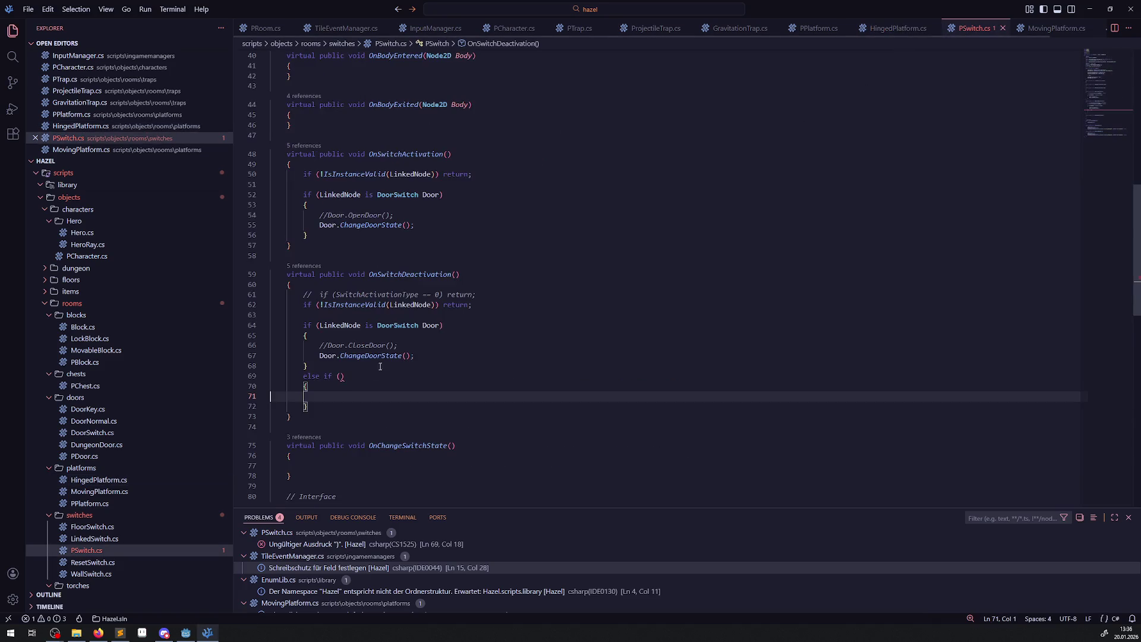
left_click(341, 378)
key("ctrl+v")
type("is H")
key("Tab")
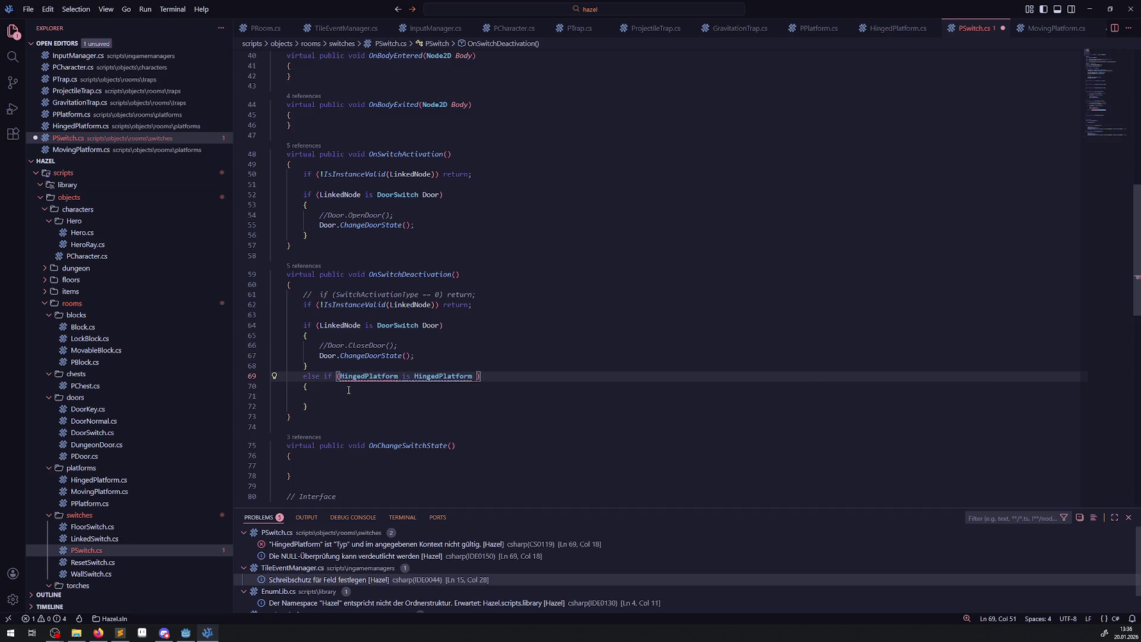
type("HingedPlatform")
key("ctrl+s")
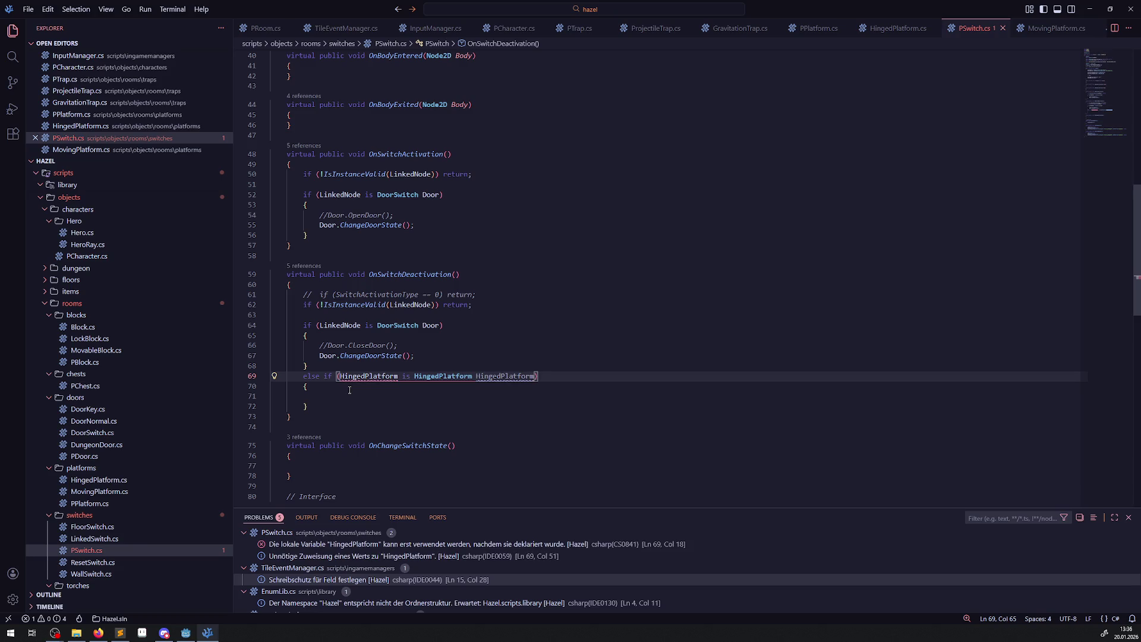
Make the condition 'LinkedNode is HingedPlatform HingedPlatform' and call HingedPlatform.ChangeState(); inside it.
left_click(347, 325)
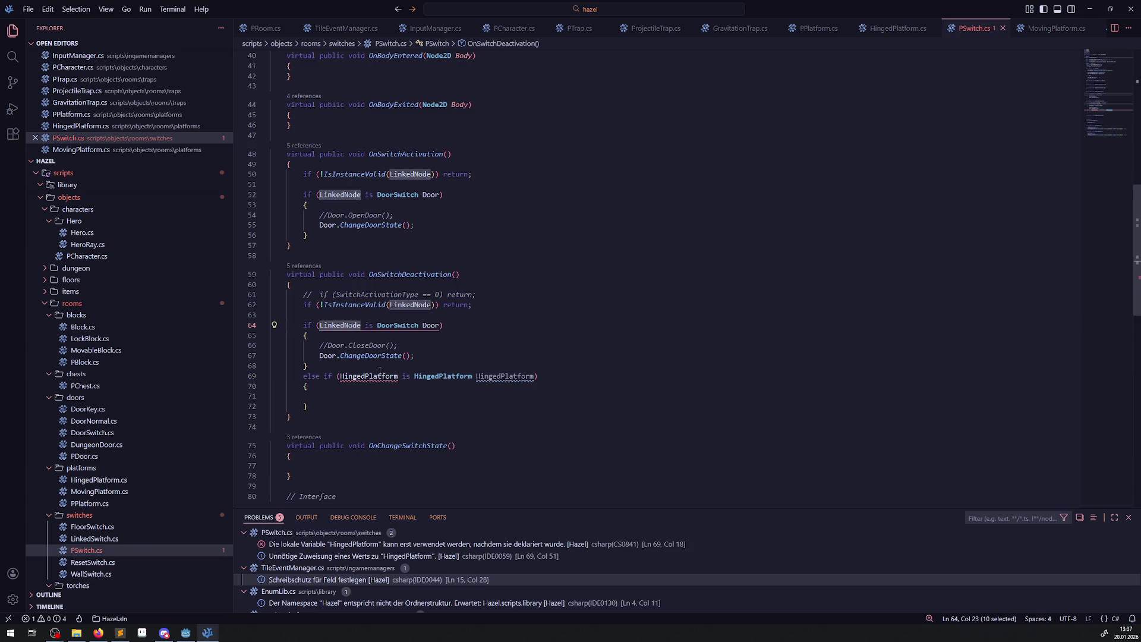
double_click(378, 371)
type("LinkedNode")
key("ctrl+s")
left_click(462, 393)
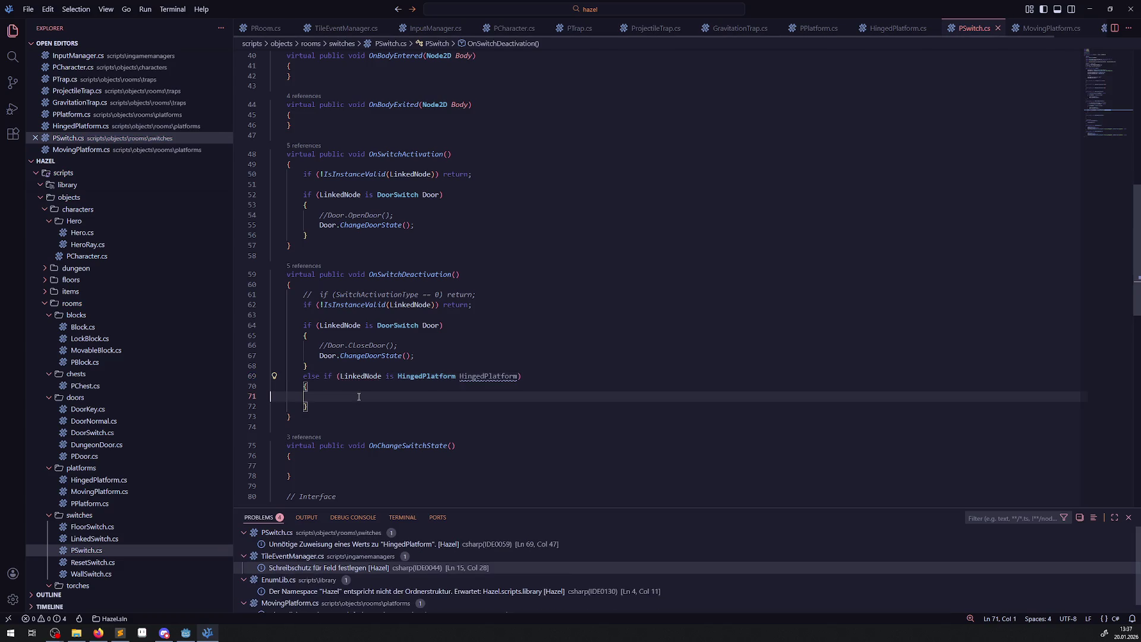
double_click(474, 377)
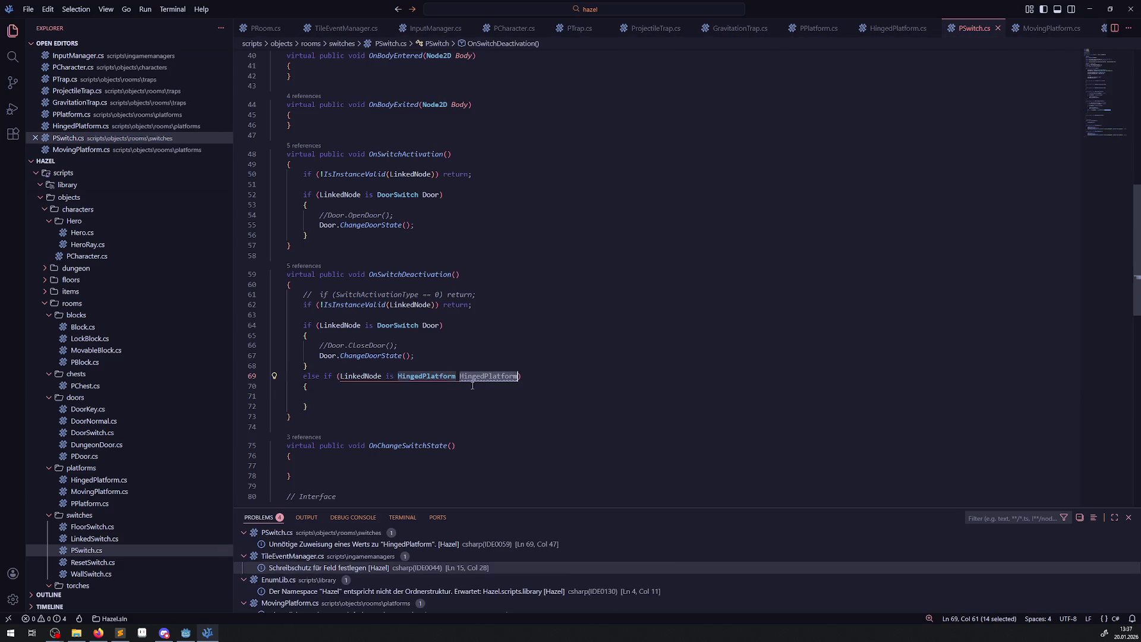
key("ctrl+c")
left_click(346, 398)
key("ctrl+v")
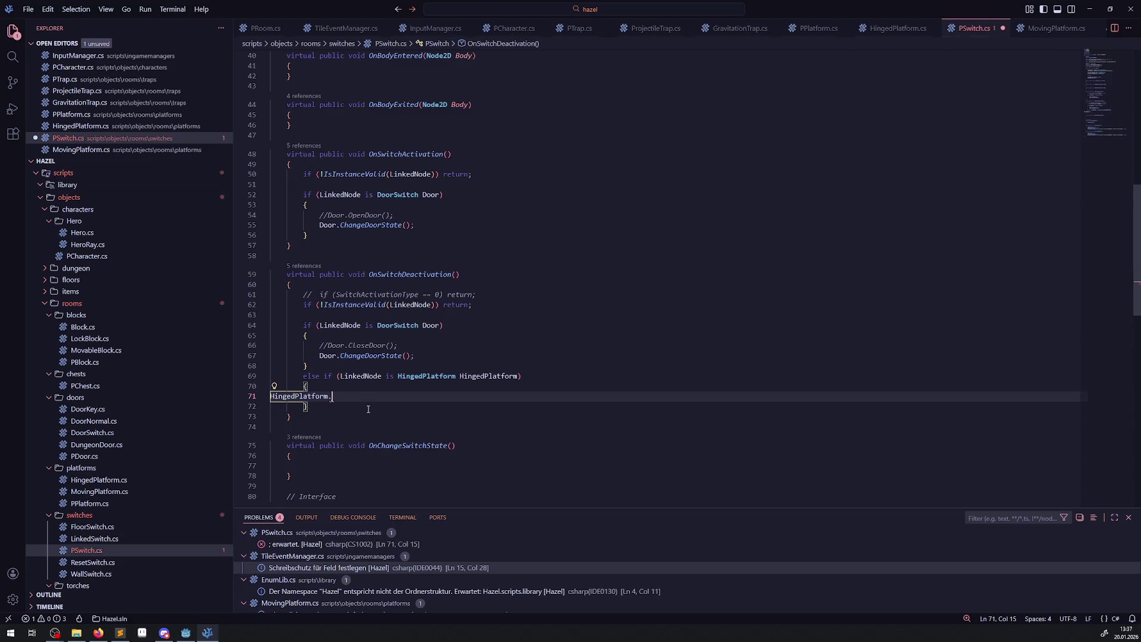
type(".Change")
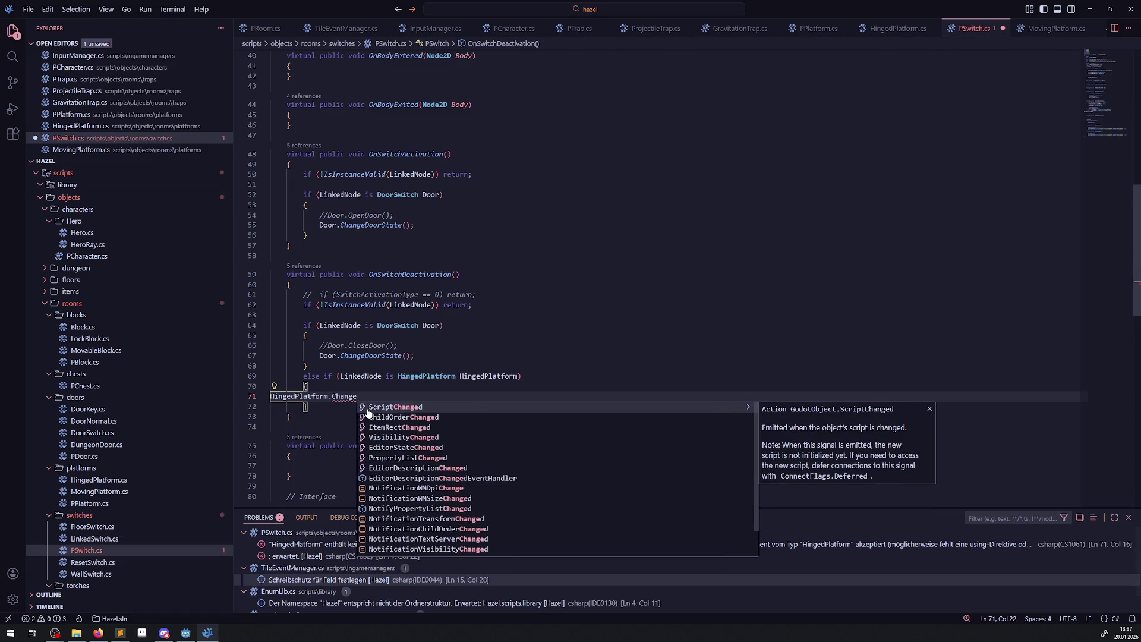
type("State();")
key("ctrl+s")
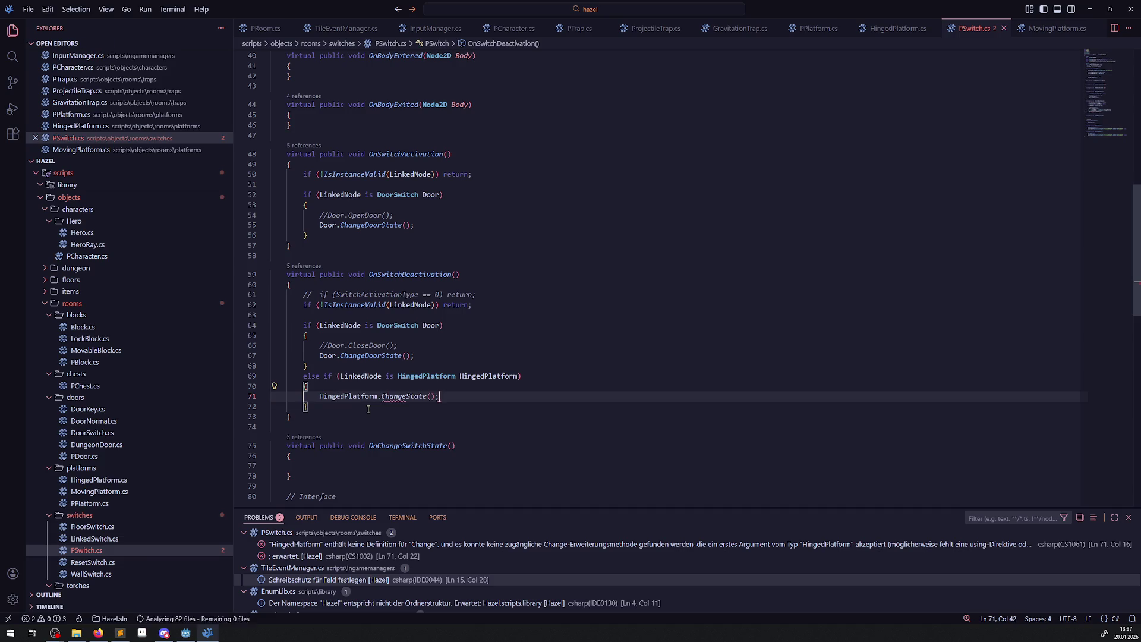
Copy the HingedPlatform else-if block into OnSwitchActivation after its DoorSwitch branch.
key("Left")
key("Left")
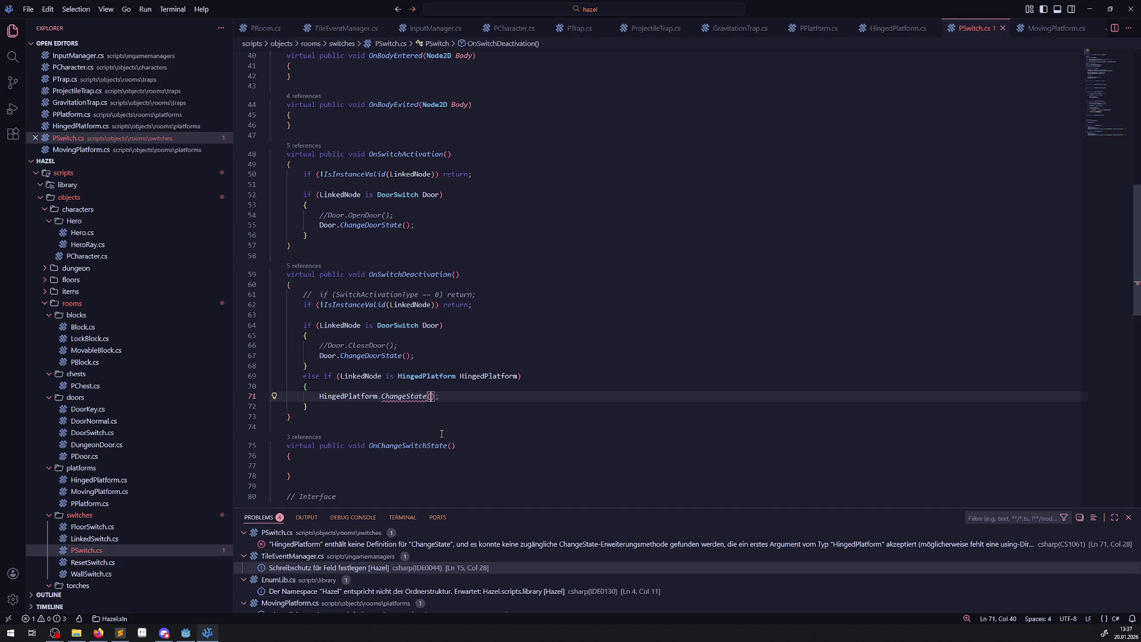
mouse_move(336, 409)
left_mouse_down()
mouse_move(309, 397)
mouse_move(299, 375)
left_mouse_up()
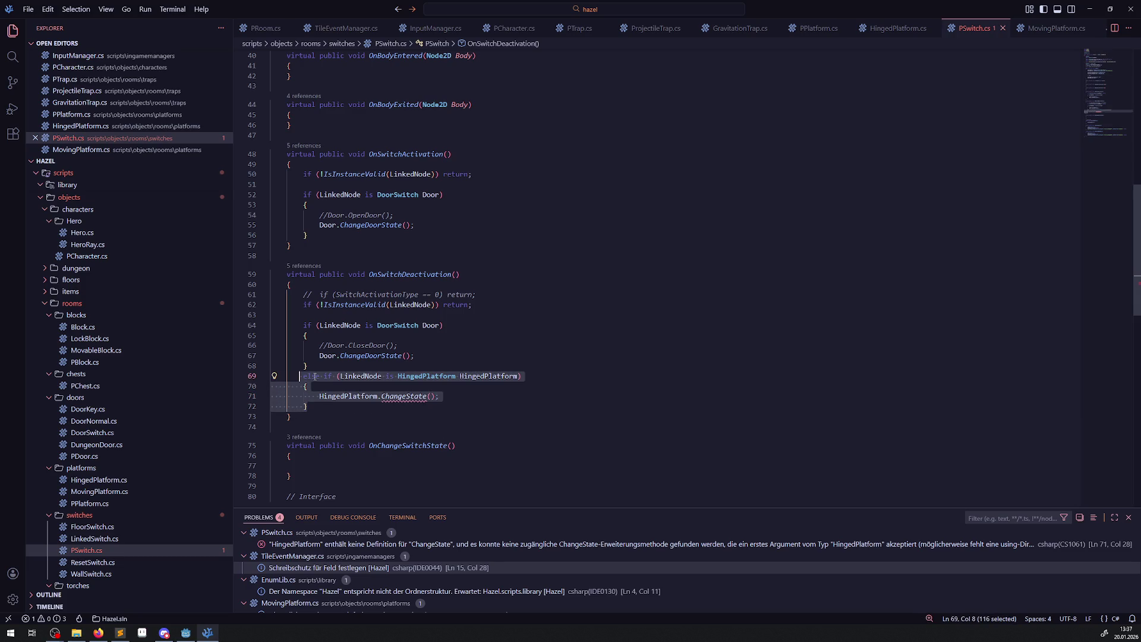
key("ctrl+c")
left_click(318, 238)
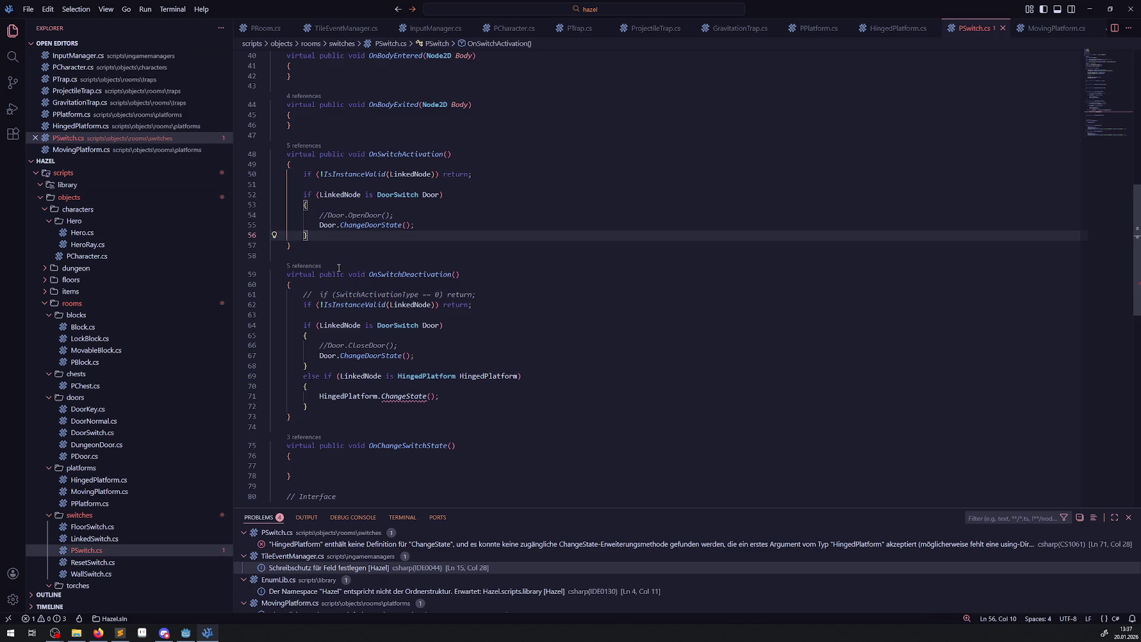
key("Return")
key("ctrl+v")
double_click(404, 266)
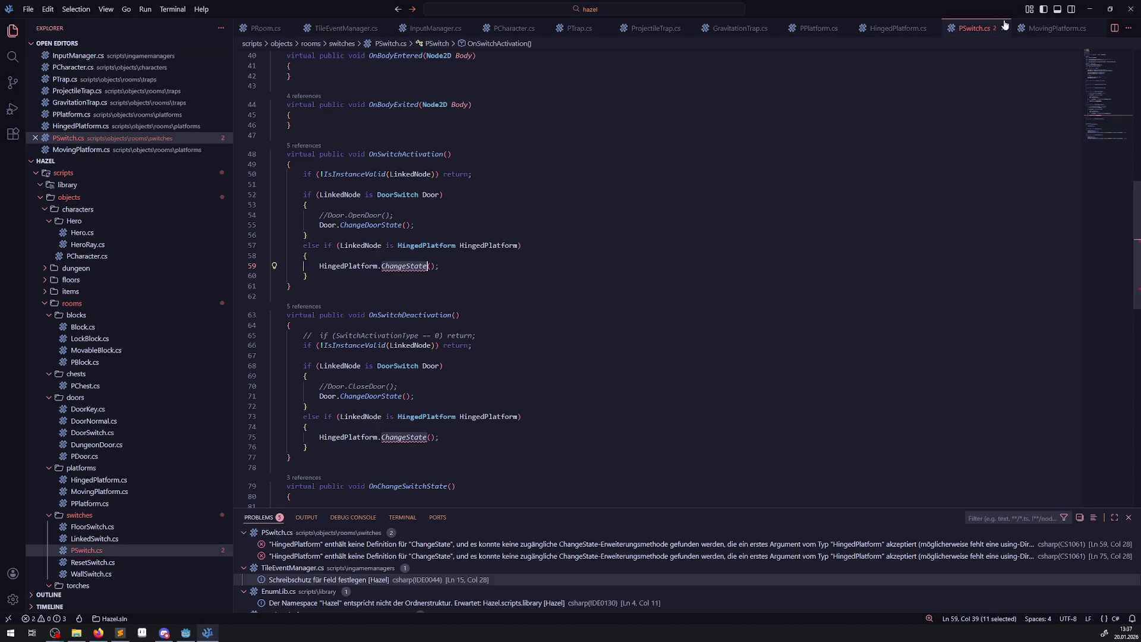
left_click(898, 28)
Add the comment '// todo wird ausgetauscht mit einem interface system zum aktivieren durch schalter' and an empty public void ChangeState().
scroll(376, 341, "down", 20)
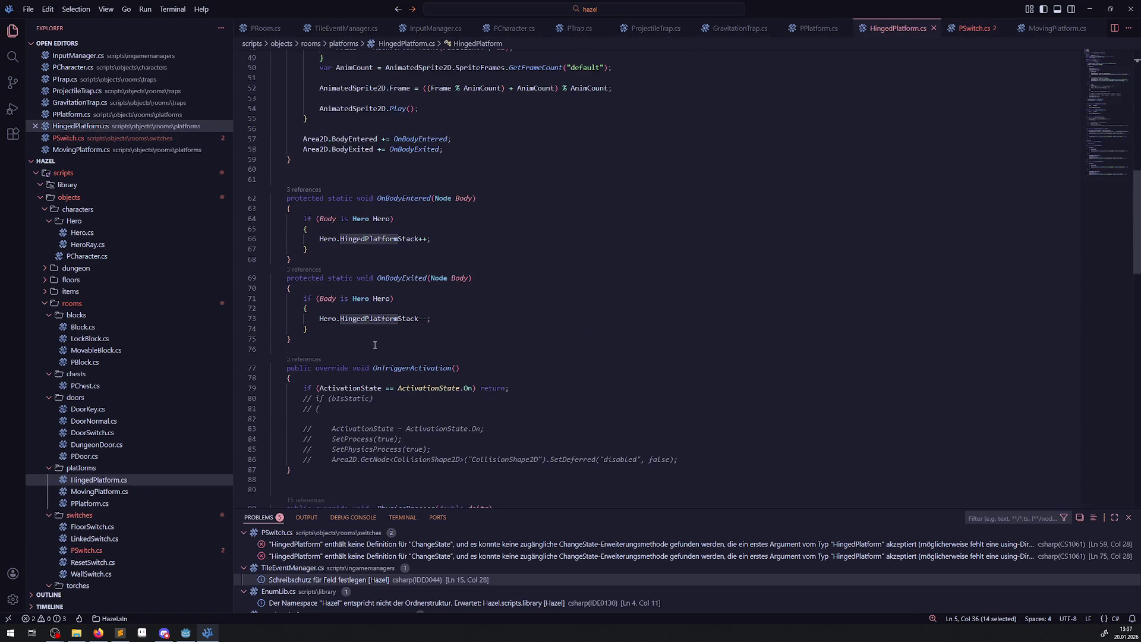
scroll(339, 309, "up", 6)
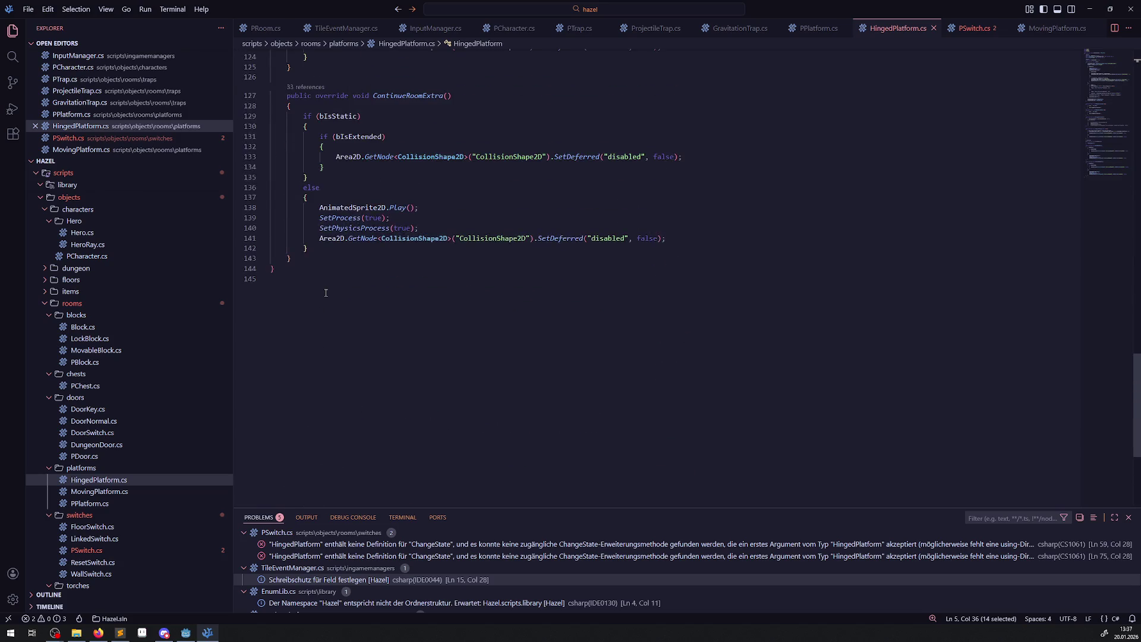
left_click(308, 260)
key("Return")
key("Return")
key("Return")
type("// ")
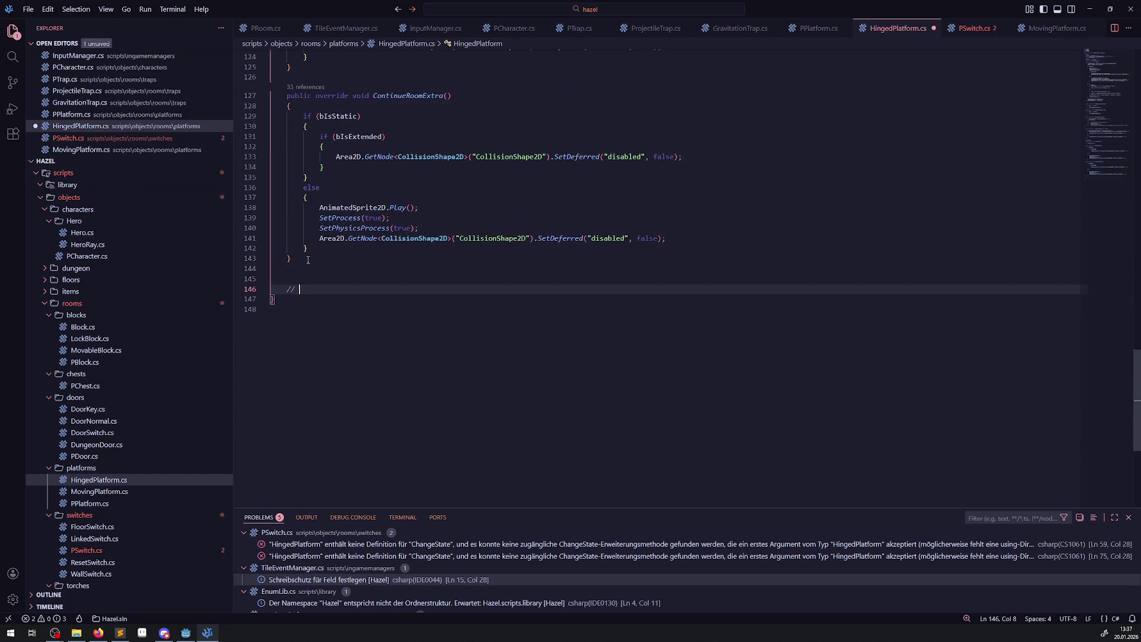
type("todo wird ausget")
type("auscht mit ")
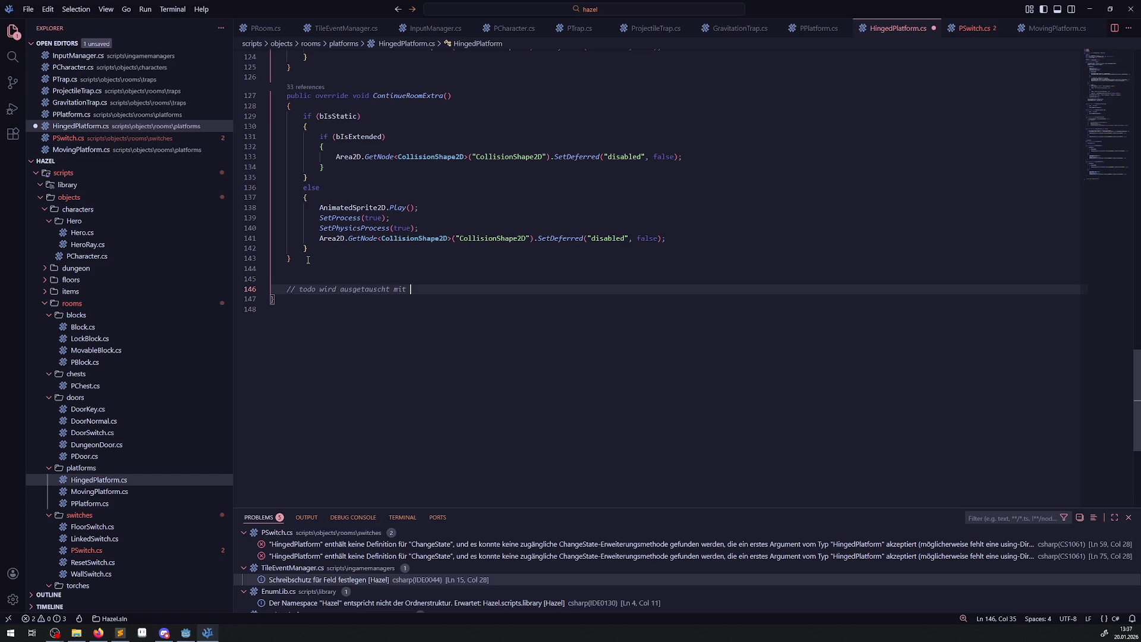
type("einem inter")
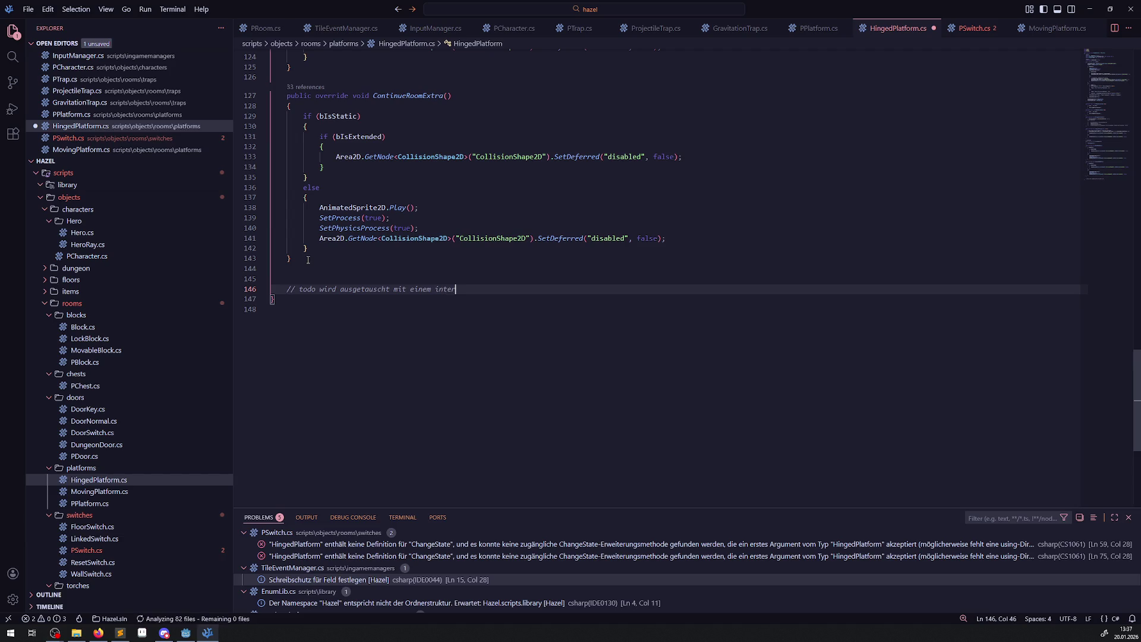
type("face system zu")
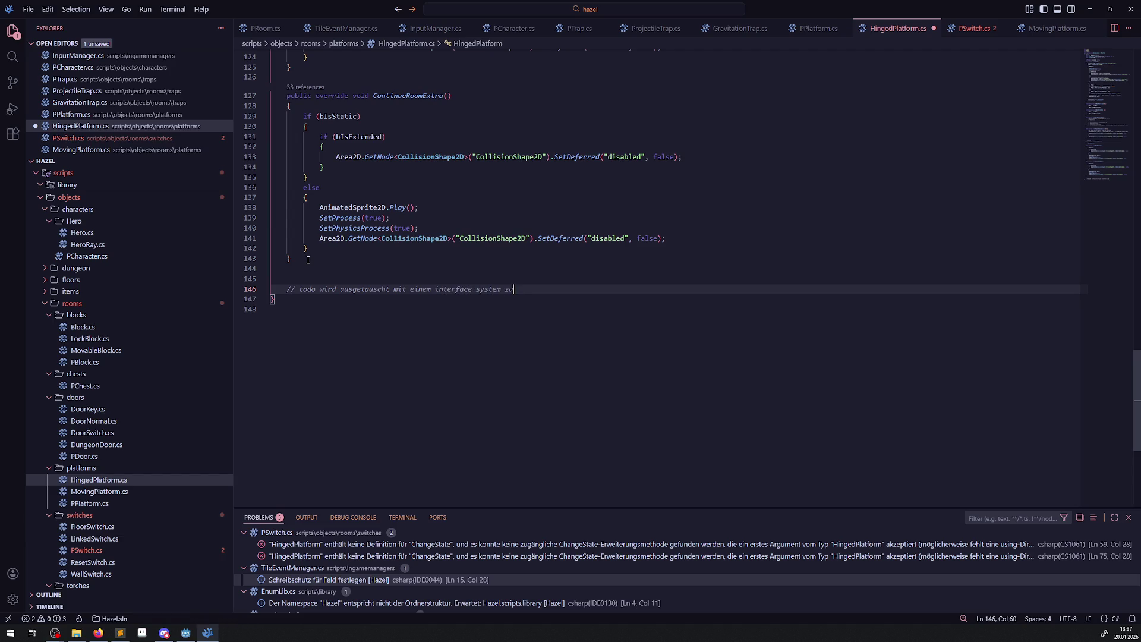
type("m aktivieren ")
type("durch schal")
type("ter")
key("Return")
key("Return")
type("ChangeState()")
key("Return")
type("{")
key("Return")
key("Up")
key("Up")
key("Home")
type("public ")
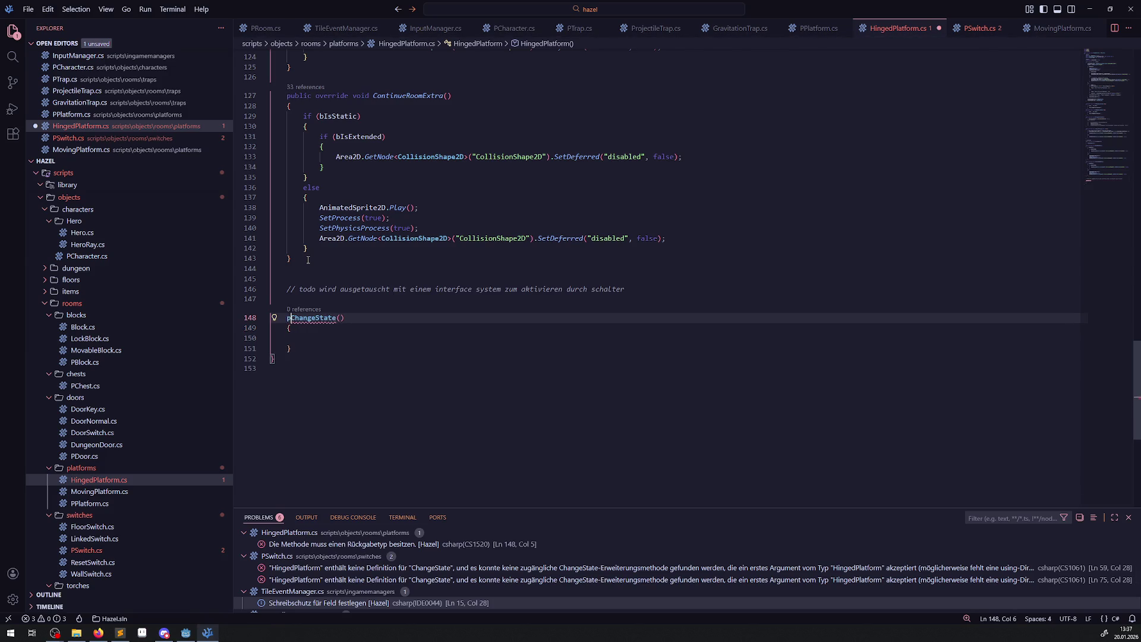
type("void")
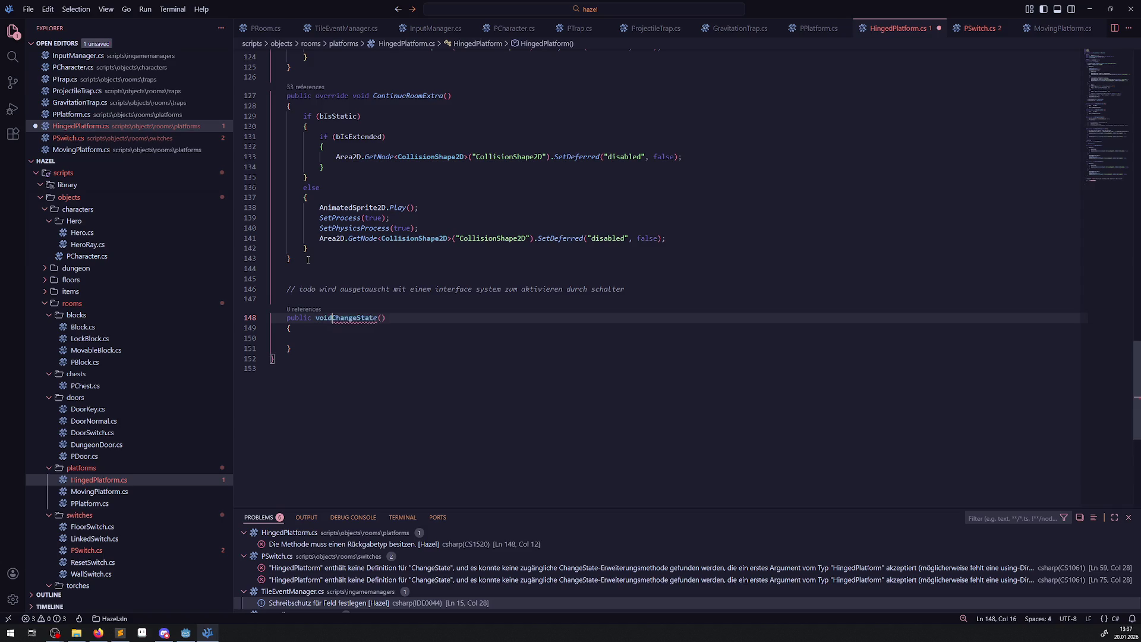
key("ctrl+s")
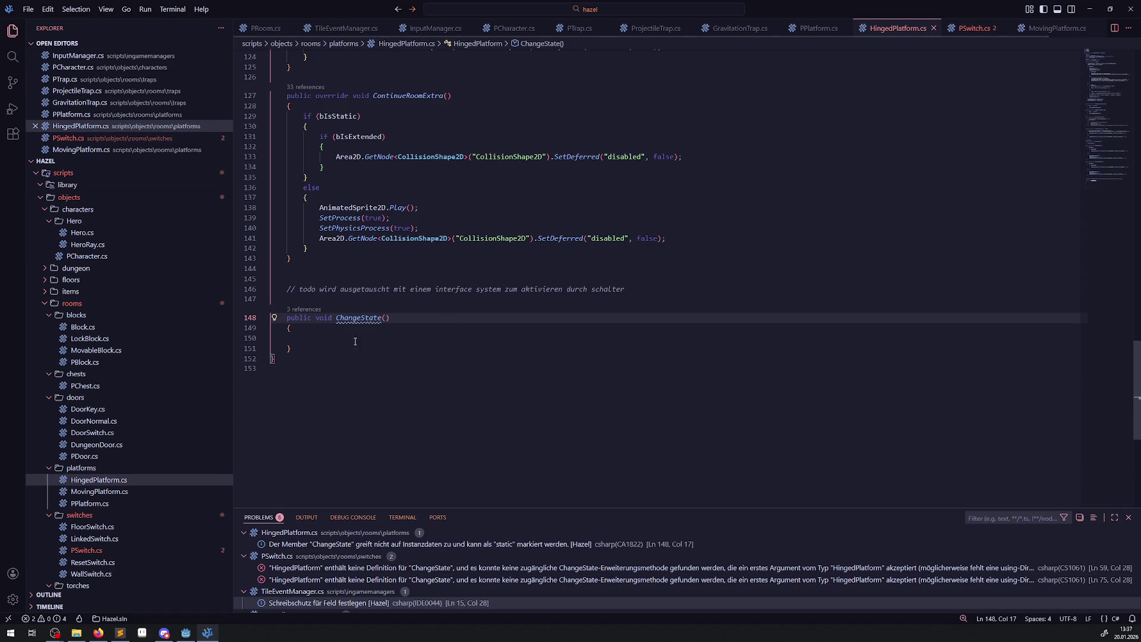
Start ChangeState with the early exit 'if(!bIsStatic) return;'.
mouse_move(359, 319)
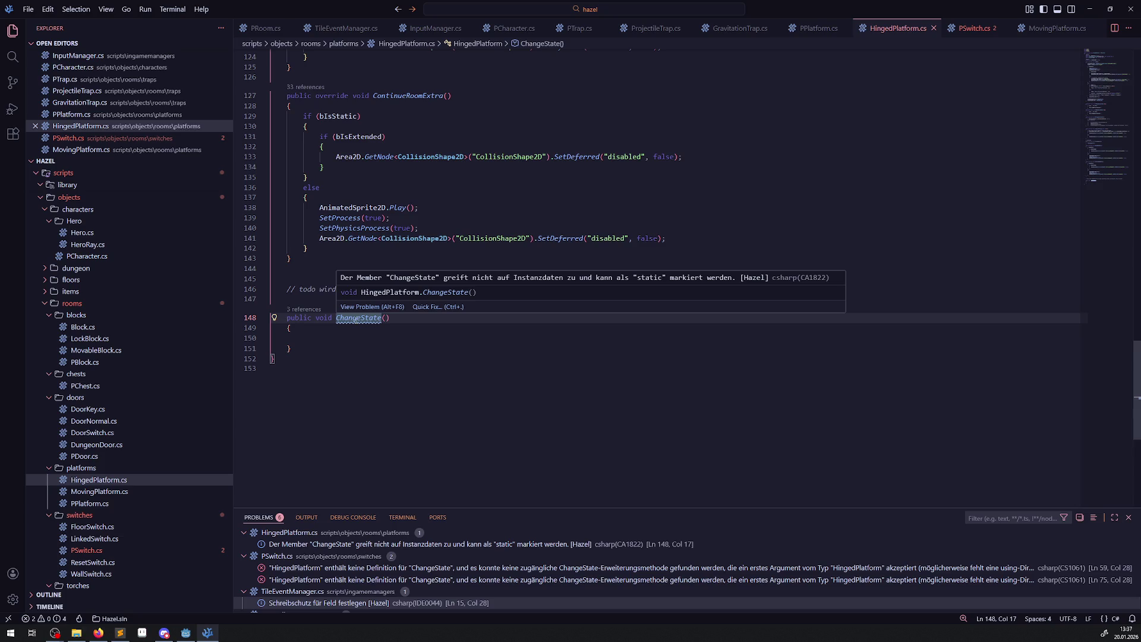
scroll(496, 419, "up", 3)
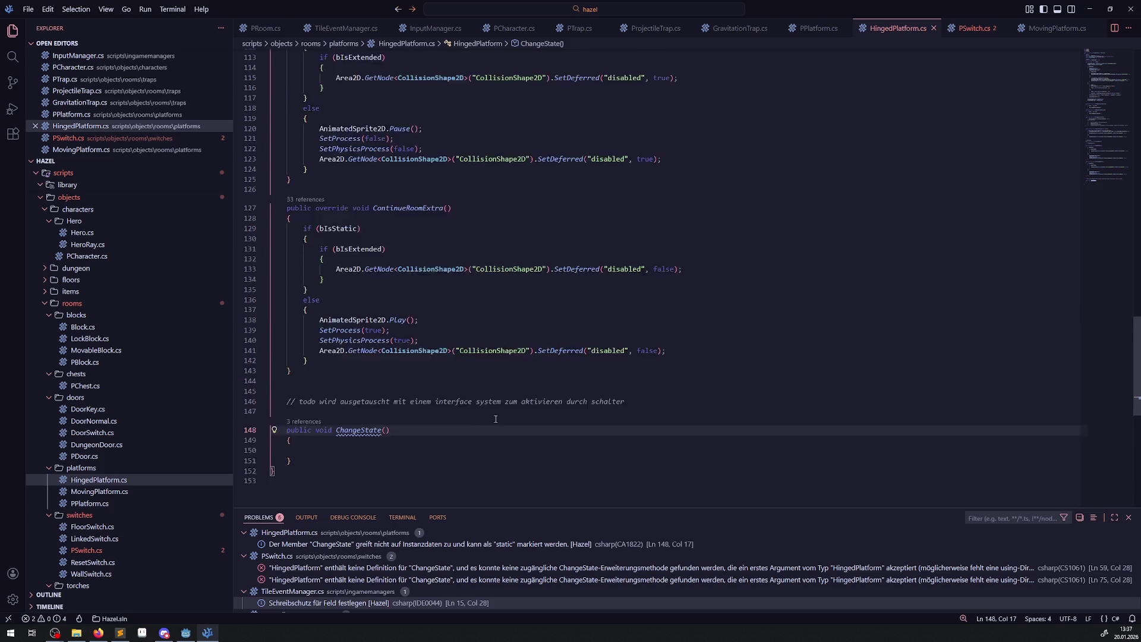
scroll(386, 424, "up", 15)
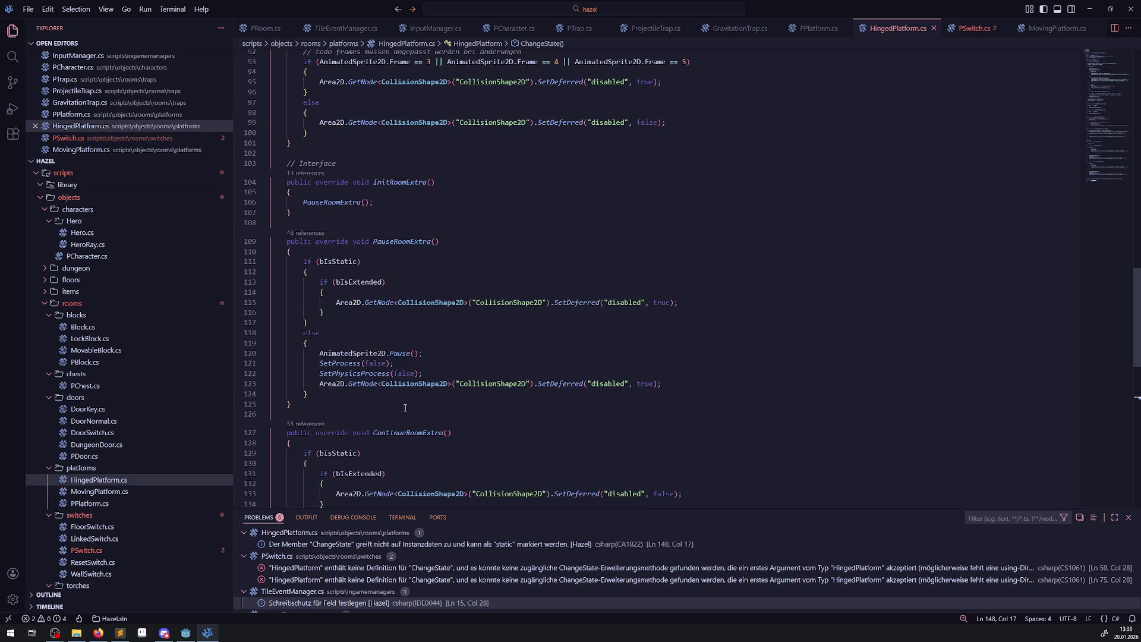
scroll(372, 387, "up", 7)
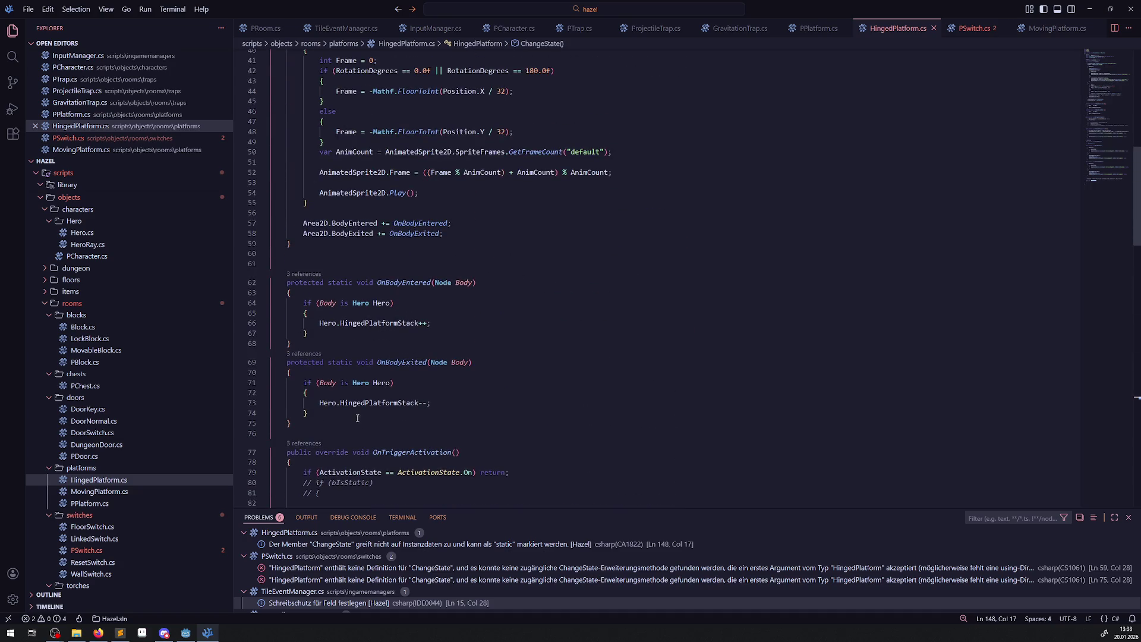
scroll(362, 409, "down", 12)
scroll(362, 409, "down", 20)
scroll(359, 404, "up", 19)
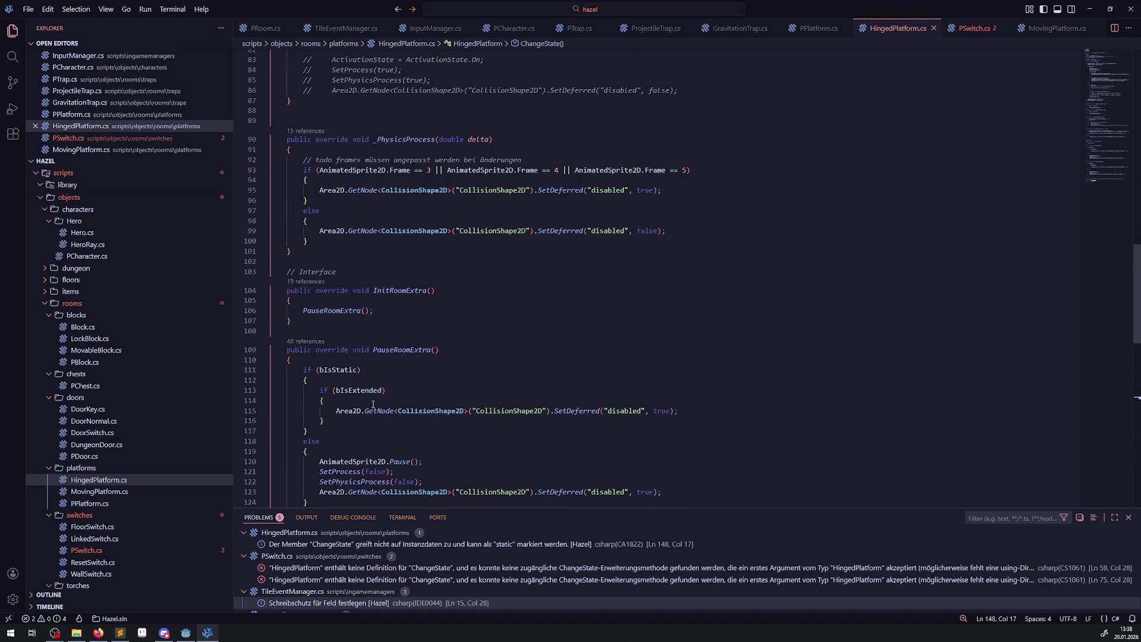
double_click(338, 370)
key("ctrl+c")
scroll(328, 264, "down", 16)
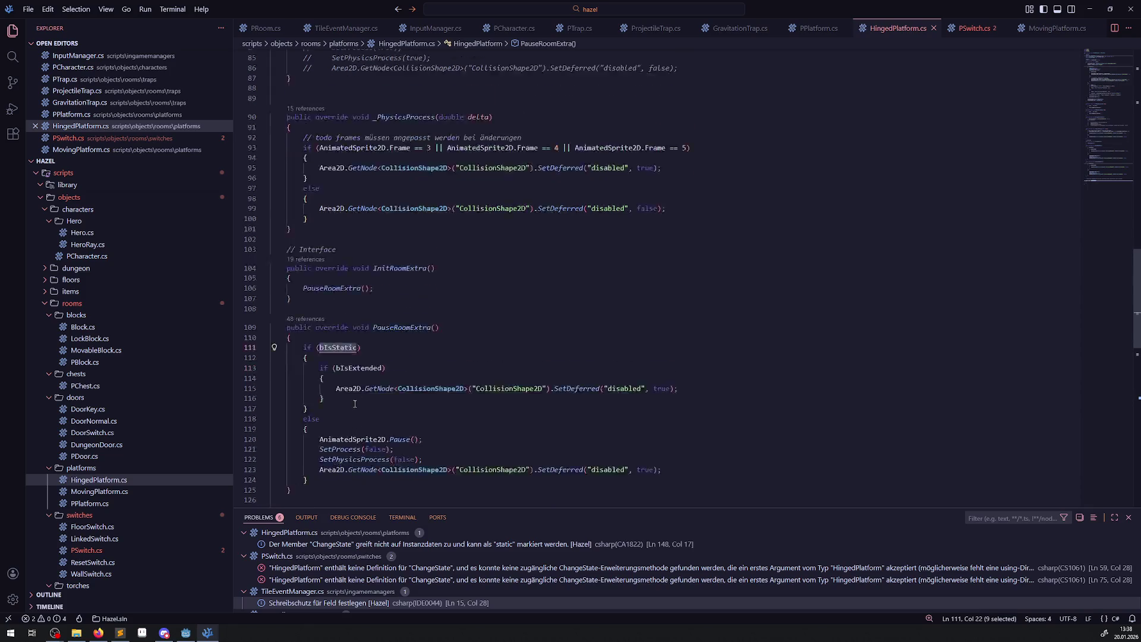
left_click(305, 248)
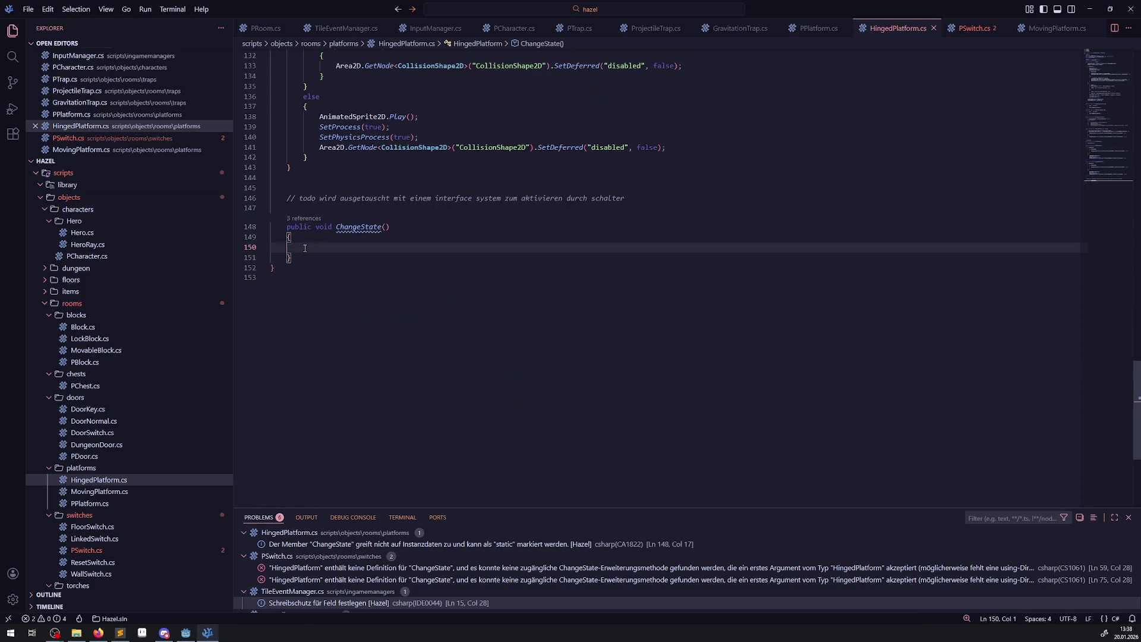
type("if(!")
key("ctrl+v")
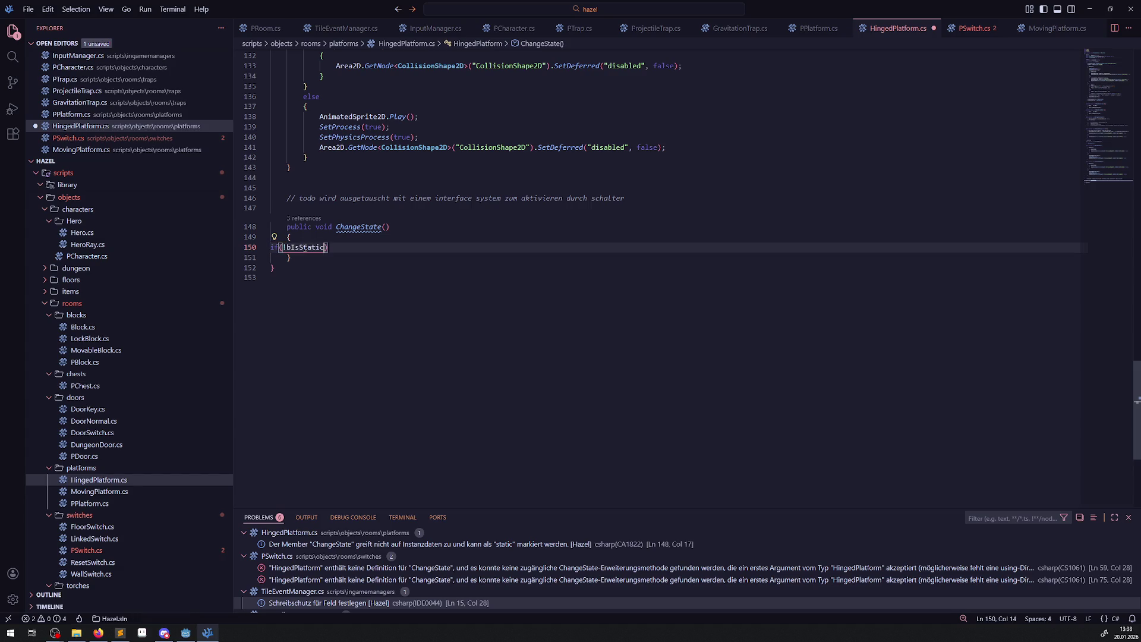
type(") return;")
key("Return")
key("Return")
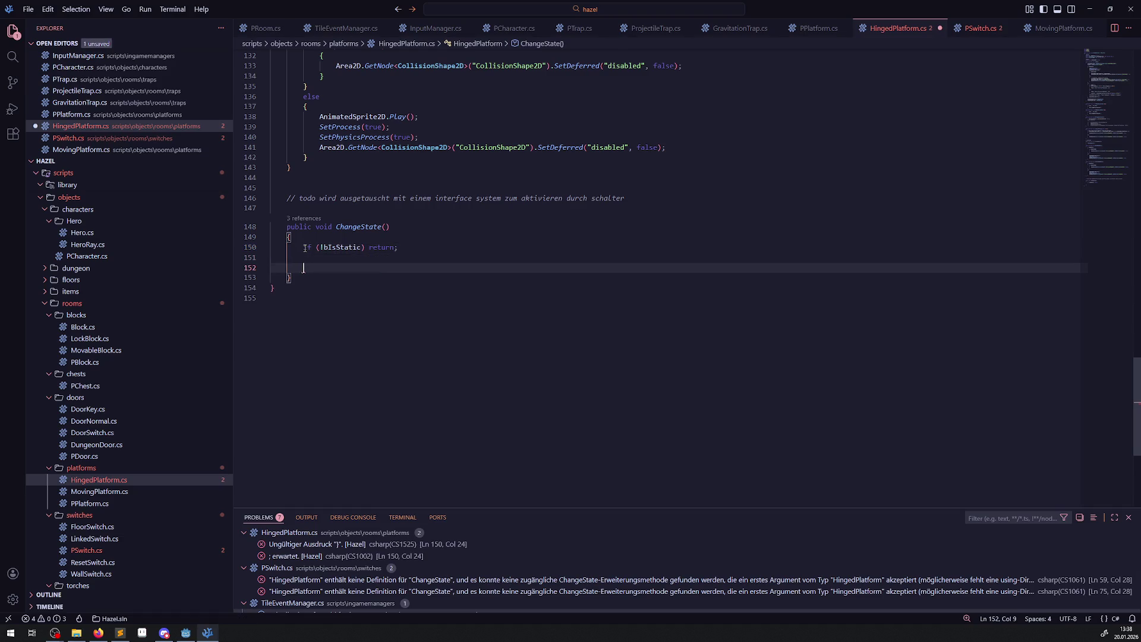
Paste the if (bIsExtended) check into ChangeState with its closing brace and save.
scroll(317, 180, "up", 5)
left_click_drag(316, 180, 331, 189)
key("ctrl+c")
scroll(330, 253, "down", 3)
left_click(361, 312)
key("ctrl+v")
key("Return")
type("}")
key("ctrl+s")
Add an else branch with braces after the bIsExtended if block.
key("Return")
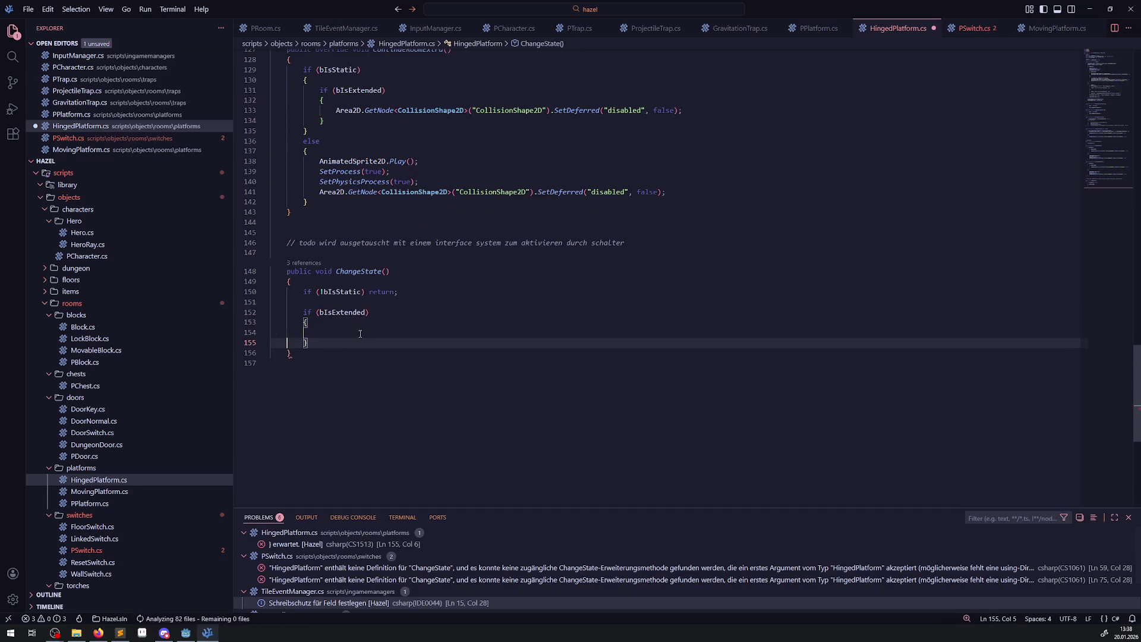
type("els")
key("BackSpace")
key("BackSpace")
key("BackSpace")
key("End")
key("Return")
type("else")
key("Return")
type("{")
key("Return")
key("ctrl+s")
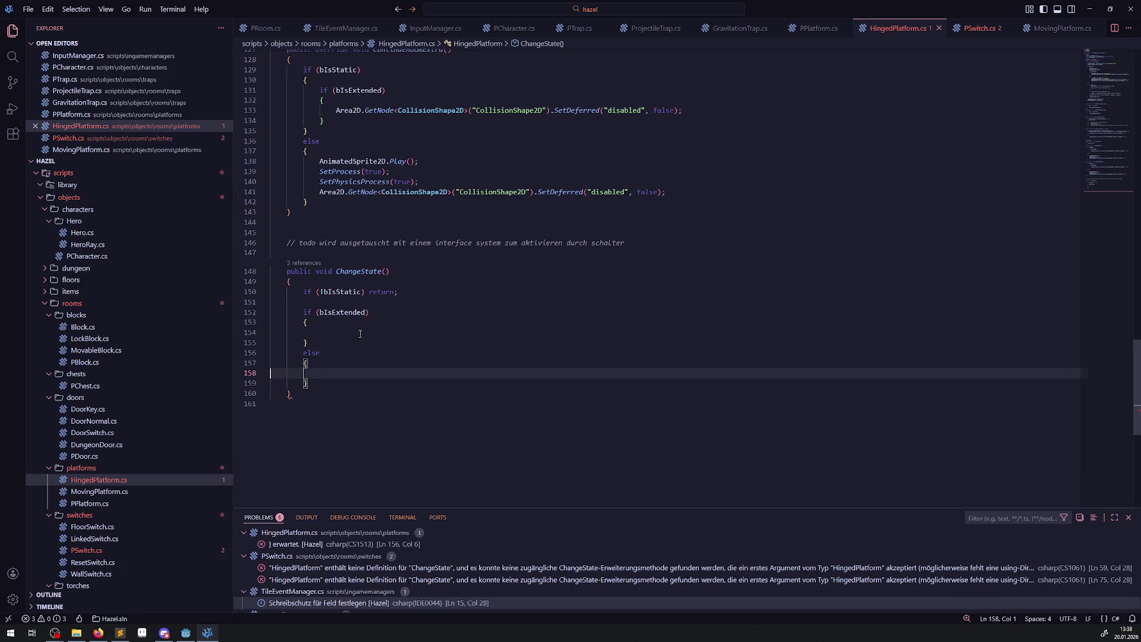
key("Down")
key("End")
key("Return")
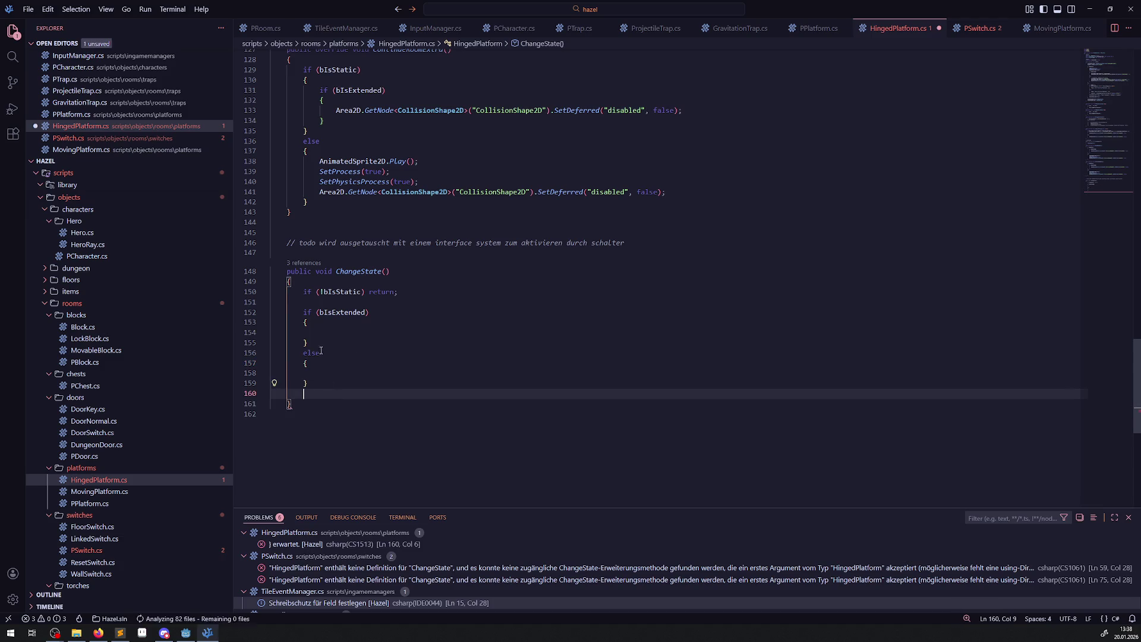
Set bIsExtended = false; inside the if branch and save.
double_click(338, 313)
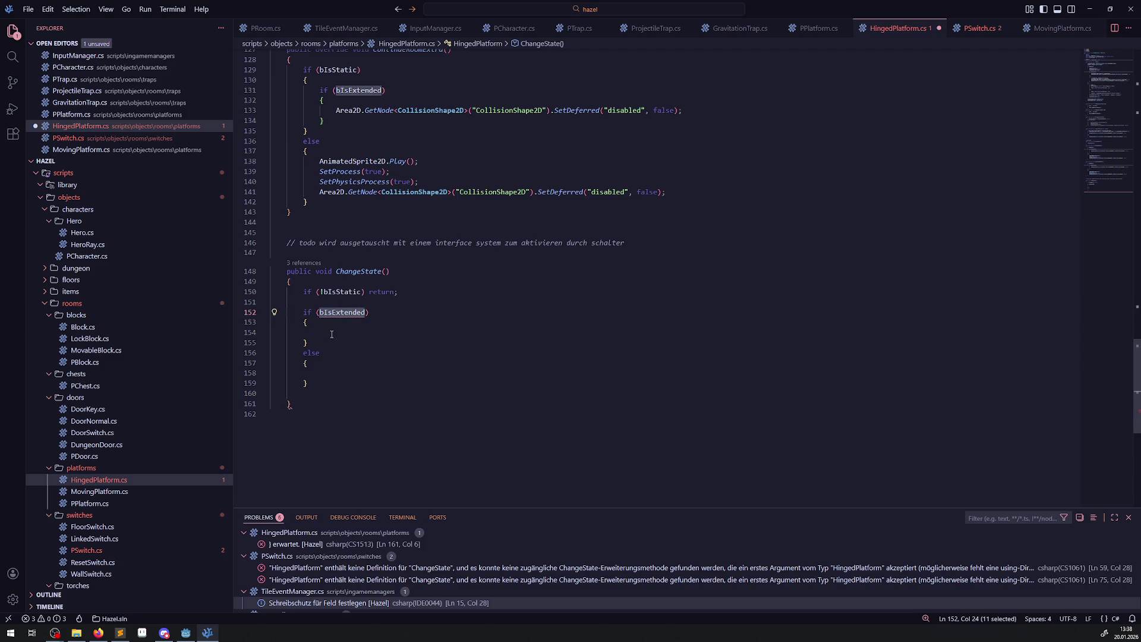
key("ctrl+c")
left_click(331, 333)
key("ctrl+v")
type("false;")
key("ctrl+s")
Set bIsExtended = true; in the else branch.
left_click_drag(319, 332, 414, 336)
key("ctrl+c")
left_click(342, 370)
key("ctrl+v")
double_click(395, 373)
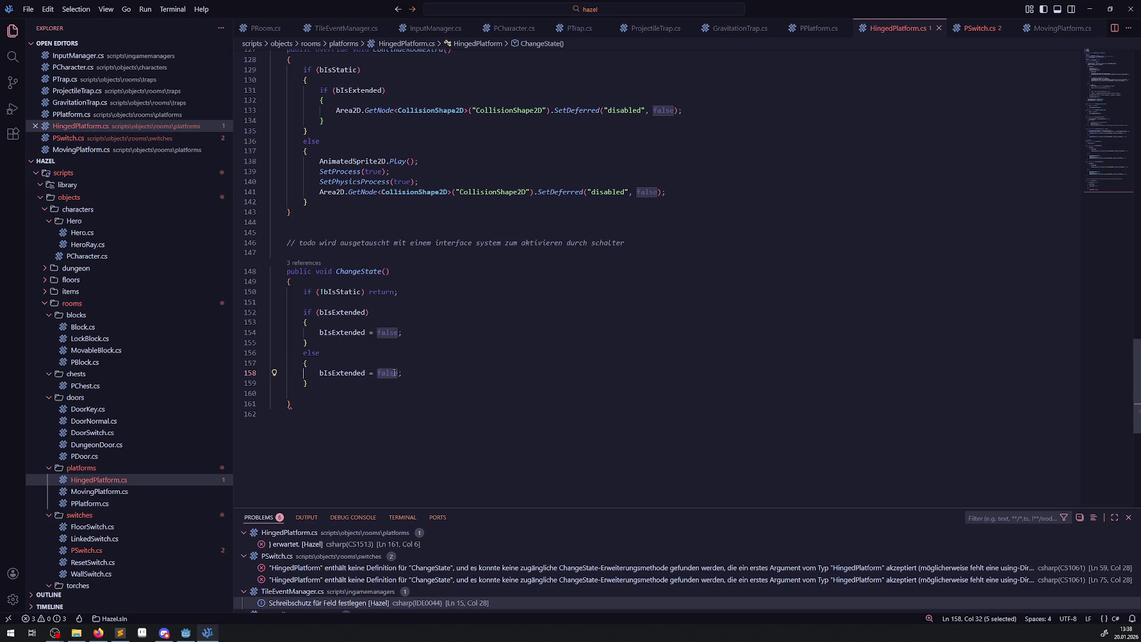
type("true")
left_click(416, 322)
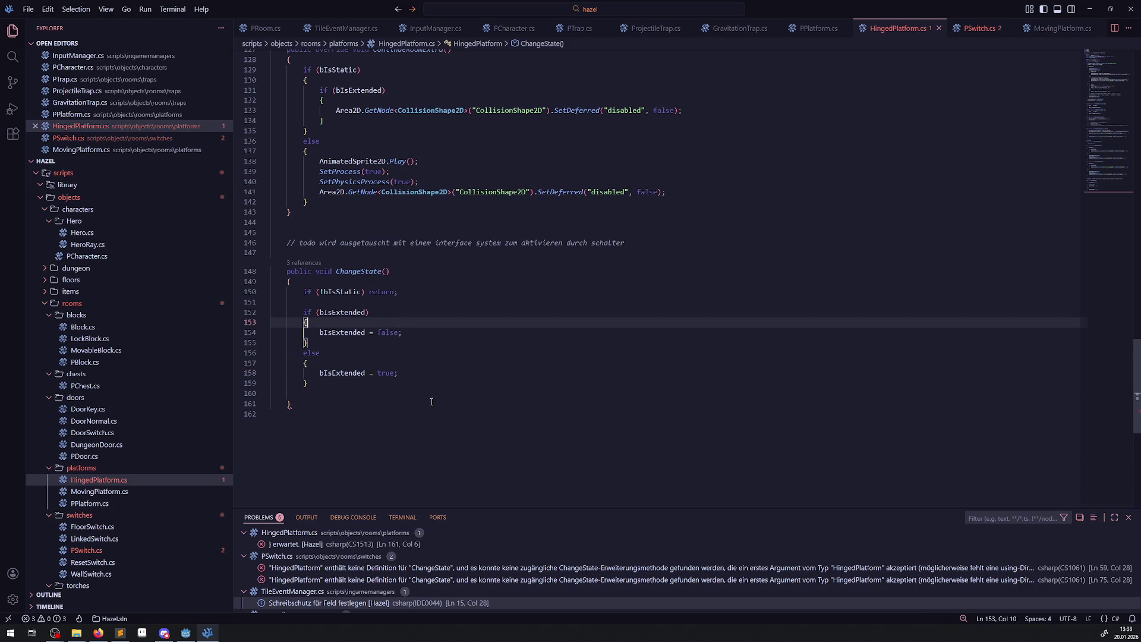
scroll(432, 401, "up", 5)
right_click(424, 398)
scroll(440, 368, "up", 15)
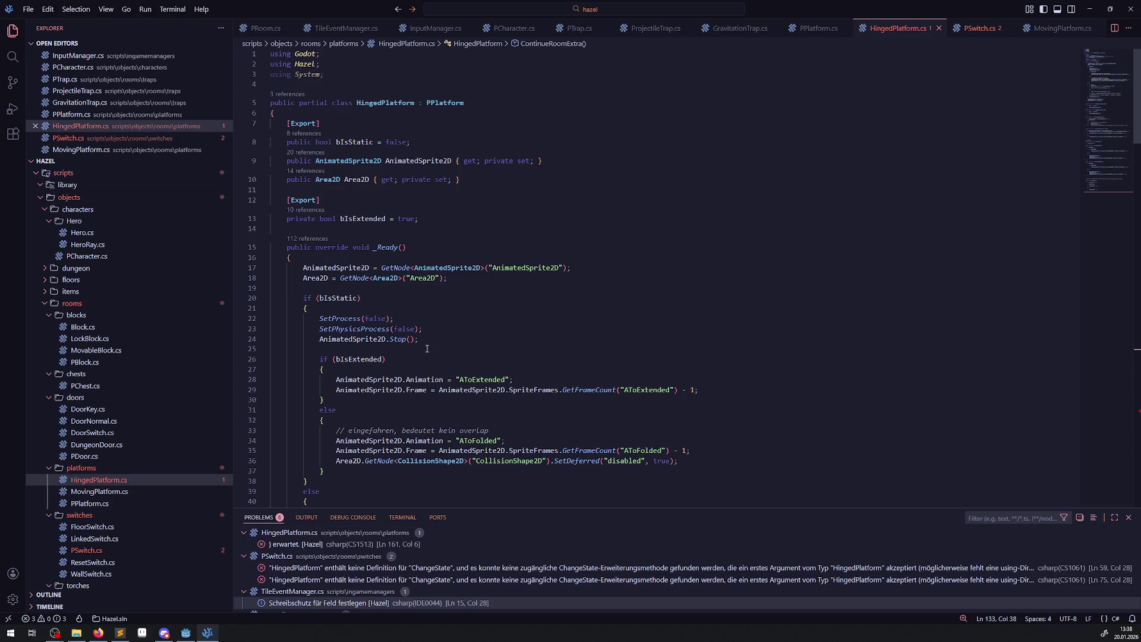
Paste the _Ready() bIsExtended if/else animation block at the end of HingedPlatform.cs.
scroll(392, 347, "down", 2)
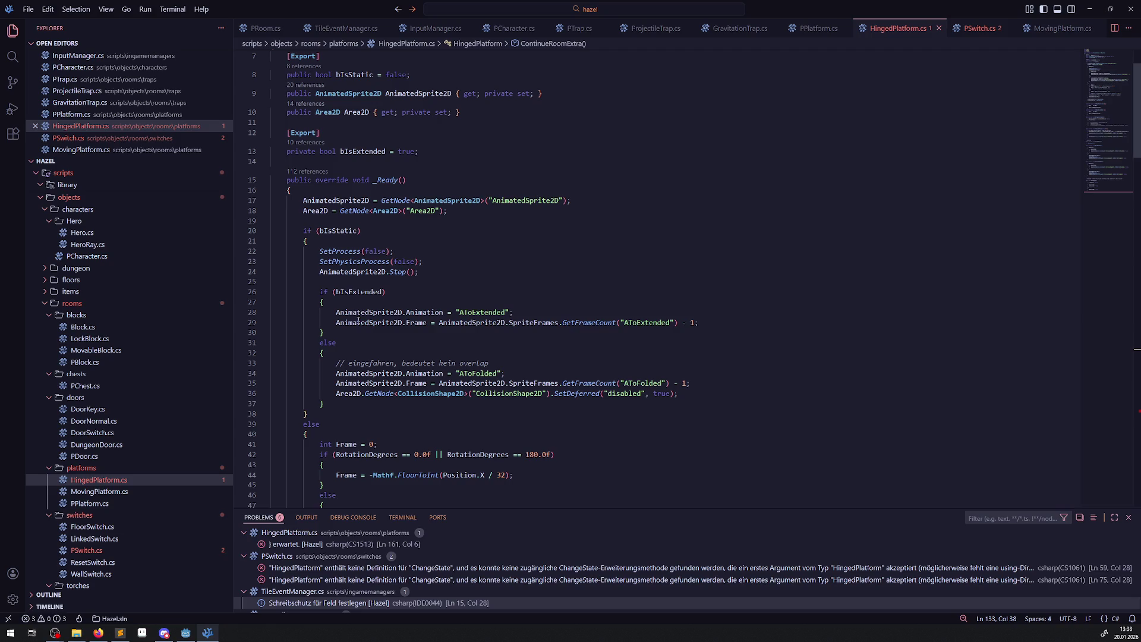
mouse_move(359, 321)
left_click(478, 344)
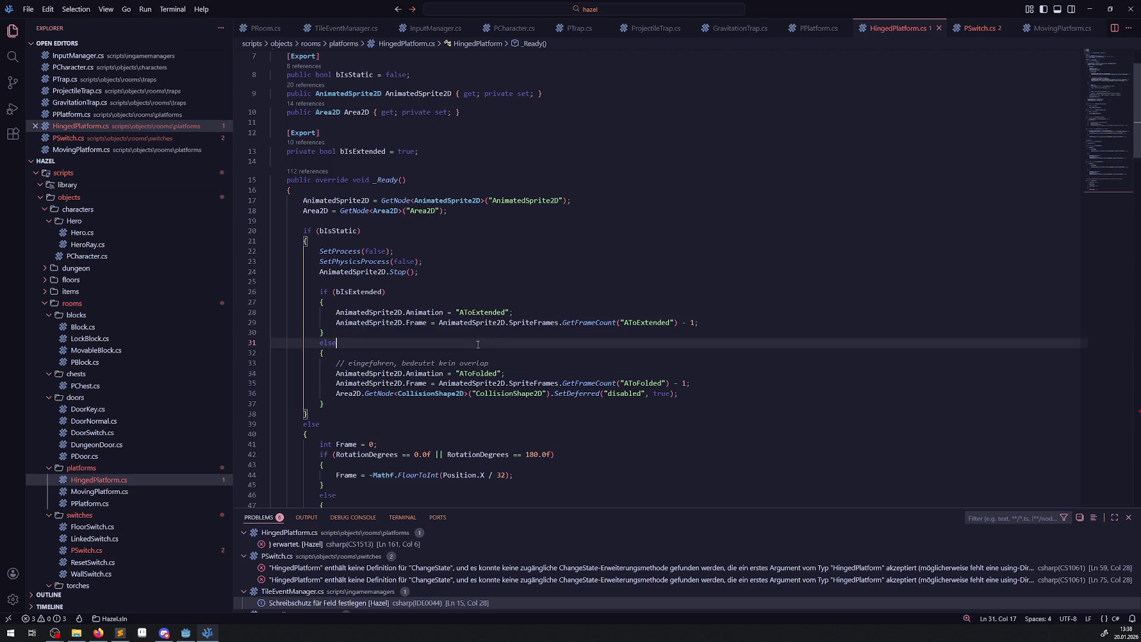
mouse_move(318, 292)
left_mouse_down()
mouse_move(381, 397)
mouse_move(315, 291)
left_mouse_up()
left_click(333, 404)
scroll(348, 327, "down", 20)
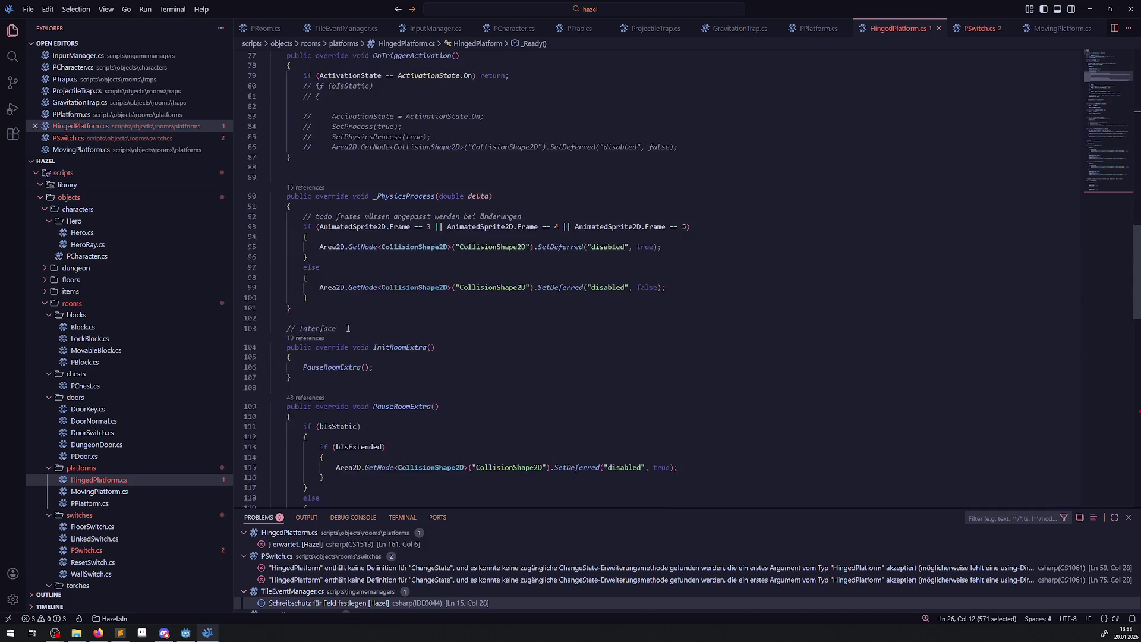
scroll(349, 327, "up", 1)
left_click(351, 242)
key("ctrl+v")
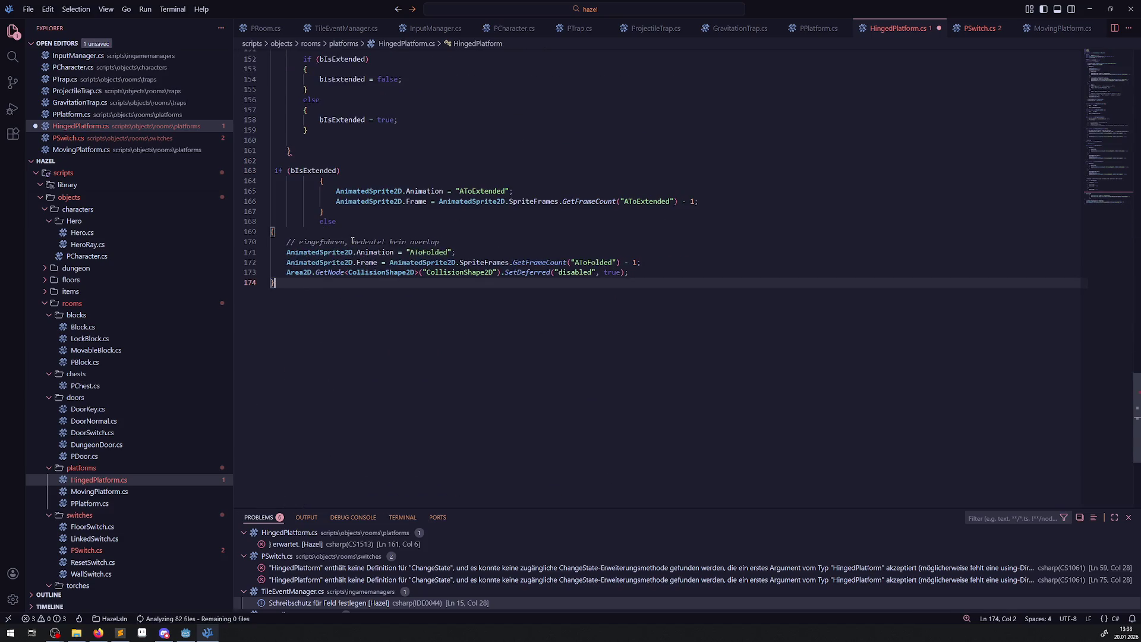
Comment out the pasted block with Ctrl+/ and add the missing closing brace.
scroll(368, 261, "up", 3)
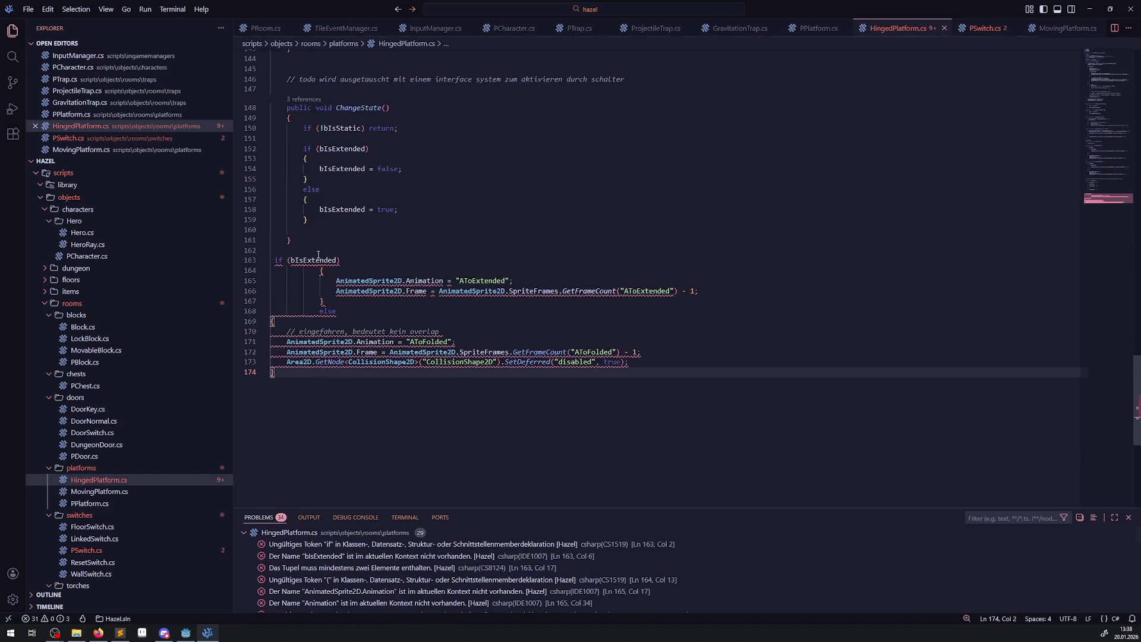
scroll(316, 276, "up", 3)
left_click_drag(272, 350, 279, 462)
scroll(504, 270, "down", 9)
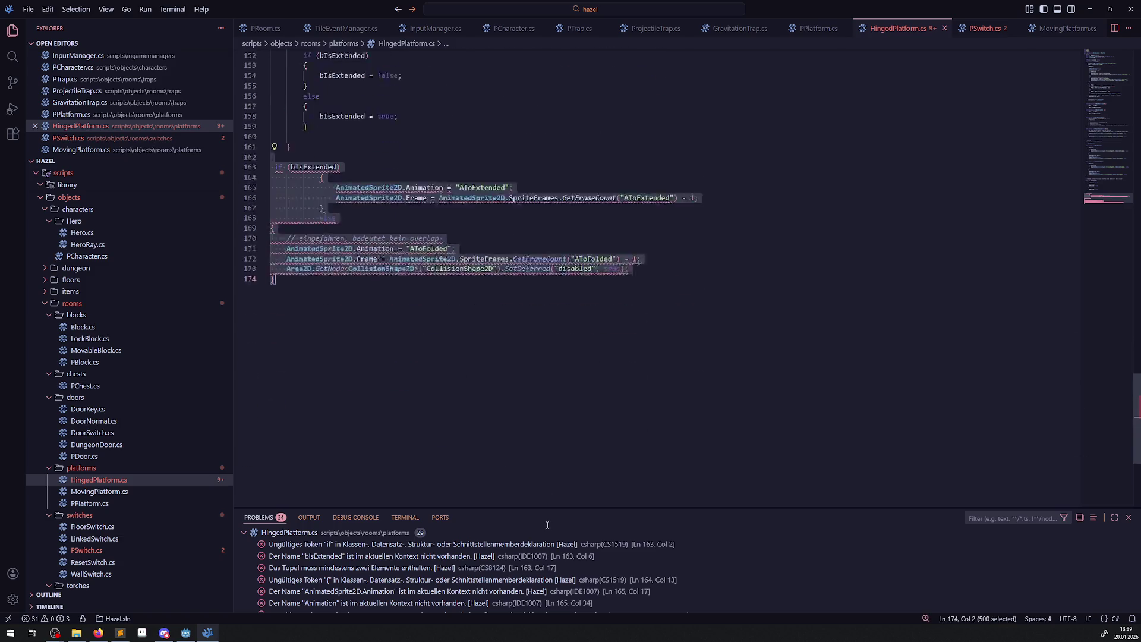
key("ctrl+slash")
scroll(499, 271, "up", 2)
left_click(297, 133)
key("Return")
type("}")
scroll(293, 154, "up", 5)
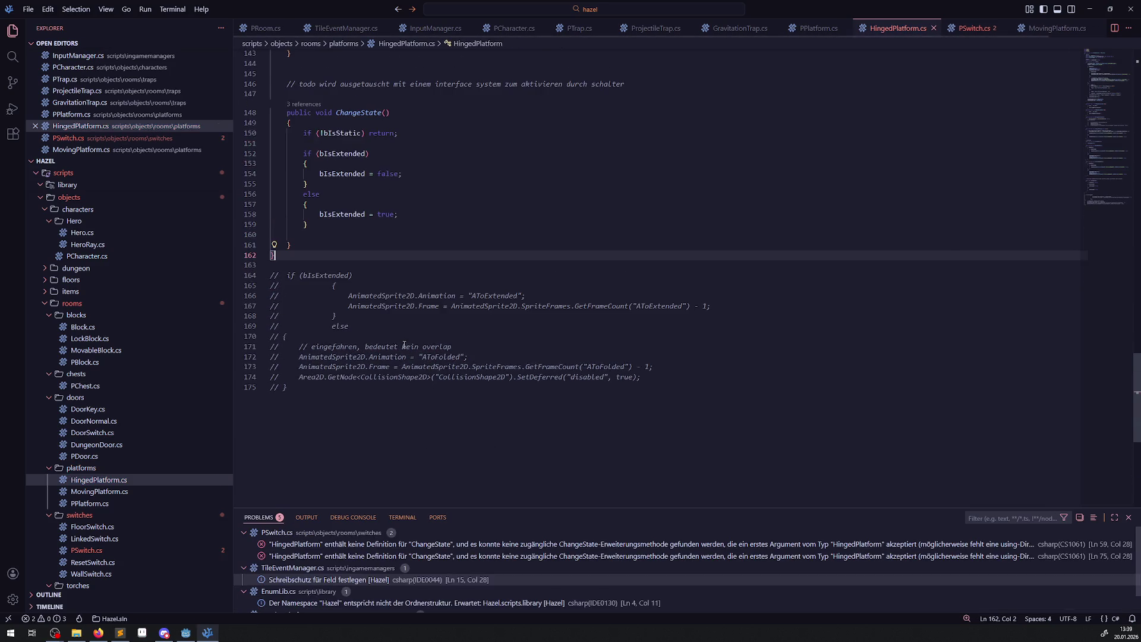
Set AnimatedSprite2D.Animation in both ChangeState branches: AToFolded when folding, AToExtended when extending.
left_click_drag(340, 341, 351, 340)
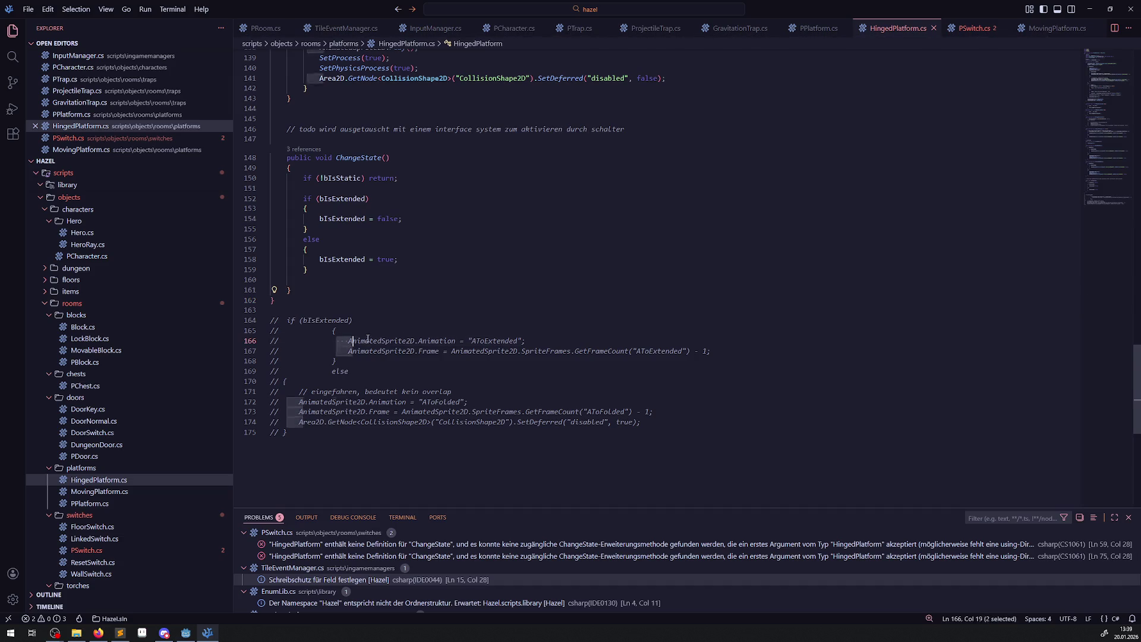
left_click(536, 338, "shift")
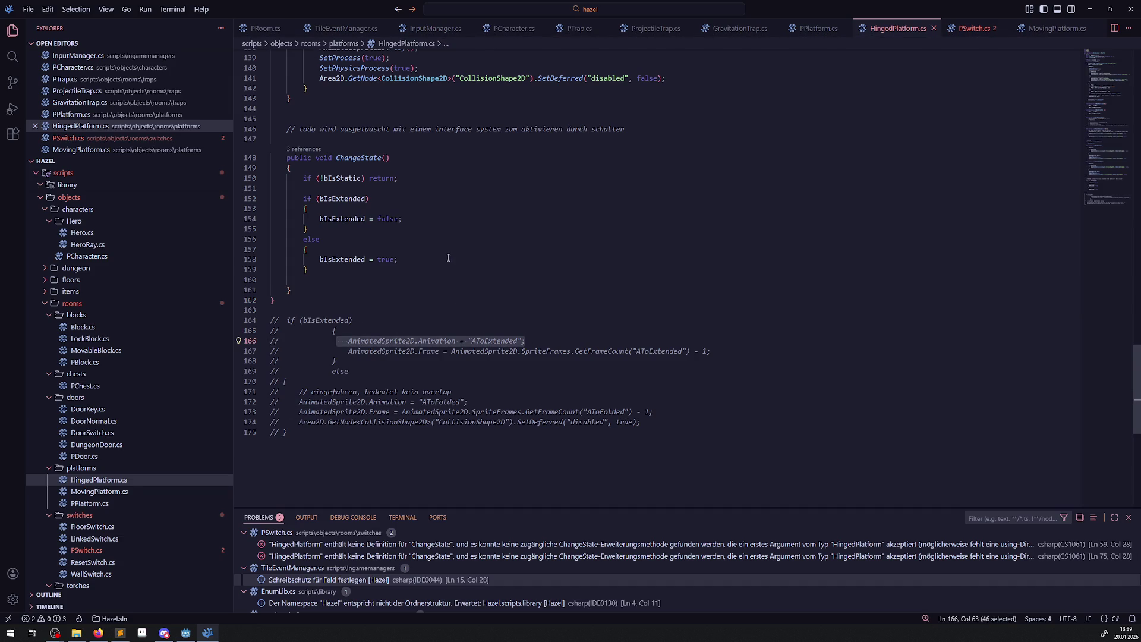
left_click(402, 218)
key("Return")
key("ctrl+v")
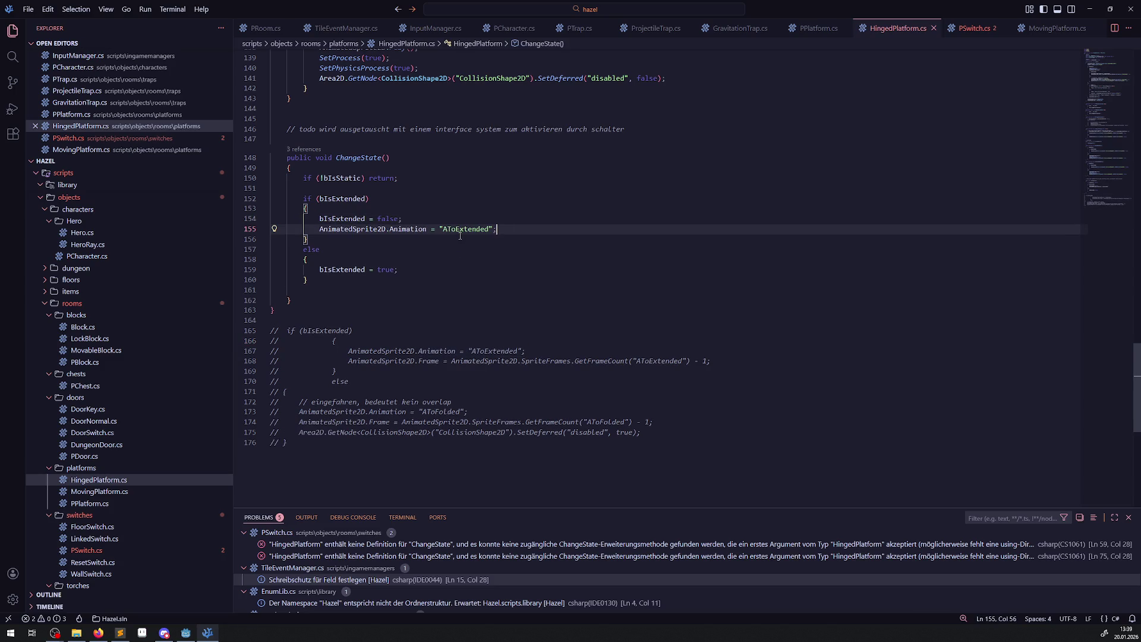
key("Down")
key("Down")
key("Down")
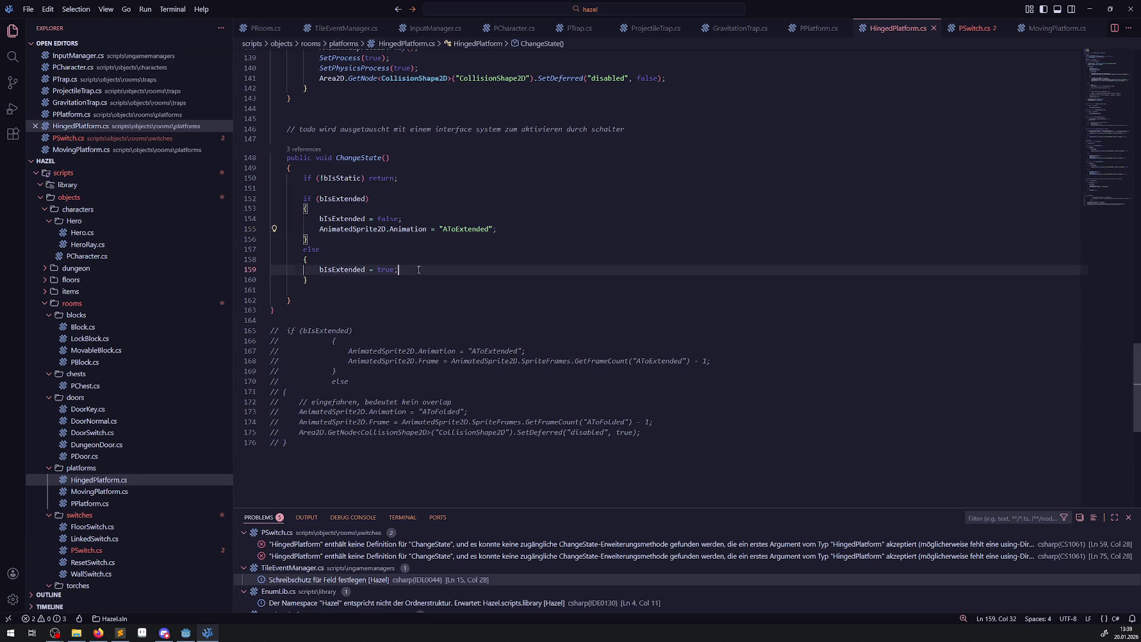
key("Return")
key("ctrl+v")
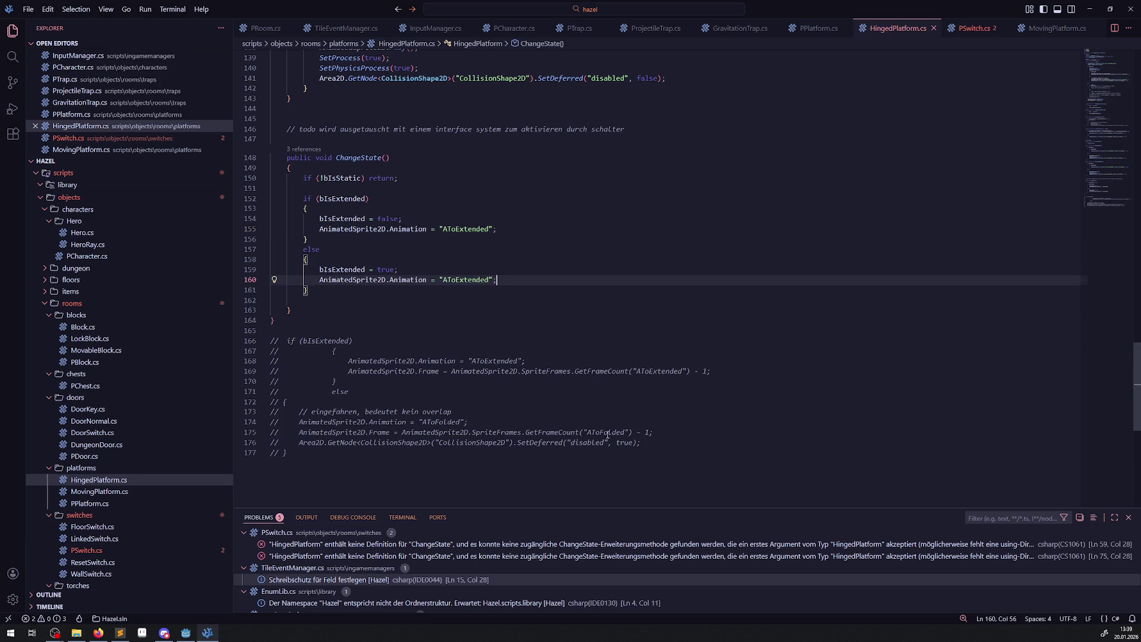
double_click(605, 432)
double_click(466, 230)
key("ctrl+v")
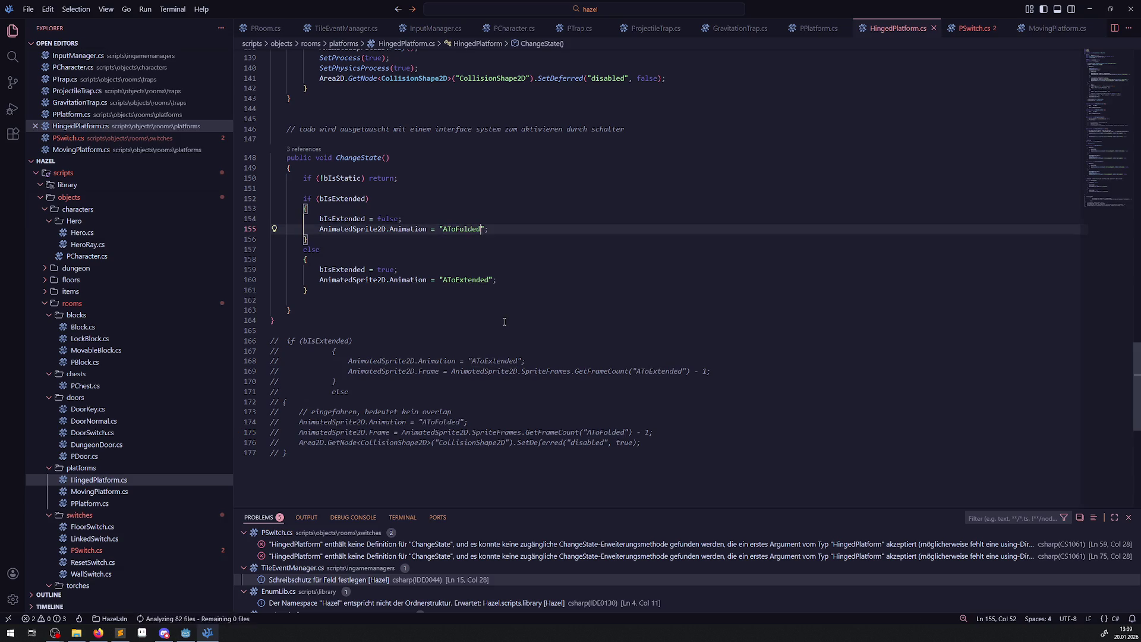
Add a Frame = 0 reset after the animation line in both branches.
left_click_drag(342, 370, 448, 372)
key("ctrl+c")
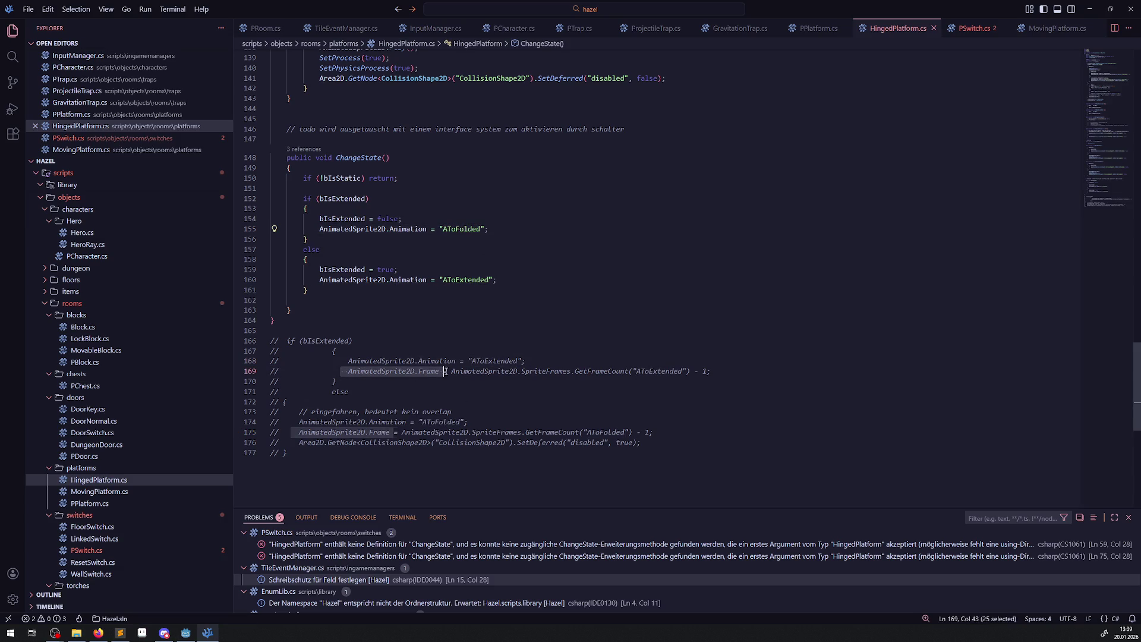
left_click(513, 280)
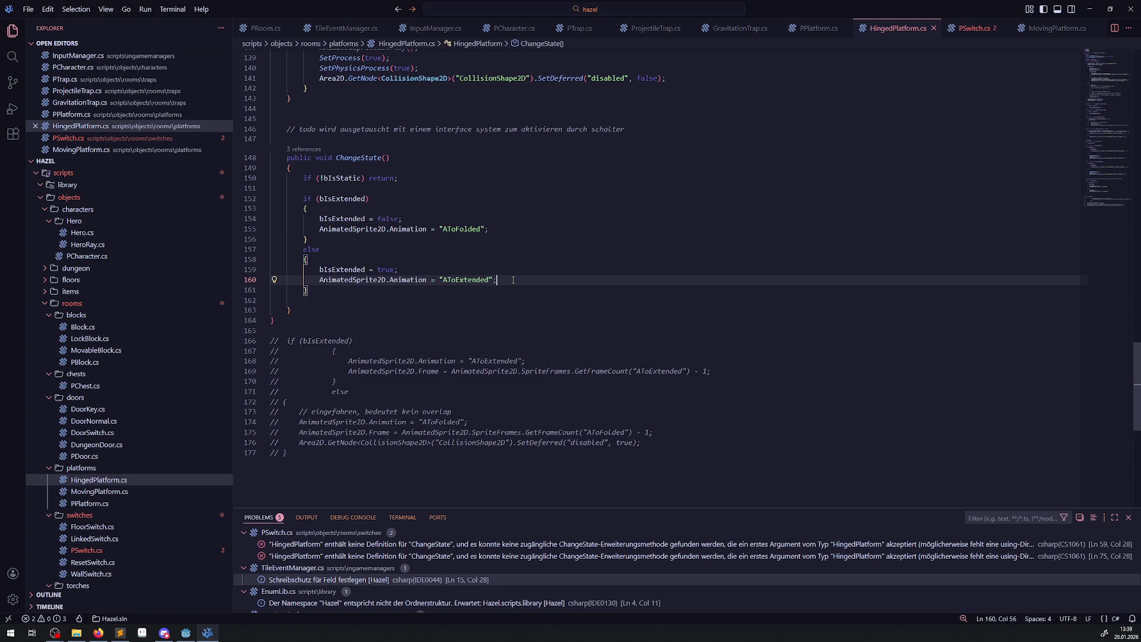
key("Return")
key("ctrl+v")
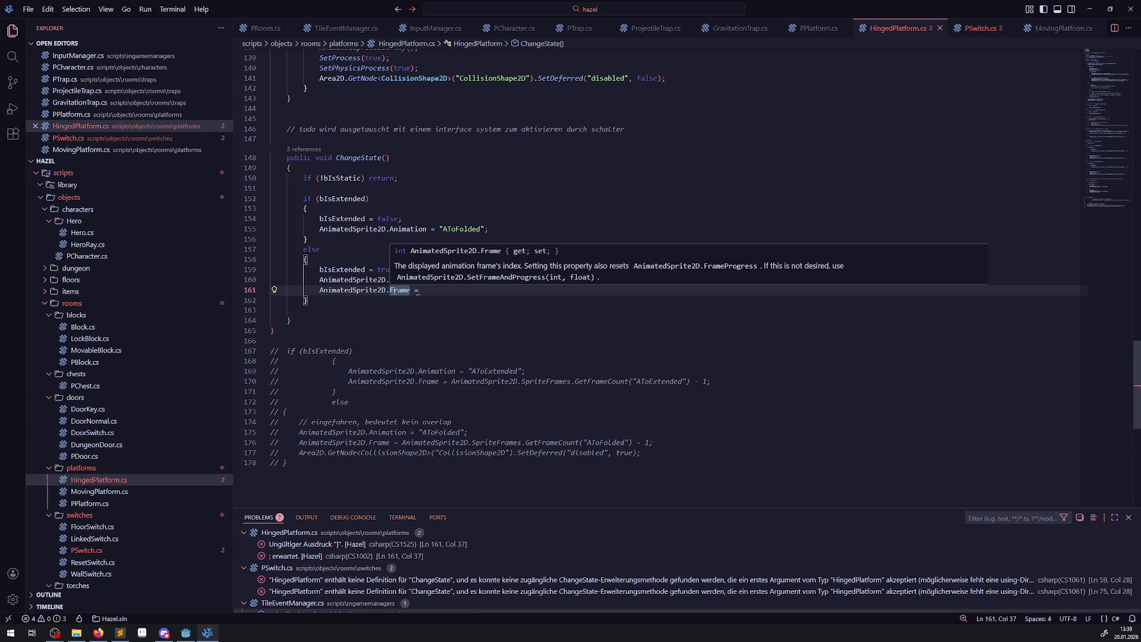
type("0;")
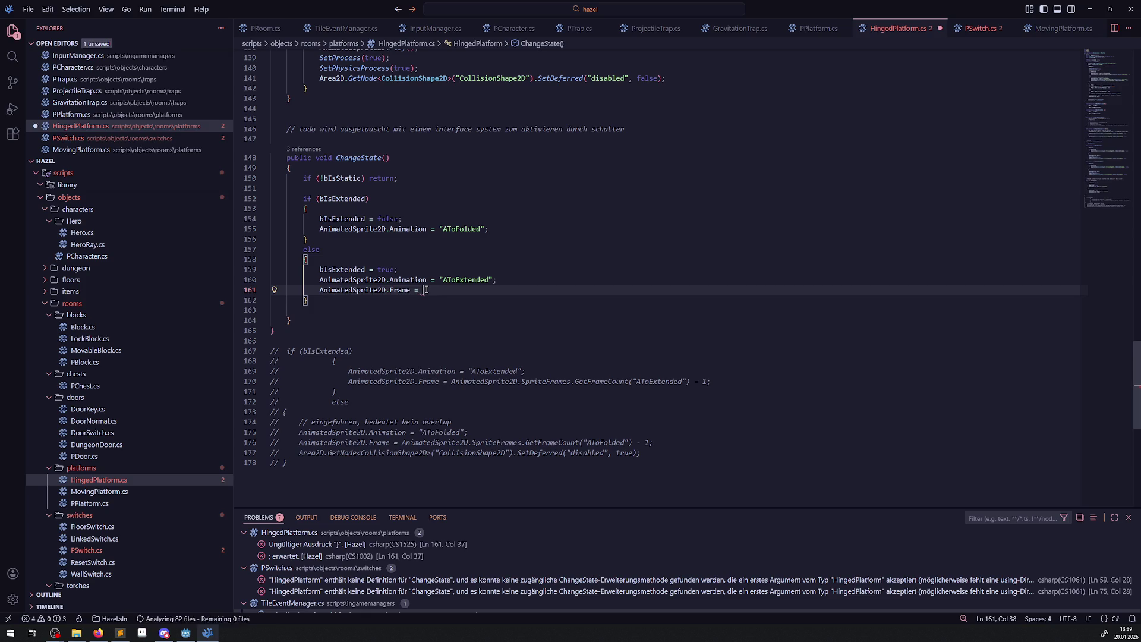
key("ctrl+s")
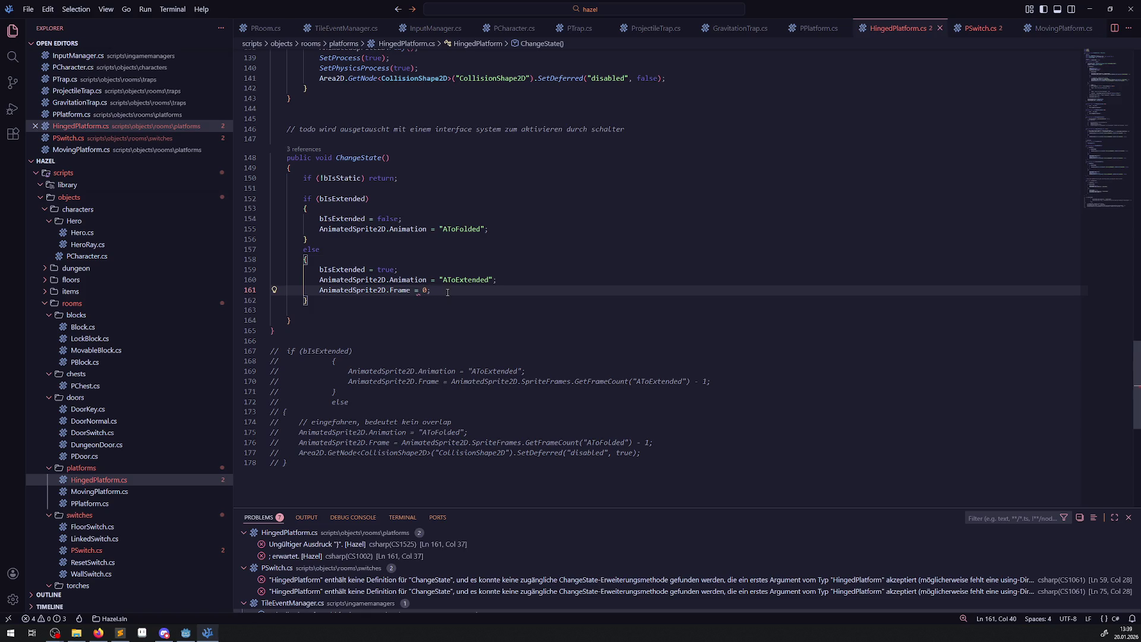
key("shift+Home")
key("ctrl+c")
left_click(511, 230)
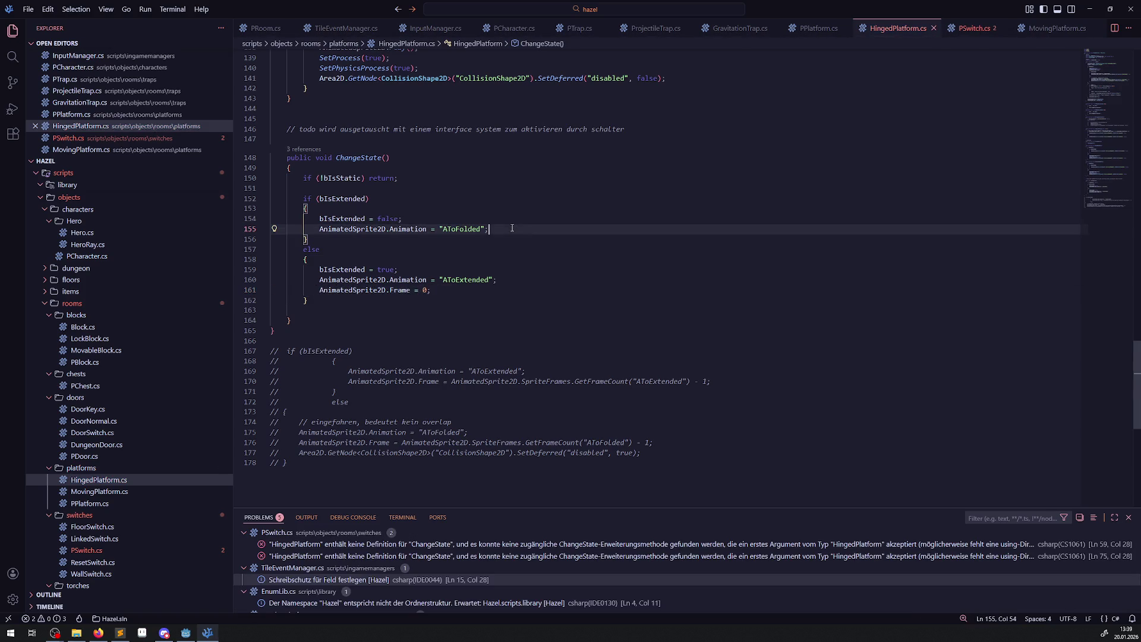
key("Return")
key("ctrl+v")
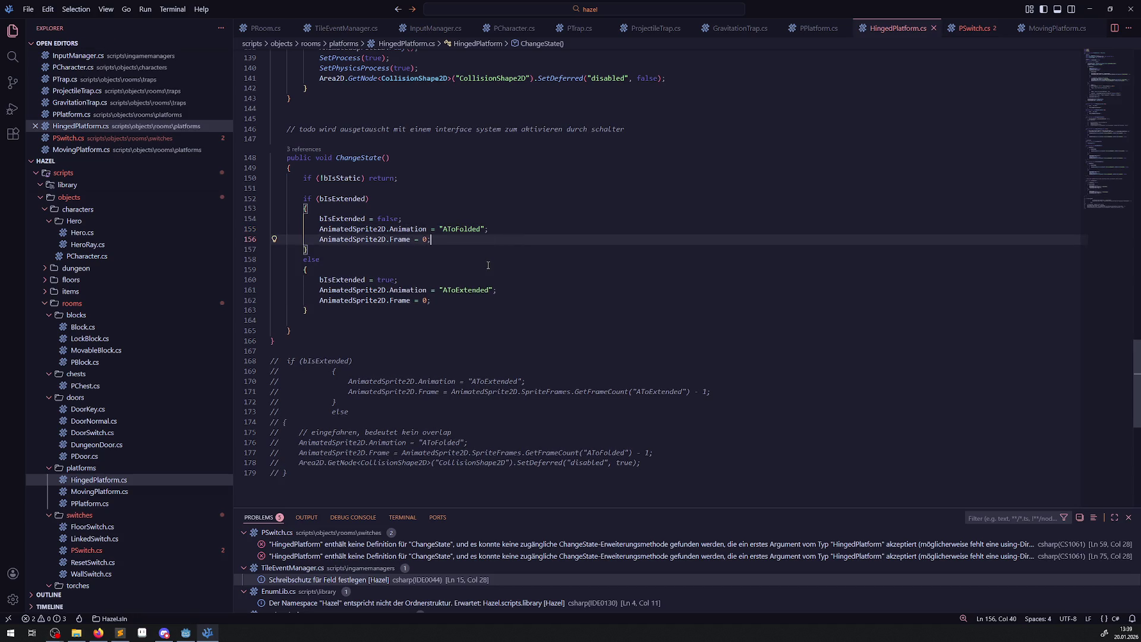
Add AnimatedSprite2D.Play(); after the frame reset in both branches.
key("Return")
type("AnimatedSprite2D.")
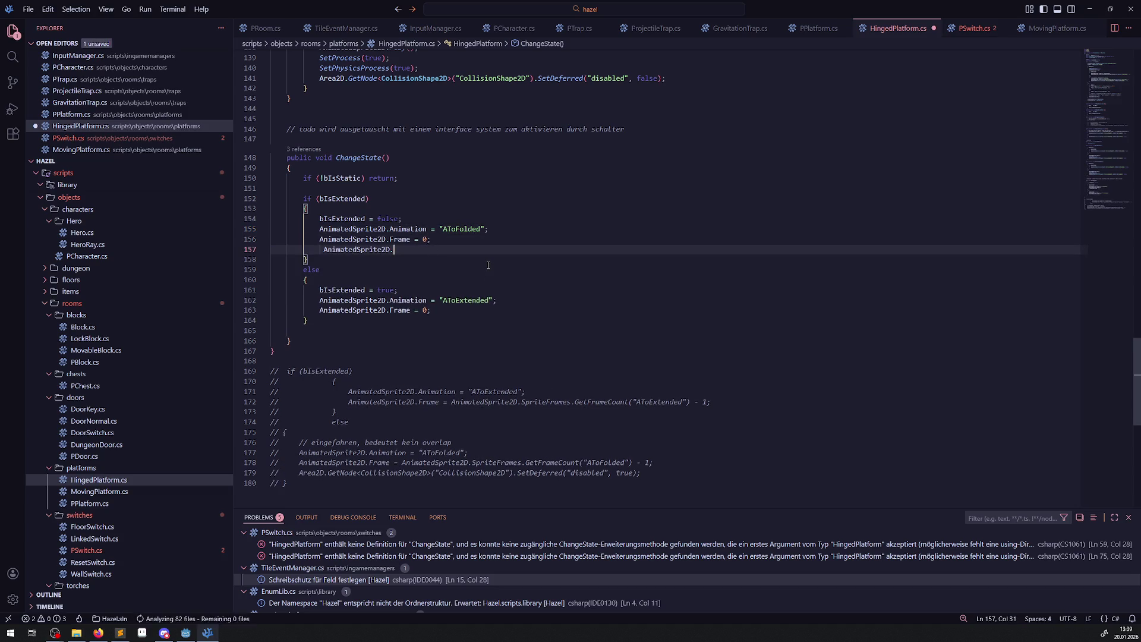
type("Play();")
key("ctrl+s")
key("shift+Home")
key("shift+Home")
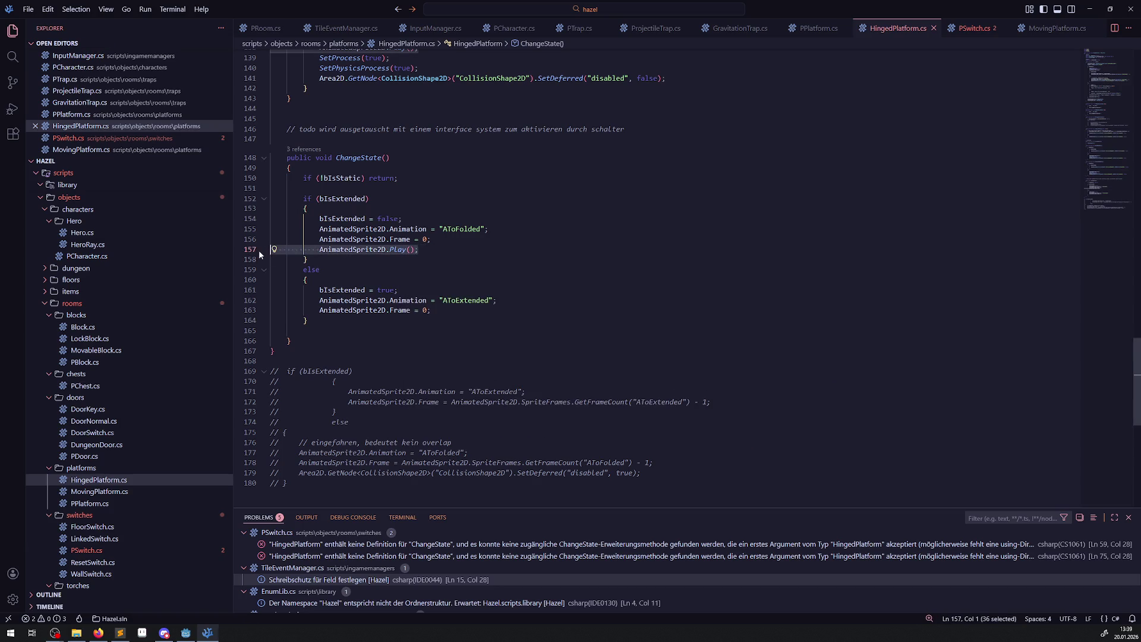
key("ctrl+c")
left_click(455, 310)
key("Return")
key("ctrl+v")
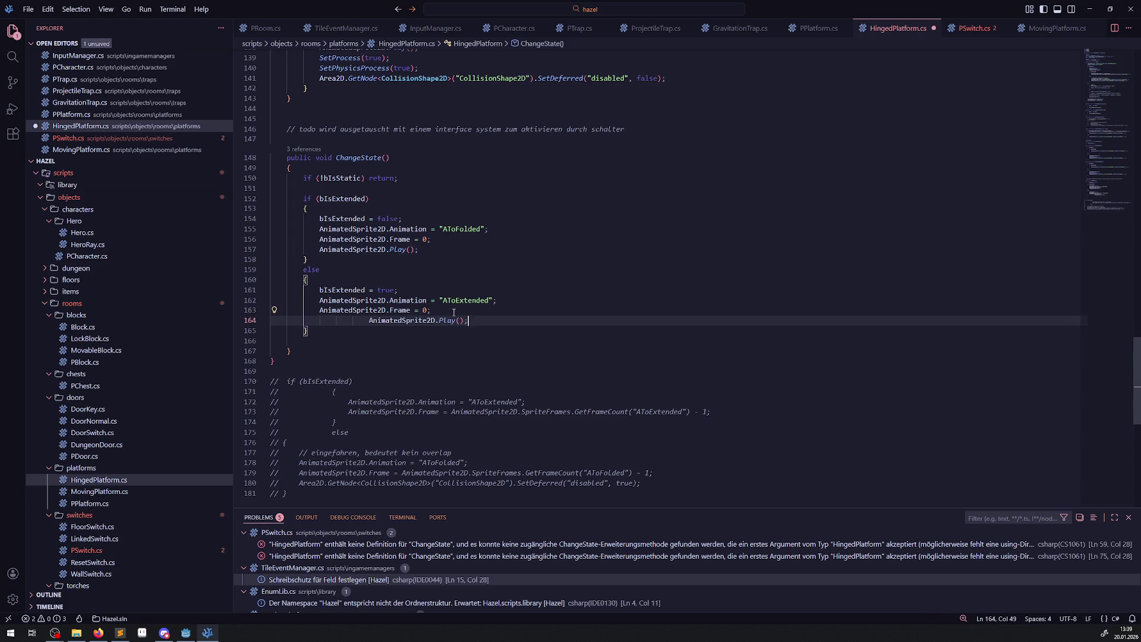
Delete the leftover commented-out block below ChangeState.
scroll(348, 303, "down", 3)
left_click_drag(272, 281, 400, 484)
key("BackSpace")
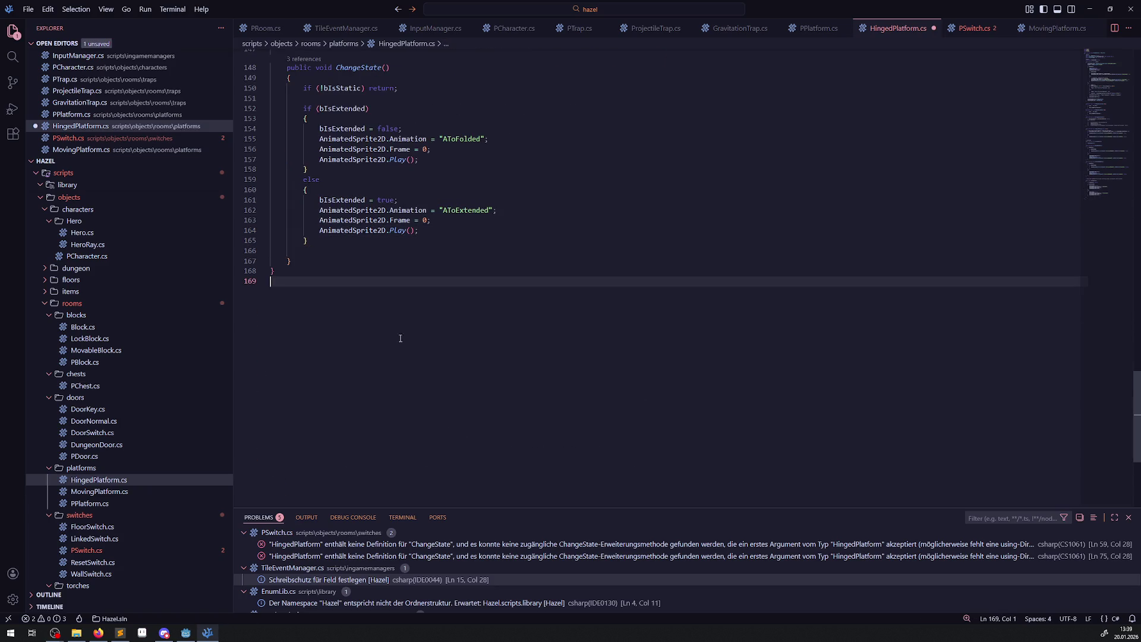
key("ctrl+s")
scroll(410, 333, "up", 2)
scroll(410, 334, "up", 5)
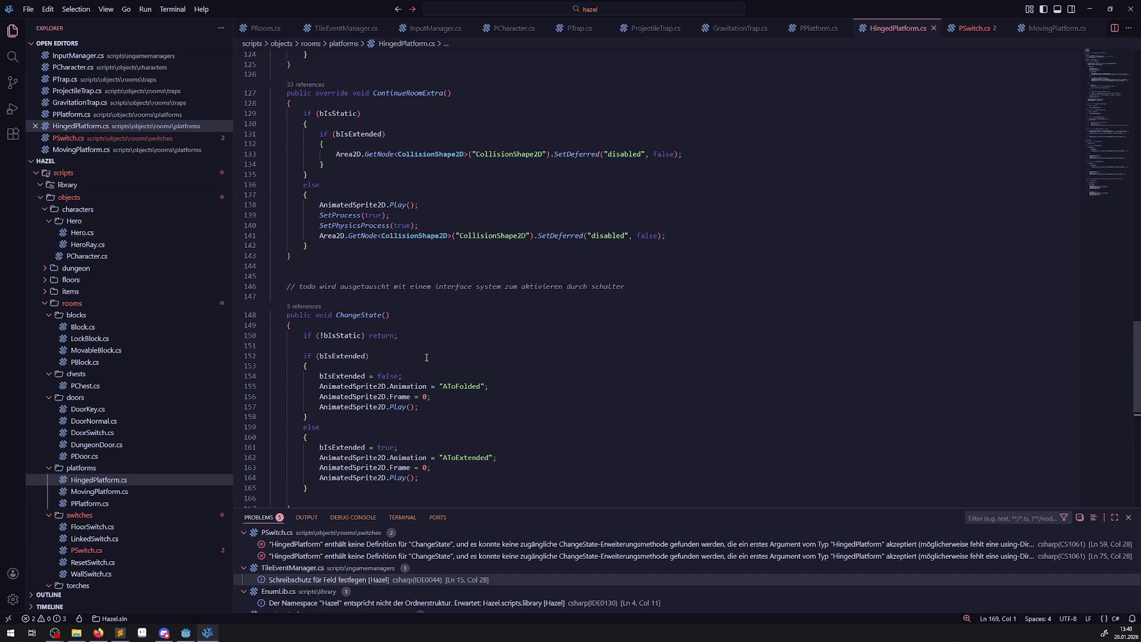
scroll(458, 348, "up", 1)
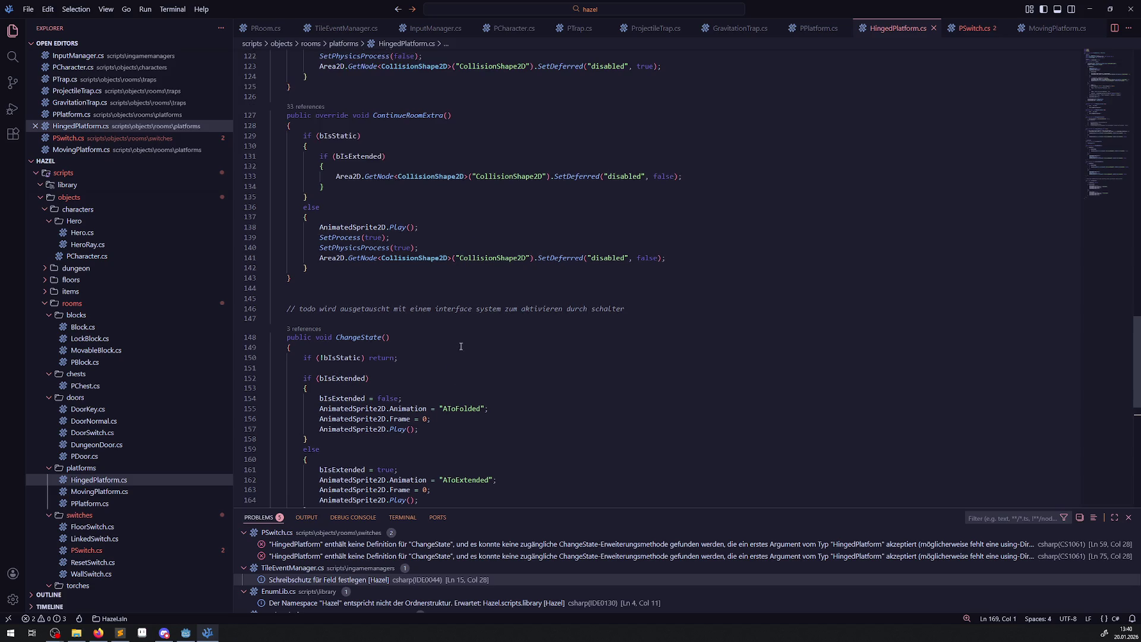
left_click(367, 325)
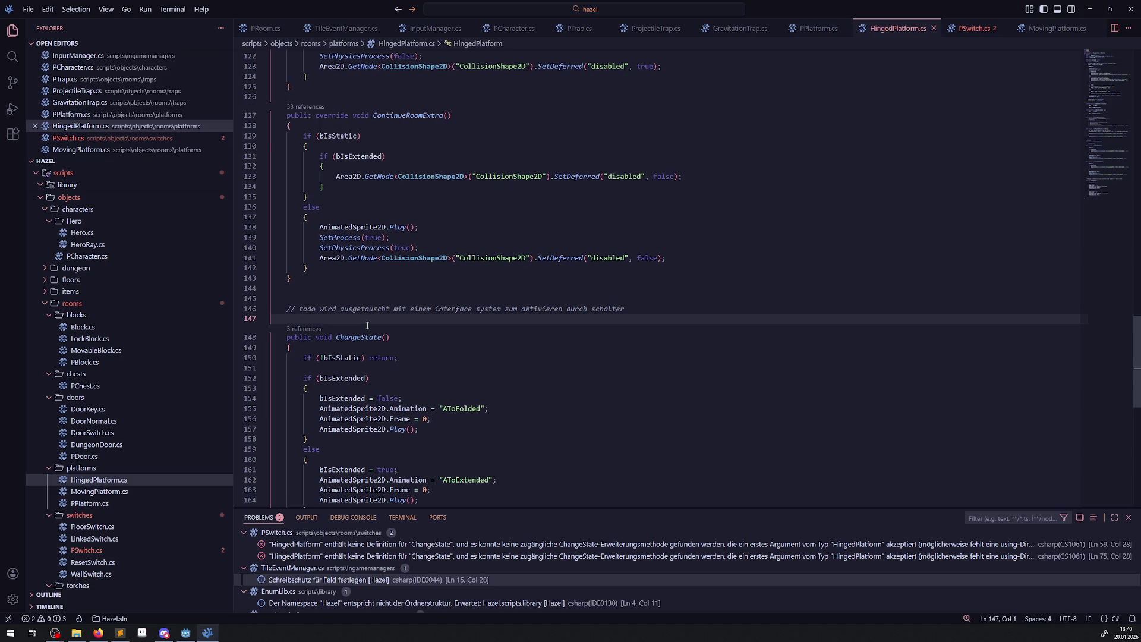
scroll(483, 334, "up", 3)
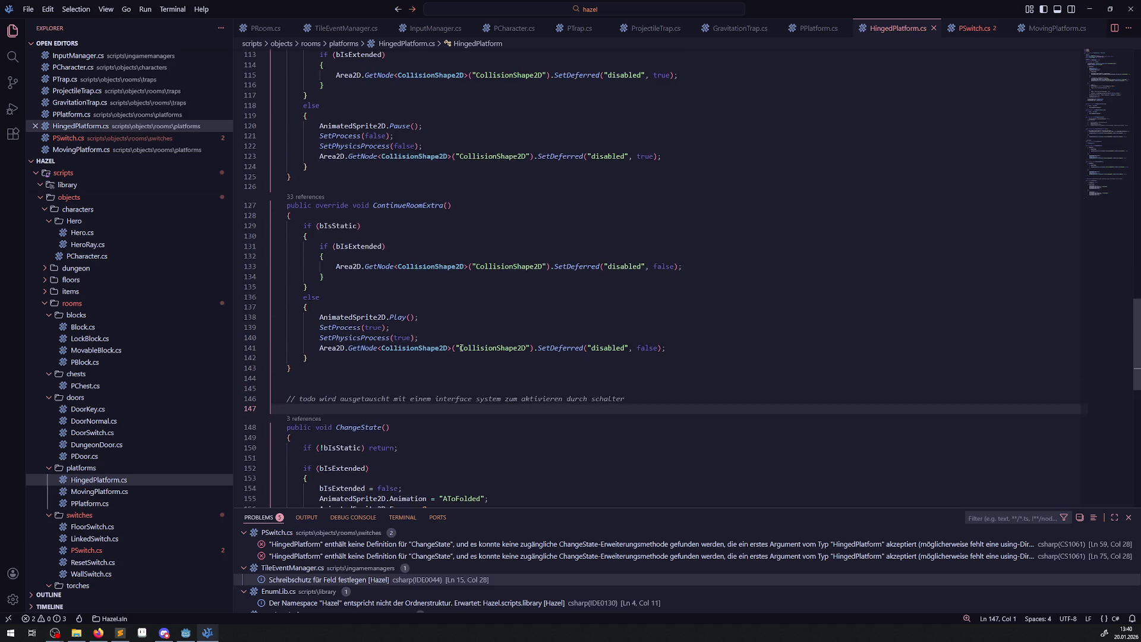
scroll(460, 356, "down", 3)
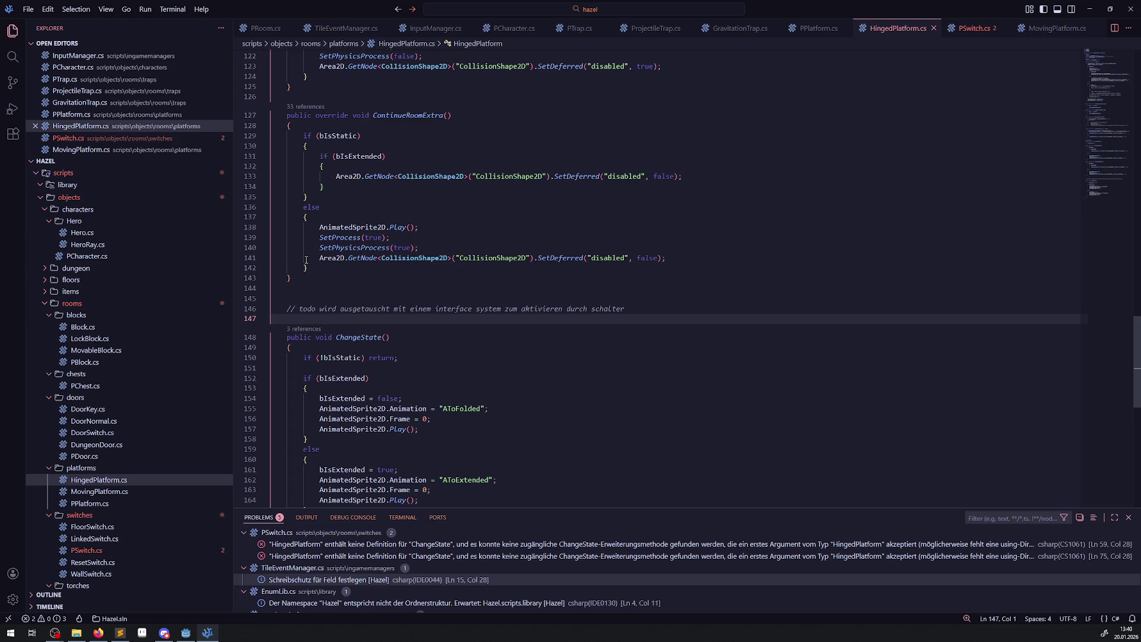
scroll(306, 260, "up", 20)
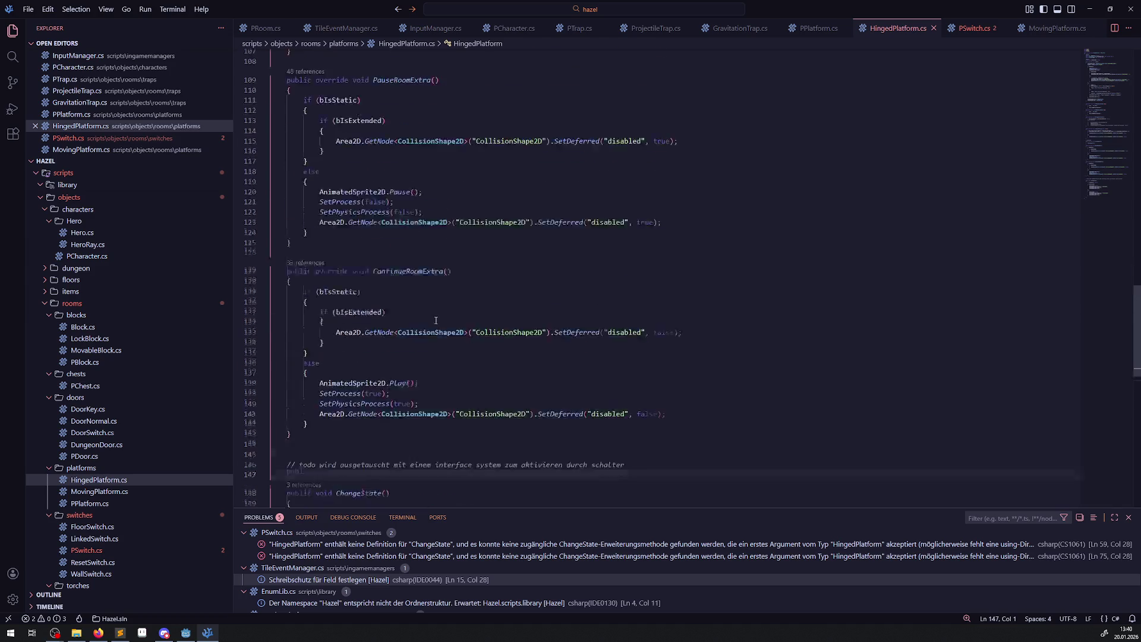
scroll(444, 356, "up", 4)
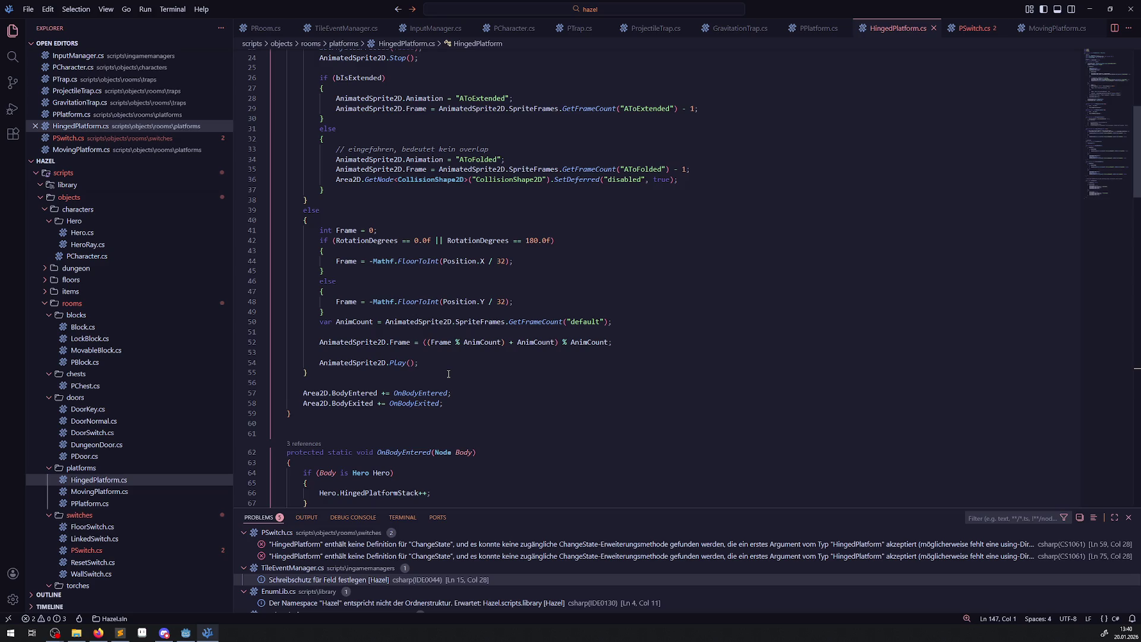
scroll(445, 350, "up", 2)
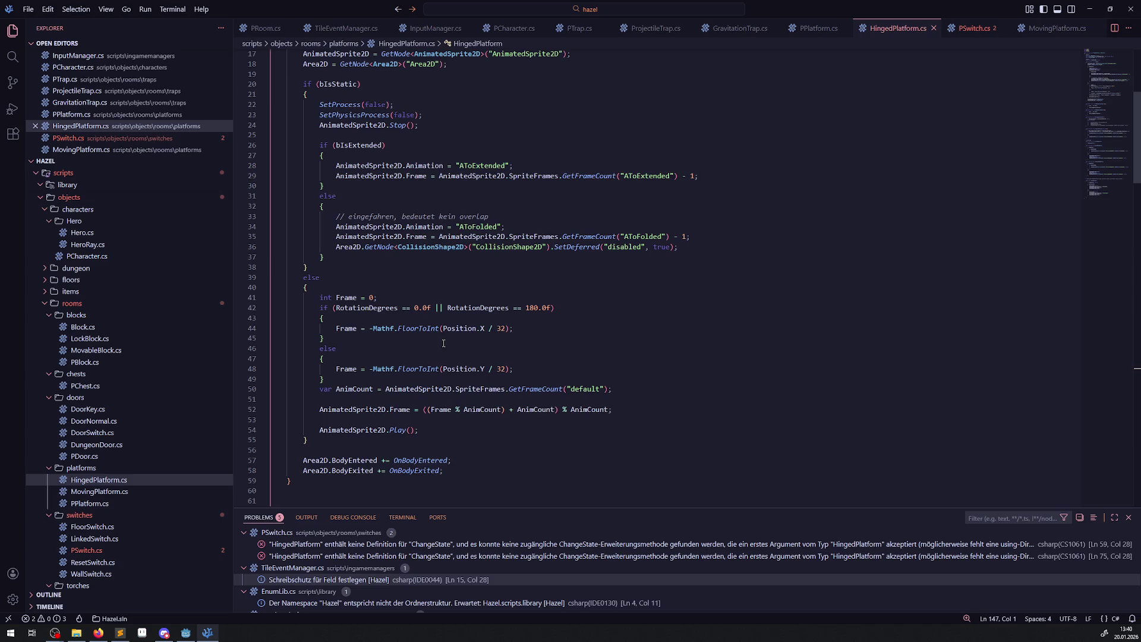
scroll(443, 343, "up", 2)
scroll(440, 341, "down", 15)
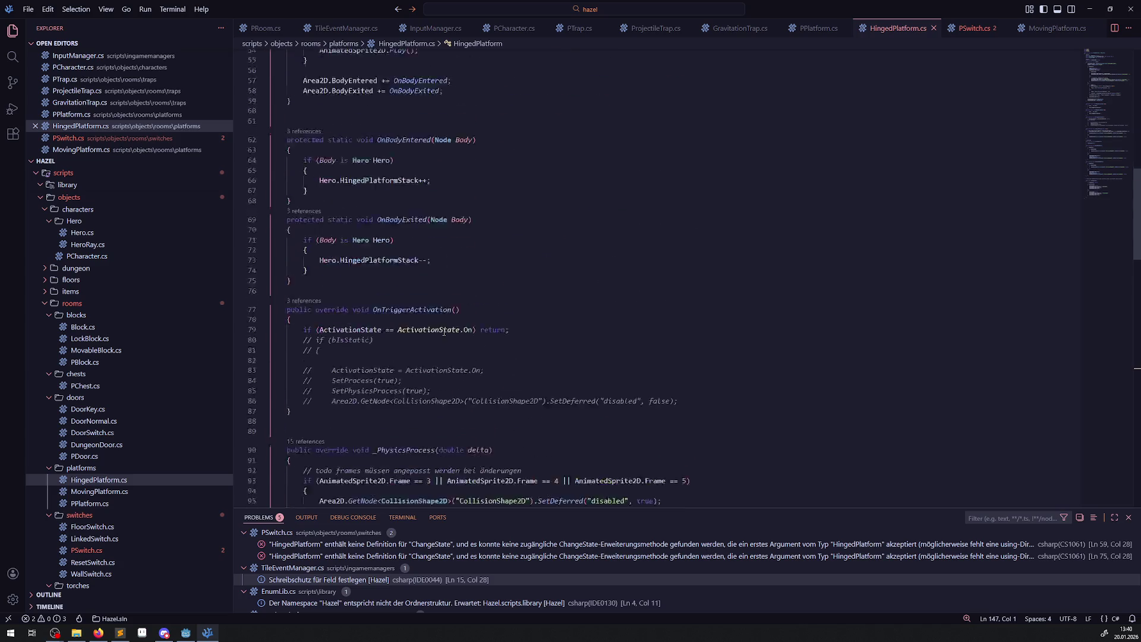
scroll(444, 332, "up", 10)
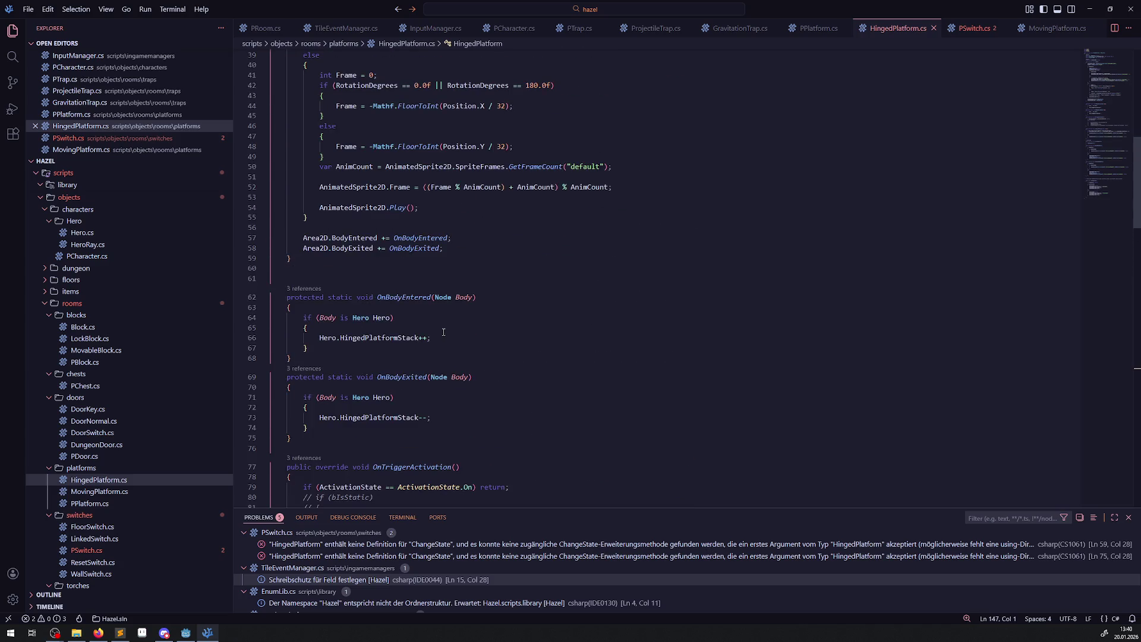
scroll(443, 332, "up", 8)
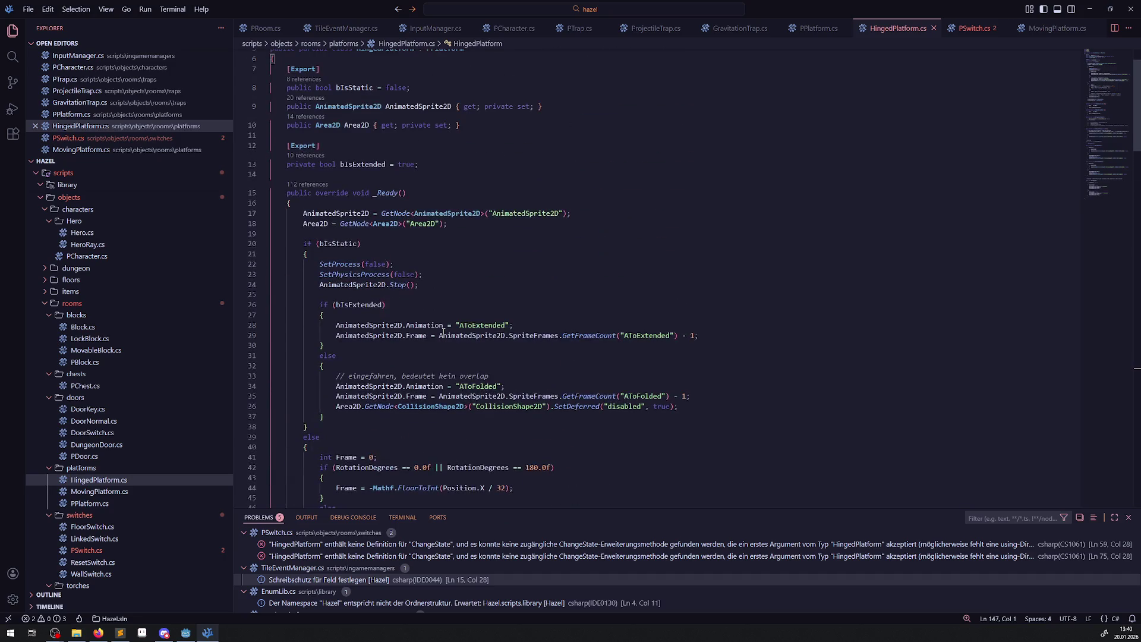
scroll(442, 328, "down", 20)
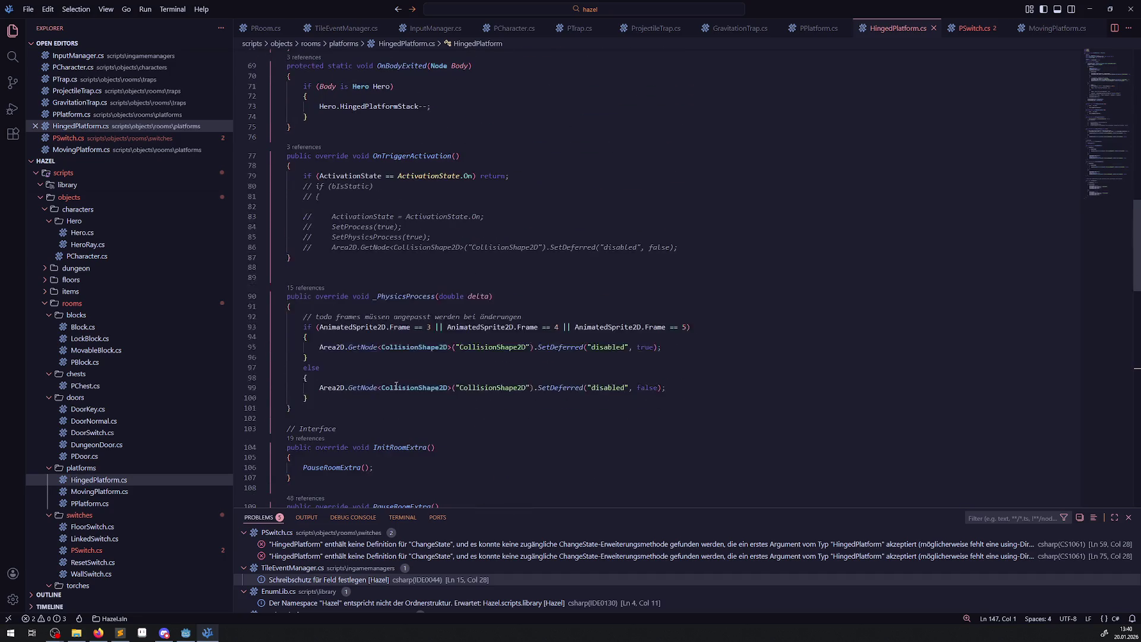
left_click(403, 358)
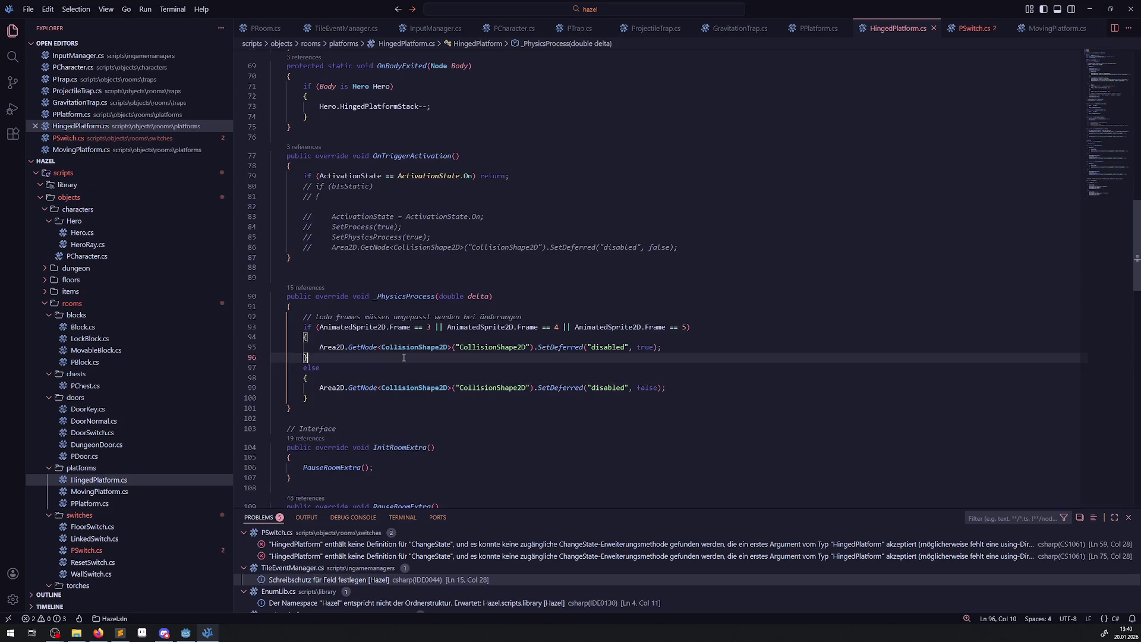
double_click(410, 296)
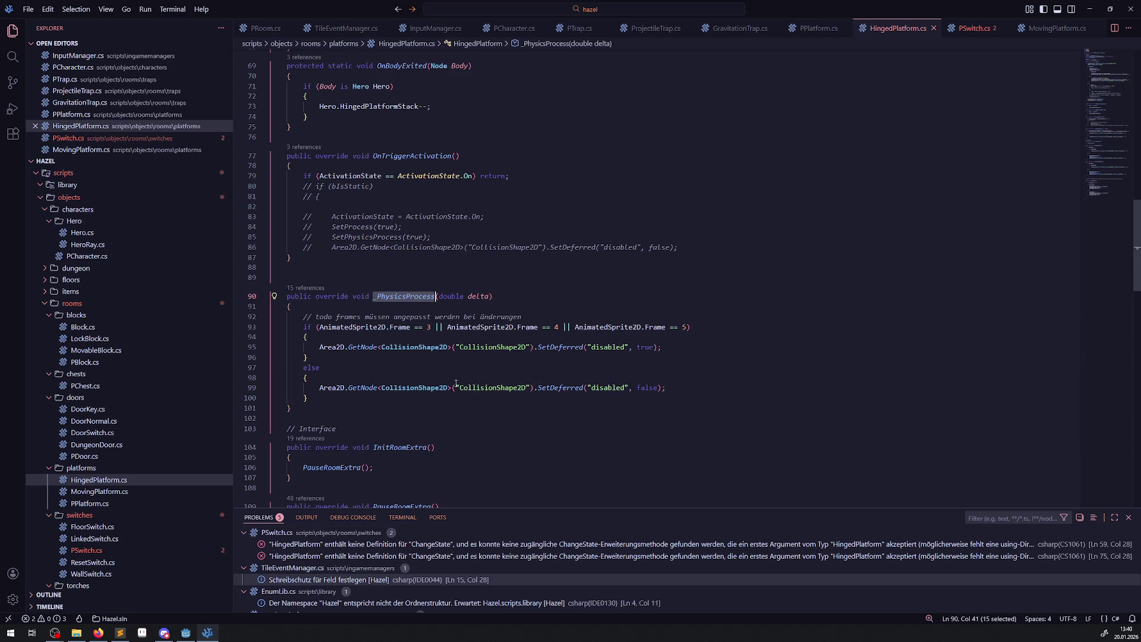
mouse_move(400, 389)
double_click(383, 327)
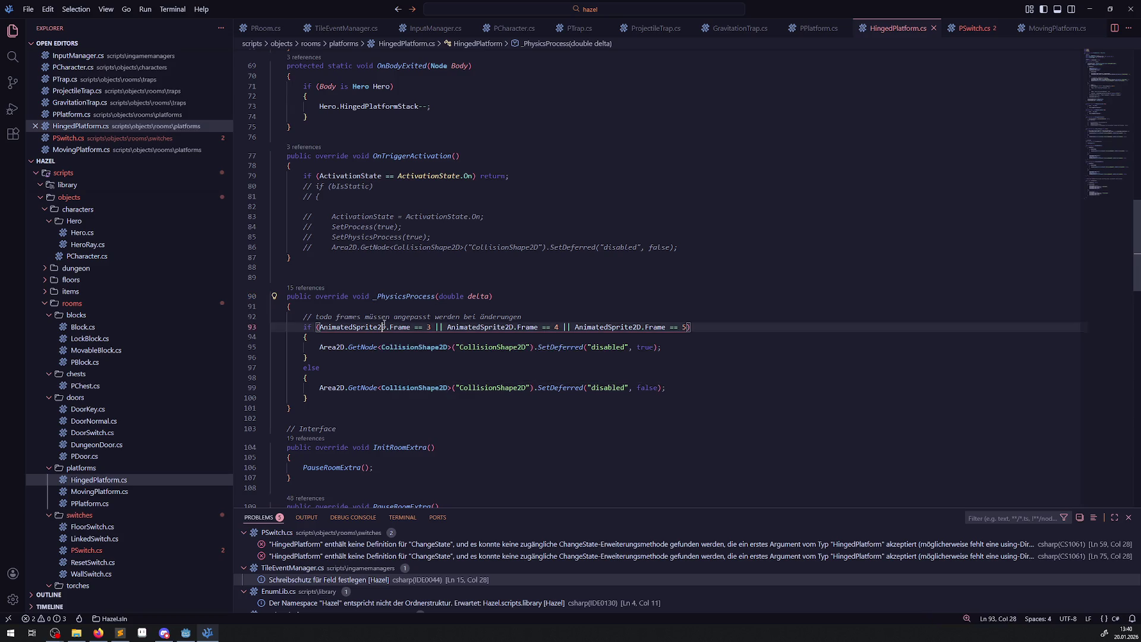
double_click(427, 327)
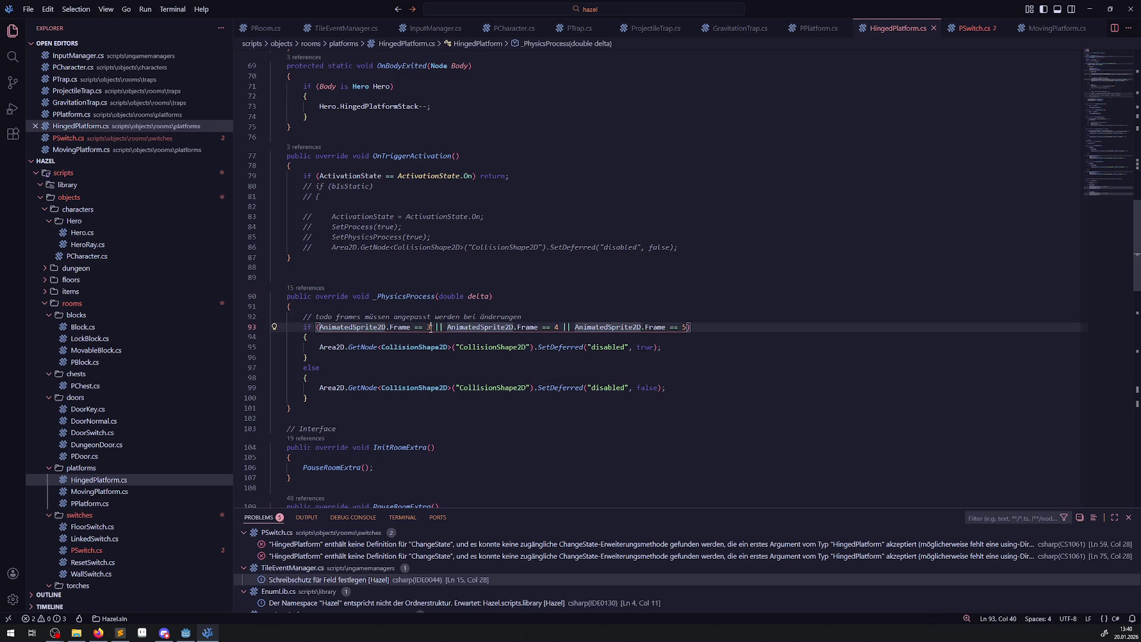
left_click(451, 369)
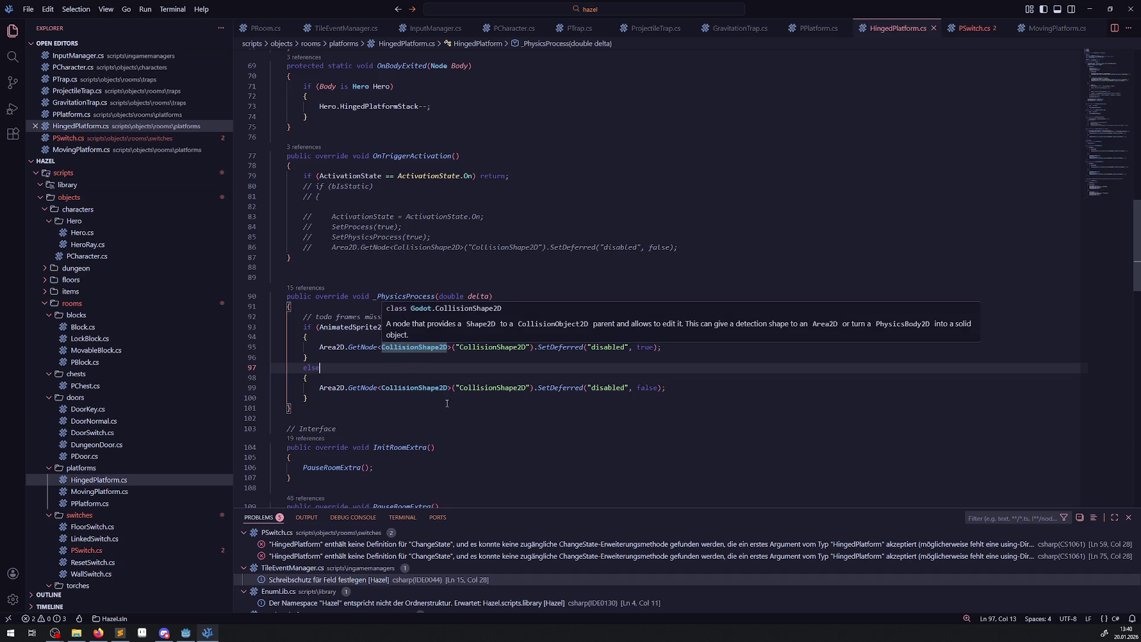
key("Up")
scroll(479, 342, "down", 11)
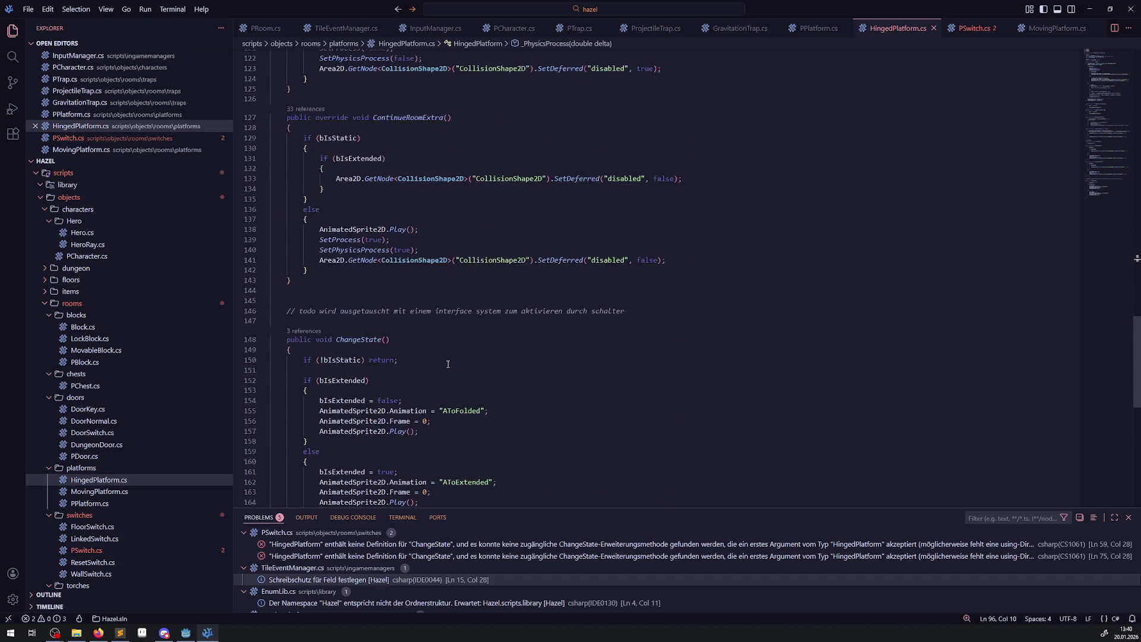
scroll(449, 359, "up", 11)
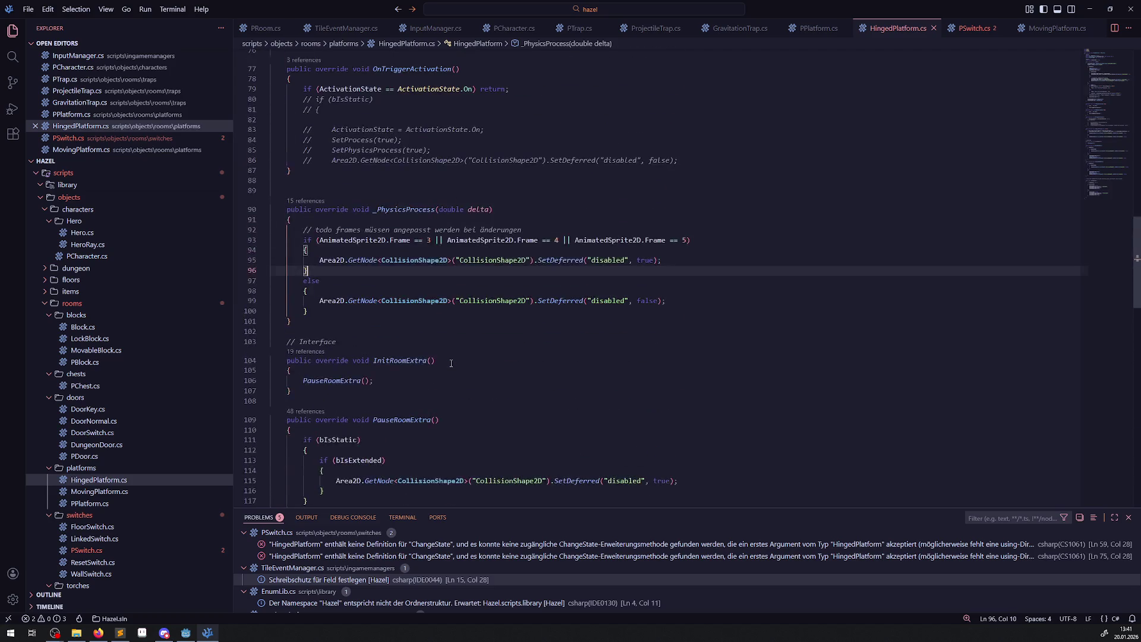
Move the SetDeferred collision-disable line into the folded branch after Play() and save.
mouse_move(305, 351)
left_mouse_down()
mouse_move(660, 371)
mouse_move(705, 394)
left_mouse_up()
key("ctrl+c")
scroll(675, 394, "down", 13)
left_click(428, 306)
key("Return")
key("ctrl+v")
scroll(411, 299, "up", 2)
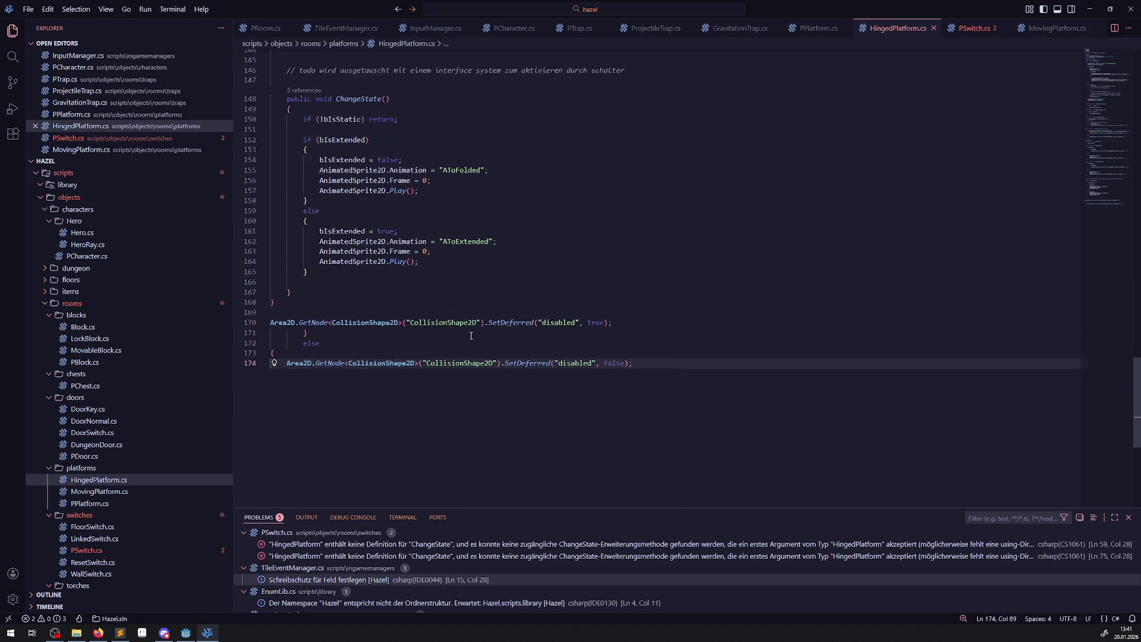
left_click_drag(612, 344, 271, 345)
key("ctrl+c")
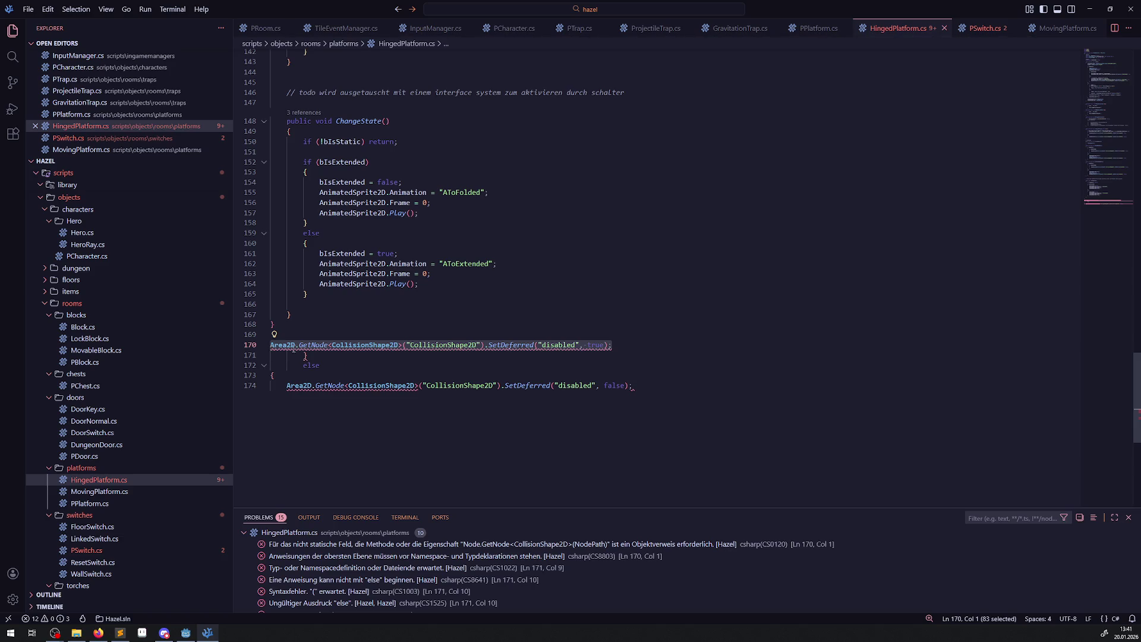
key("BackSpace")
left_click(443, 212)
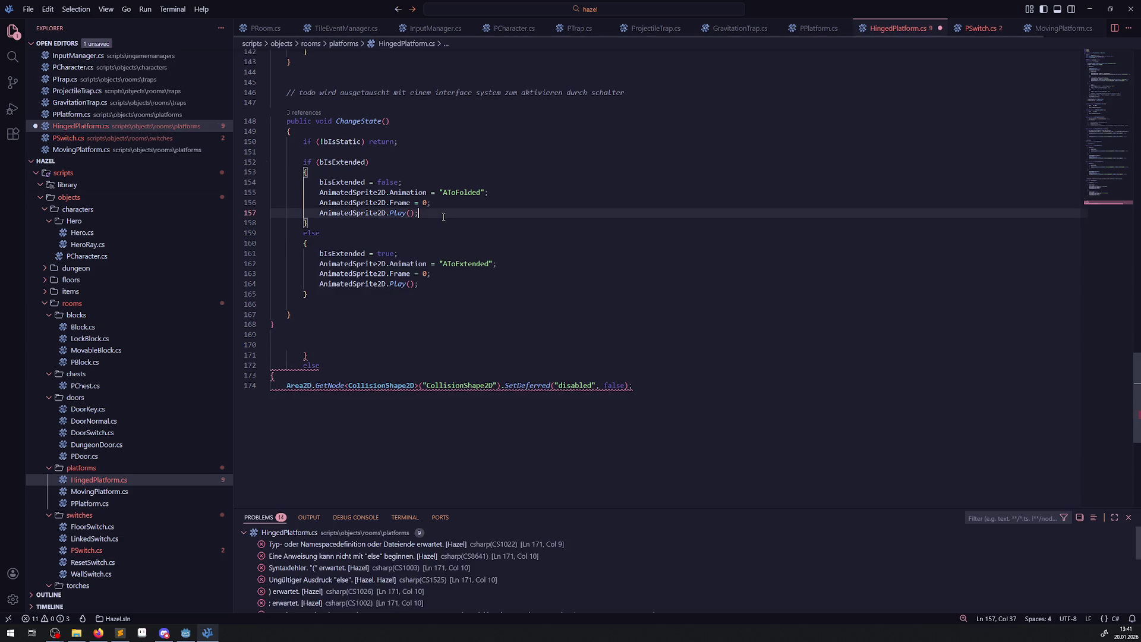
key("Return")
key("ctrl+v")
key("ctrl+s")
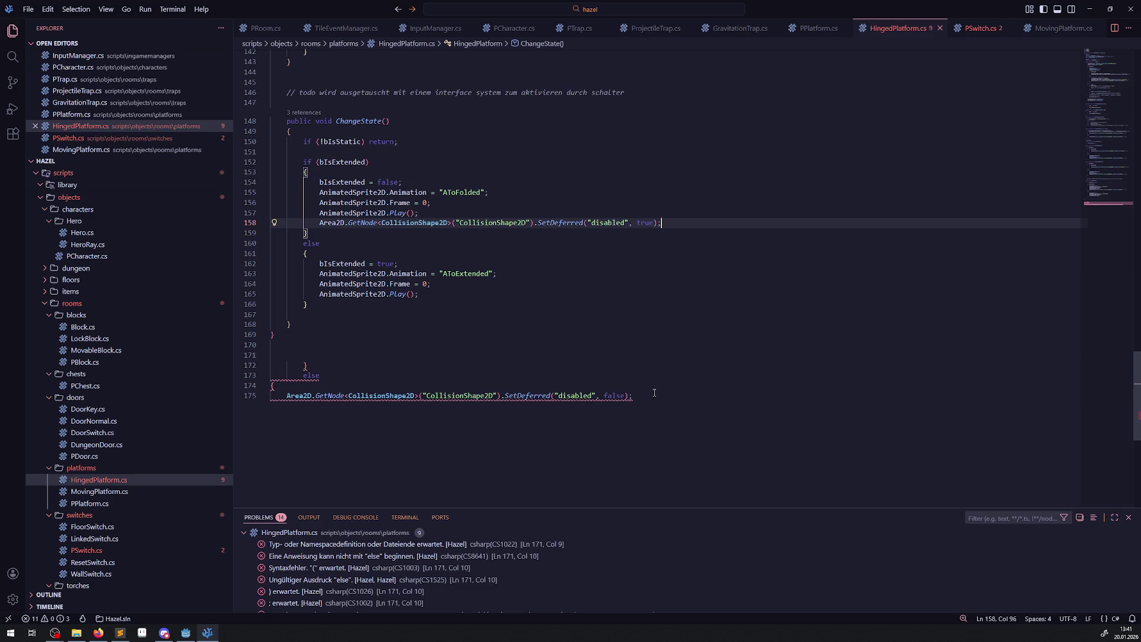
Add the collision re-enable line to the extended branch and delete the leftover lines at file end.
left_click_drag(654, 393, 268, 396)
key("ctrl+c")
left_click(419, 293)
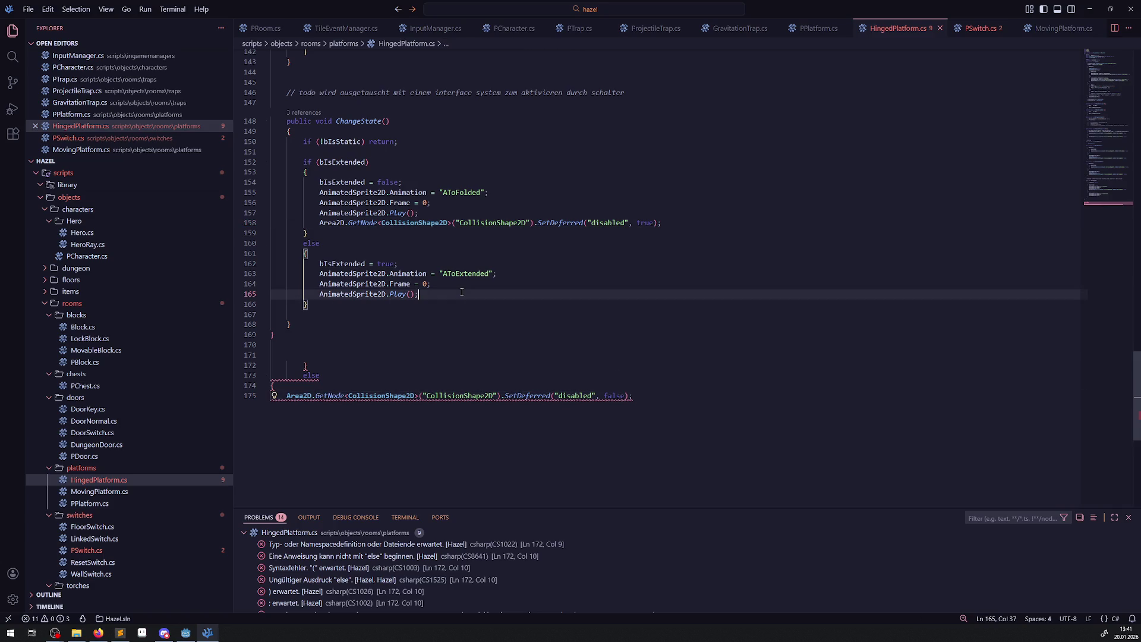
key("Return")
key("ctrl+v")
left_click(299, 450)
left_click_drag(298, 449, 271, 365)
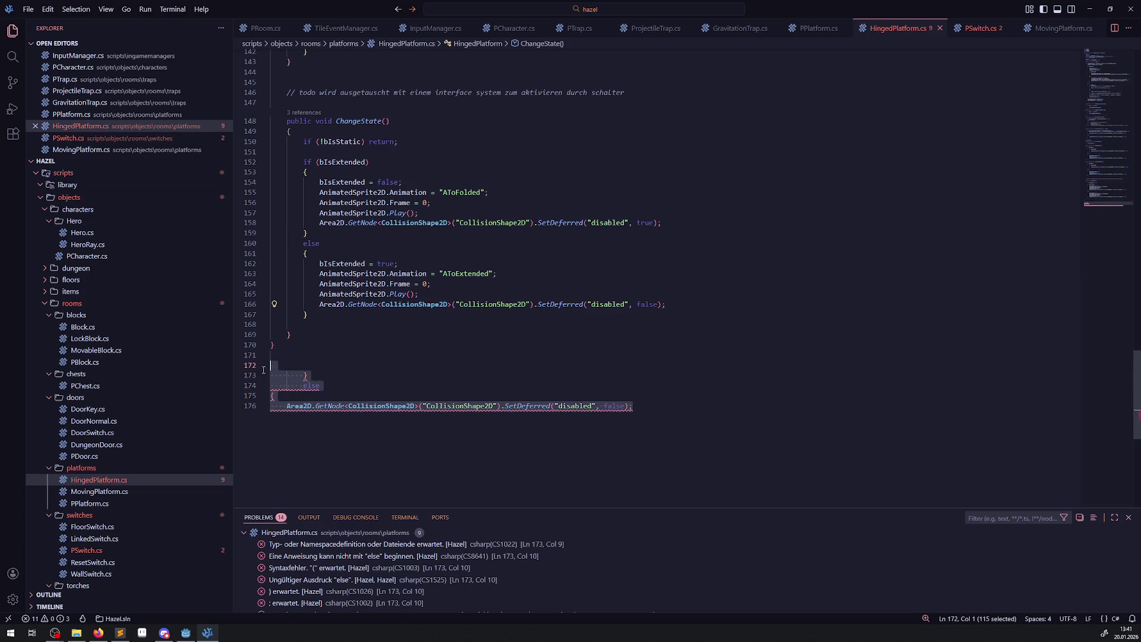
key("BackSpace")
Add the comment '// todo sollte über die process erkennung laufen!' above both collision lines.
left_click(586, 293)
key("Return")
key("Return")
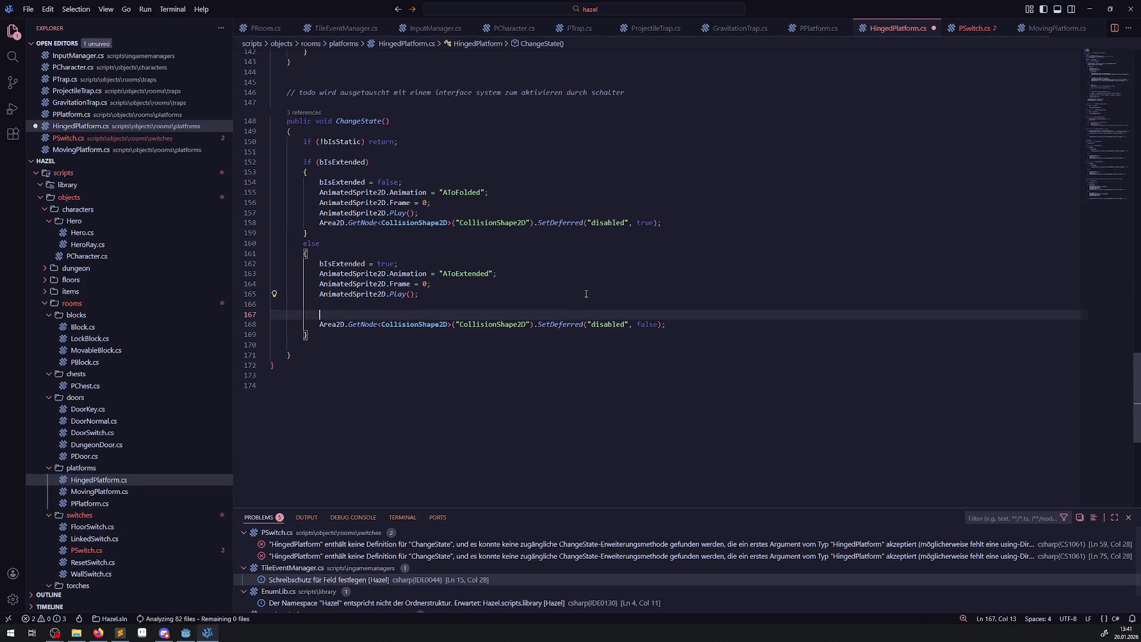
type("// todo ")
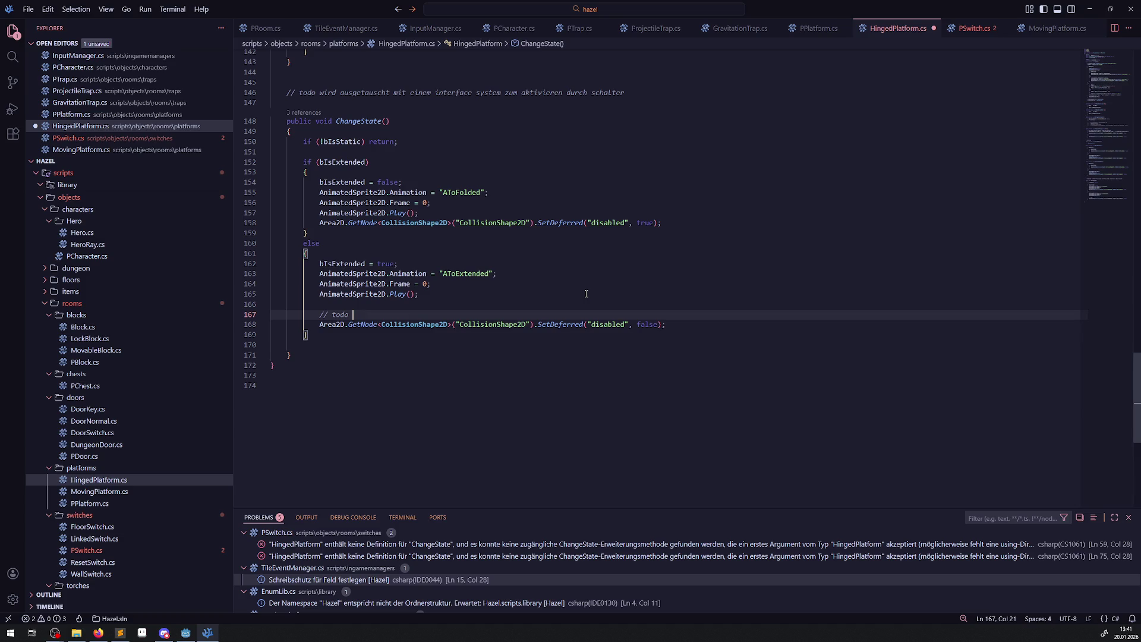
type("sollte über die pr")
type("ocess erkennung lau")
type("fen!")
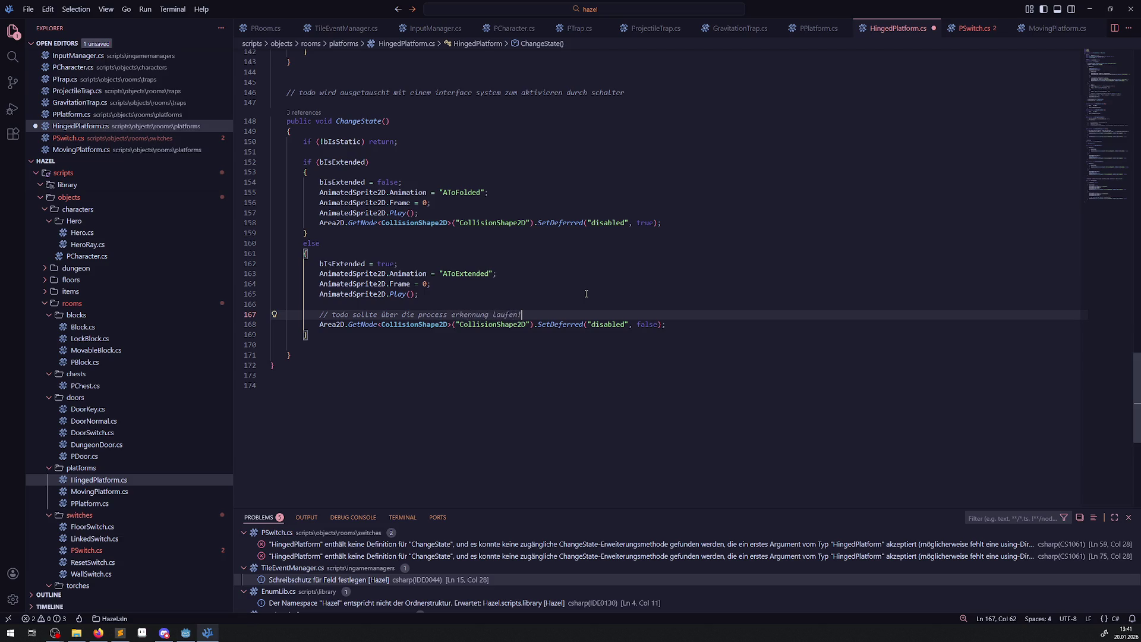
key("ctrl+s")
left_click_drag(538, 314, 286, 305)
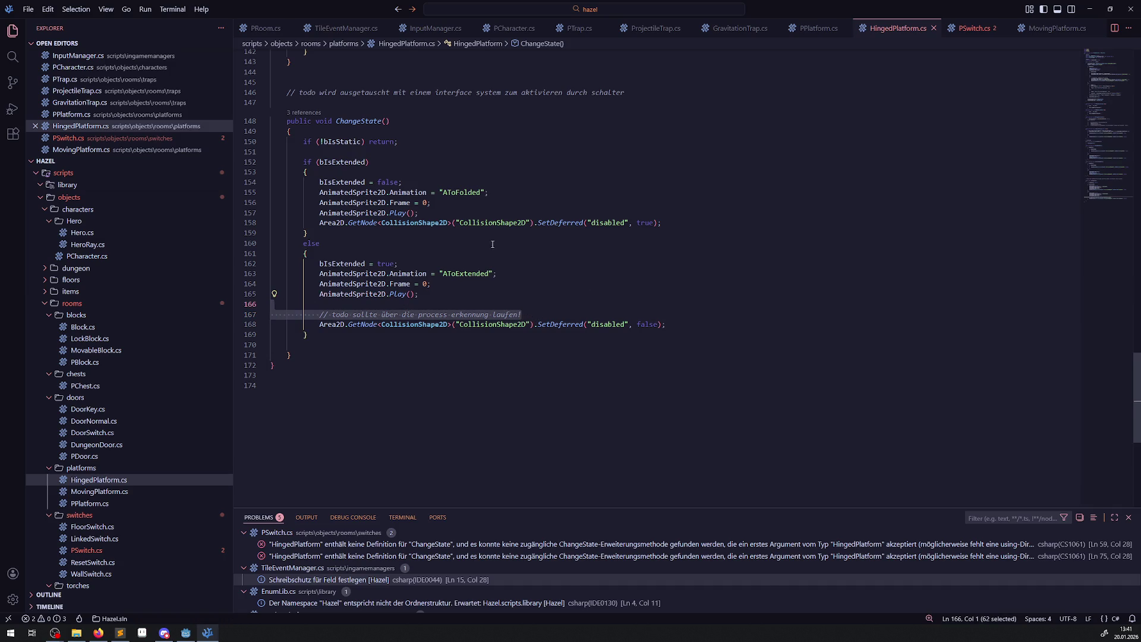
key("ctrl+c")
left_click(438, 212)
key("Return")
key("Return")
key("ctrl+v")
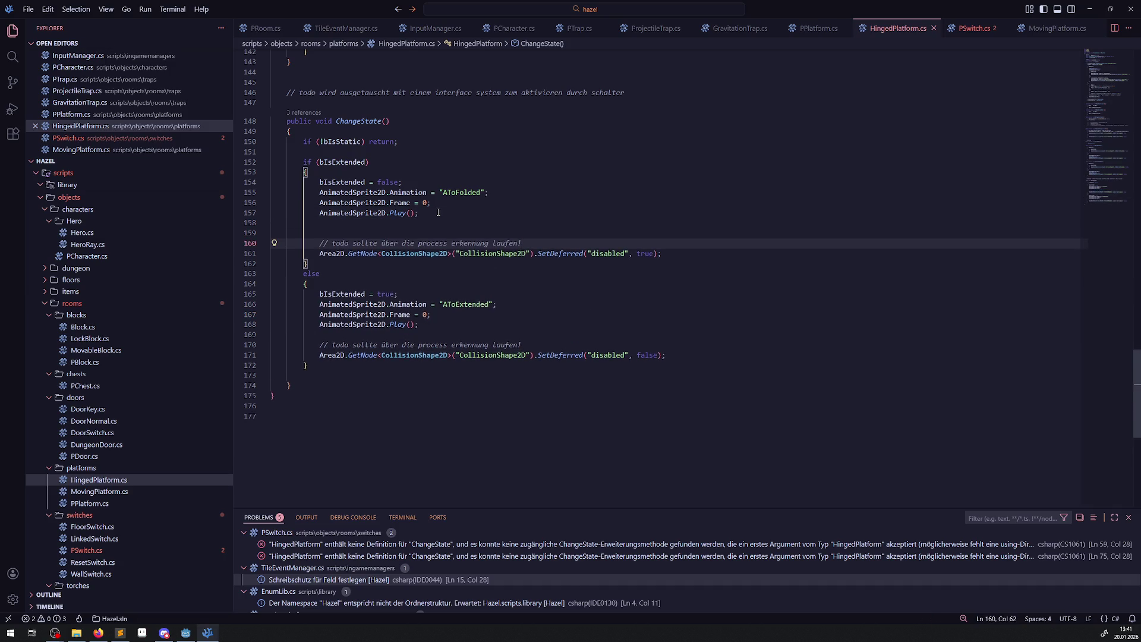
scroll(521, 335, "up", 20)
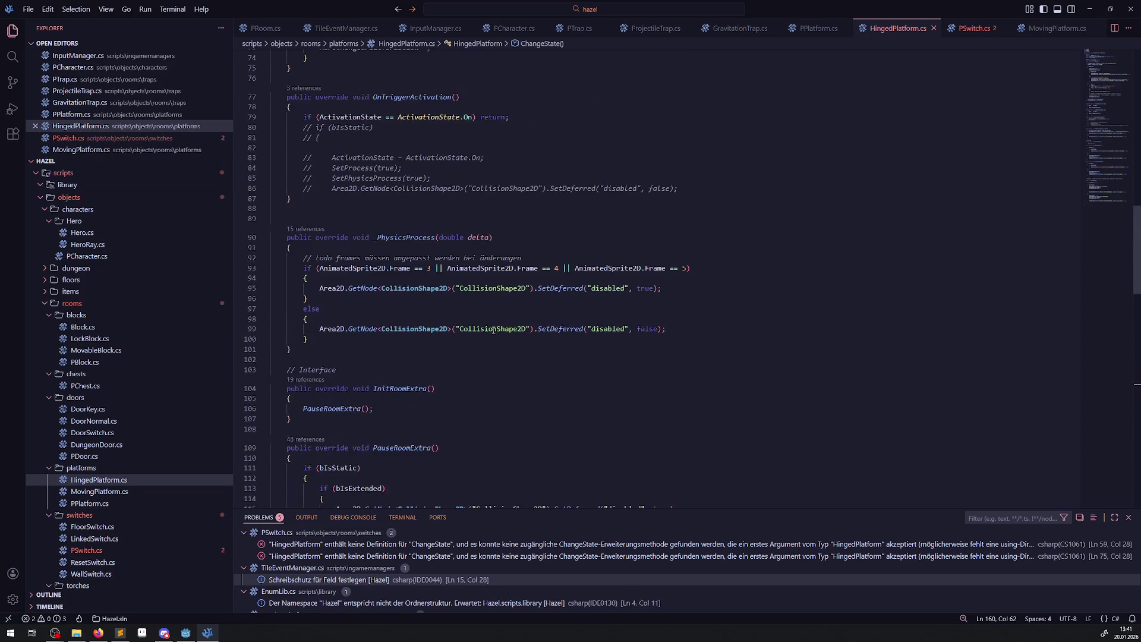
Add a todo comment in _PhysicsProcess about the additional animations not being detected, then save.
left_click(525, 259)
key("ctrl+shift+Return")
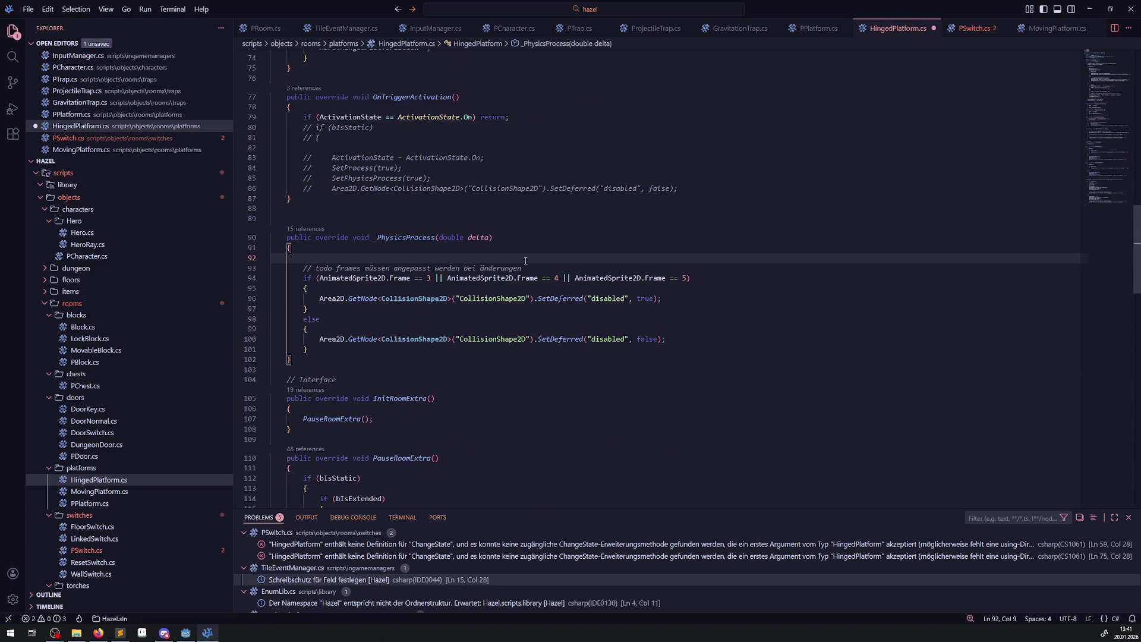
type("// todo ")
type("die zusätzlic")
type("hen animationen wer")
type("den so ")
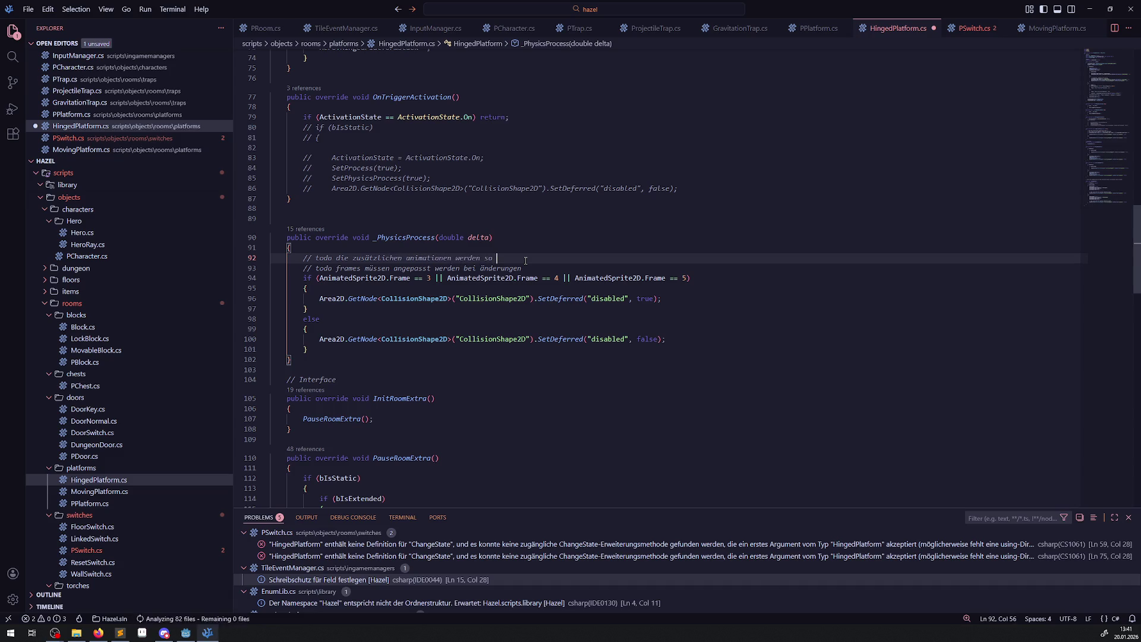
type("gerade nicht oder fehlerhaft erk")
type("annt!")
key("ctrl+s")
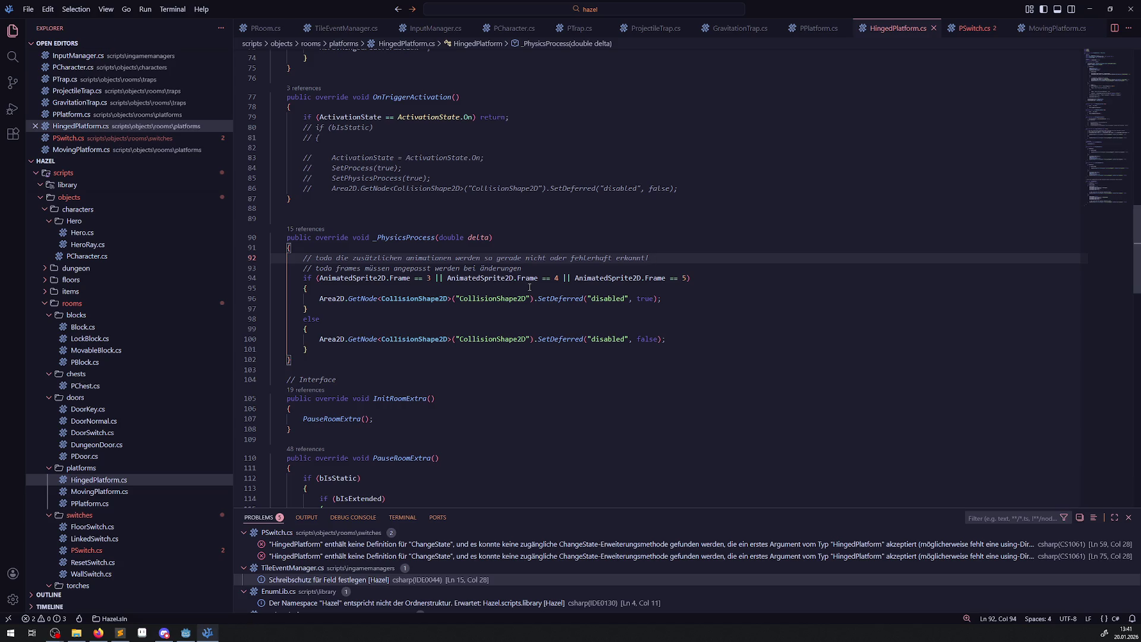
Check PSwitch.cs, then switch to the Godot editor and build the .NET project.
scroll(529, 289, "down", 15)
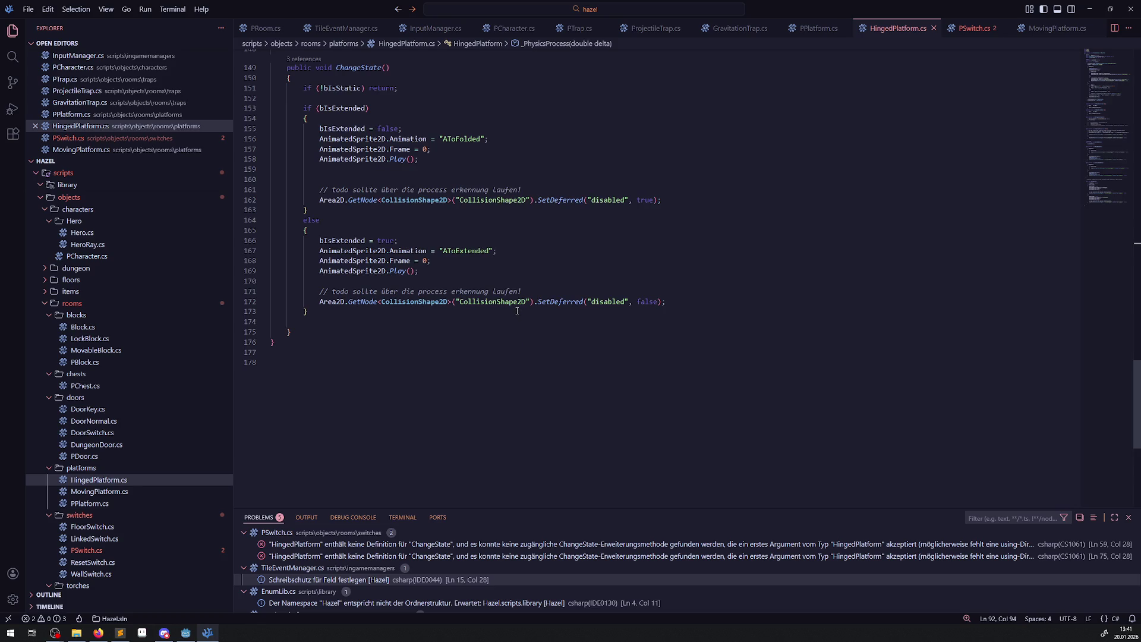
left_click(975, 28)
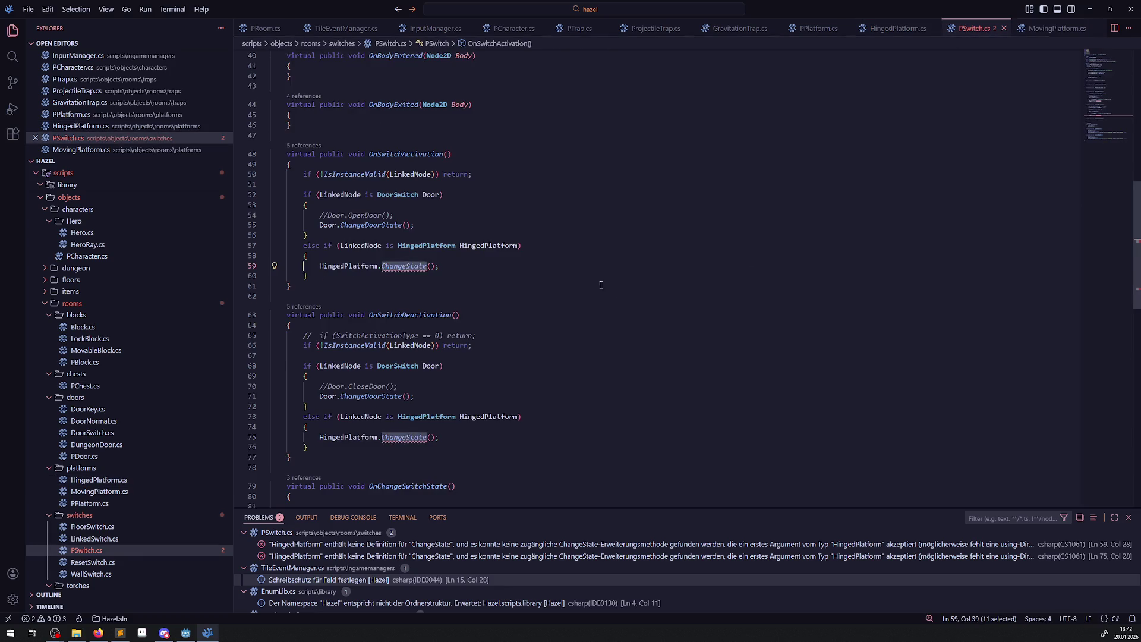
left_click(918, 87)
left_click(898, 28)
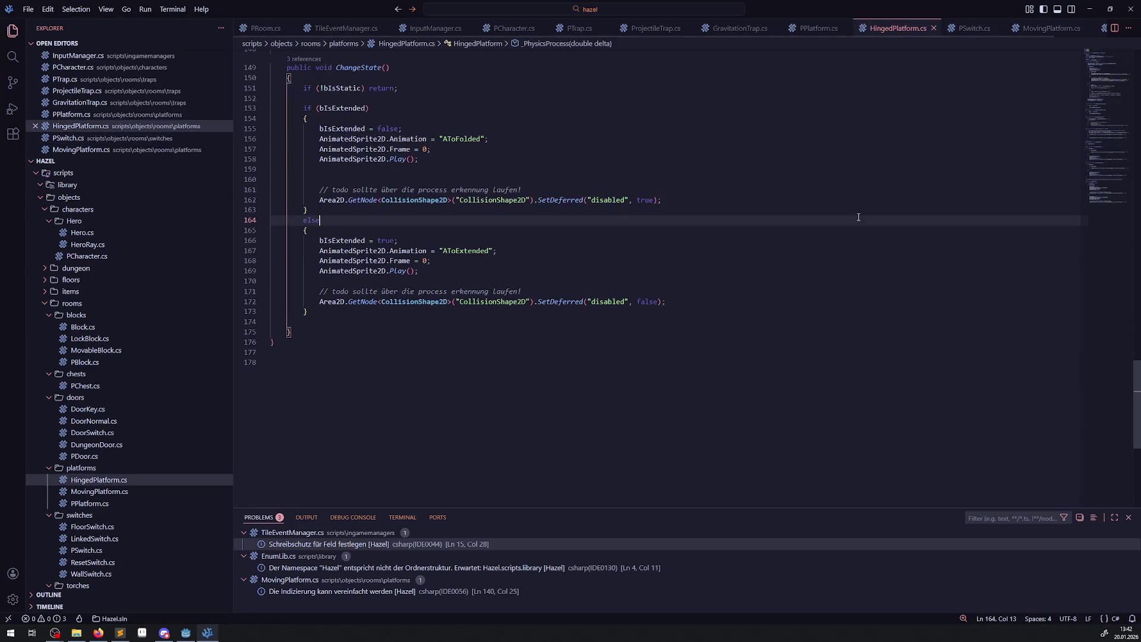
left_click(185, 633)
left_click(985, 22)
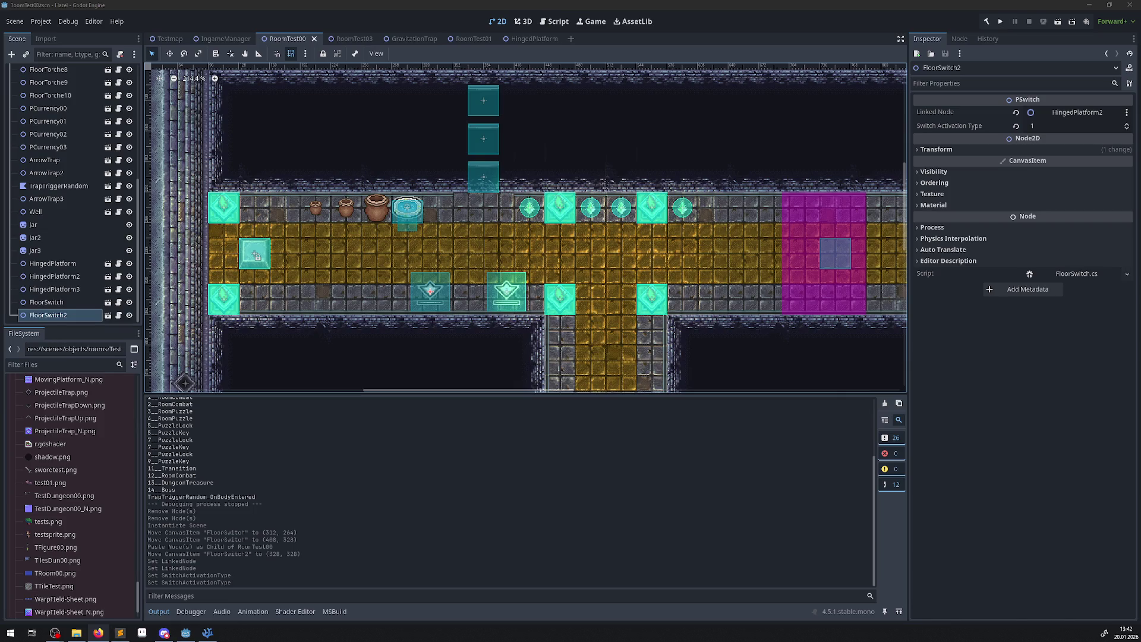
Run the project to launch the RoomTest00 debug game.
left_click(999, 23)
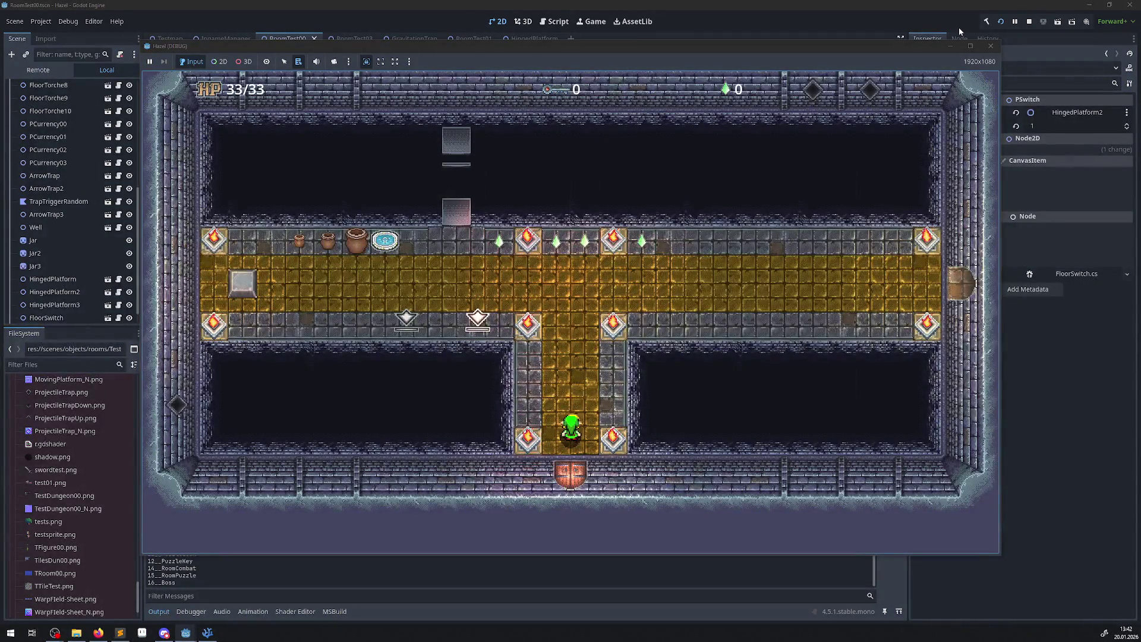
Walk the player up the corridor, onto the upper walkway for a gem, and back down.
key("Up")
key("Left")
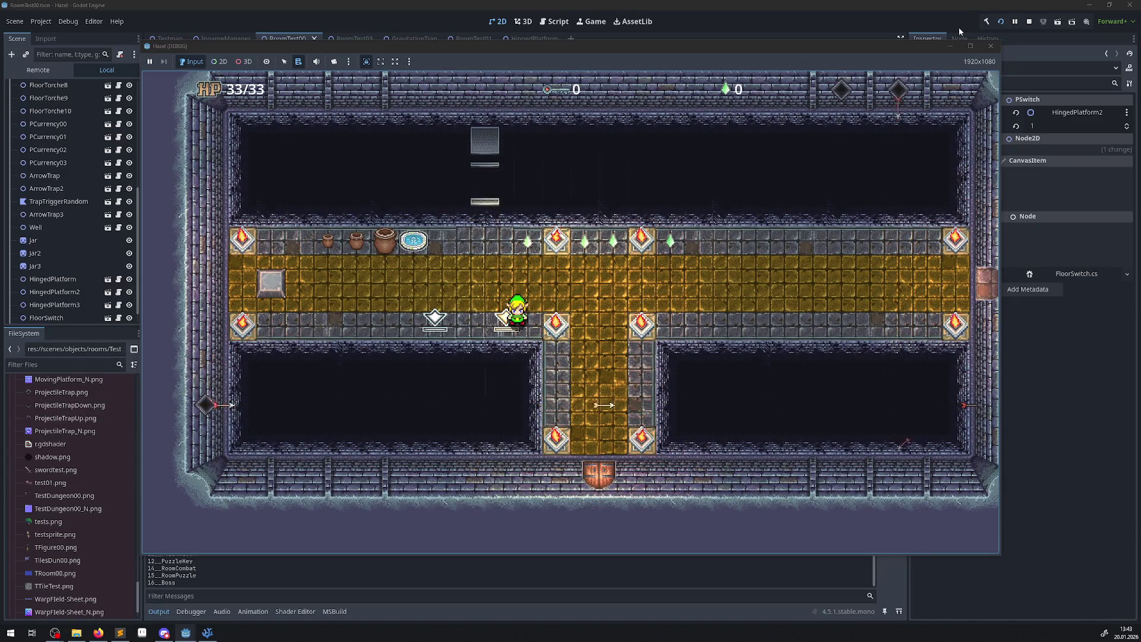
key("Up")
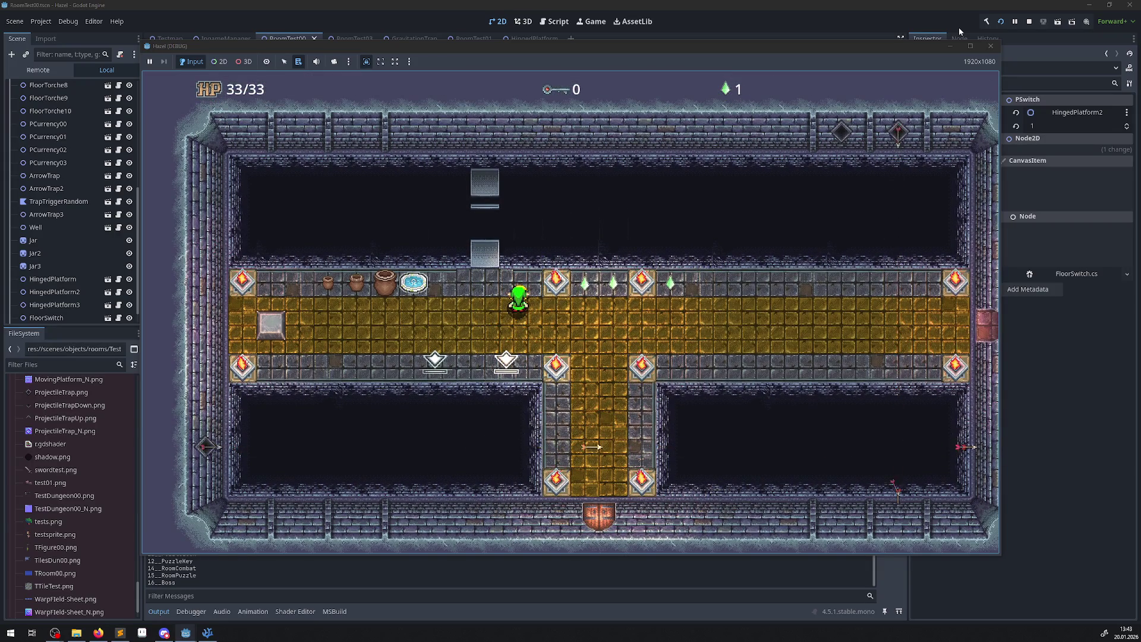
key("Down")
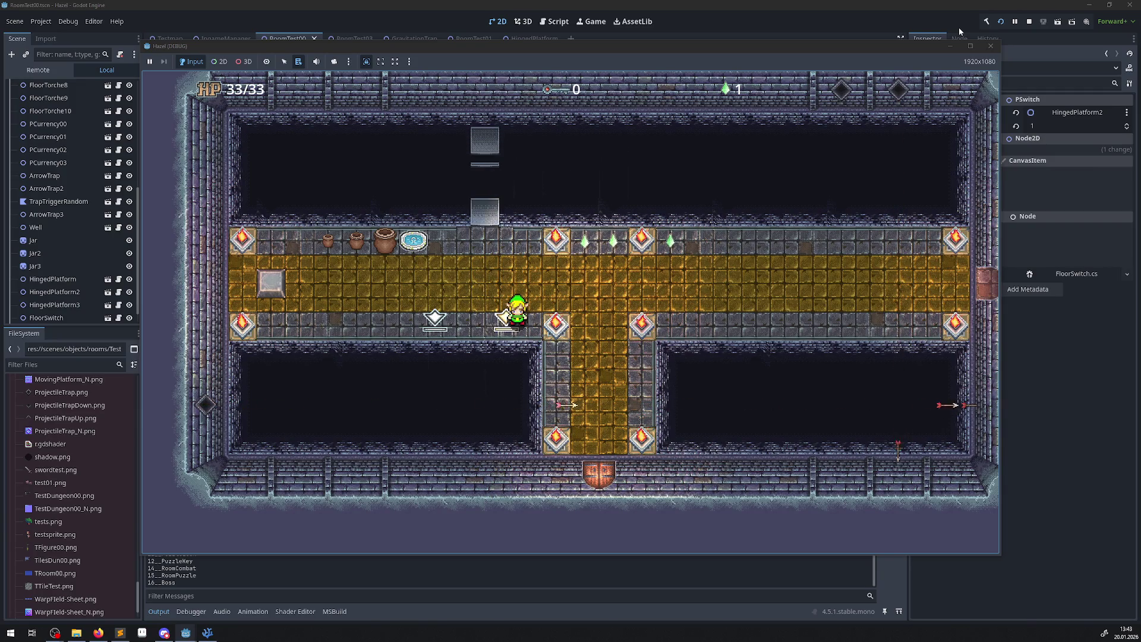
key("Up")
Step onto and off the lower-left floor switch twice, then stop the game.
key("Left")
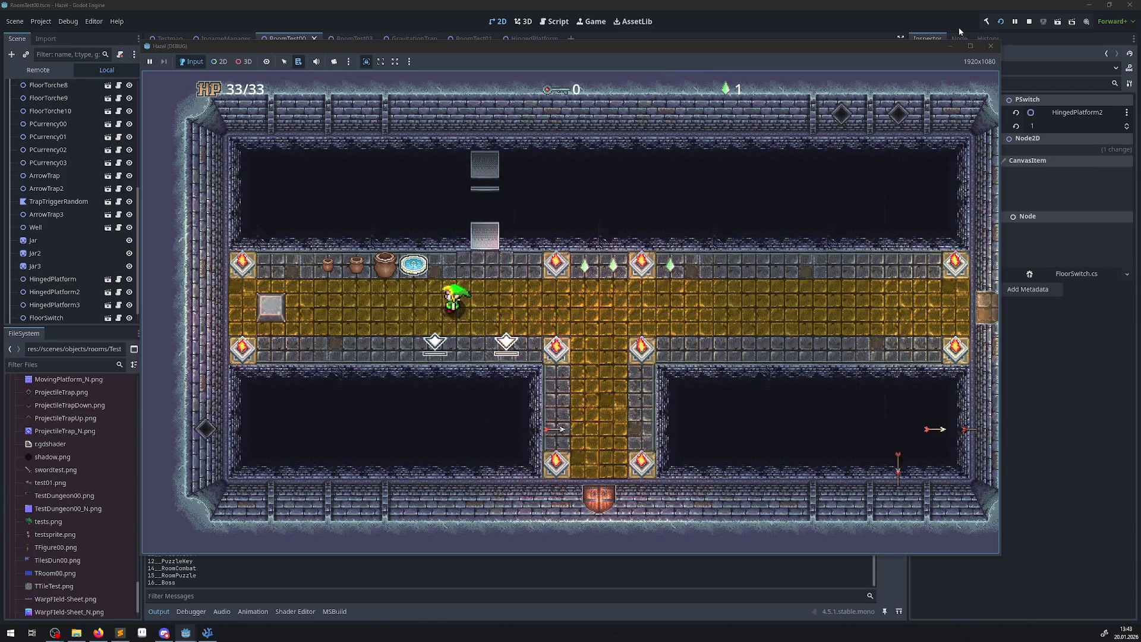
key("Down")
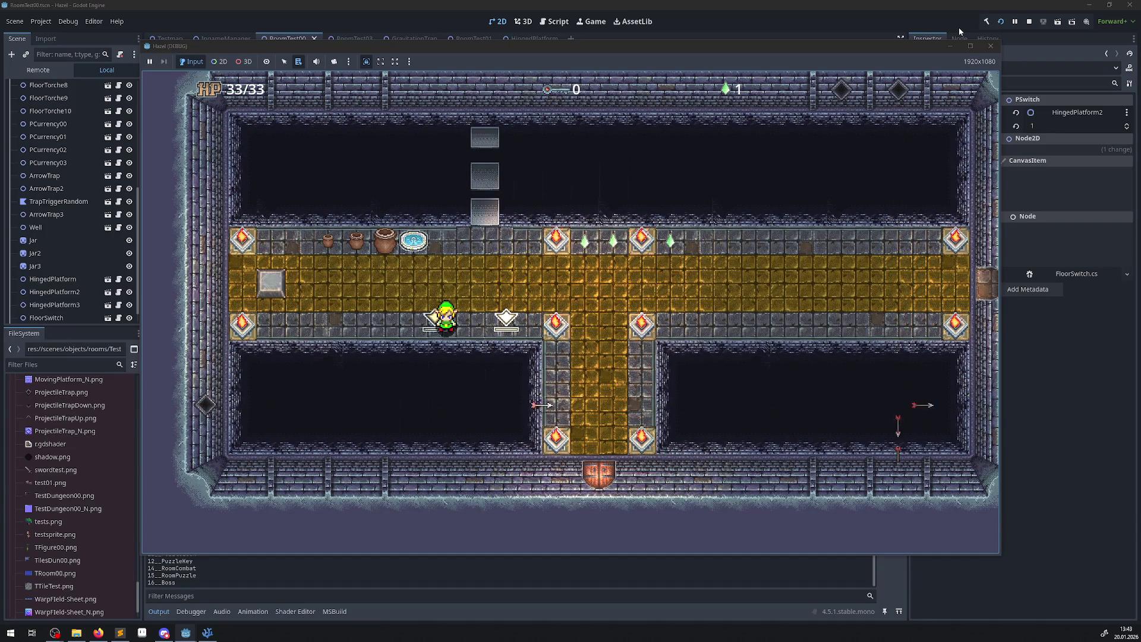
key("Up")
key("Down")
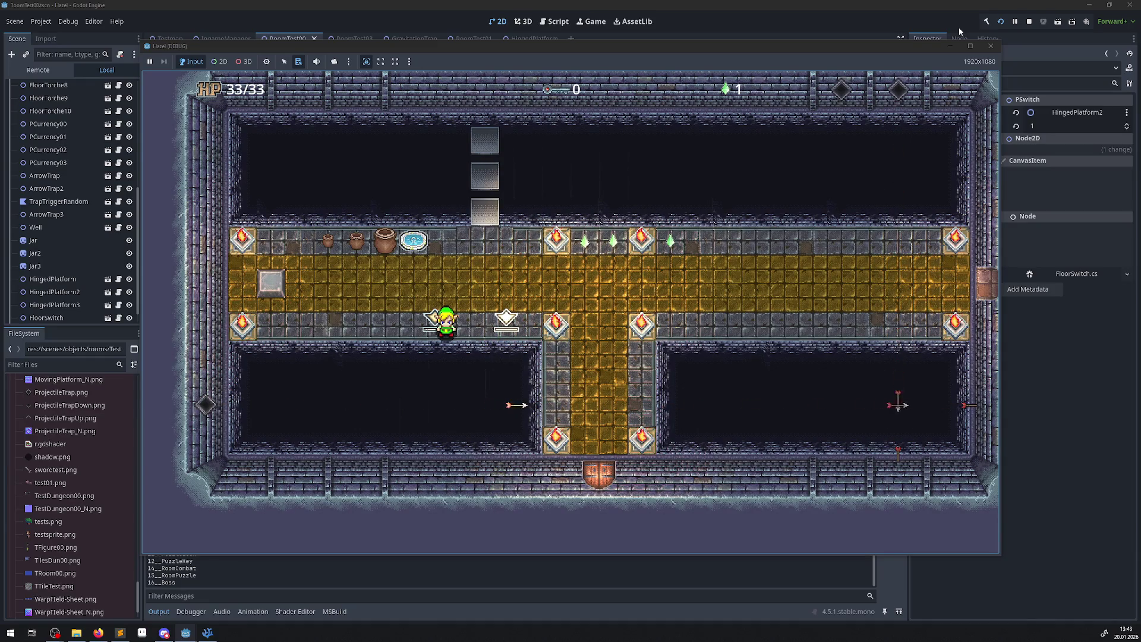
key("Up")
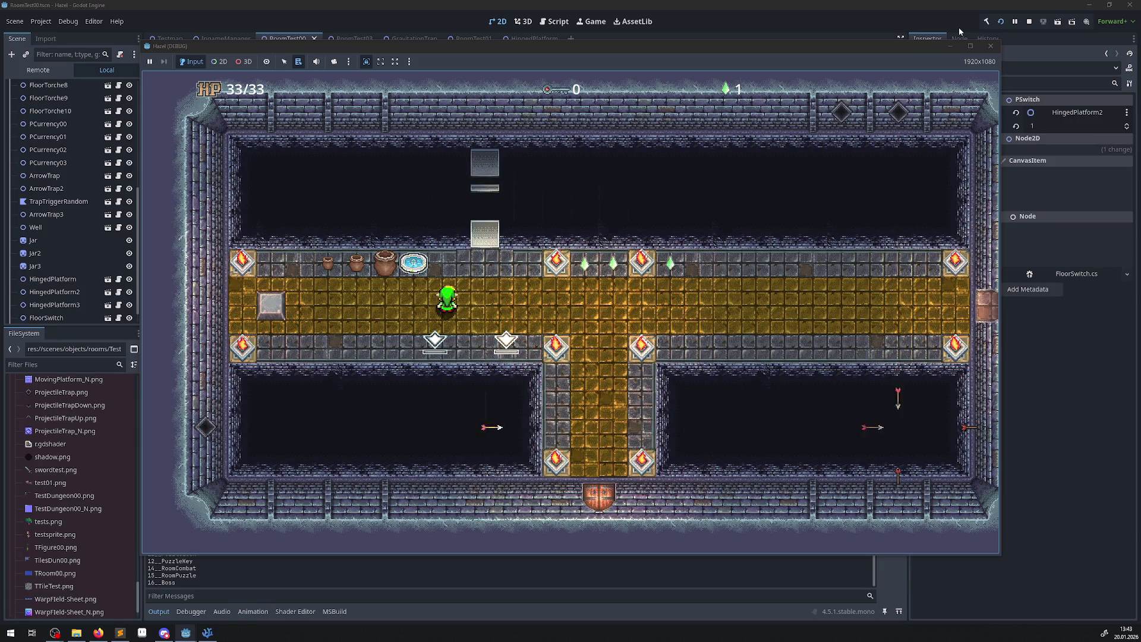
left_click(988, 46)
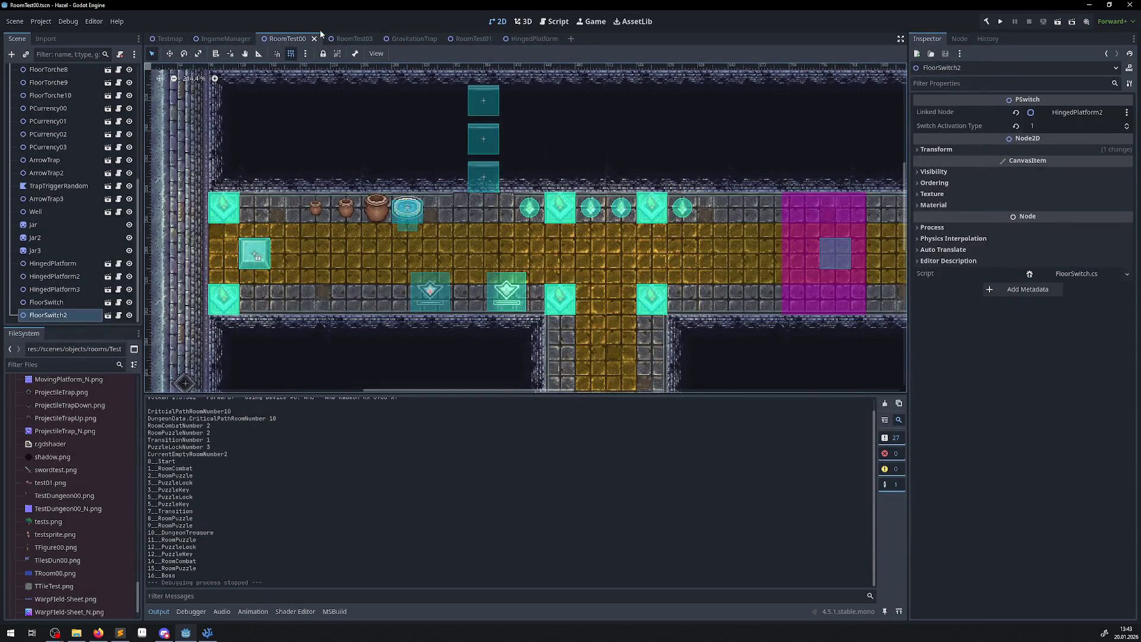
Turn on looping for the HingedPlatform's ATOFolded animation and save the scene.
left_click(535, 40)
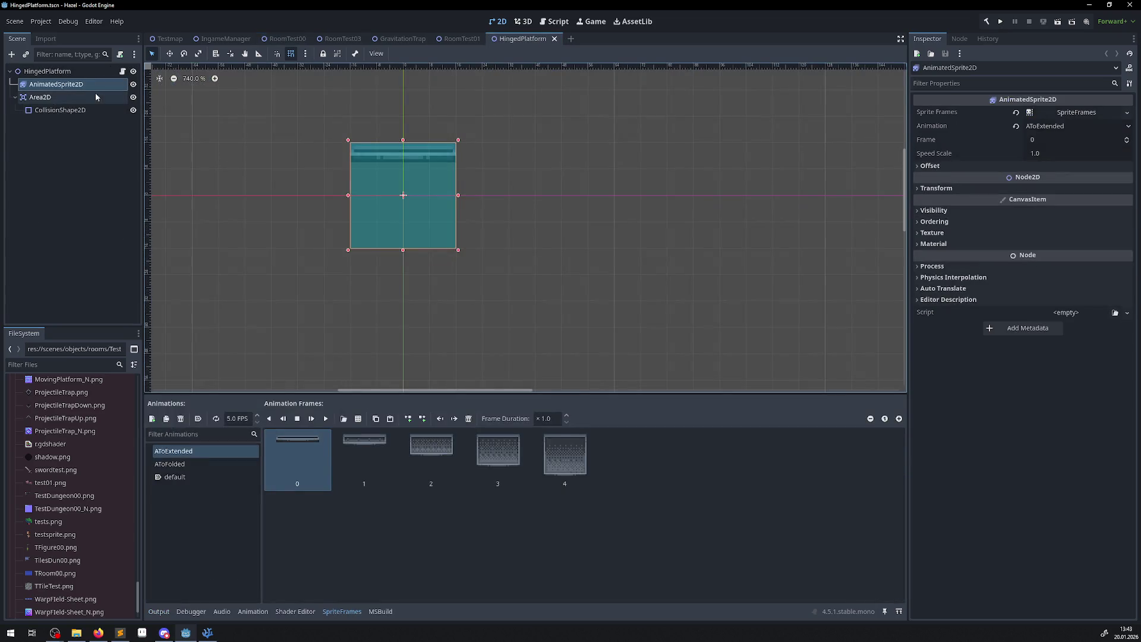
left_click(185, 465)
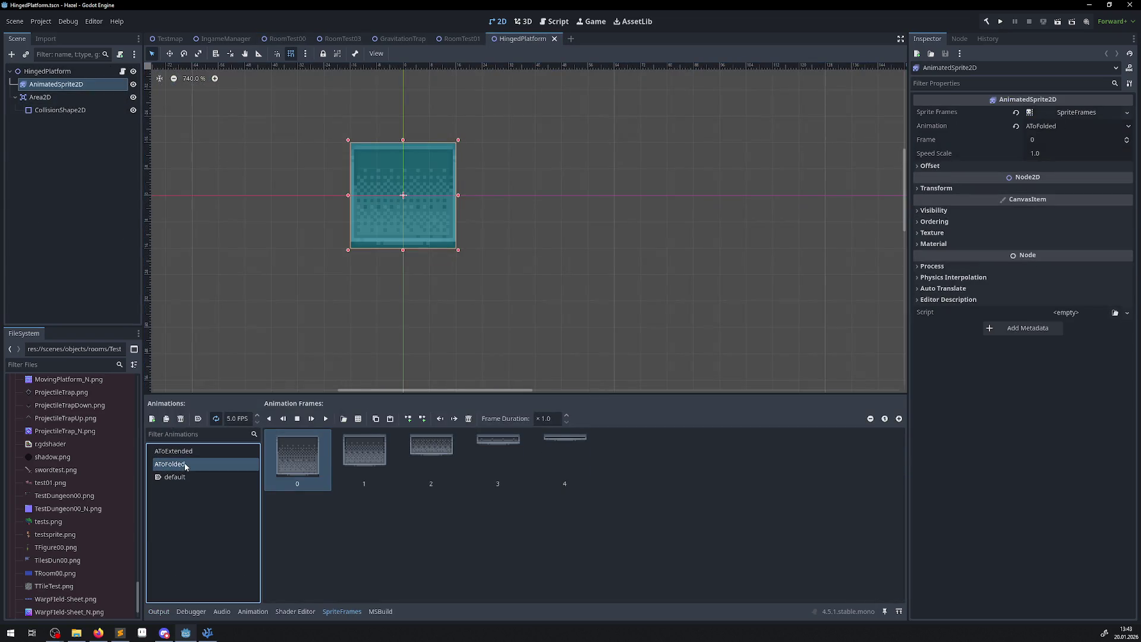
left_click(216, 419)
key("ctrl+s")
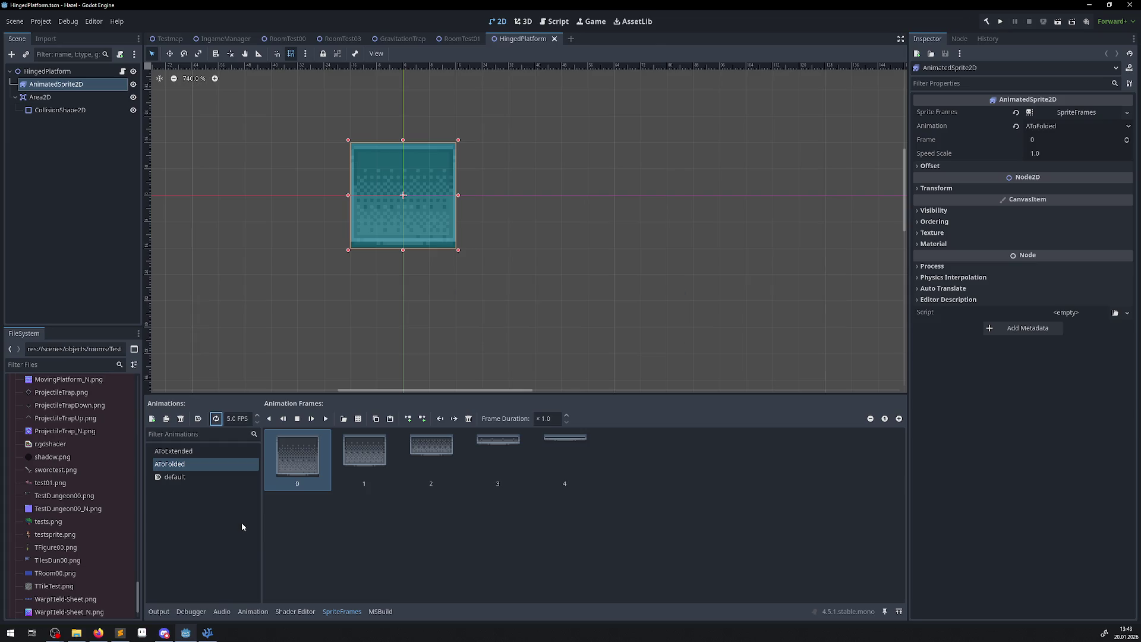
Run the game again, walk the player up the corridor and back, then stop with F8.
left_click(999, 22)
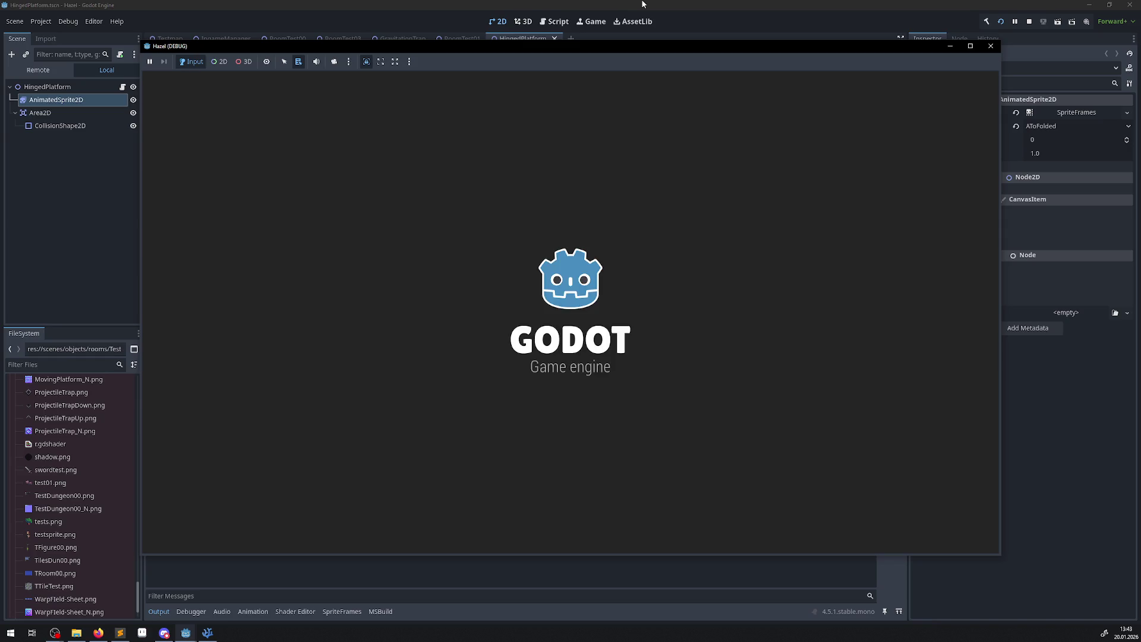
key("Up")
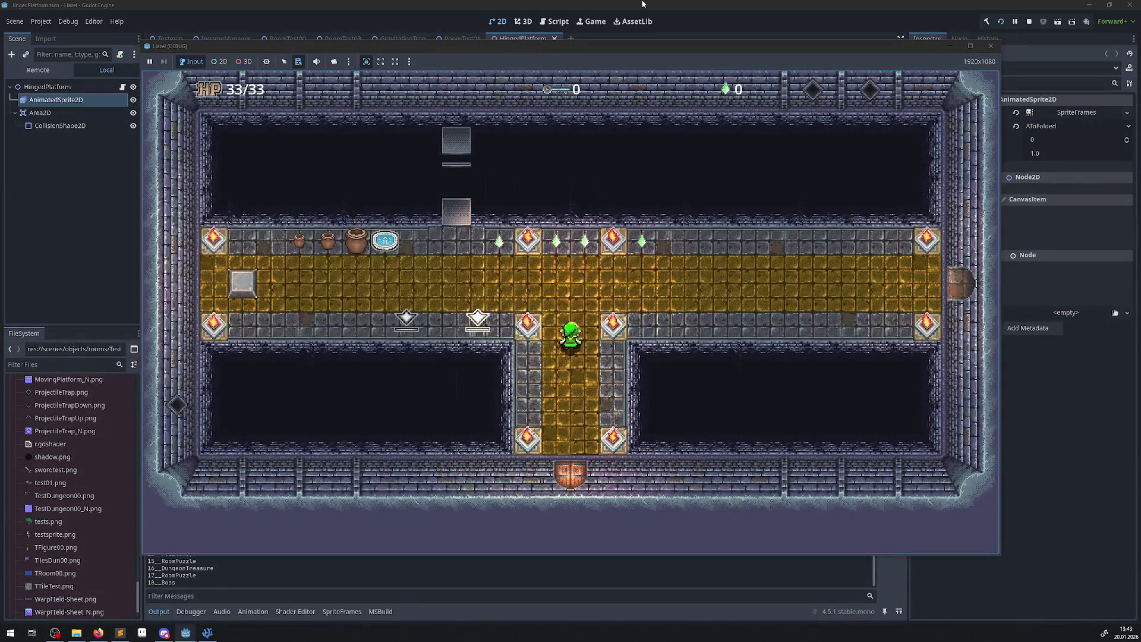
key("Left")
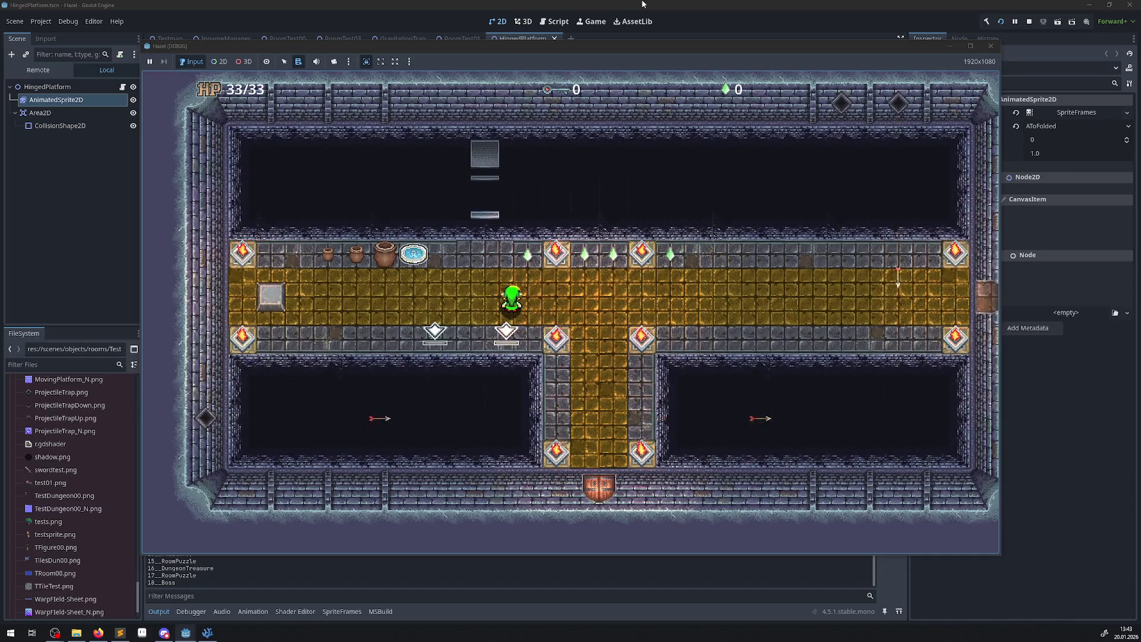
key("Up")
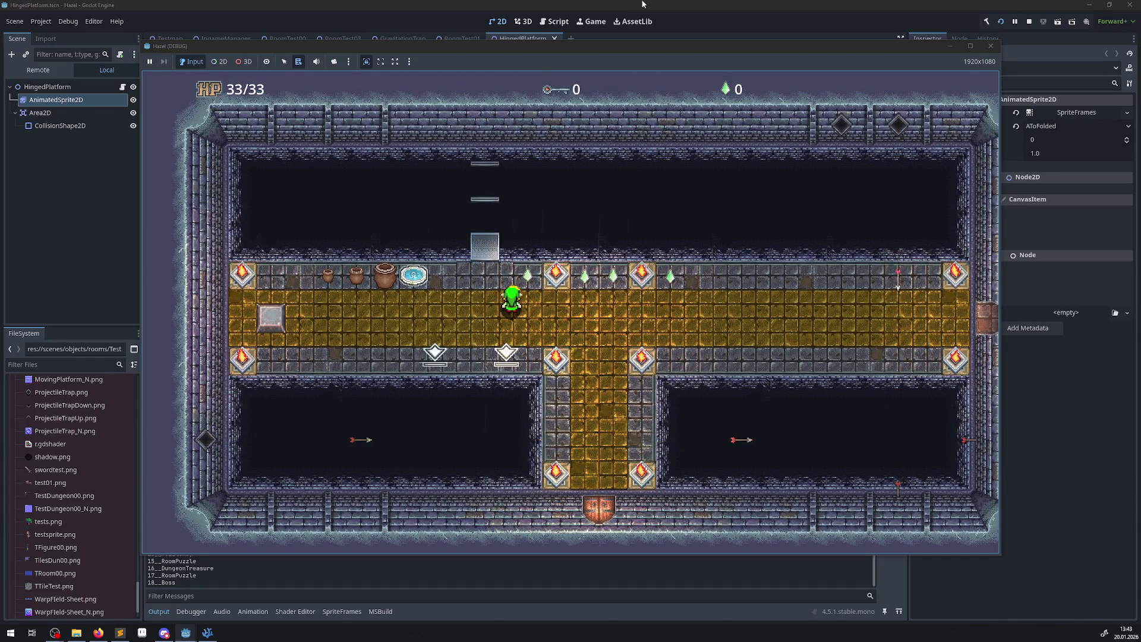
key("Down")
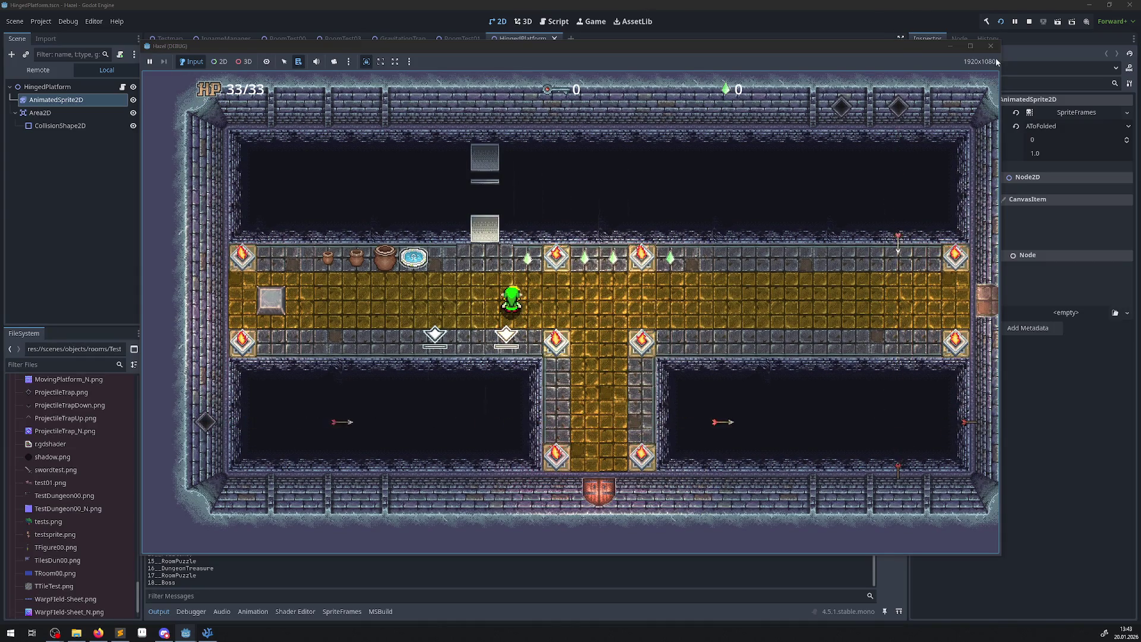
key("F8")
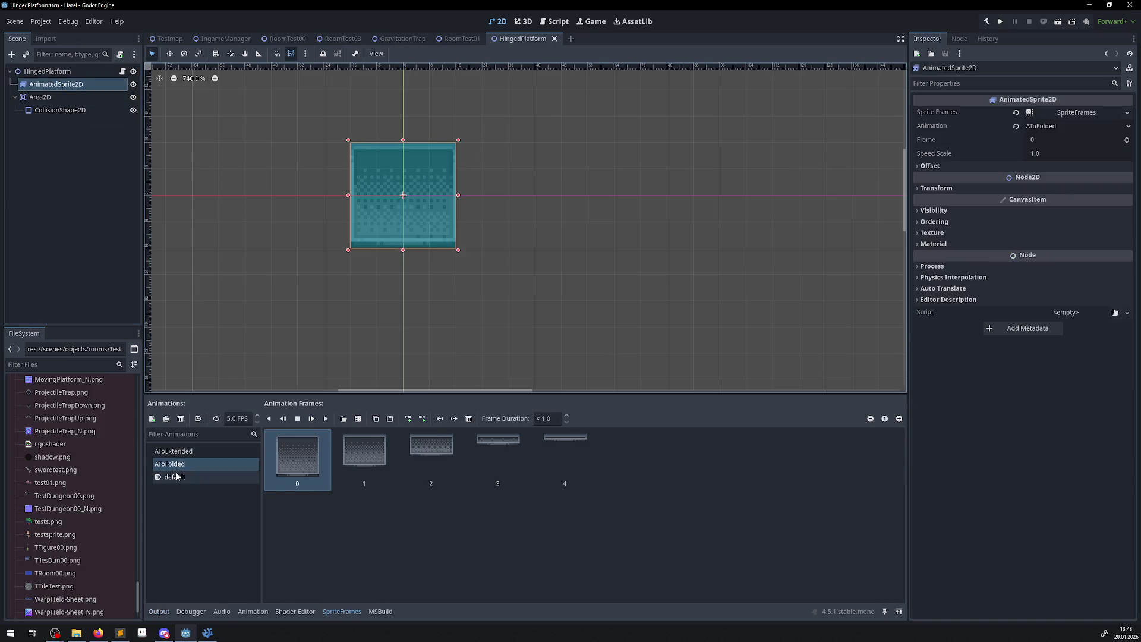
Set ATOFolded and ATOExtended to 12 FPS, save HingedPlatform, and rebuild the project.
left_click(177, 476)
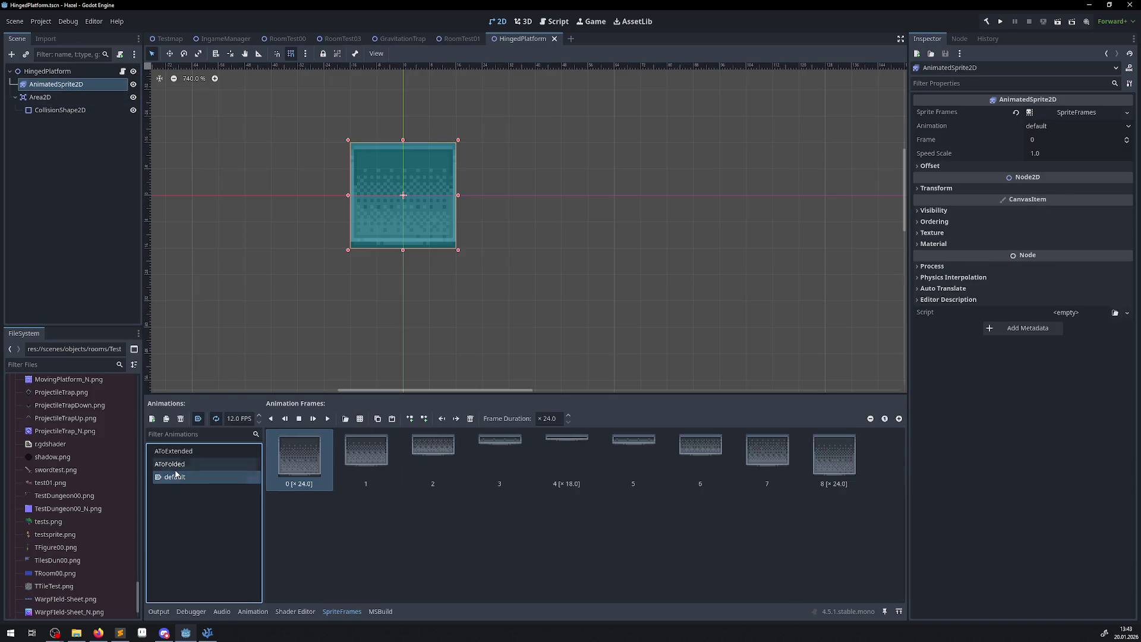
left_click(176, 464)
left_click(246, 419)
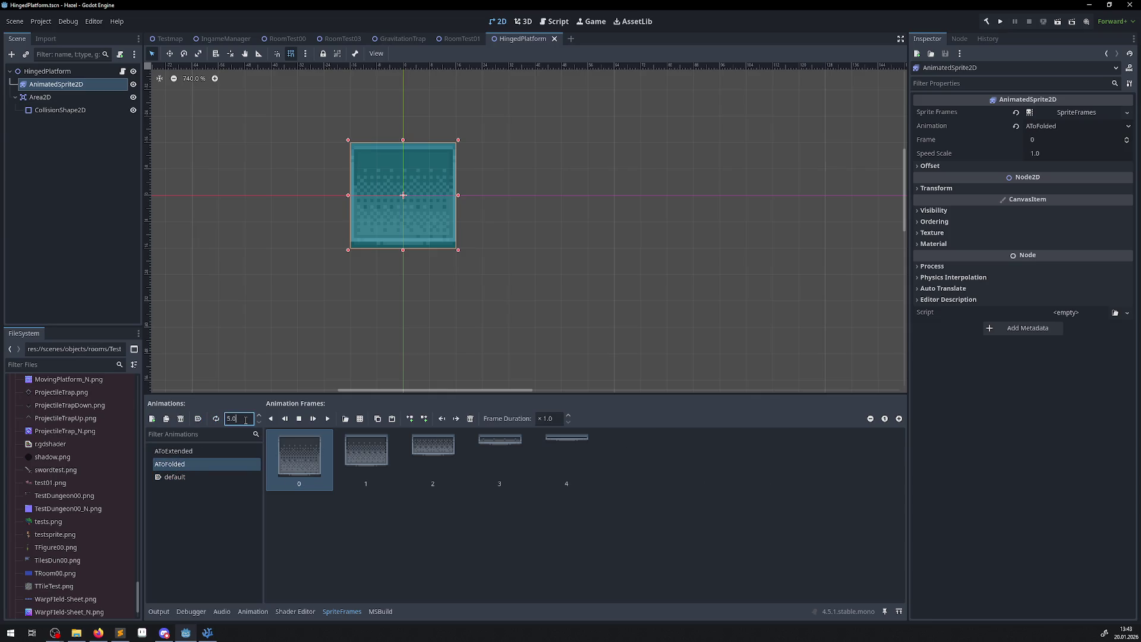
left_click(195, 458)
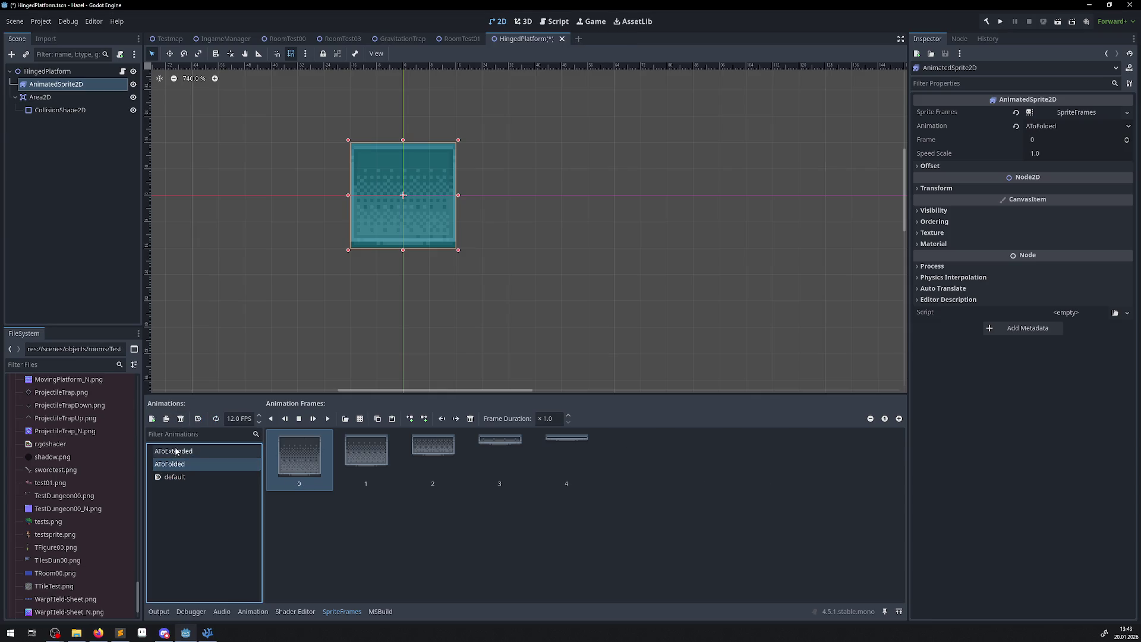
left_click(202, 451)
left_click(245, 419)
key("Return")
key("ctrl+s")
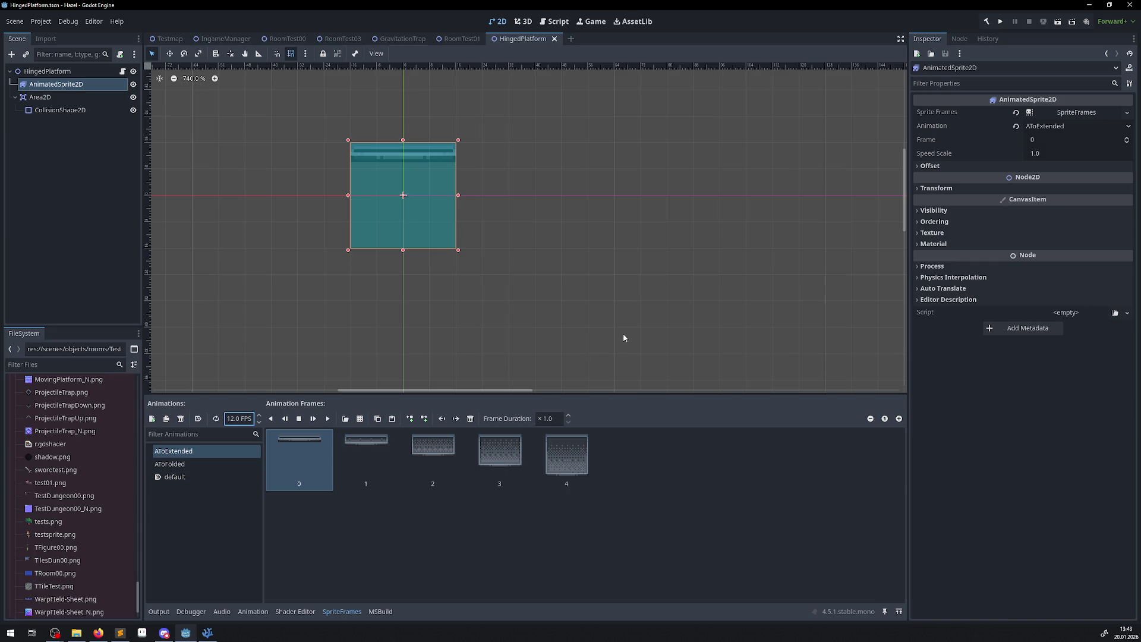
left_click(985, 22)
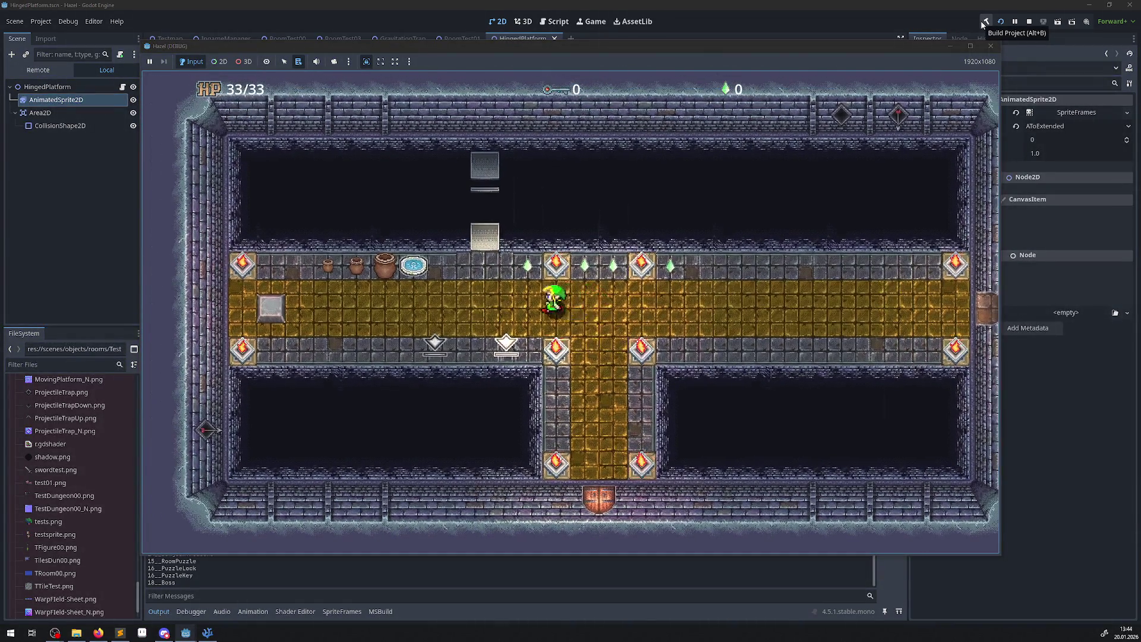
Walk the hero along the gold floor onto the left pressure plate, then stop the game.
key("Down")
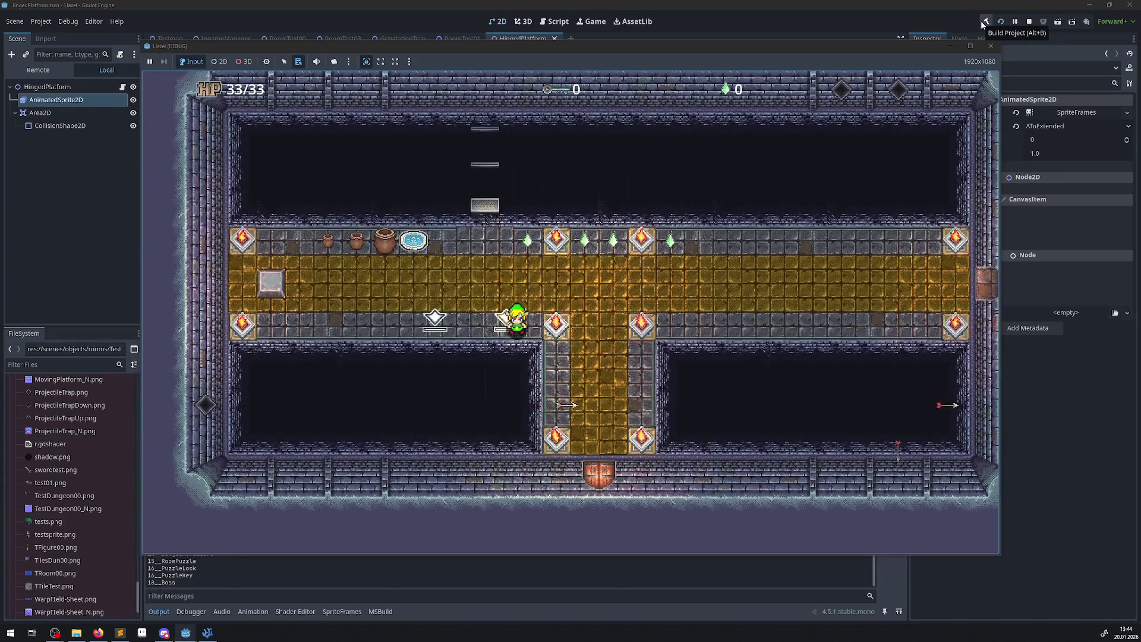
key("Up")
key("Left")
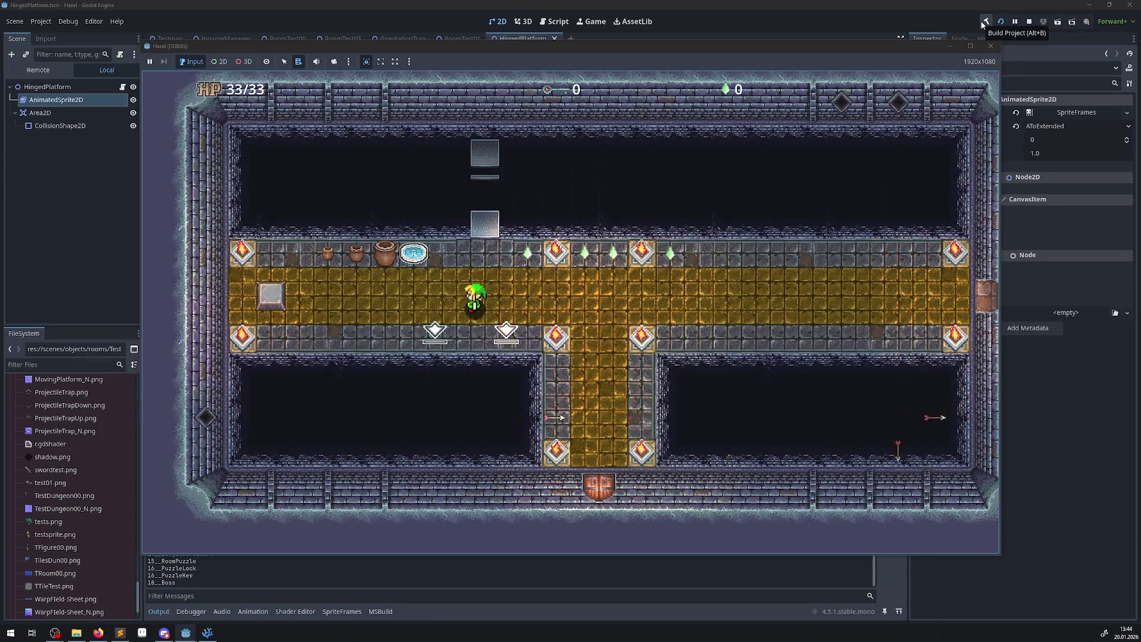
key("Left")
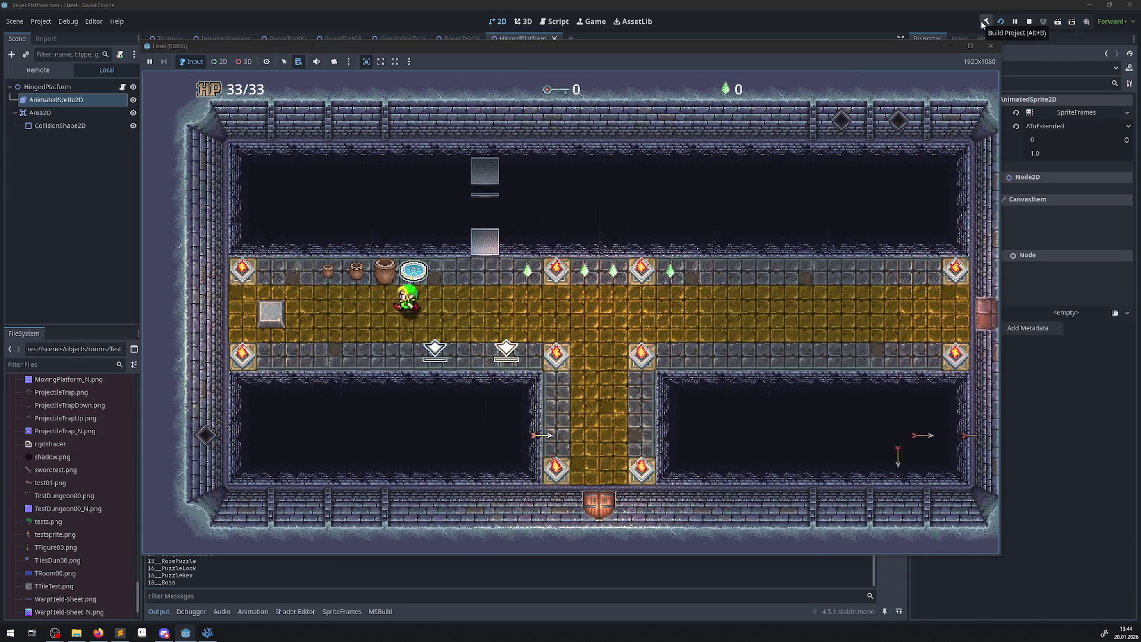
key("Right")
key("Left")
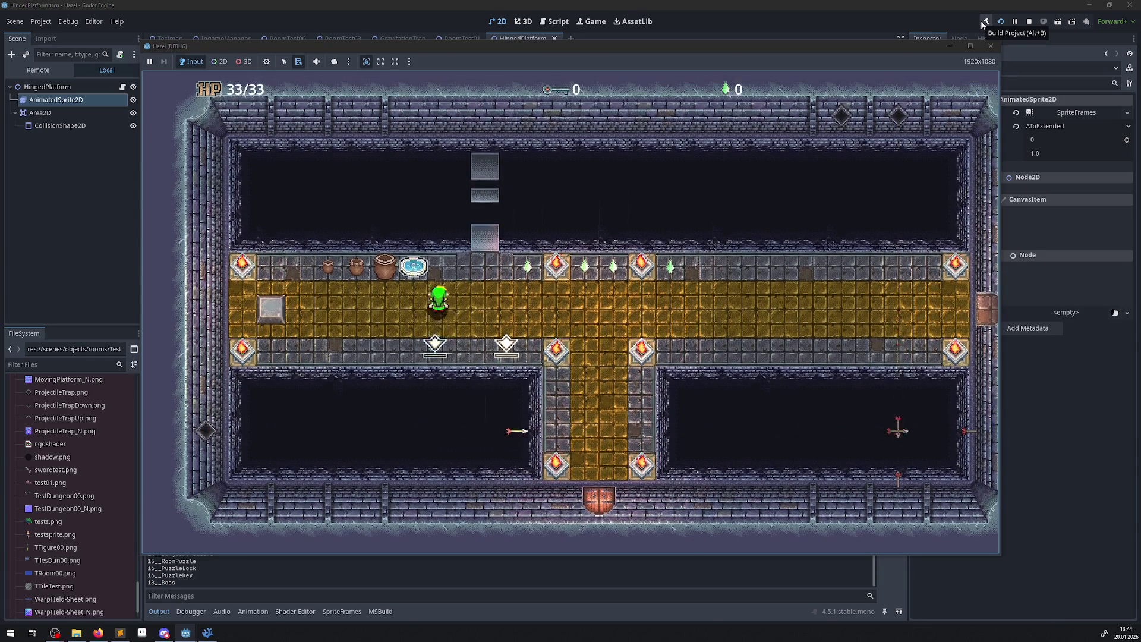
key("Down")
key("Up")
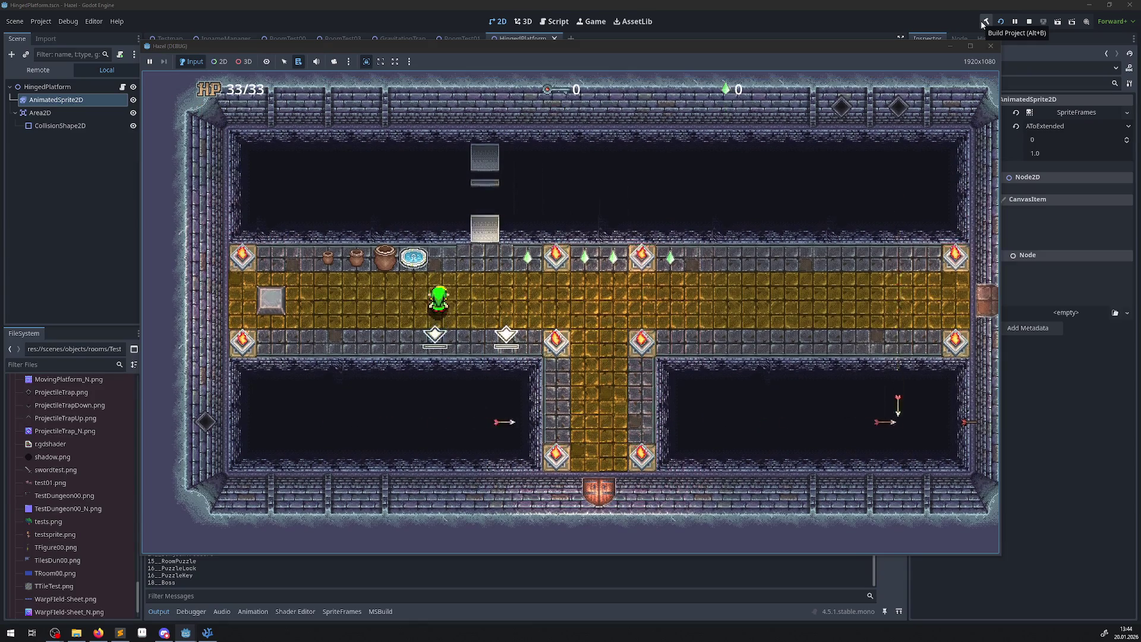
key("Down")
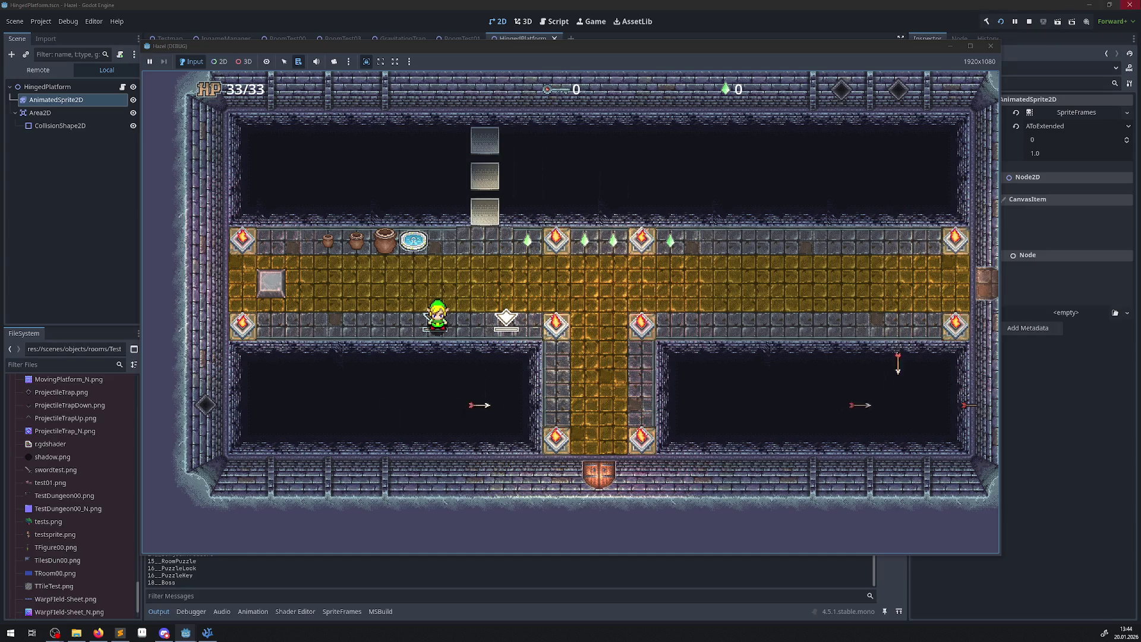
left_click(990, 45)
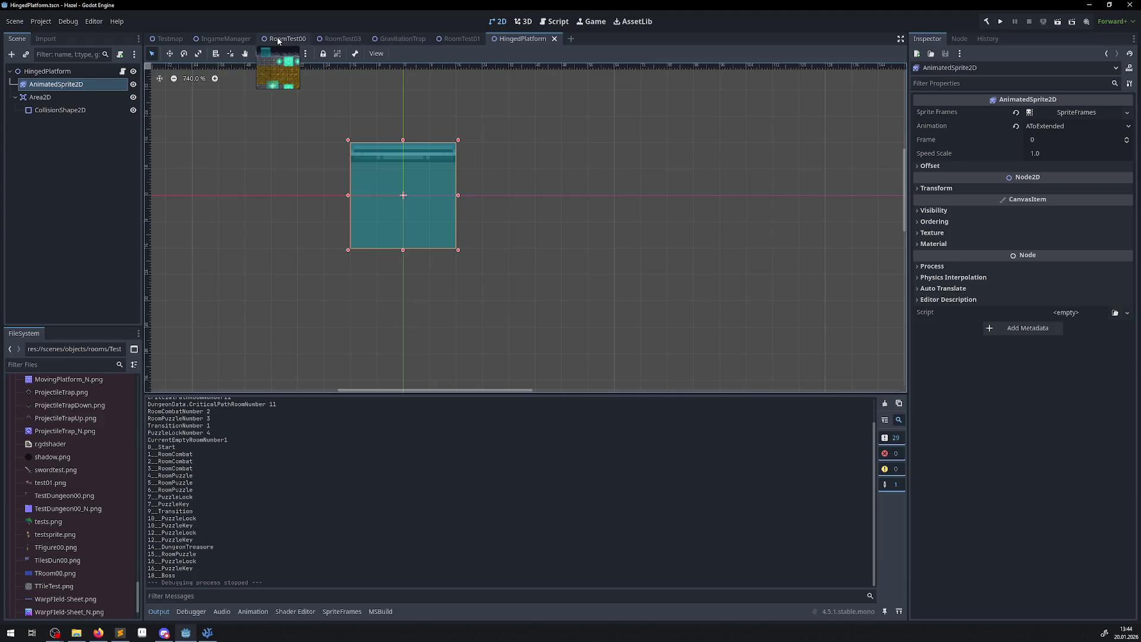
In RoomTest00, drag HingedPlatform2 further down to (384, 176).
left_click(285, 39)
scroll(432, 254, "up", 3)
left_click(456, 244)
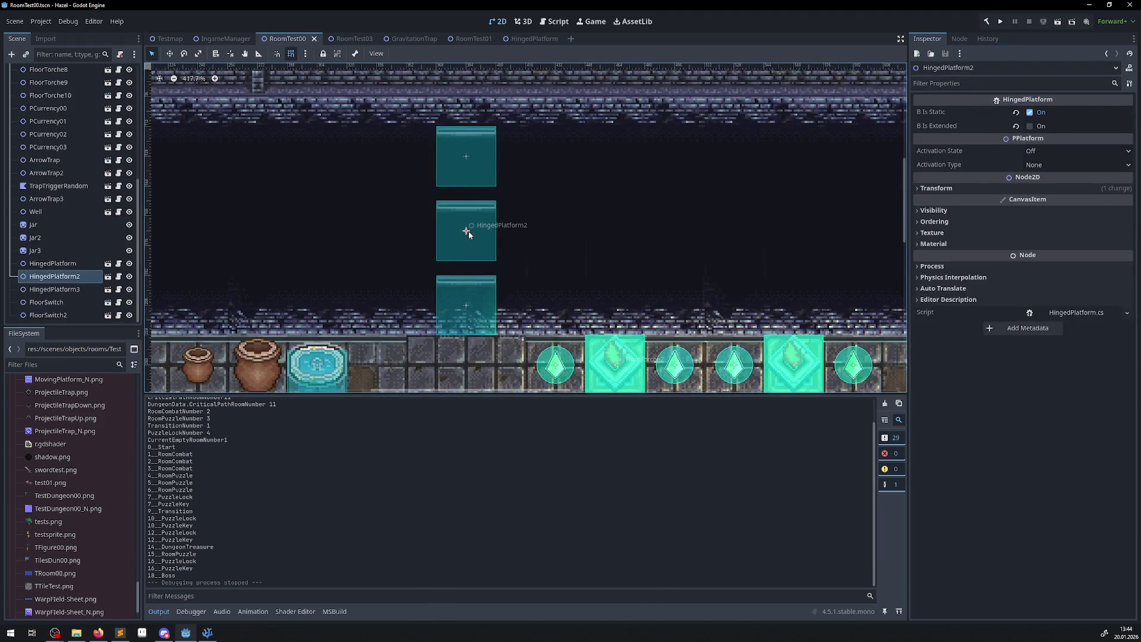
left_click_drag(469, 231, 469, 245)
Set FloorSwitch2's Switch Activation Type to 0, save the scene, and run the game.
scroll(481, 291, "down", 5)
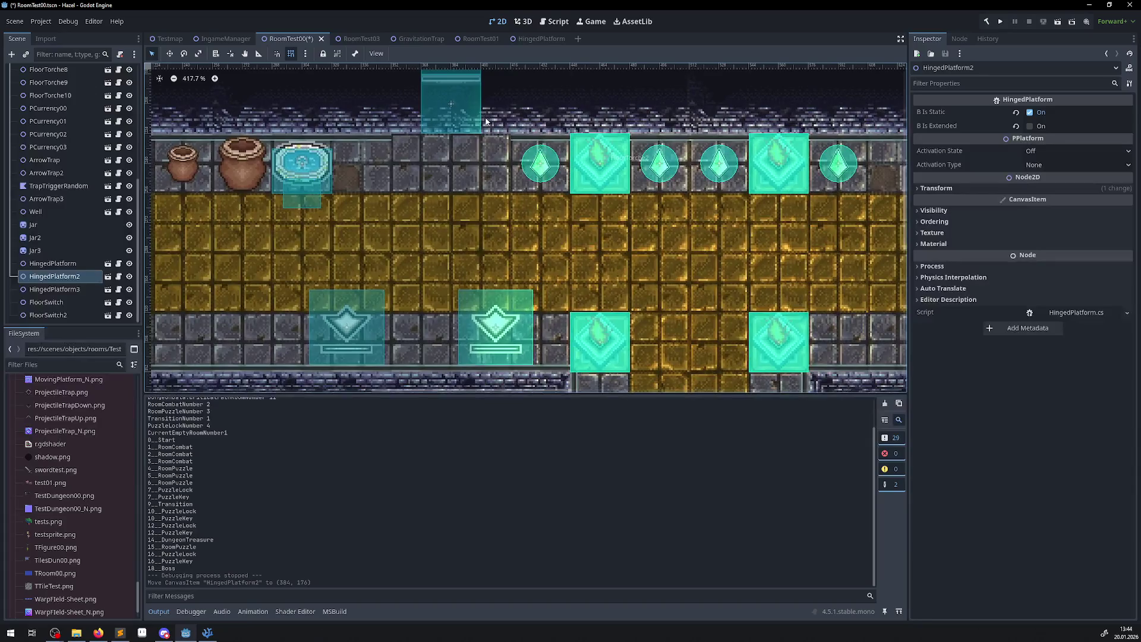
scroll(468, 210, "down", 2)
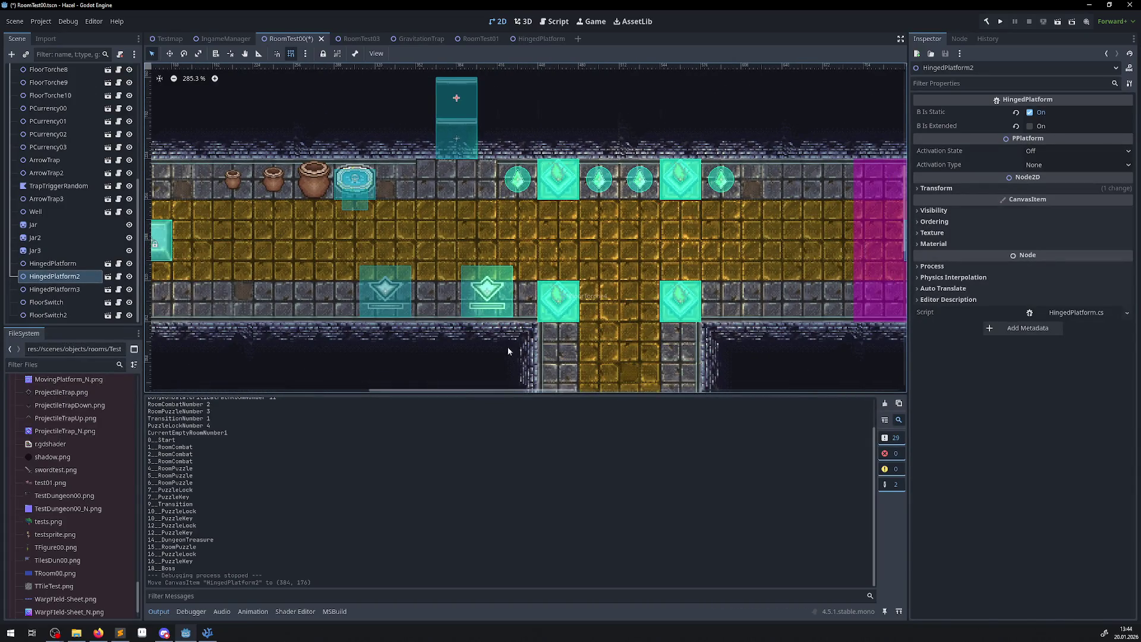
left_click(489, 294)
left_click(1036, 127)
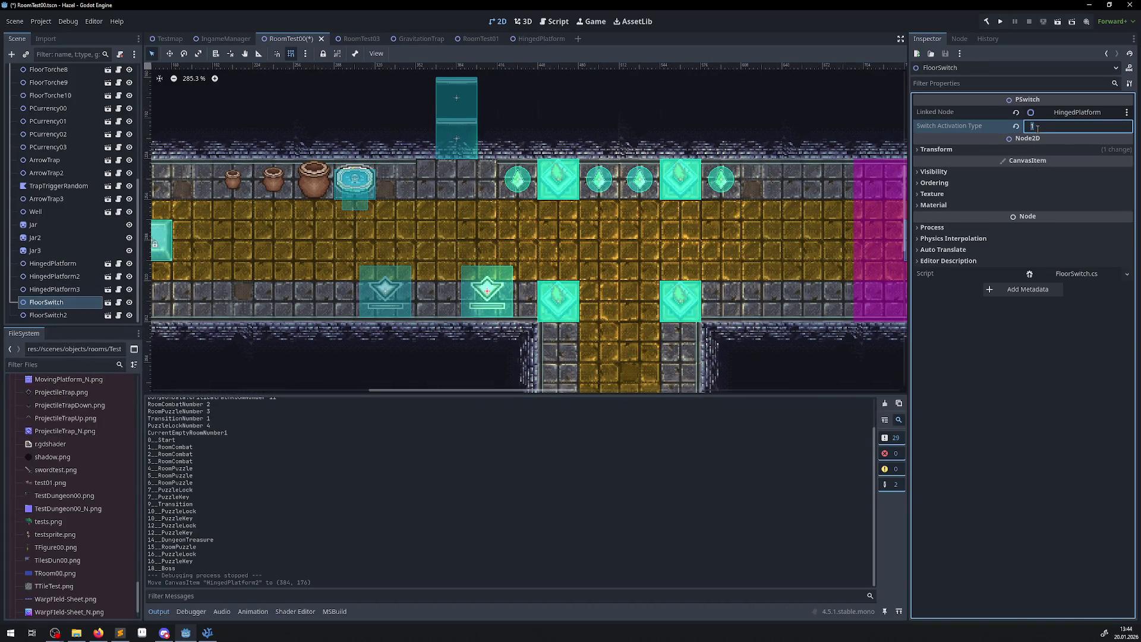
left_click(385, 291)
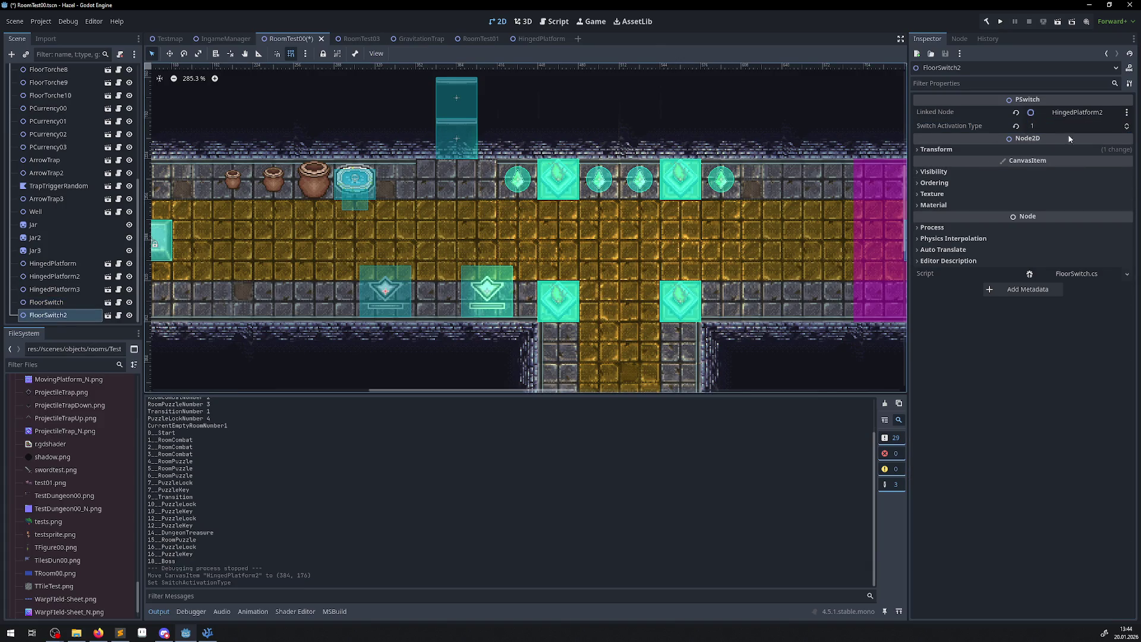
left_click(1047, 125)
type("0")
key("Return")
key("ctrl+s")
left_click(1001, 24)
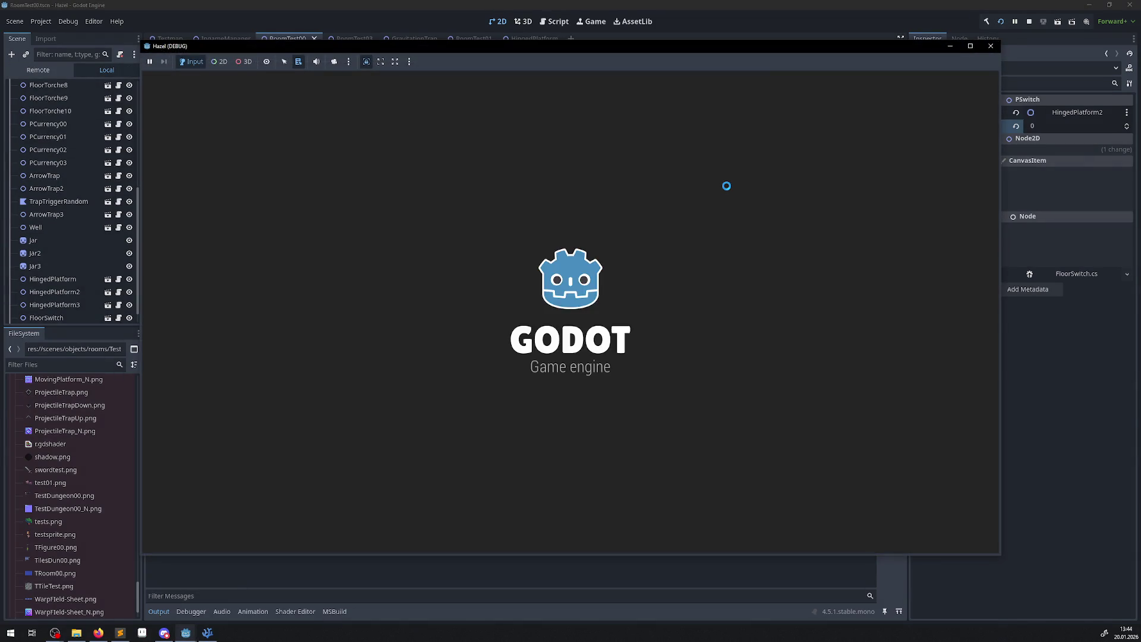
Walk the hero up the corridor into the hall and back and forth over the stone blocks.
key("Up")
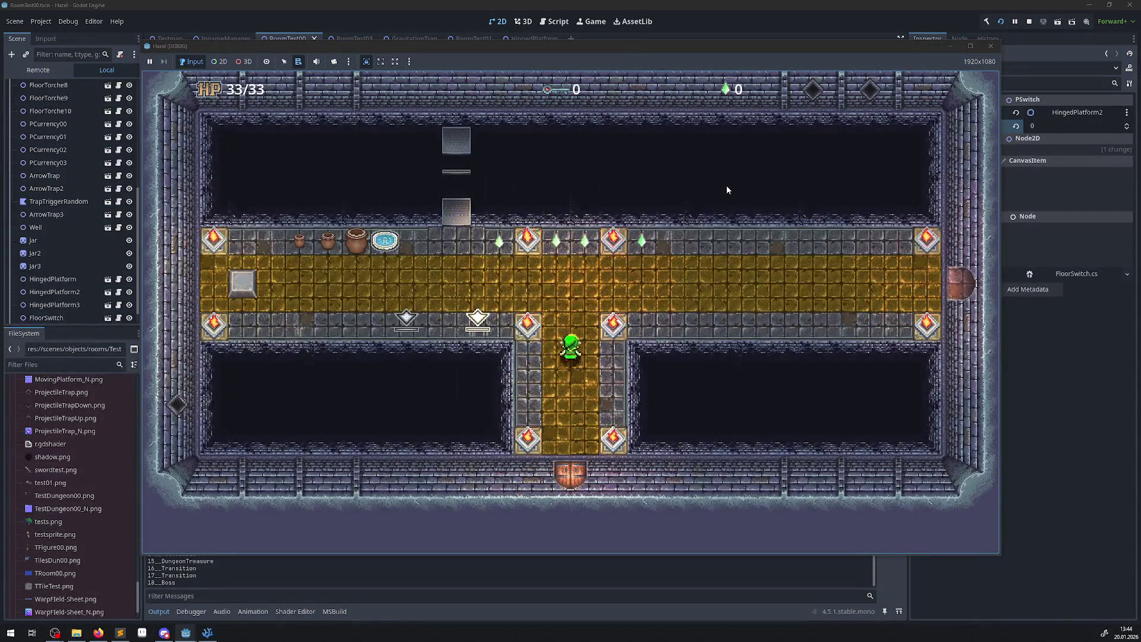
key("Left")
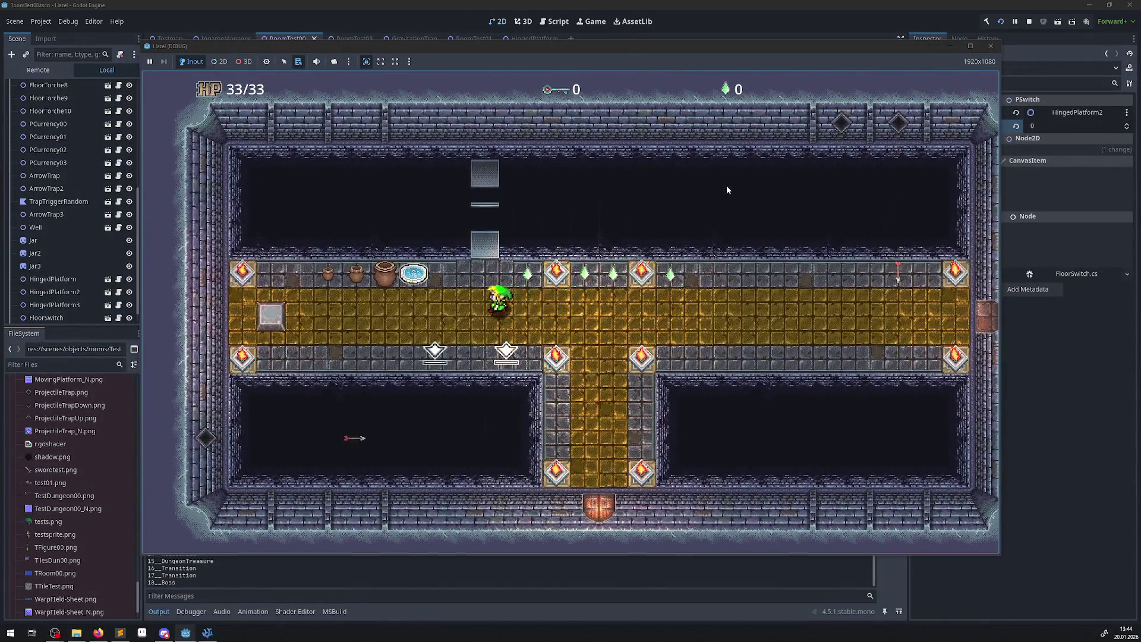
key("Left")
key("Up")
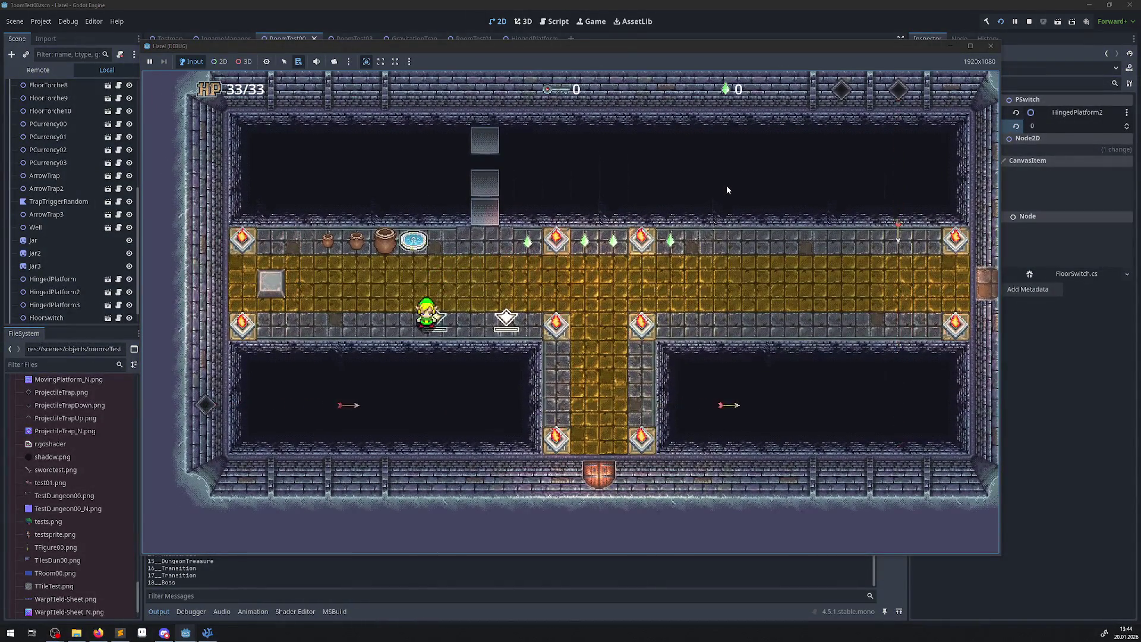
key("Right")
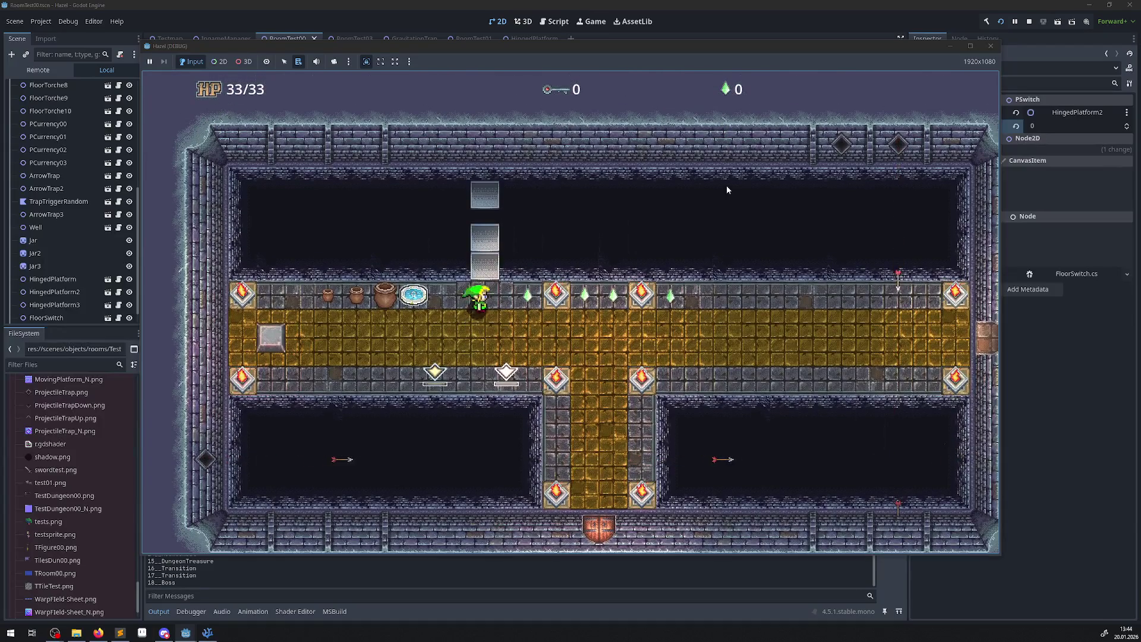
key("Up")
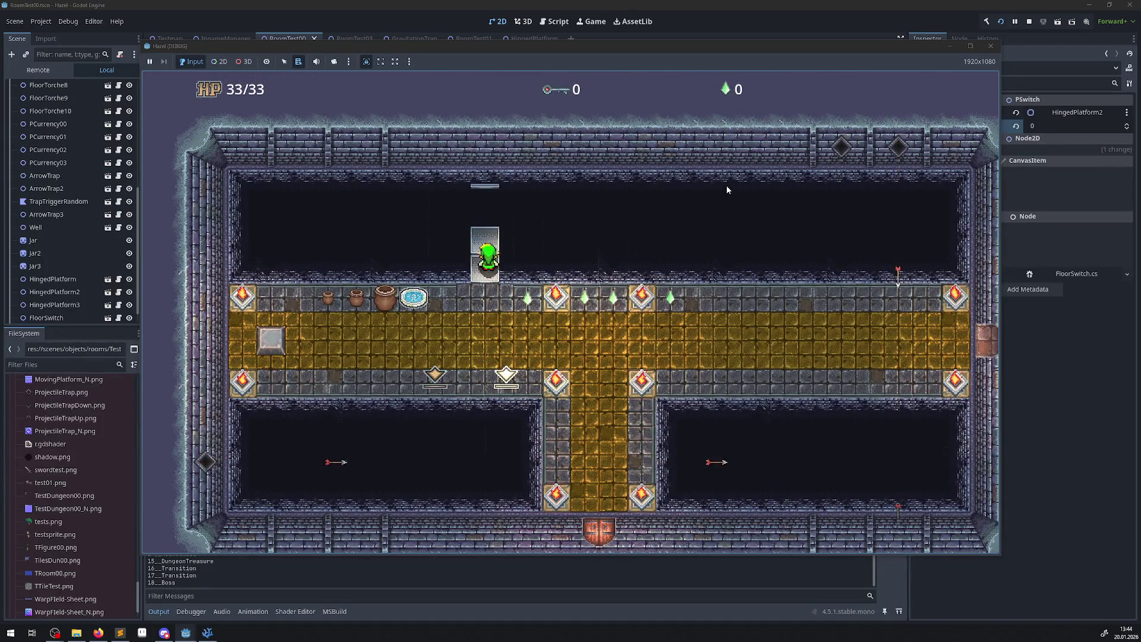
key("Up")
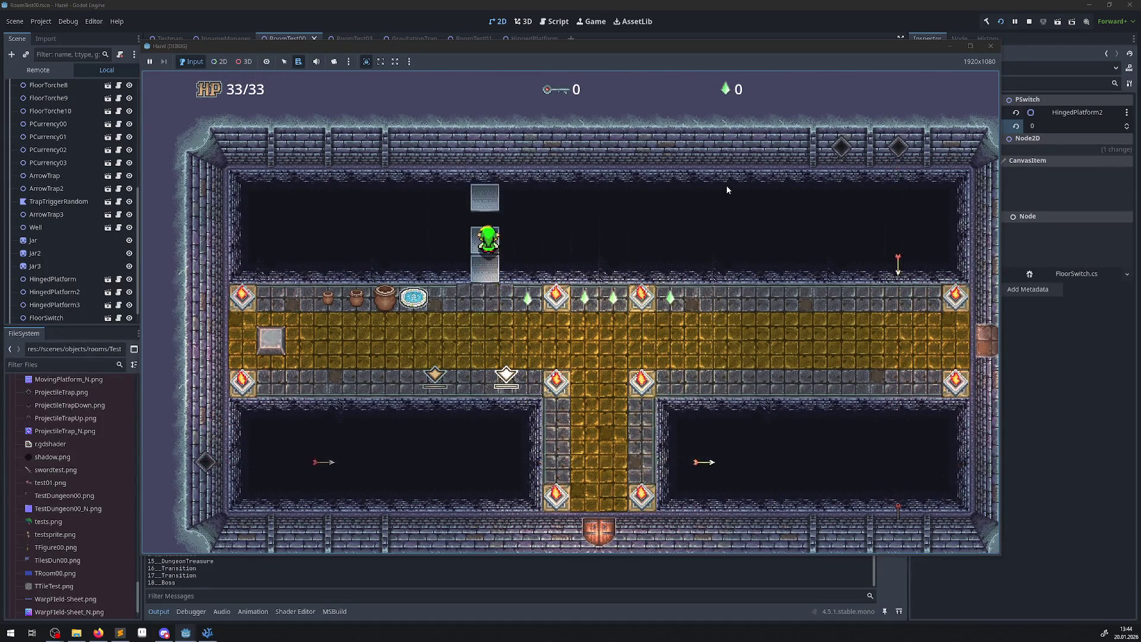
key("Down")
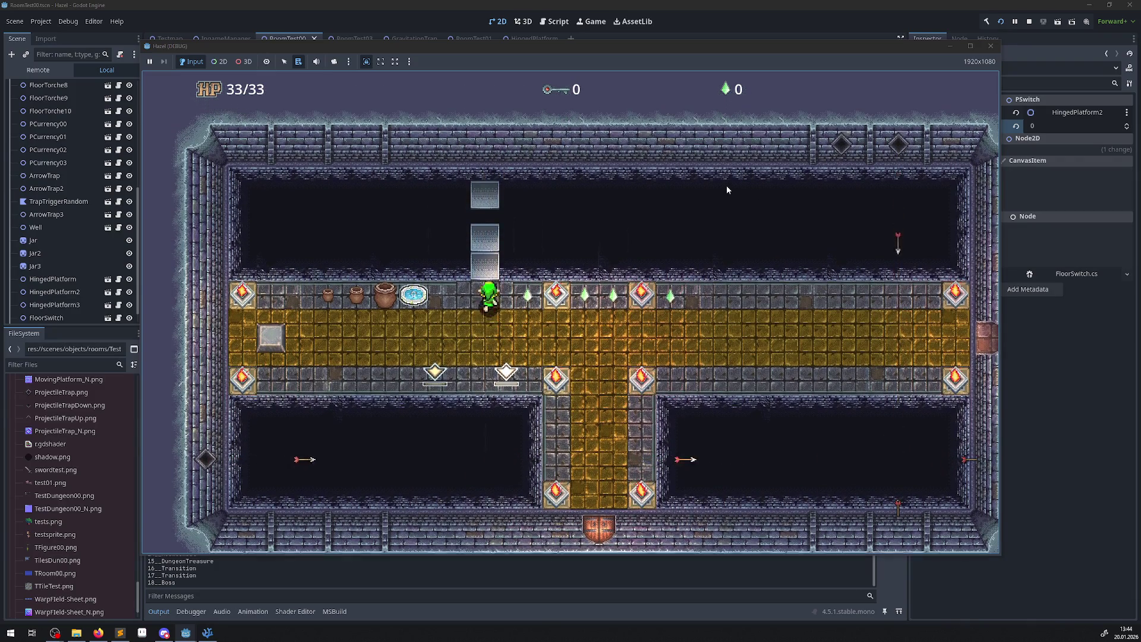
key("Up")
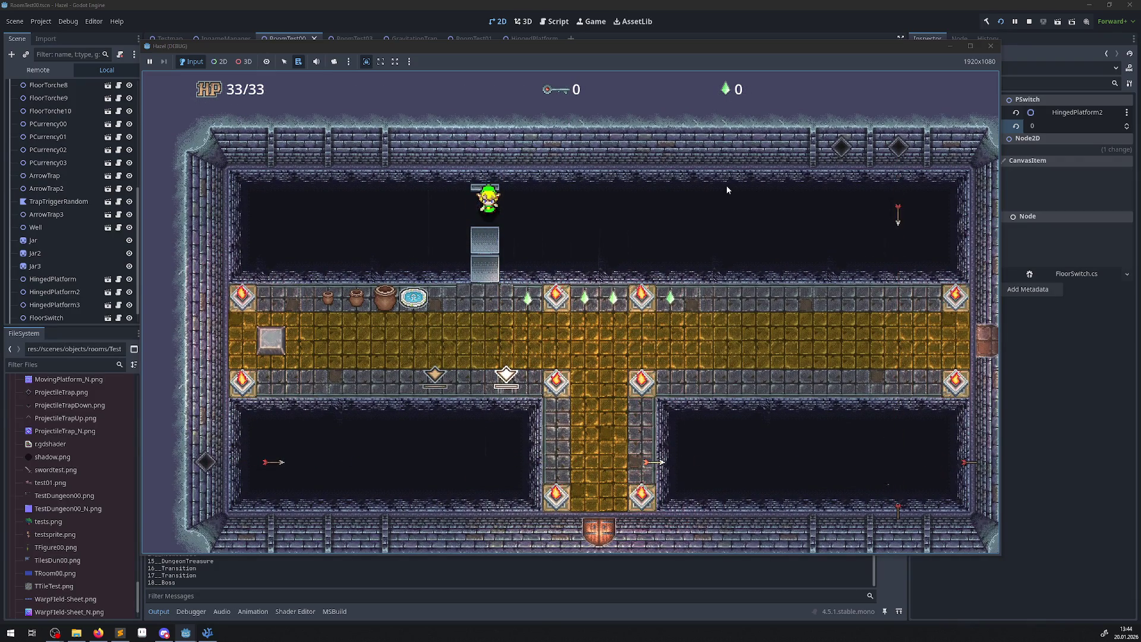
key("Up")
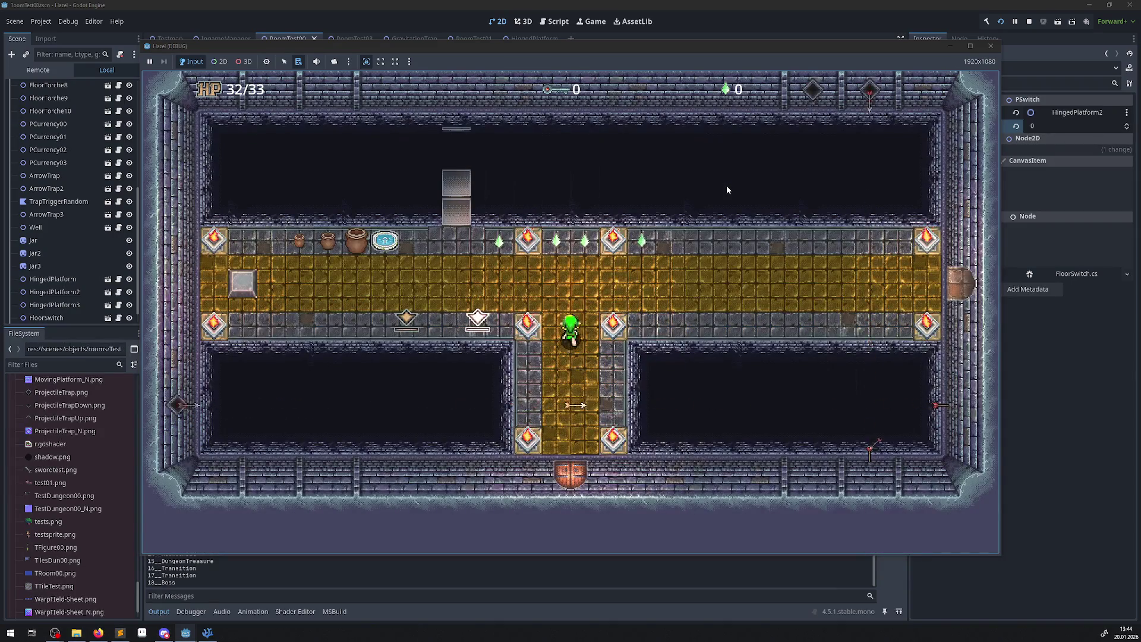
Walk the hero through the east door, along the golden walkway into the pit, then close the game.
key("Right")
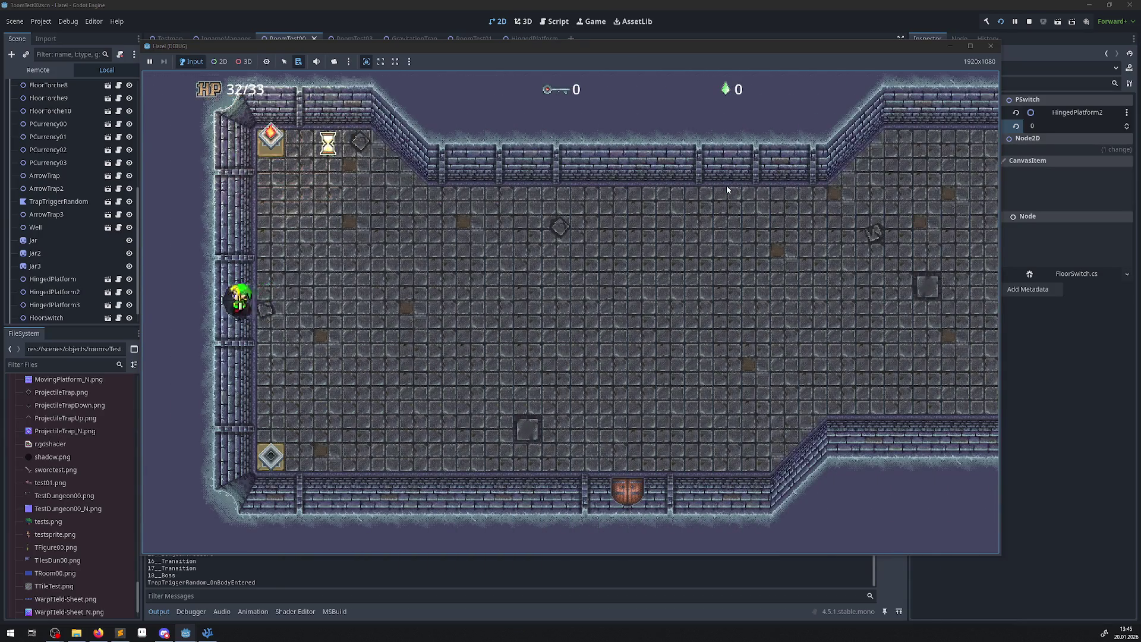
key("Left")
key("Left")
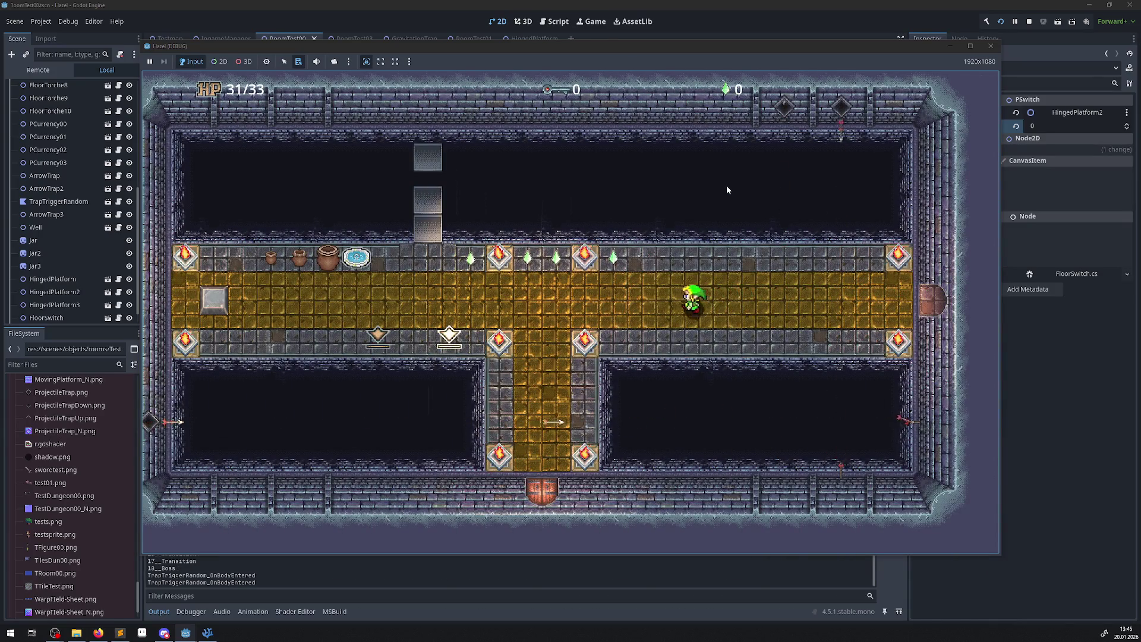
key("Left")
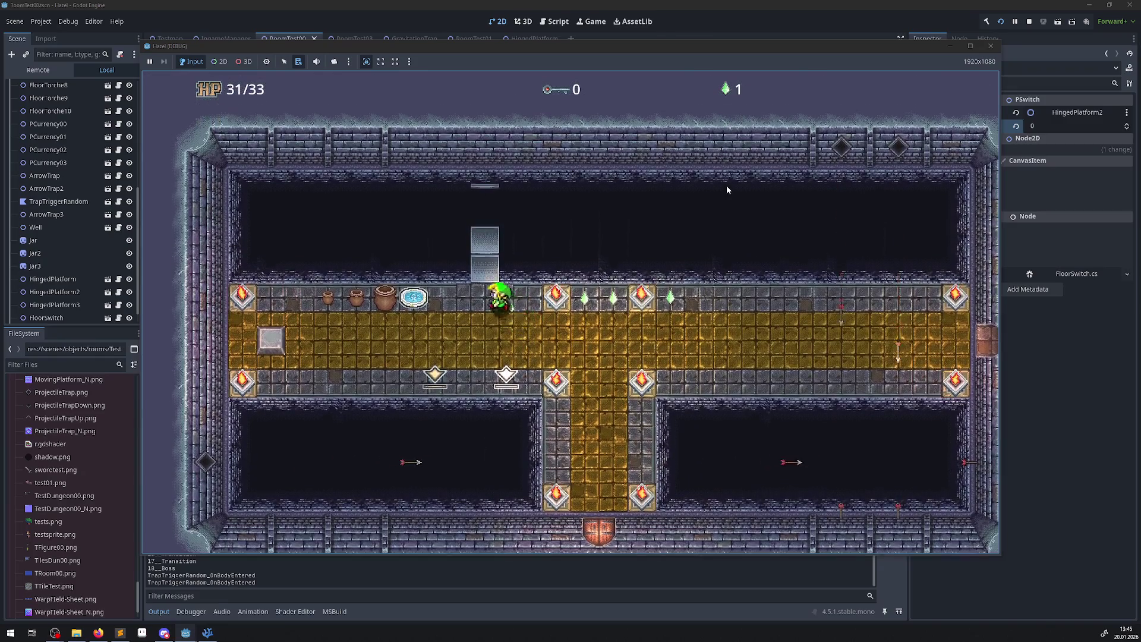
key("Up")
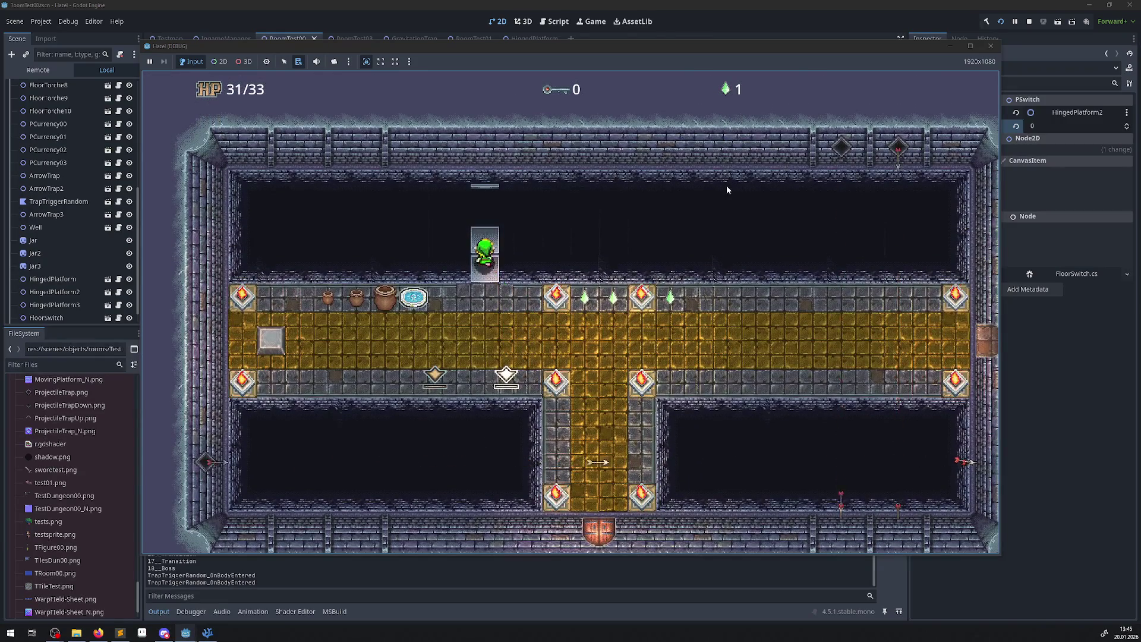
key("Down")
key("Up")
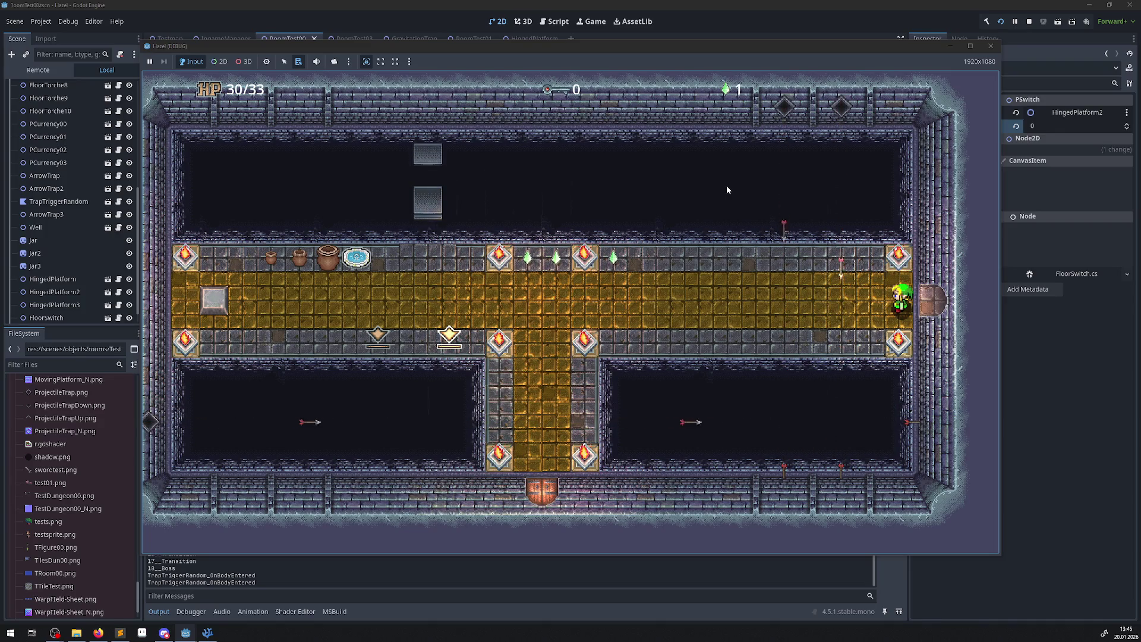
key("Left")
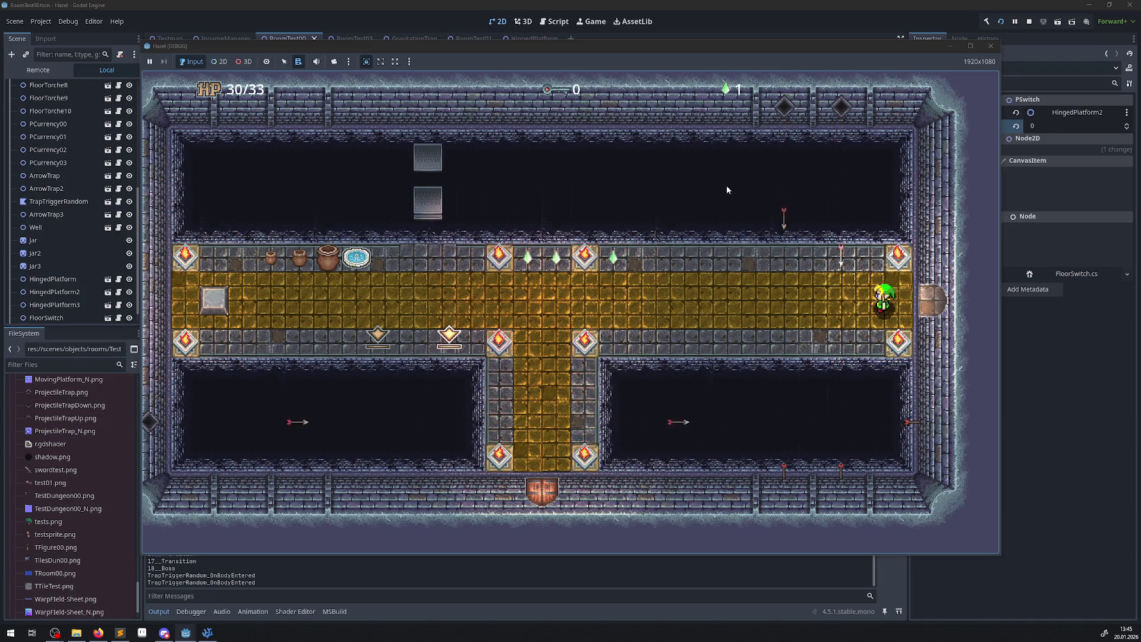
left_click(989, 46)
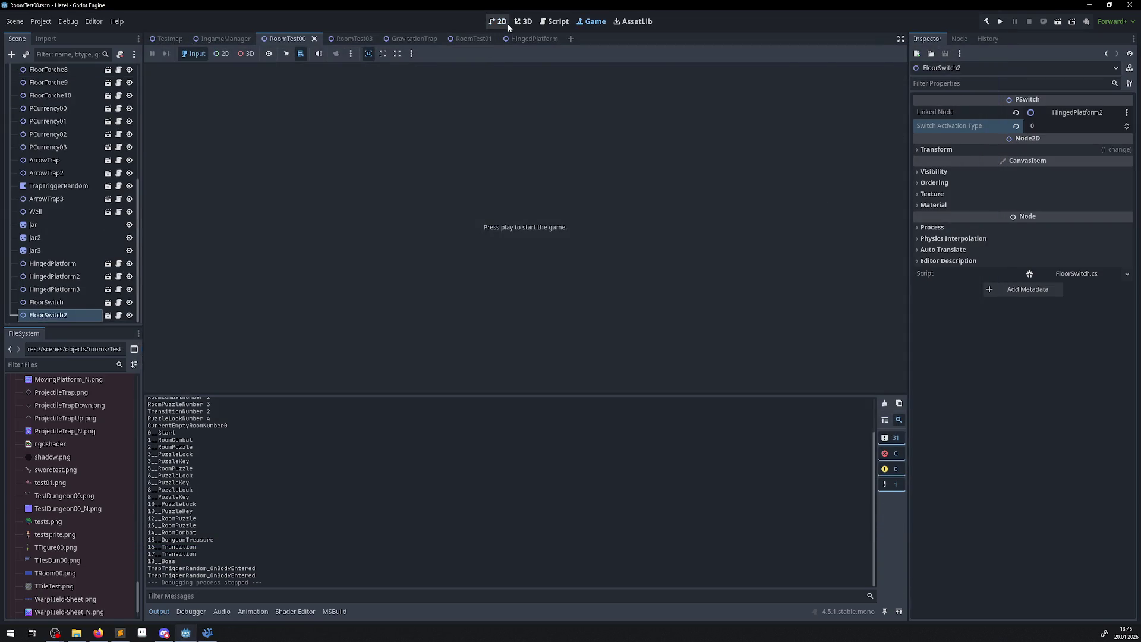
Delete blank line 160 above the collision comment in ChangeState's folding branch, then go back to Godot.
left_click(502, 22)
left_click(208, 632)
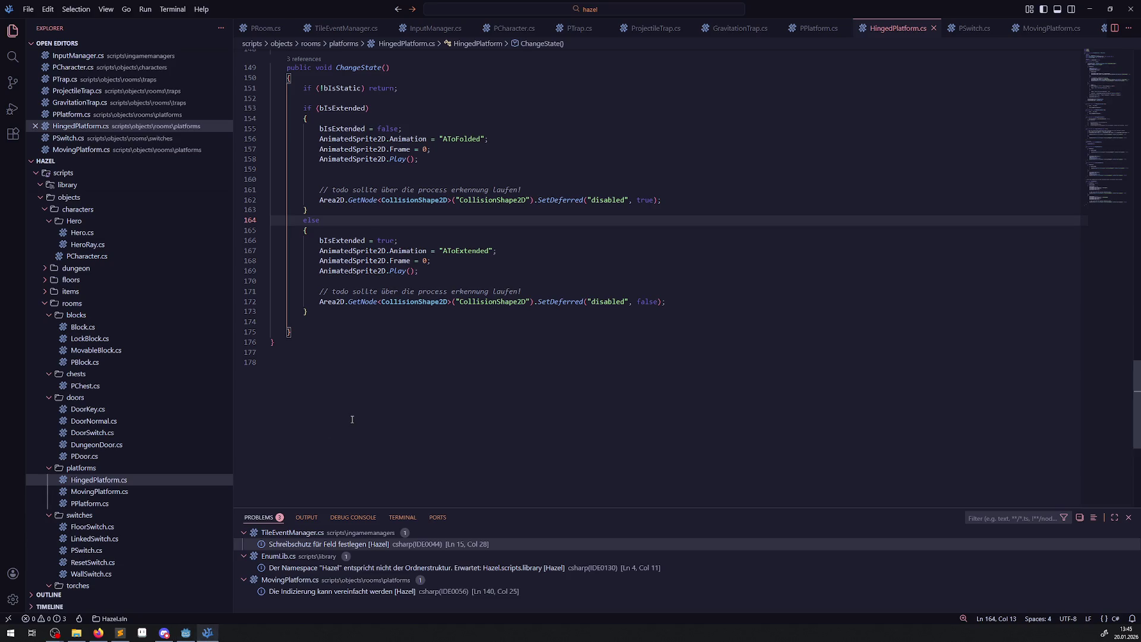
scroll(352, 420, "up", 2)
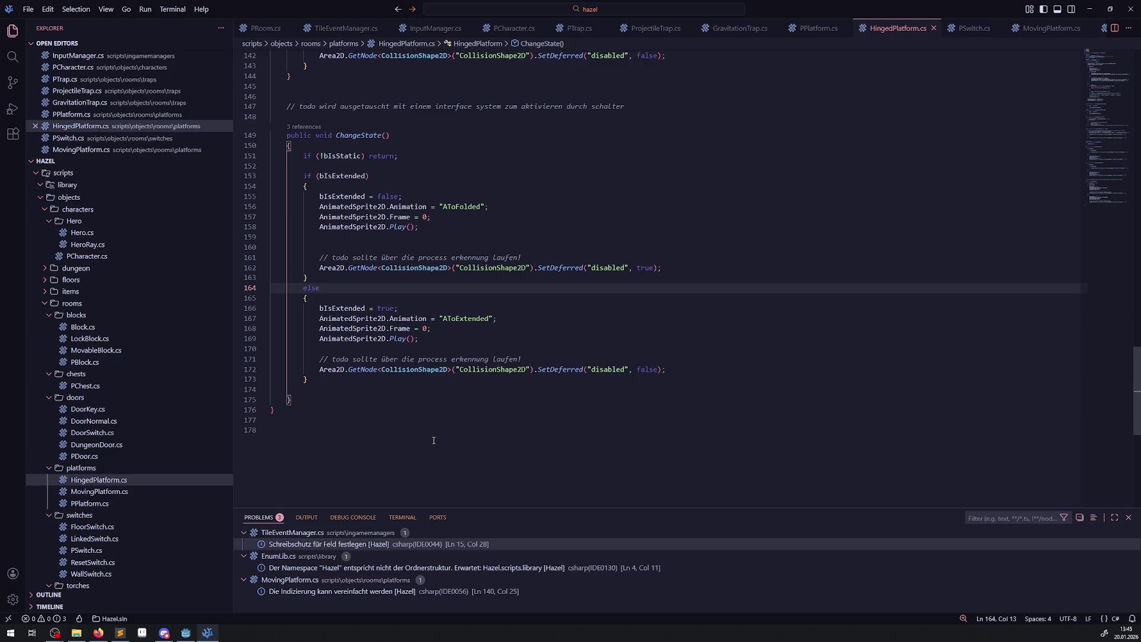
scroll(431, 439, "up", 4)
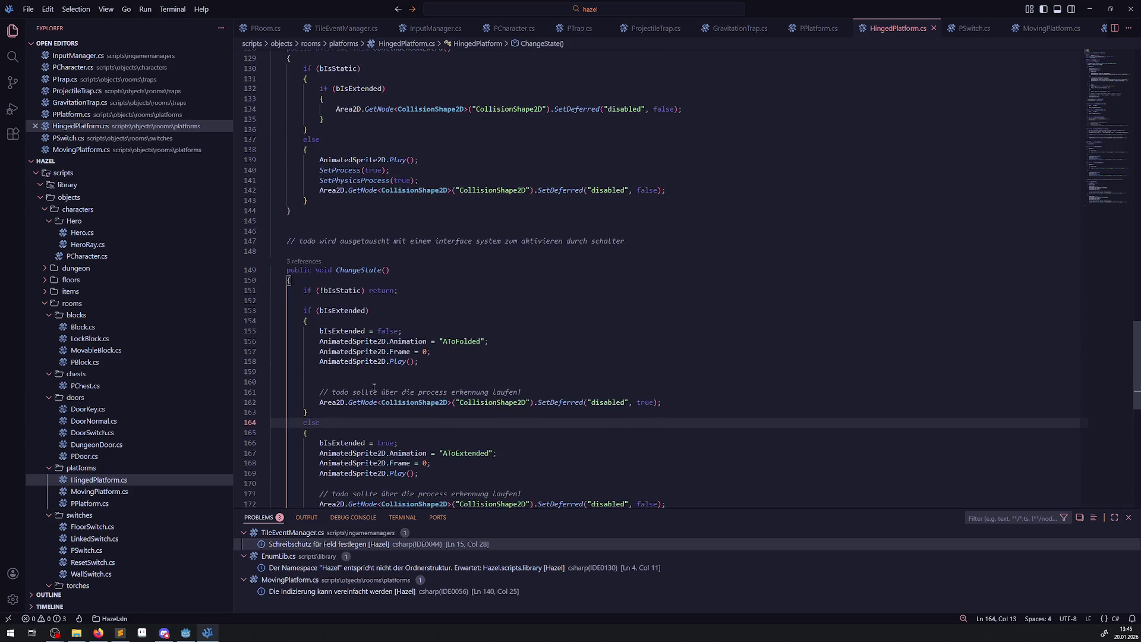
left_click_drag(350, 370, 680, 404)
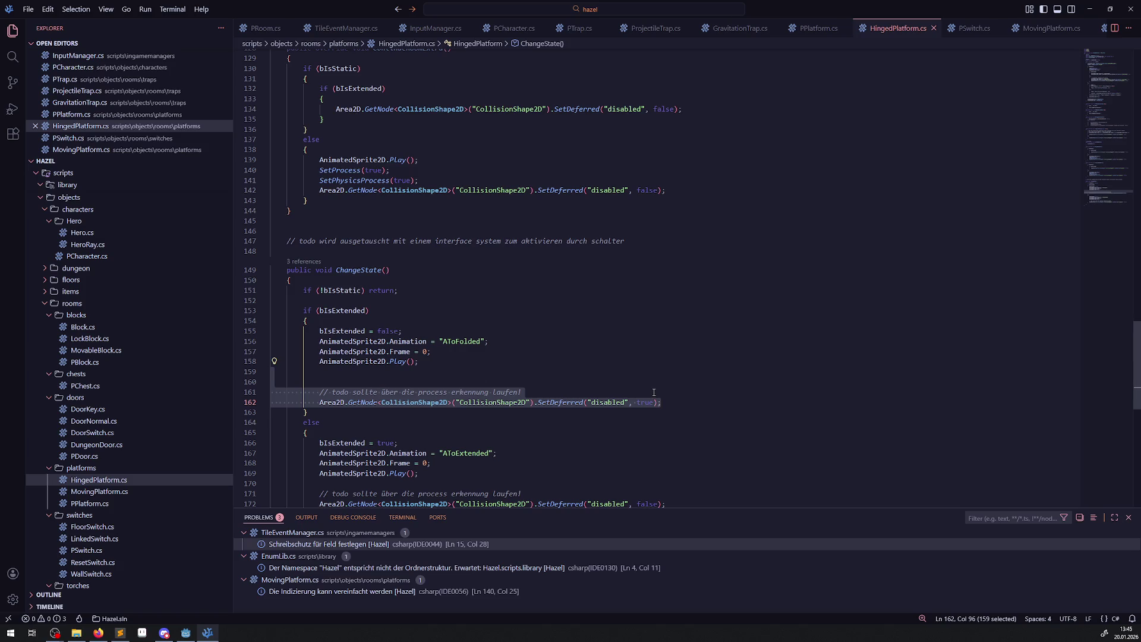
left_click(654, 393)
left_click(463, 380)
key("BackSpace")
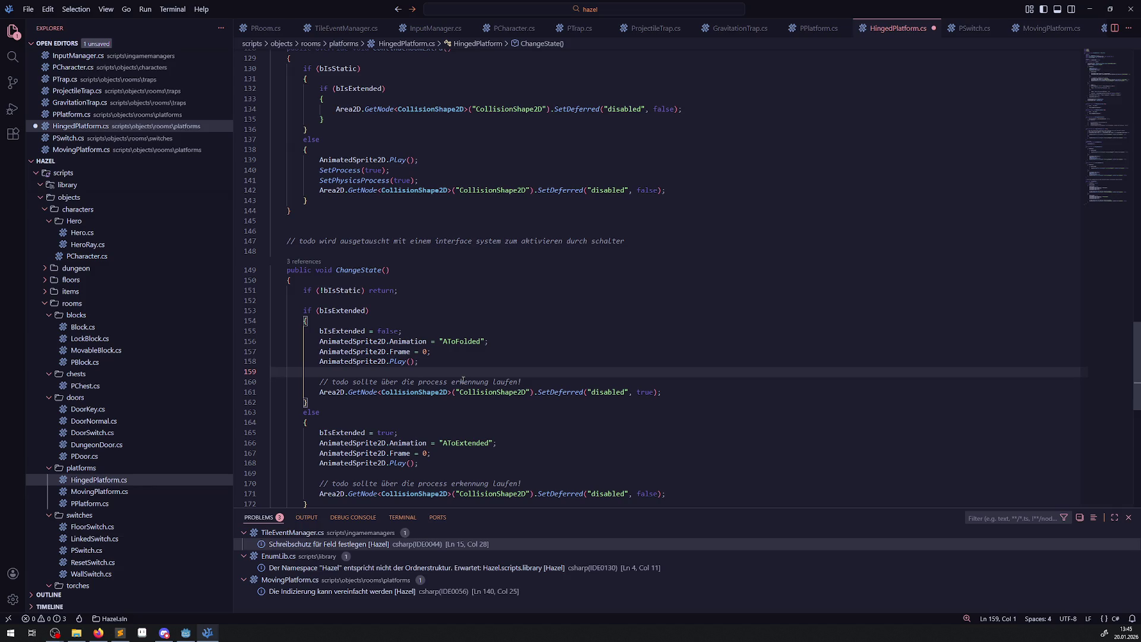
left_click(195, 634)
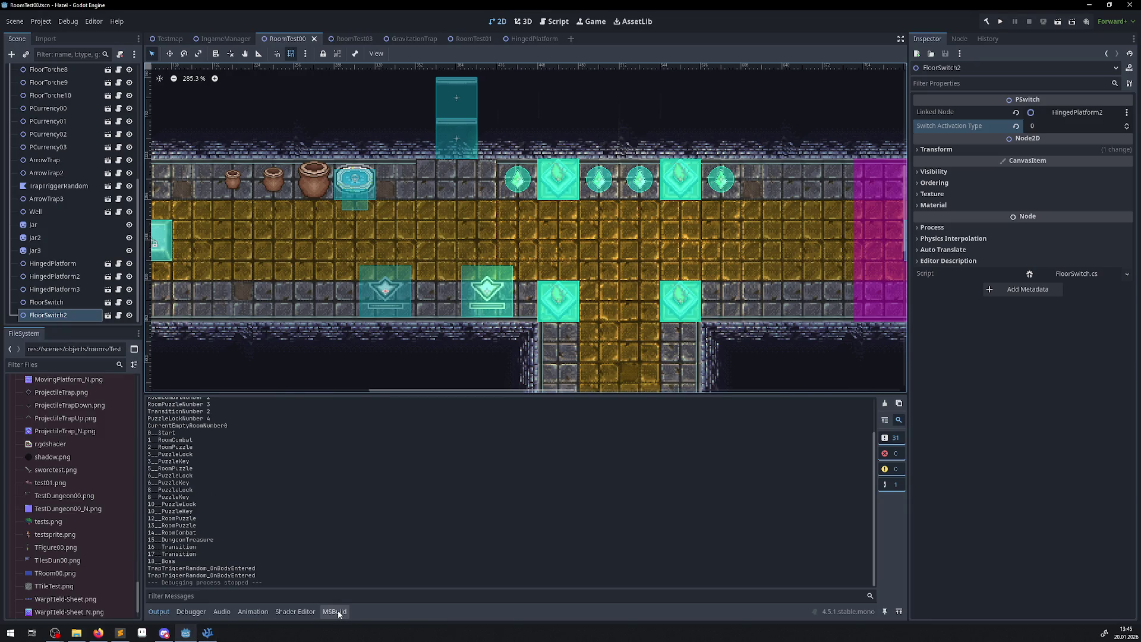
View the HingedPlatform scene's five AToExtended frames at 12.0 FPS, then return to VS Code.
left_click(521, 37)
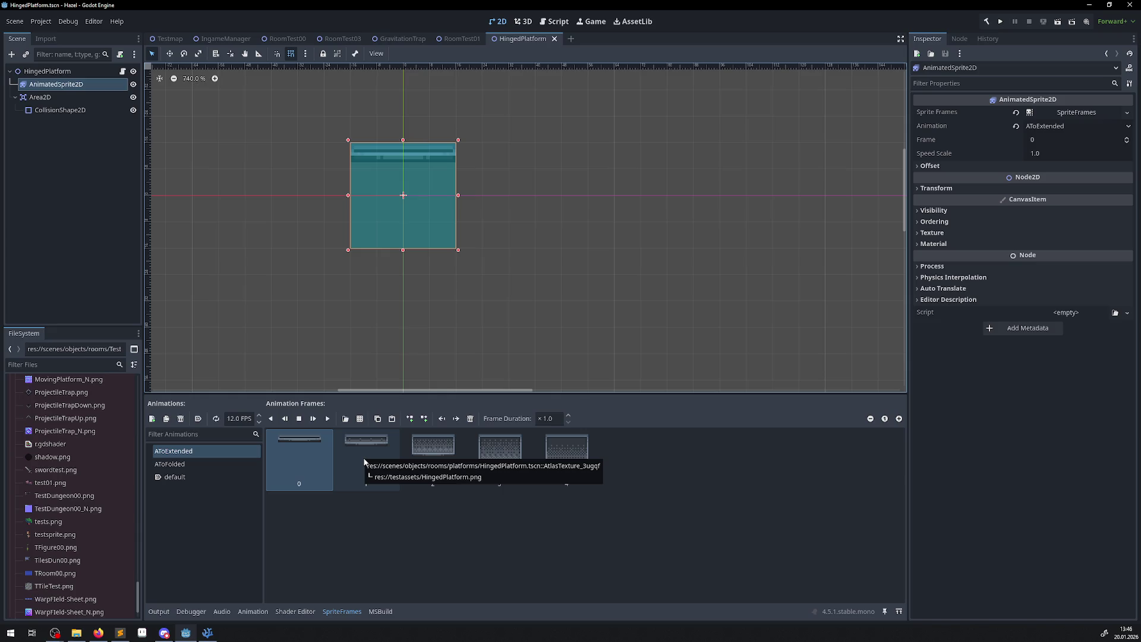
left_click(207, 632)
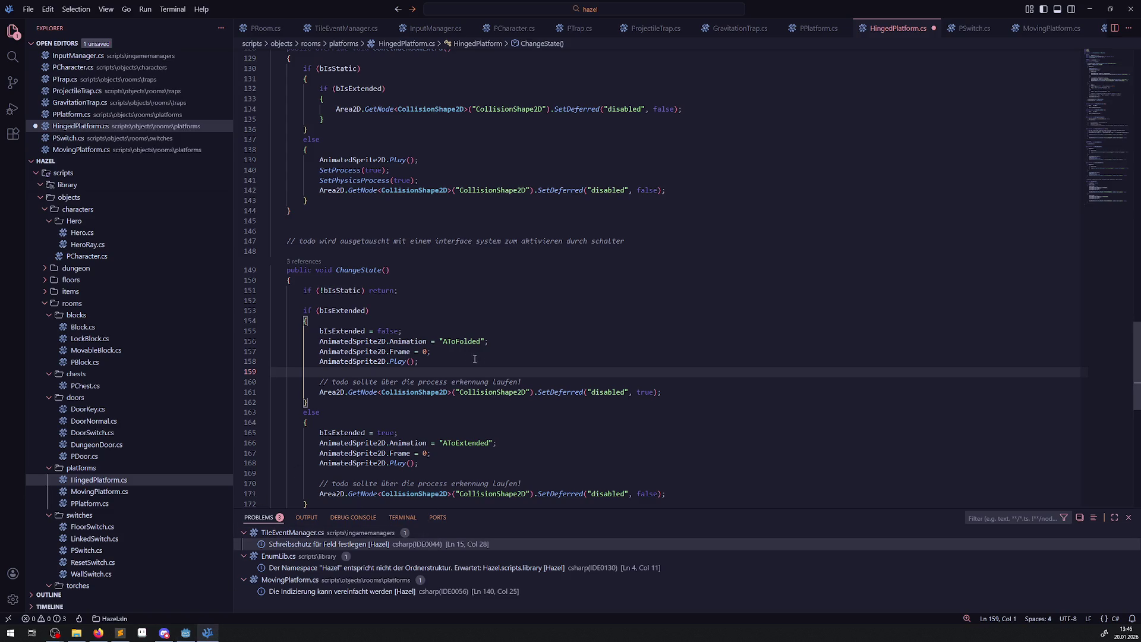
Turn a copied AnimatedSprite2D.Animation statement into an if condition at the top of _PhysicsProcess.
left_click_drag(316, 341, 504, 343)
key("ctrl+c")
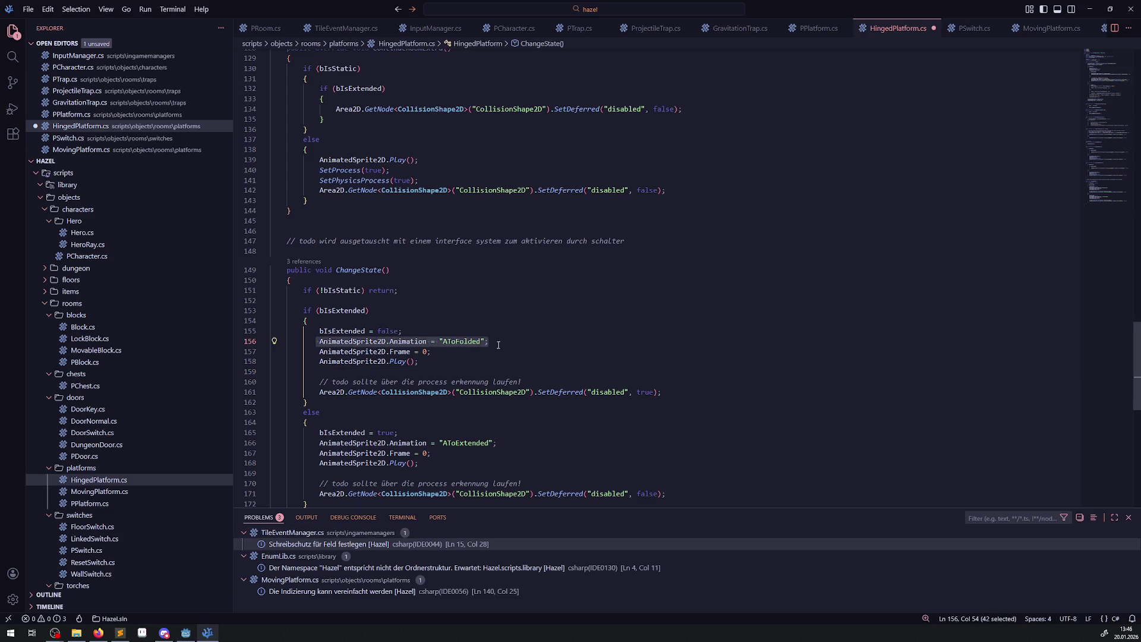
scroll(498, 345, "up", 20)
scroll(440, 297, "down", 5)
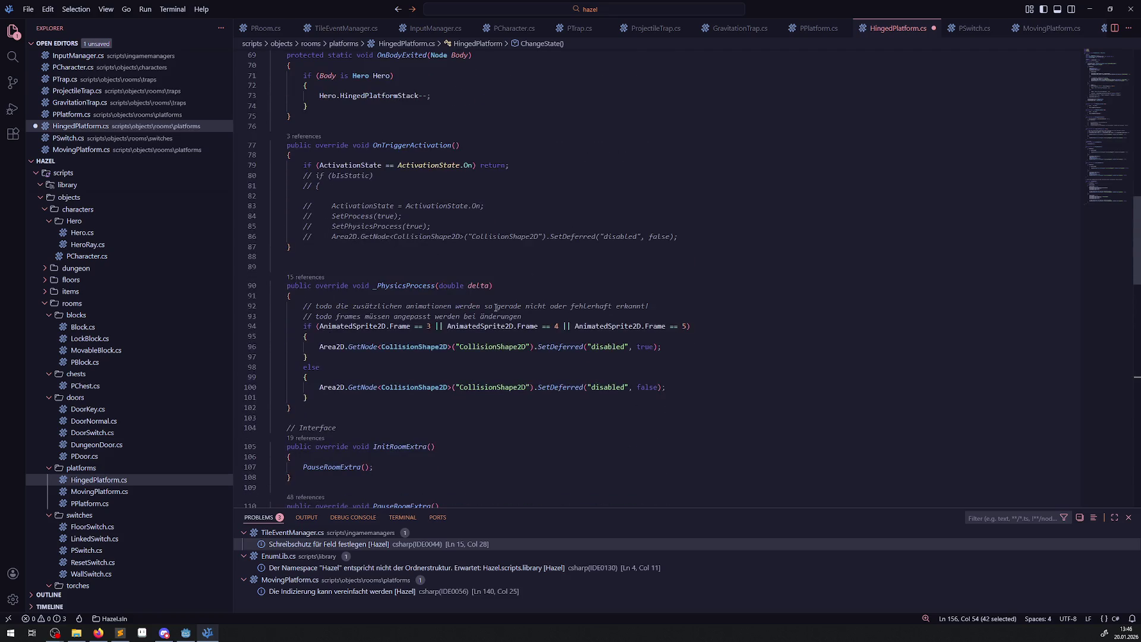
left_click(362, 231)
key("Return")
key("Return")
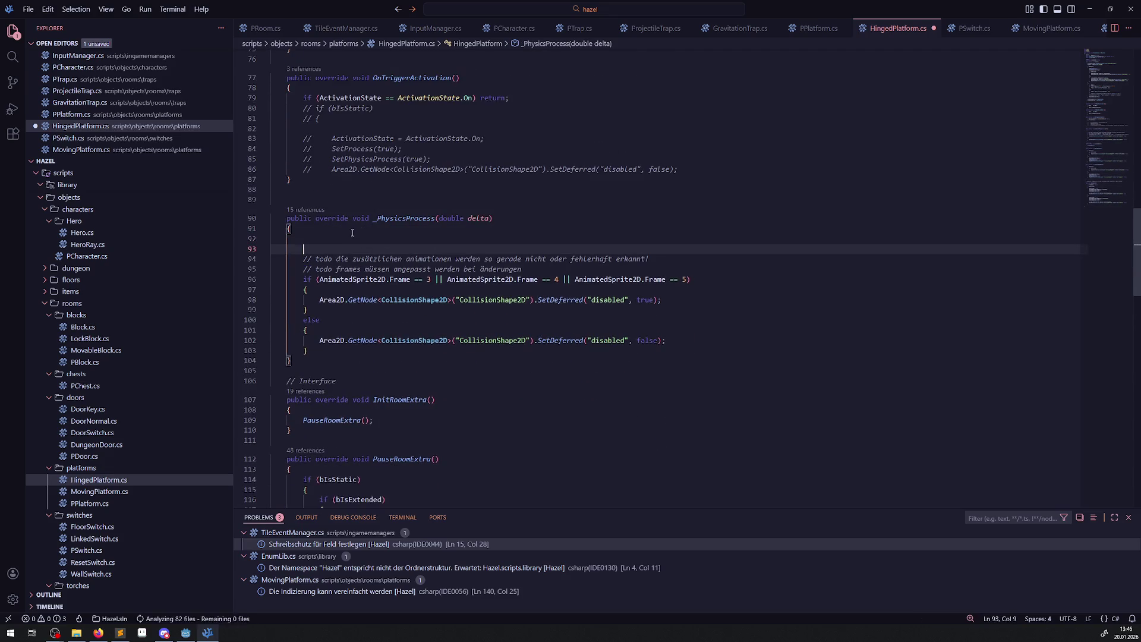
left_click(564, 269)
key("Return")
key("Return")
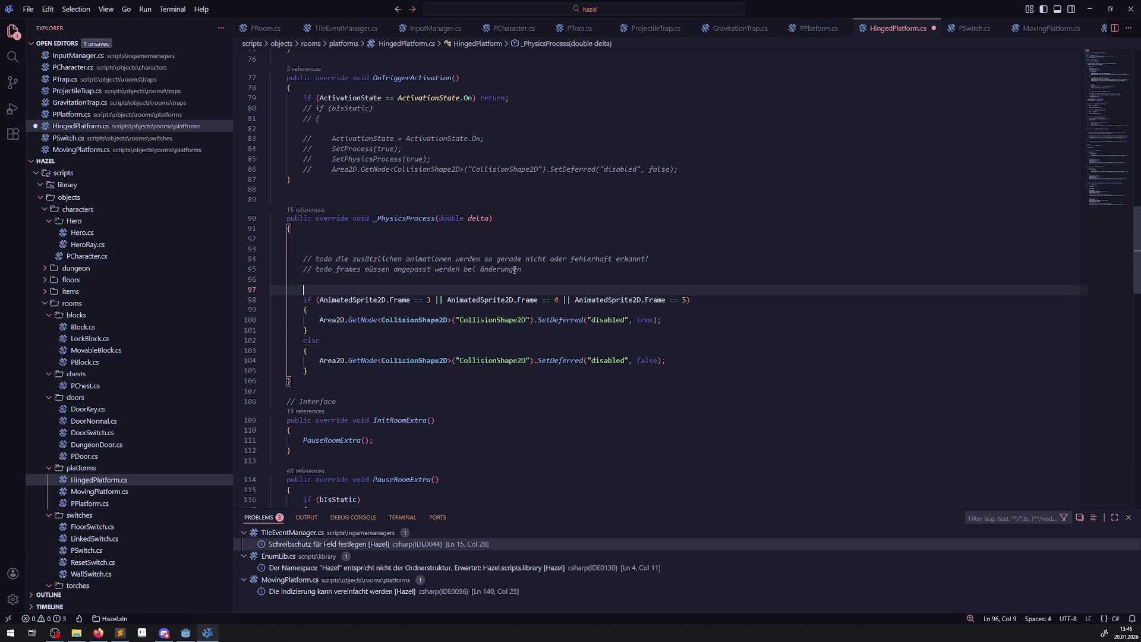
type("if ()")
key("BackSpace")
key("ctrl+v")
left_click(316, 289)
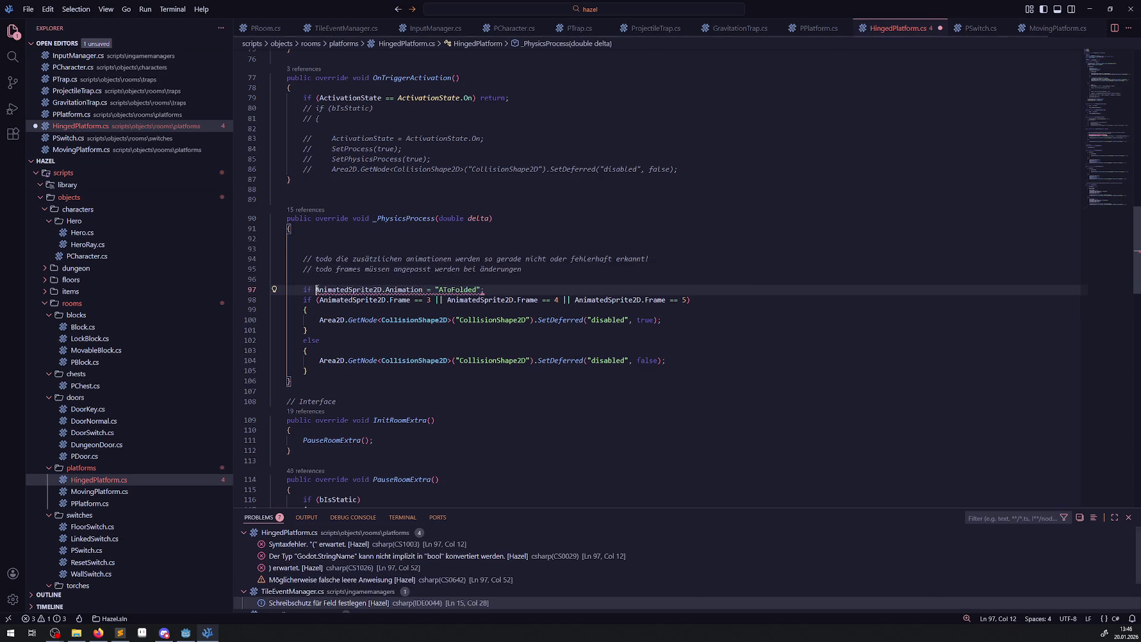
type("(")
left_click(503, 289)
key("BackSpace")
type(")")
Wrap the existing frame check in the new if block's braces and save.
key("Return")
type("{")
key("Delete")
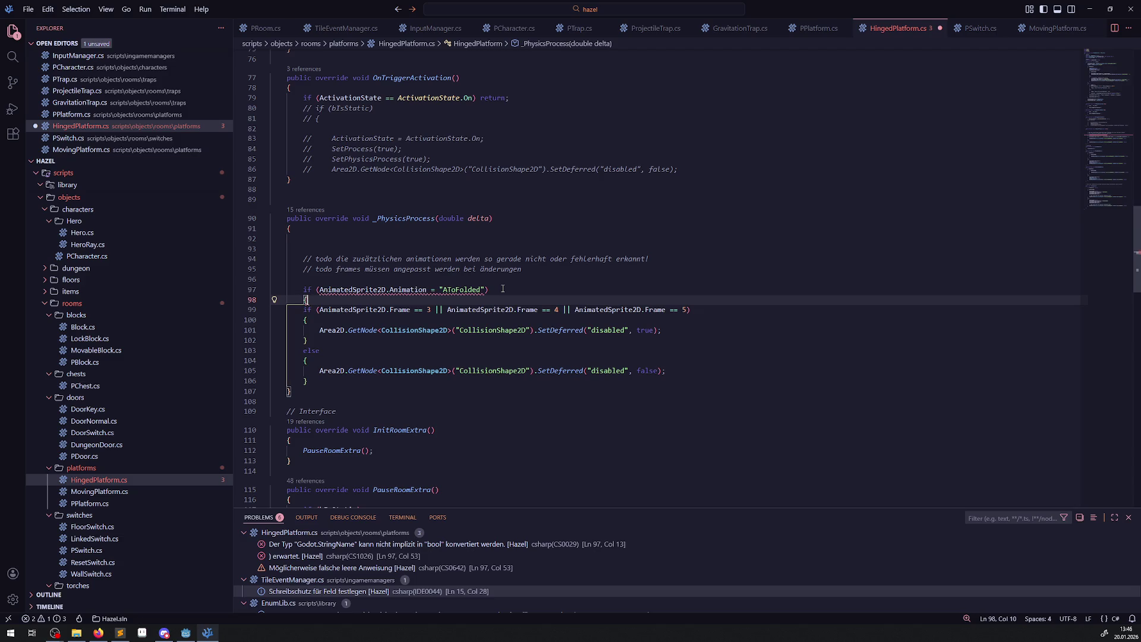
left_click(356, 379)
key("Return")
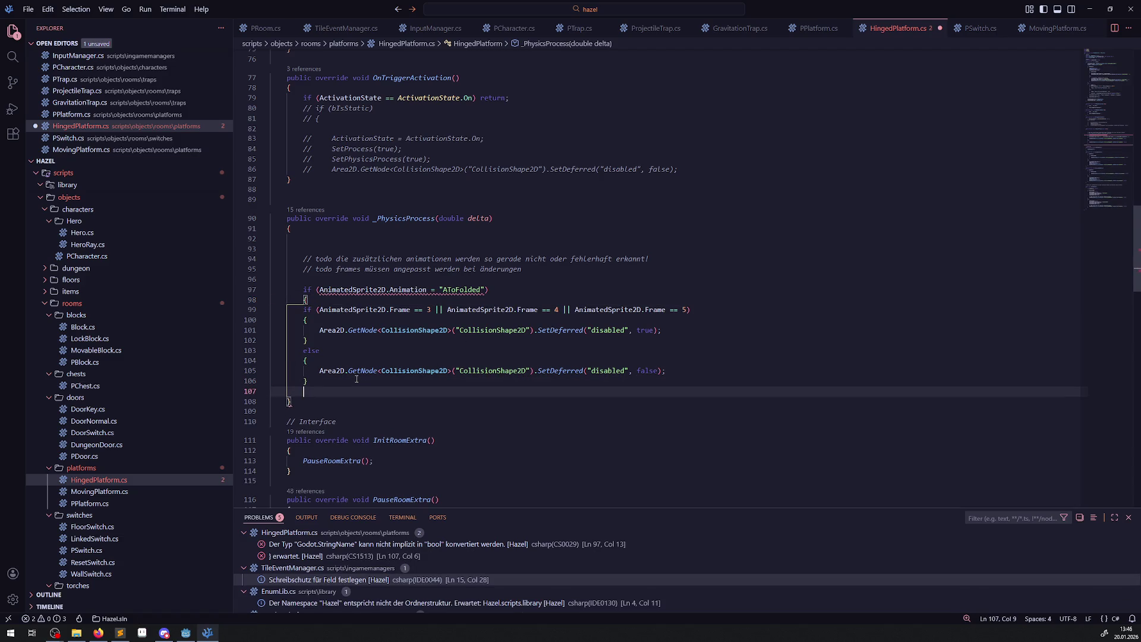
type("}")
key("ctrl+s")
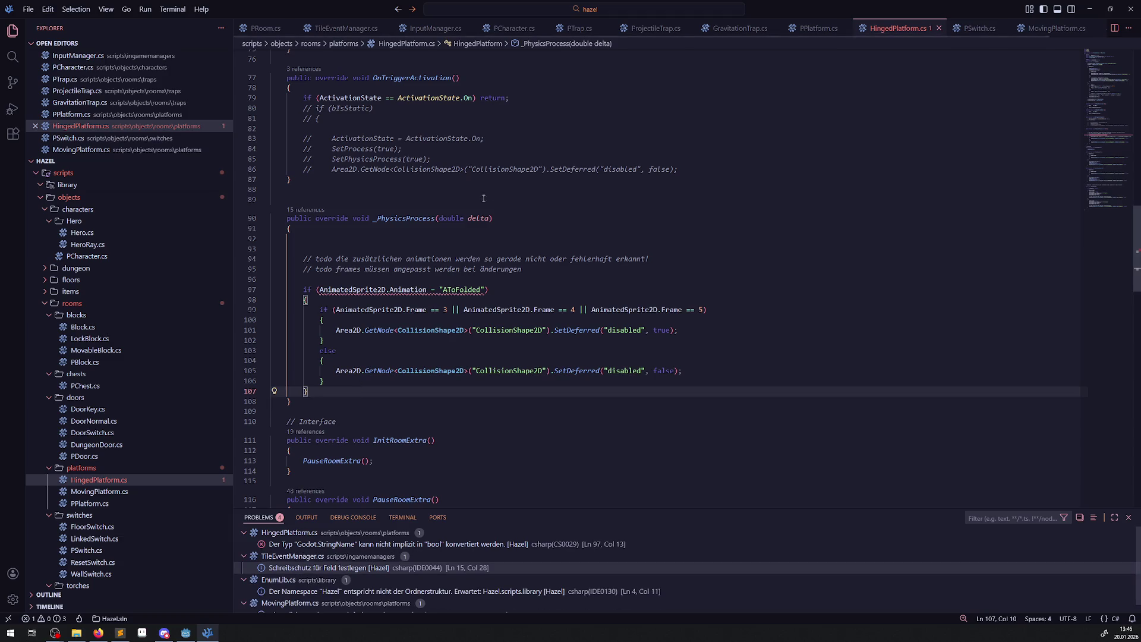
Fix the comparison to ==, change its string to "default", and select the whole if block.
left_click(432, 290)
type("=")
key("ctrl+s")
left_click(186, 633)
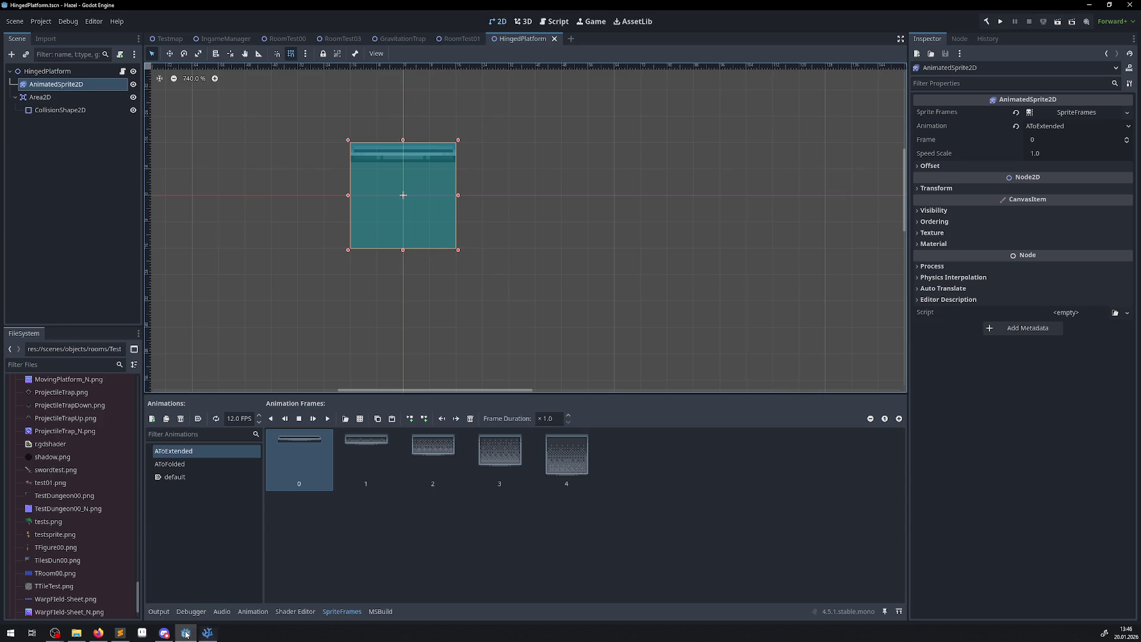
left_click(186, 633)
double_click(461, 290)
type("default")
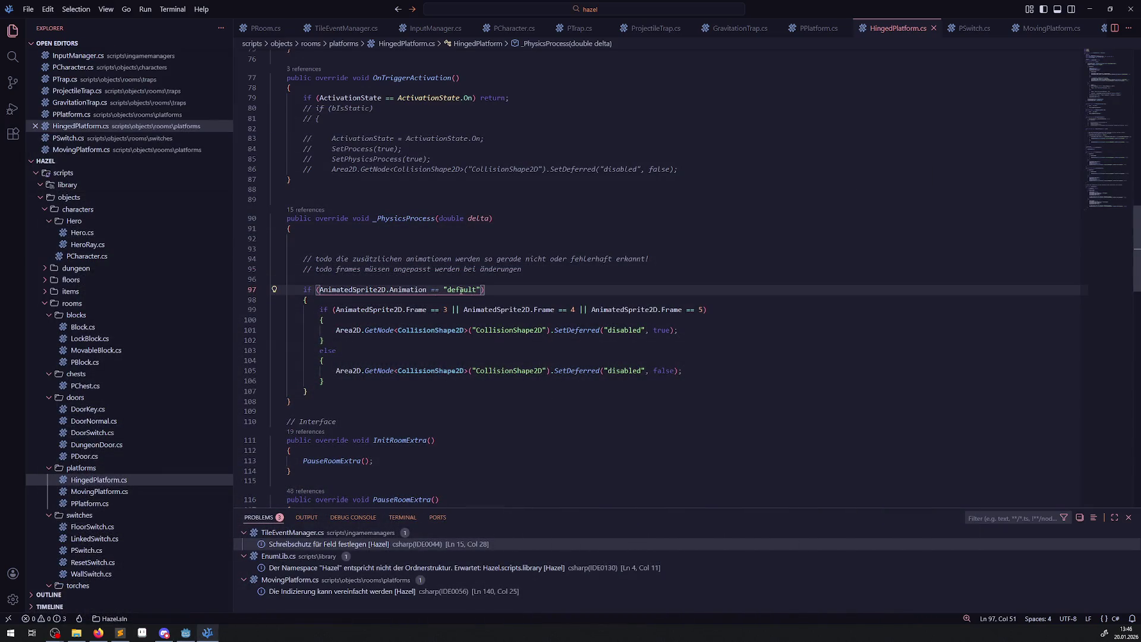
scroll(326, 304, "down", 2)
left_click_drag(310, 232, 306, 223)
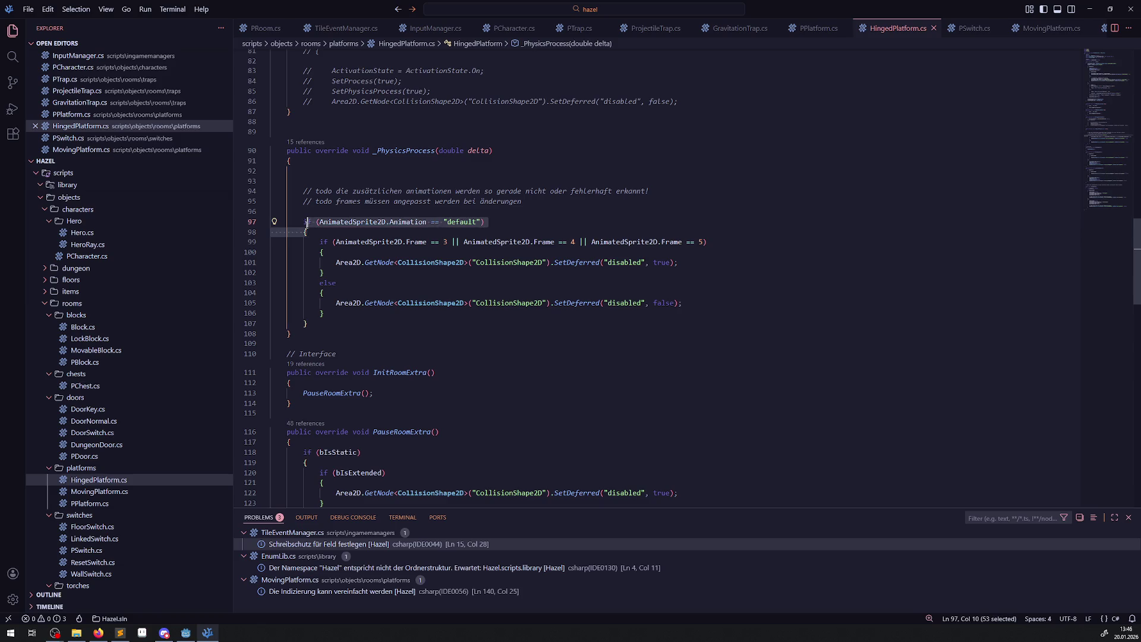
left_click(319, 322)
left_click_drag(321, 322, 300, 221)
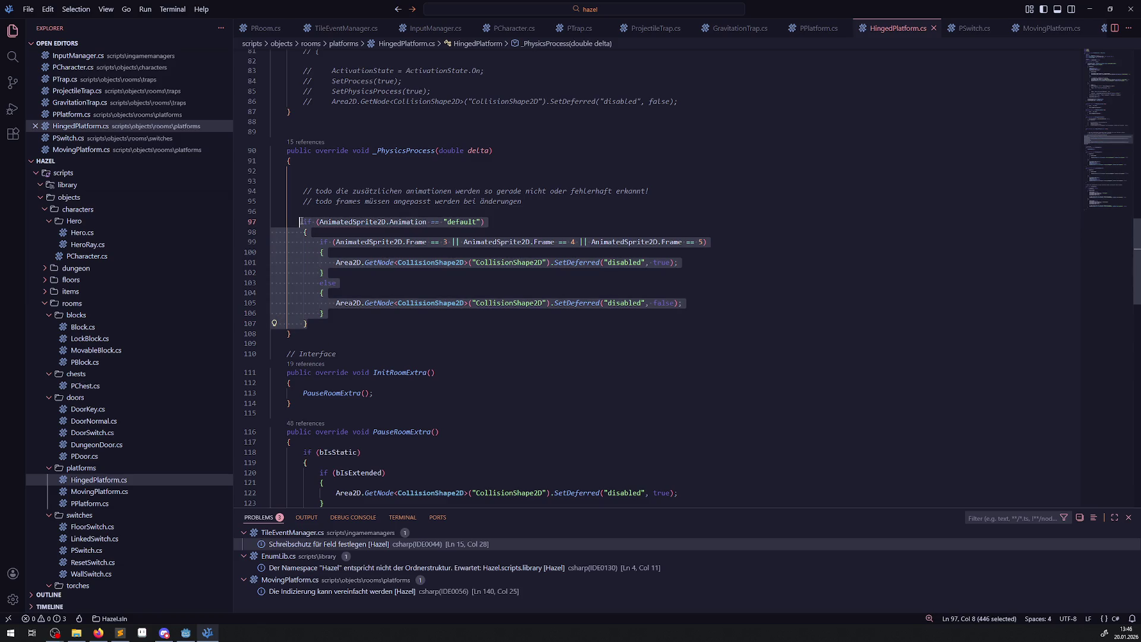
Duplicate the if block twice below it as else-if branches.
key("ctrl+c")
left_click(324, 324)
key("Return")
type("else")
key("ctrl+v")
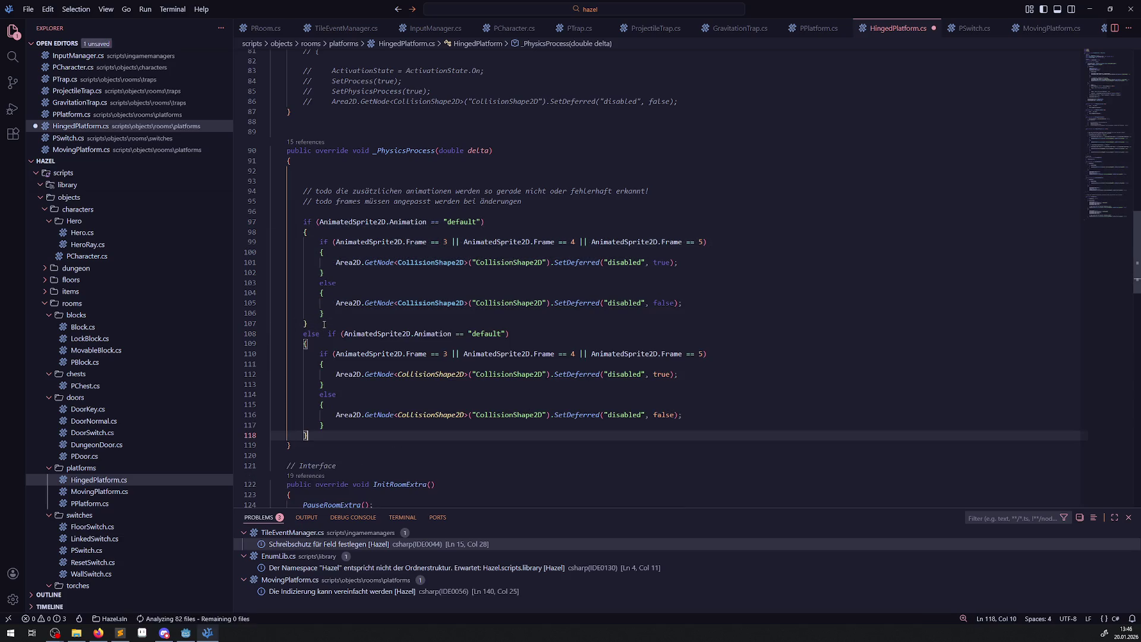
key("ctrl+s")
scroll(331, 321, "down", 1)
left_click_drag(315, 391, 300, 291)
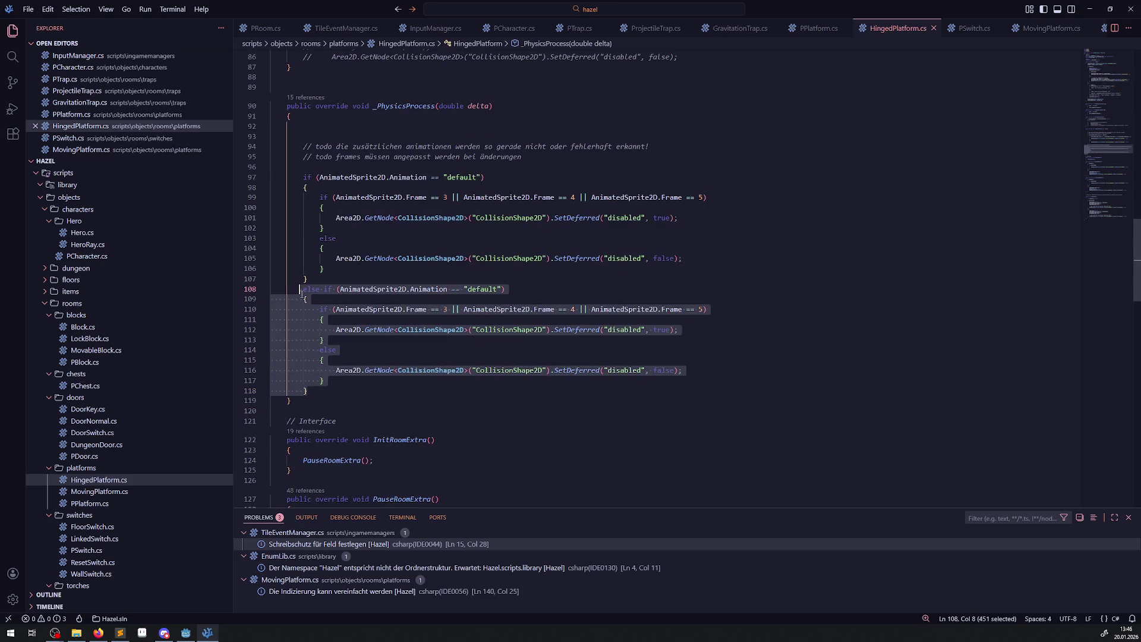
key("ctrl+c")
left_click(316, 389)
key("Return")
key("ctrl+v")
Change the two else-if strings to "AToFolded" and "AToExtended" and save.
scroll(448, 357, "down", 10)
scroll(448, 357, "down", 11)
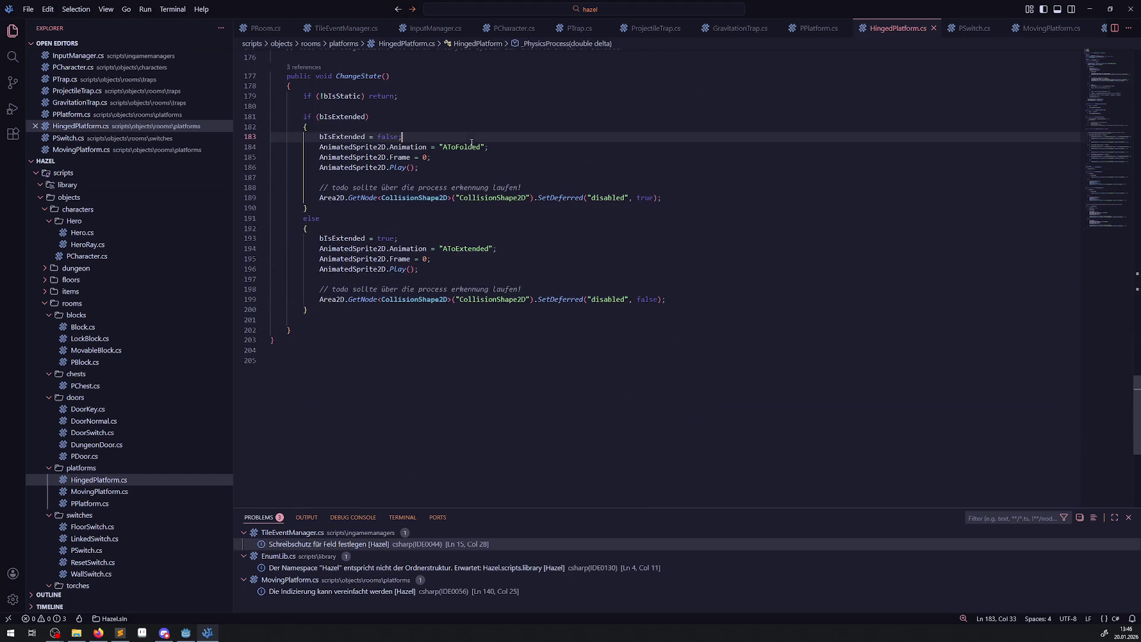
double_click(462, 147)
scroll(462, 166, "up", 20)
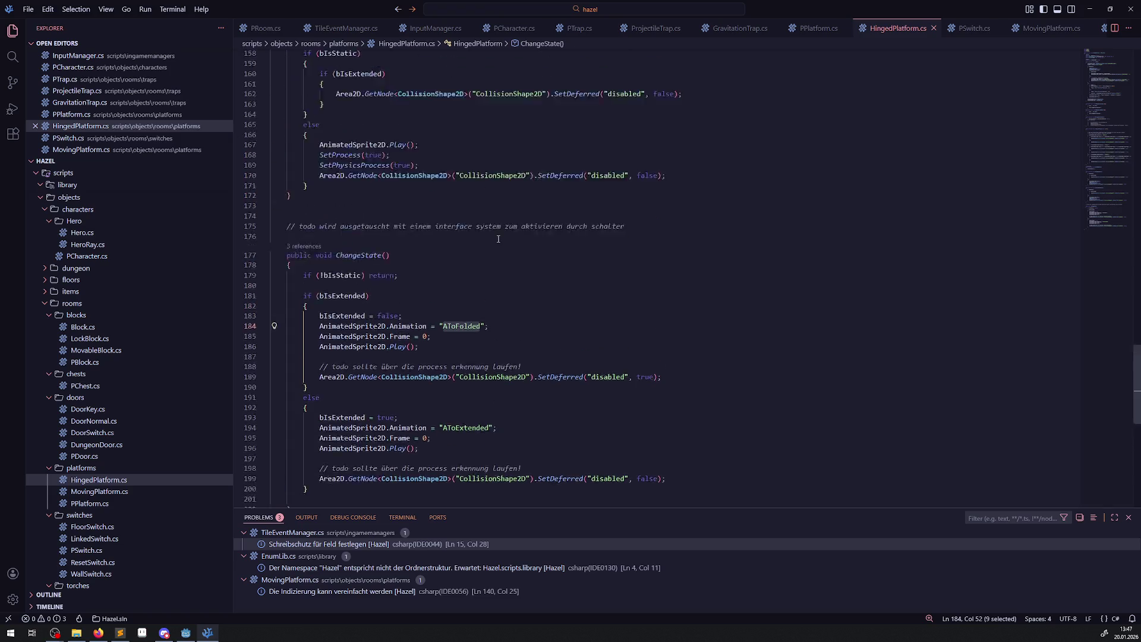
double_click(478, 148)
key("ctrl+v")
scroll(460, 399, "down", 17)
double_click(468, 473)
scroll(493, 395, "up", 19)
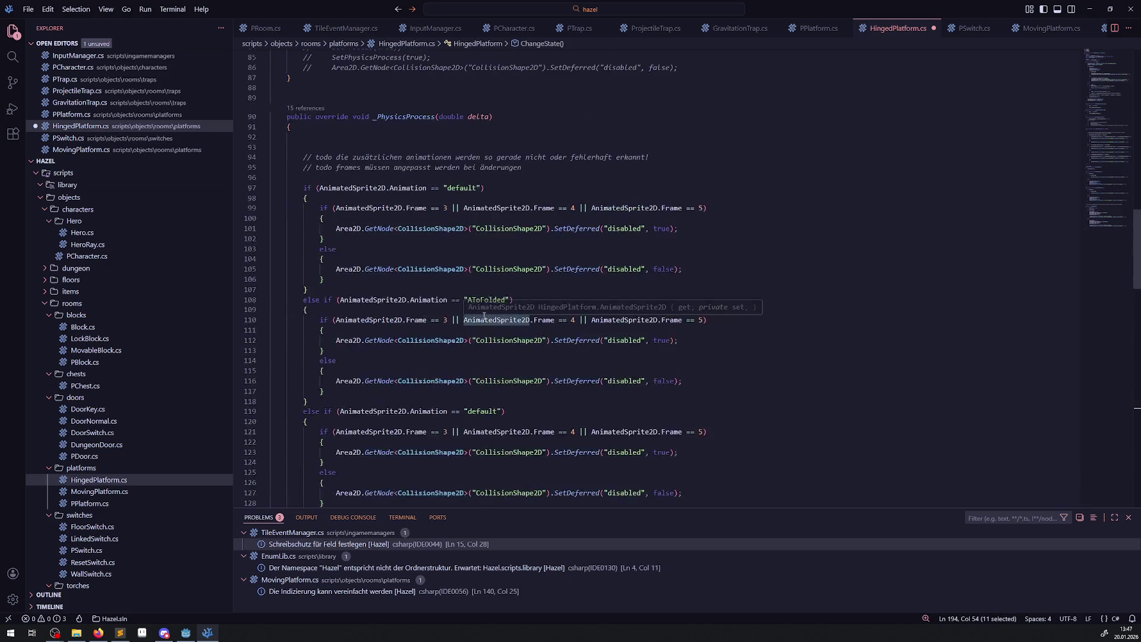
double_click(488, 344)
key("ctrl+v")
key("ctrl+s")
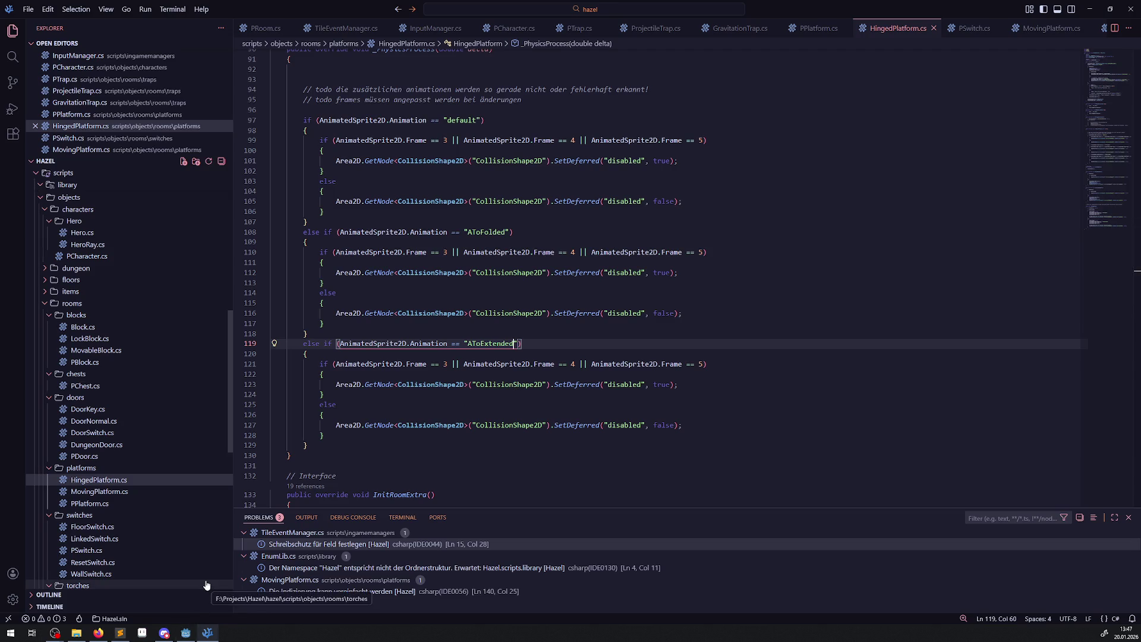
Make the AToExtended check test frames 0 and 1, dropping its frame 5 comparison.
left_click(191, 635)
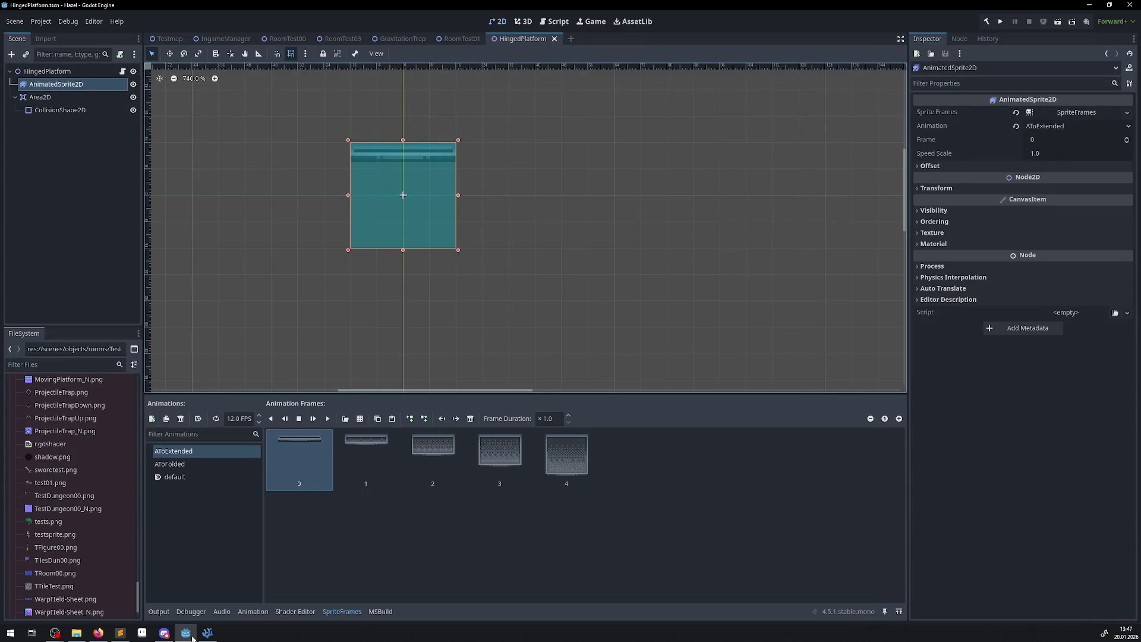
left_click(191, 638)
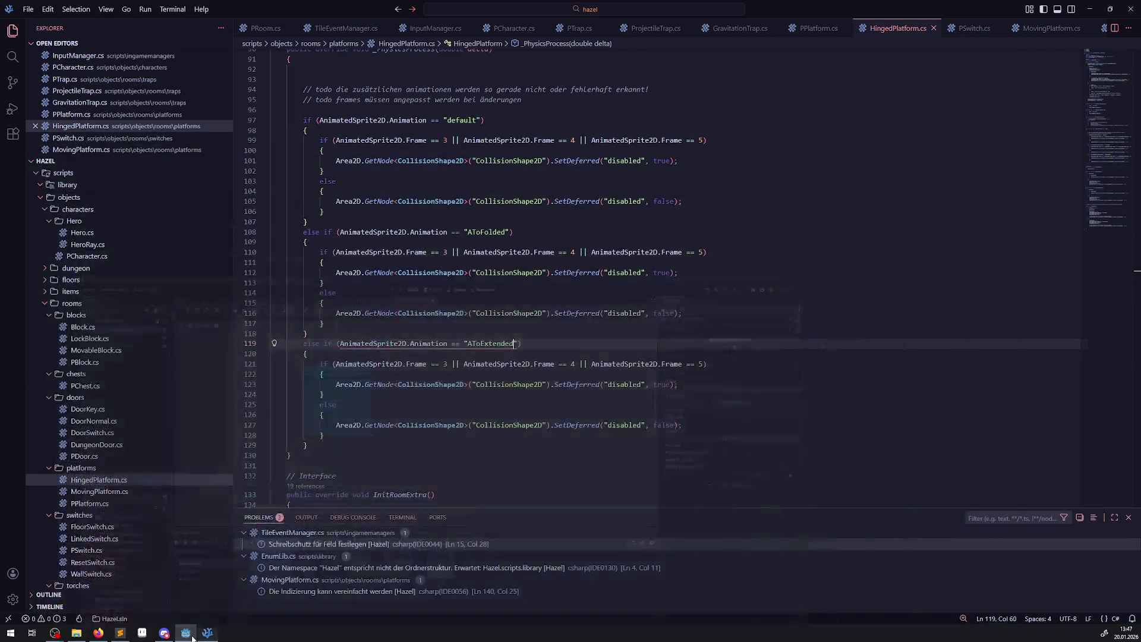
left_click(192, 637)
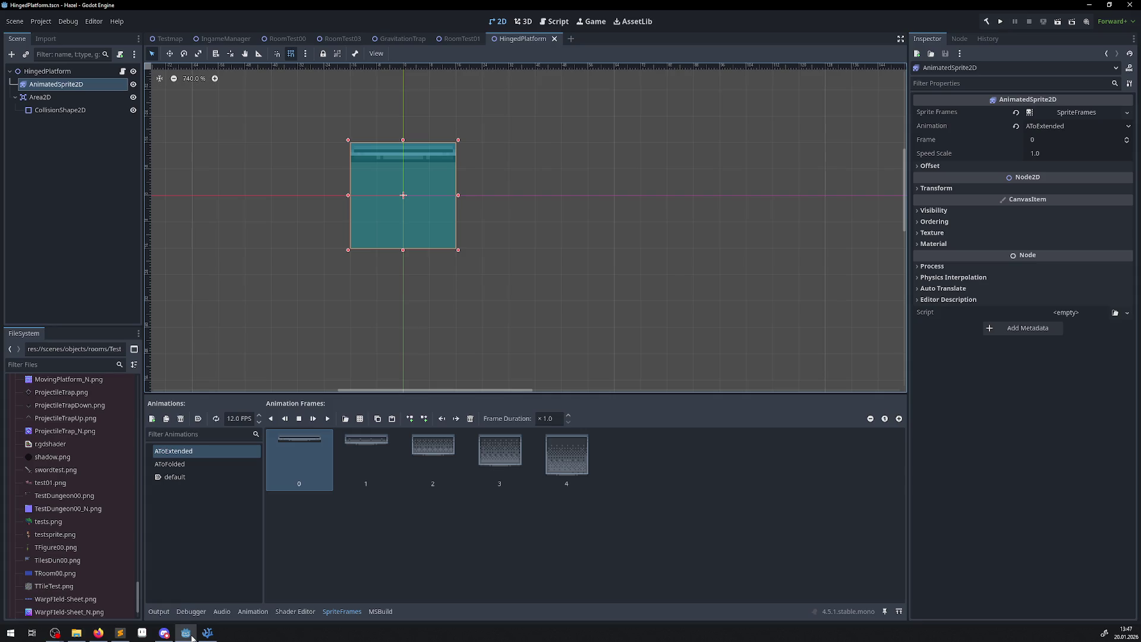
left_click(191, 638)
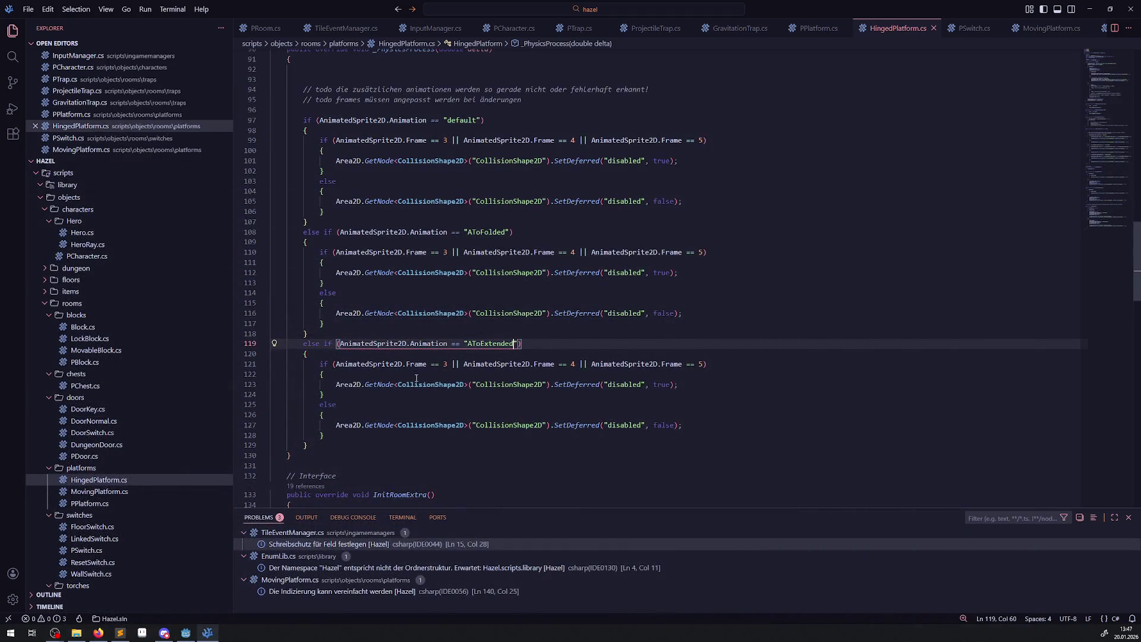
double_click(445, 363)
type("0")
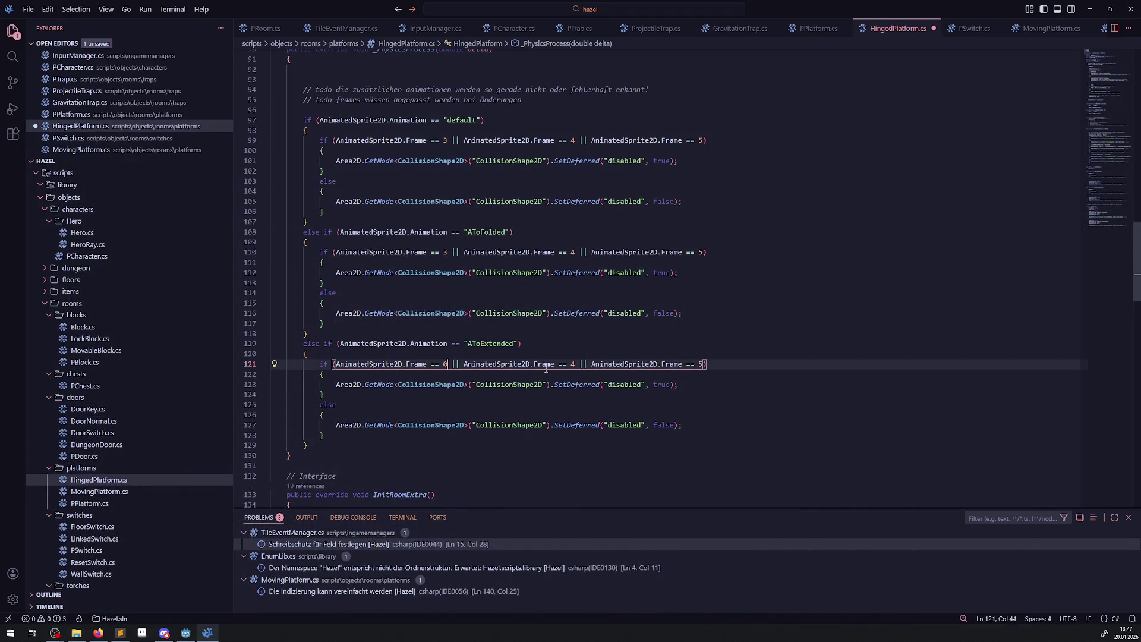
double_click(572, 364)
type("1")
left_click_drag(579, 363, 704, 364)
key("BackSpace")
left_click(623, 351)
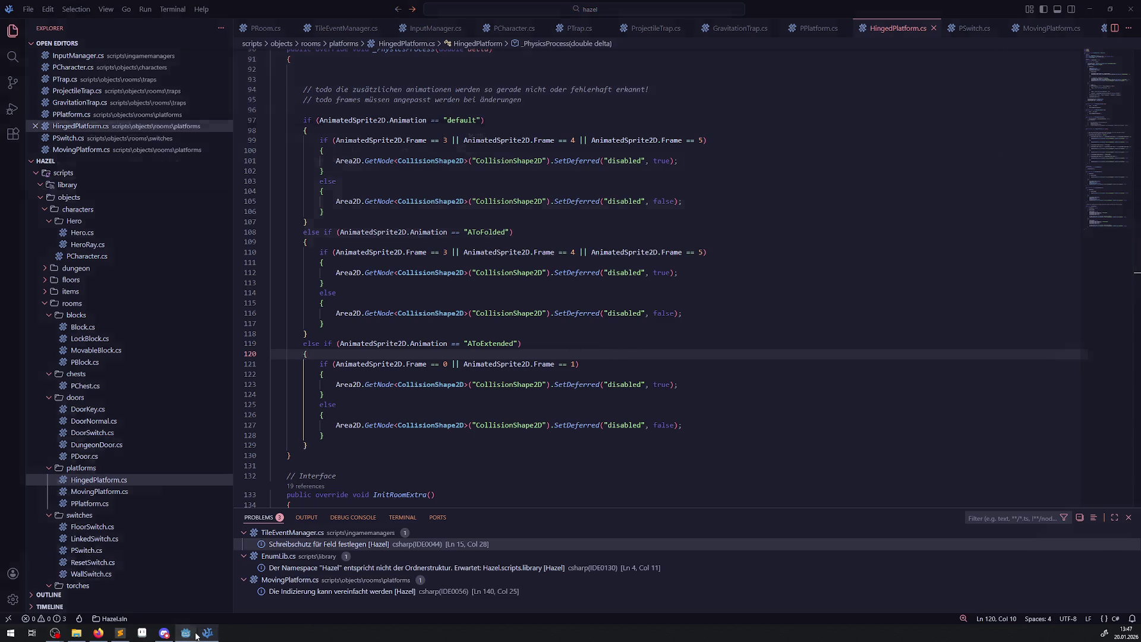
After reviewing the AToFolded frames, remove the Frame == 5 condition from its check and save.
left_click(194, 634)
left_click(181, 465)
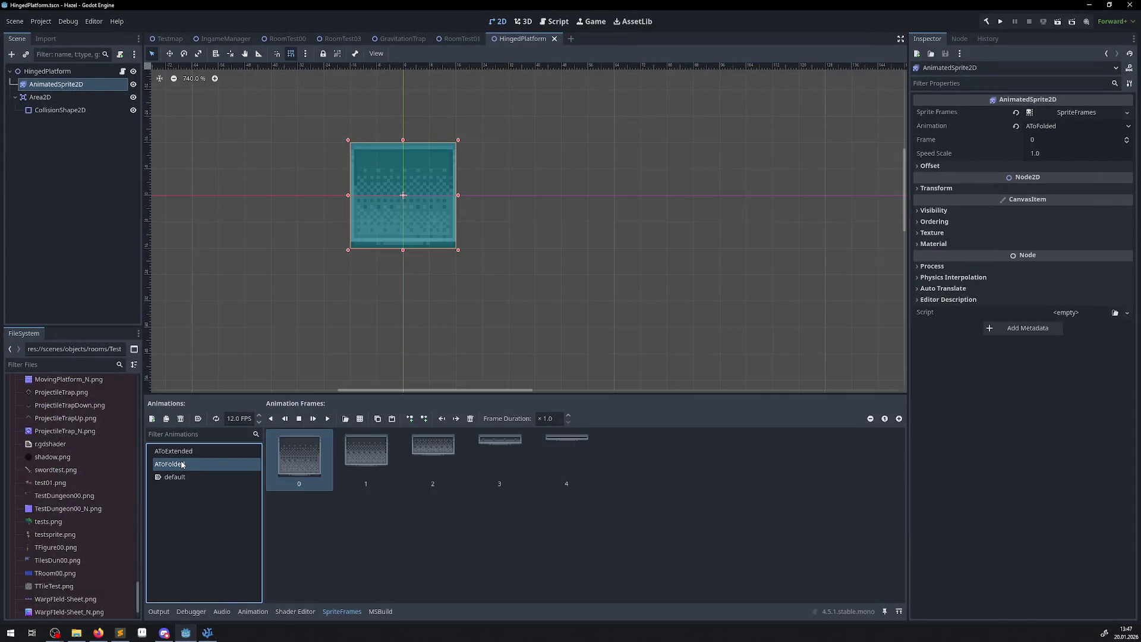
left_click(209, 636)
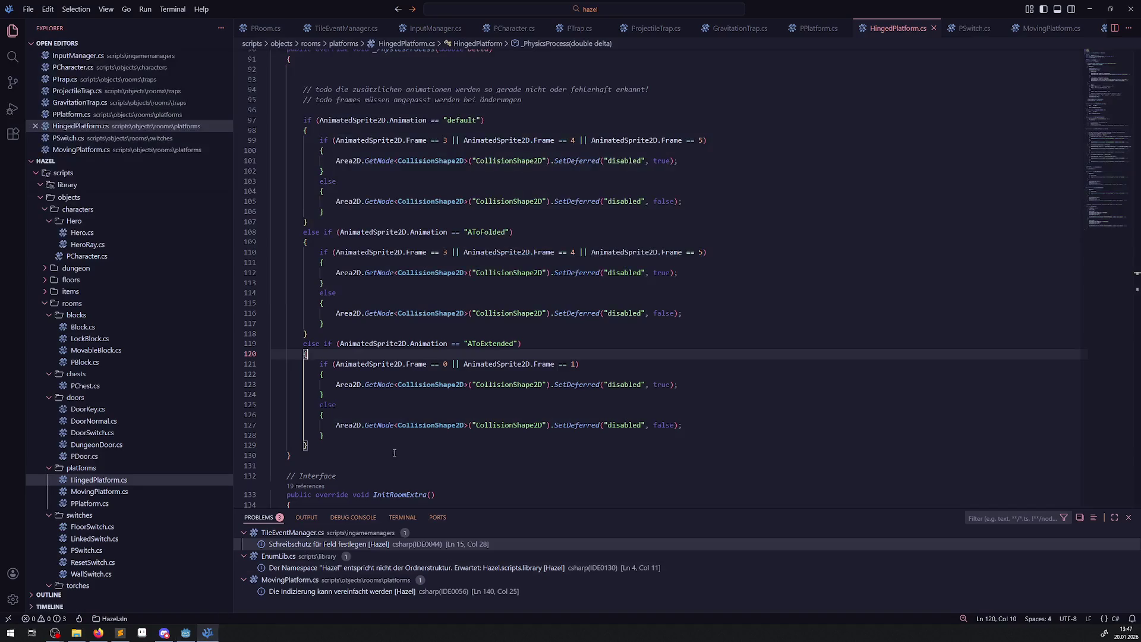
mouse_move(508, 244)
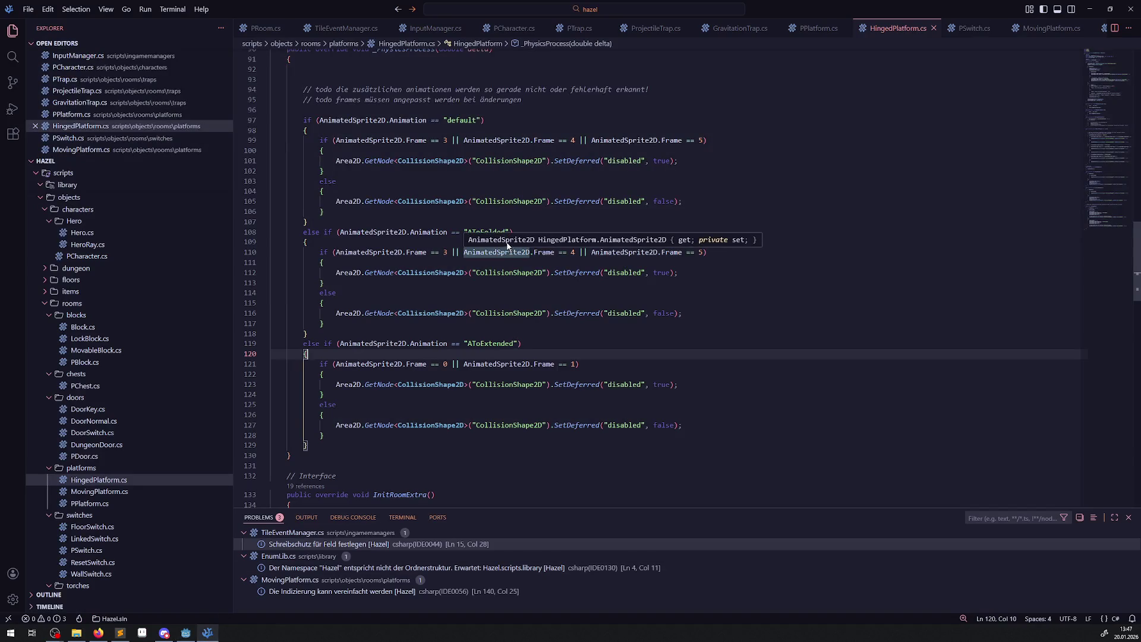
left_click(184, 633)
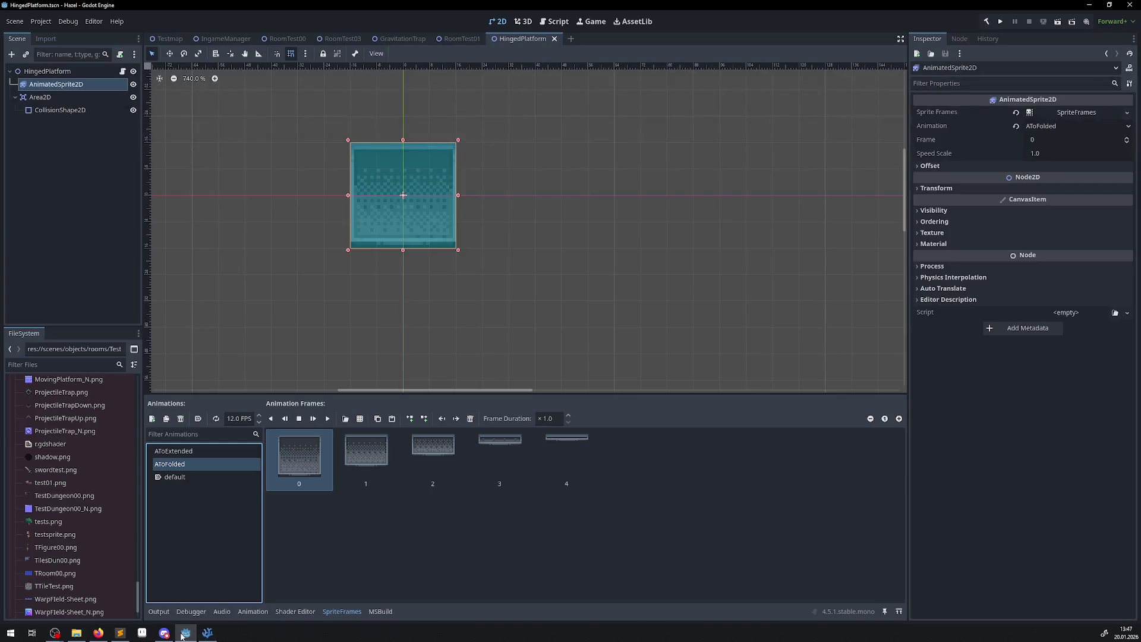
left_click(182, 634)
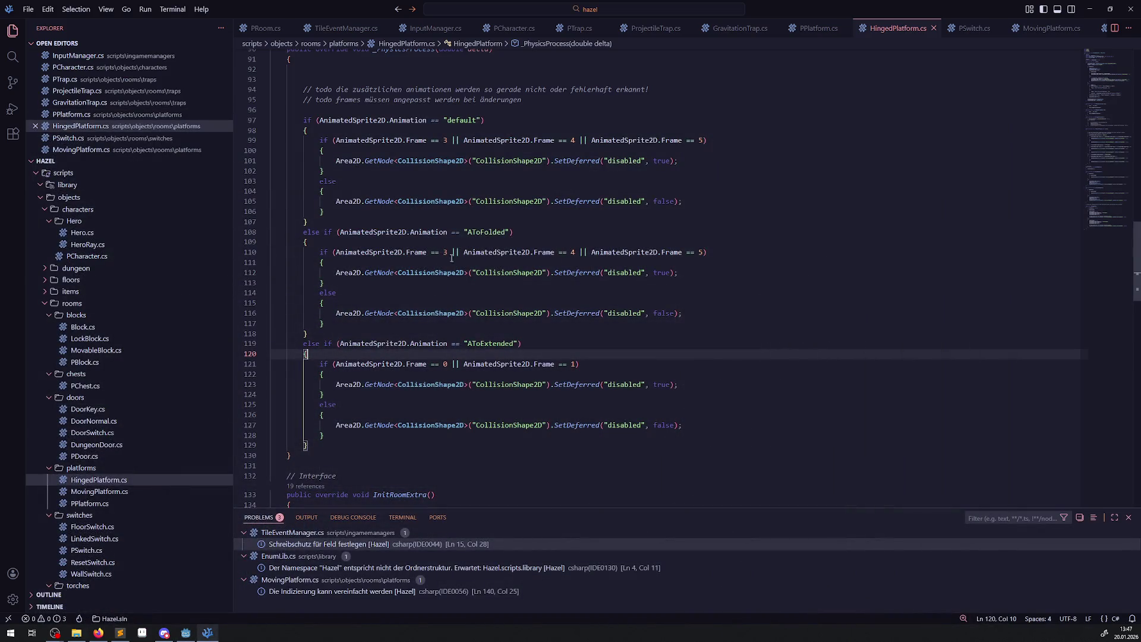
left_click_drag(577, 254, 701, 253)
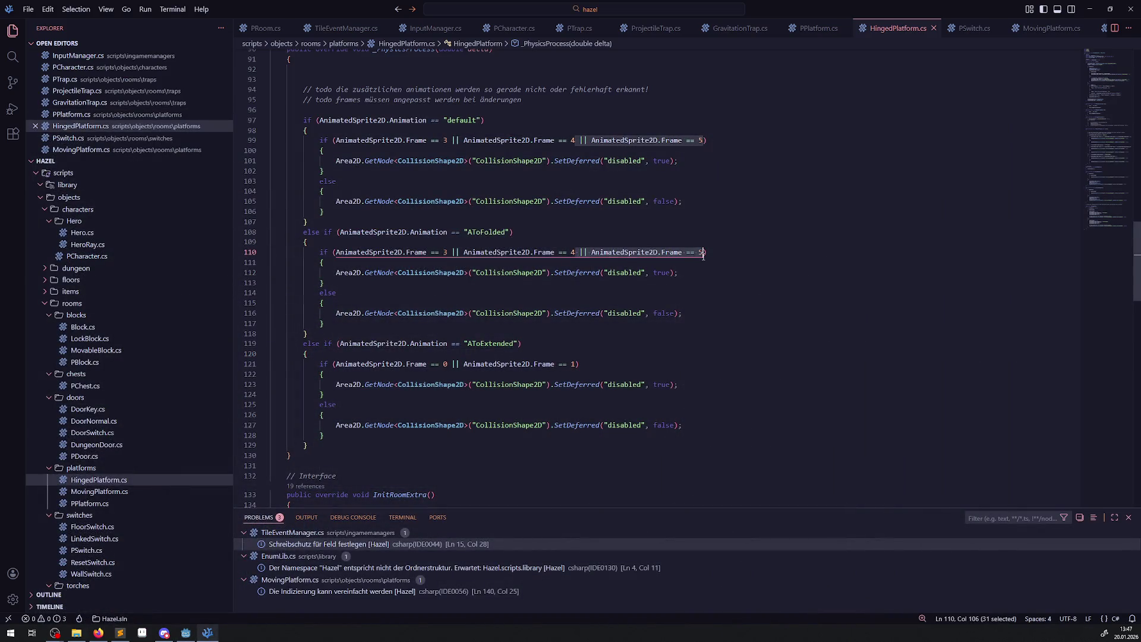
key("BackSpace")
left_click(674, 272)
key("ctrl+s")
Delete the SetDeferred collision lines and comments from both ChangeState branches, save, and return to Godot.
scroll(676, 315, "down", 15)
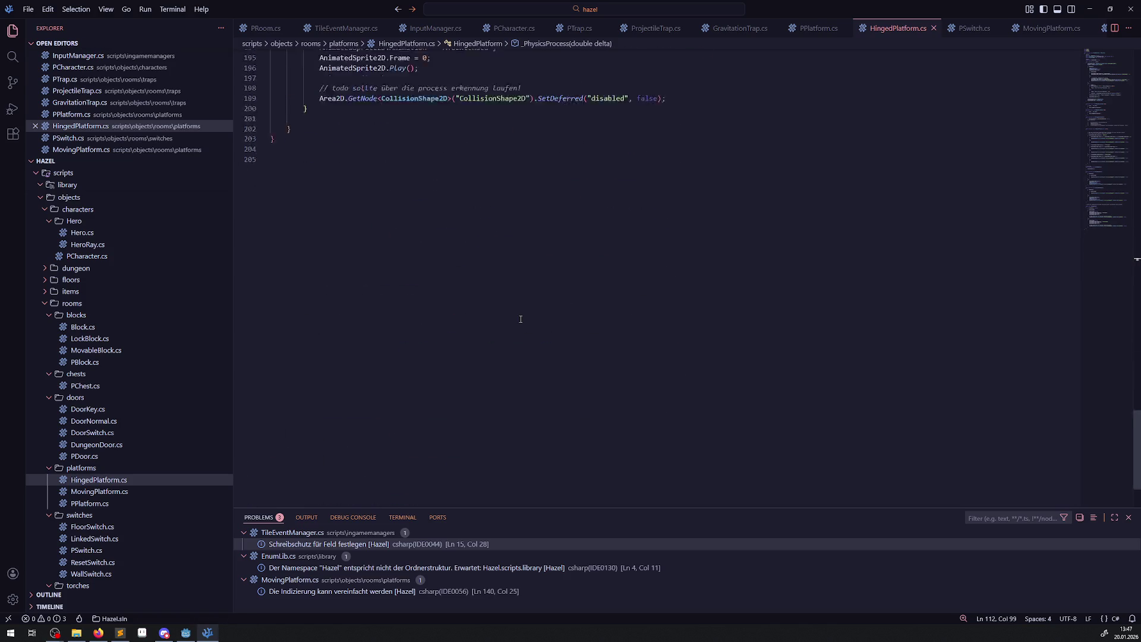
left_click_drag(690, 353, 672, 324)
key("BackSpace")
left_click_drag(670, 254, 419, 220)
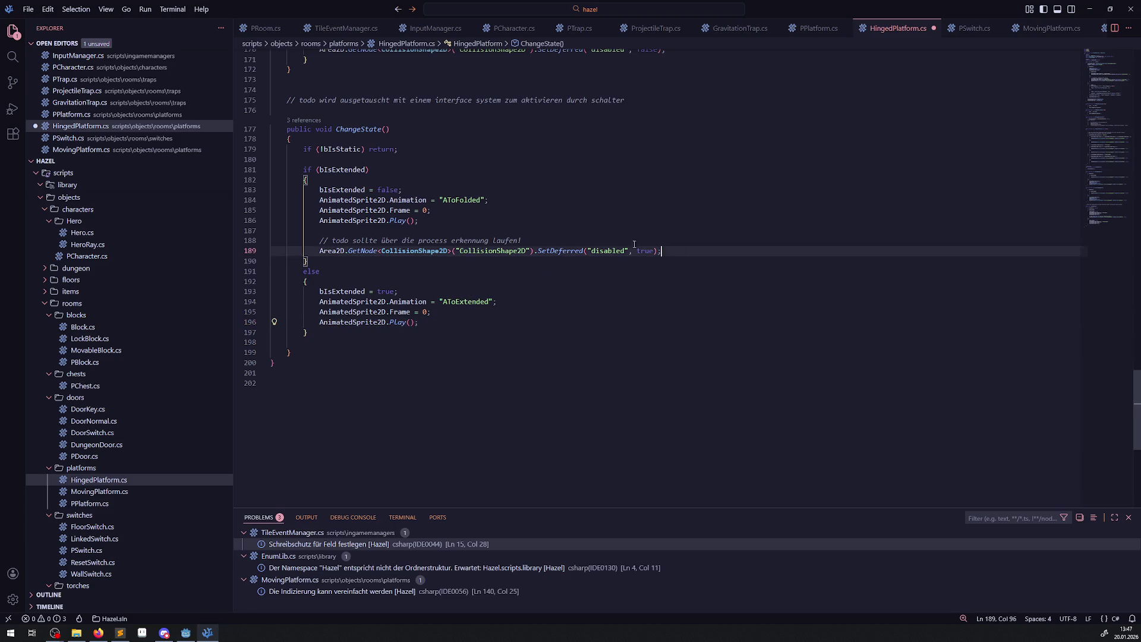
key("BackSpace")
left_click(487, 241)
key("ctrl+s")
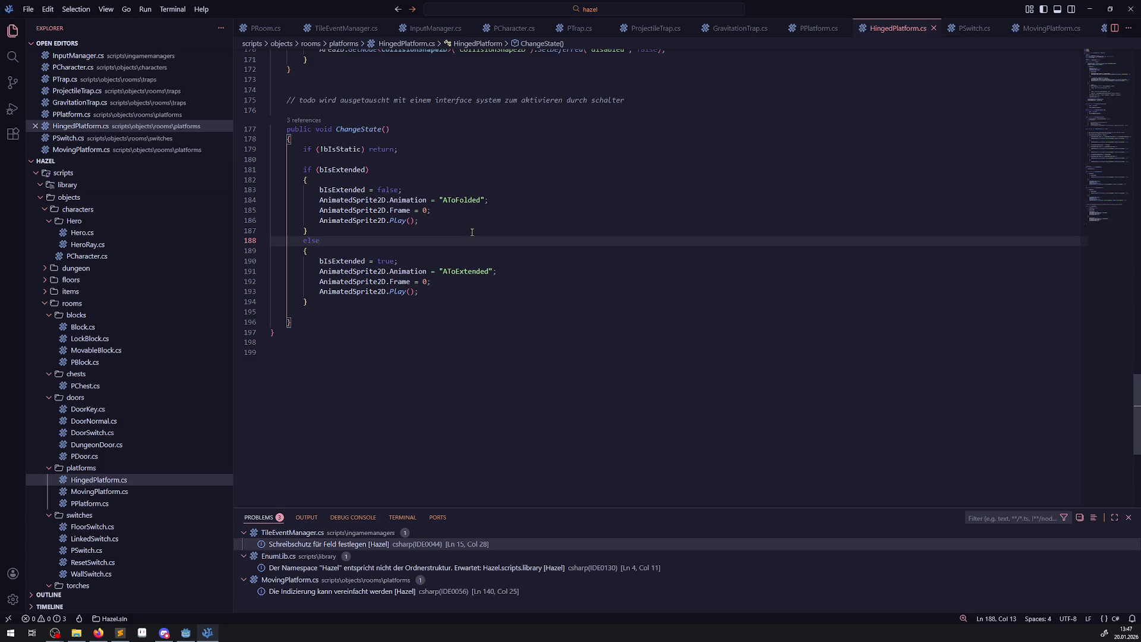
left_click(186, 632)
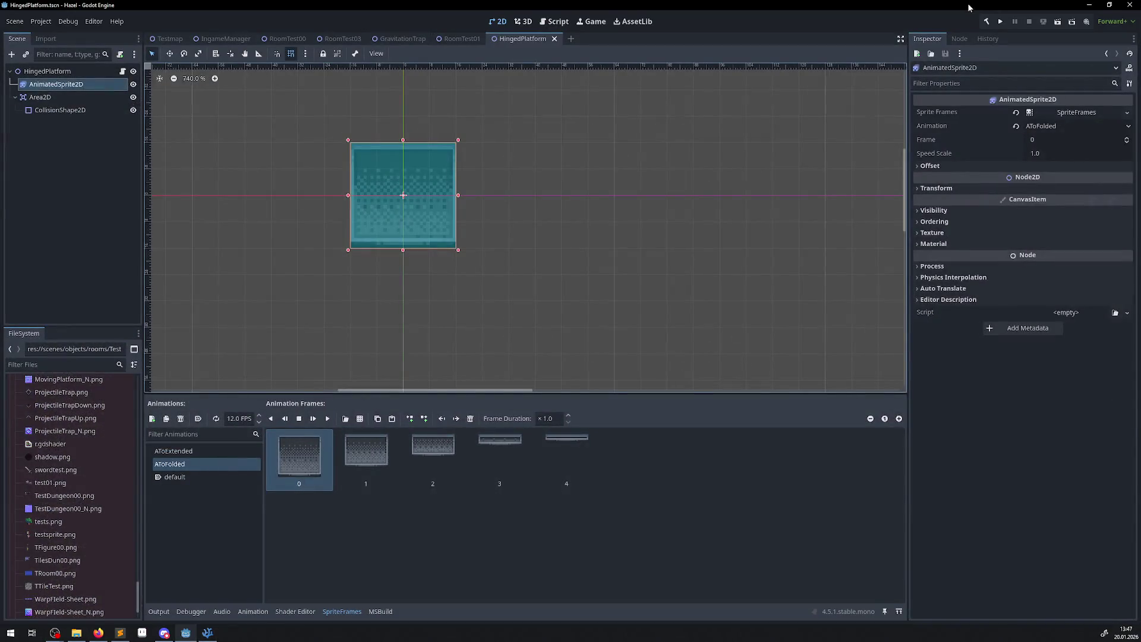
Run the project, walk the player onto and off the hinged platform twice, then close the game.
left_click(998, 22)
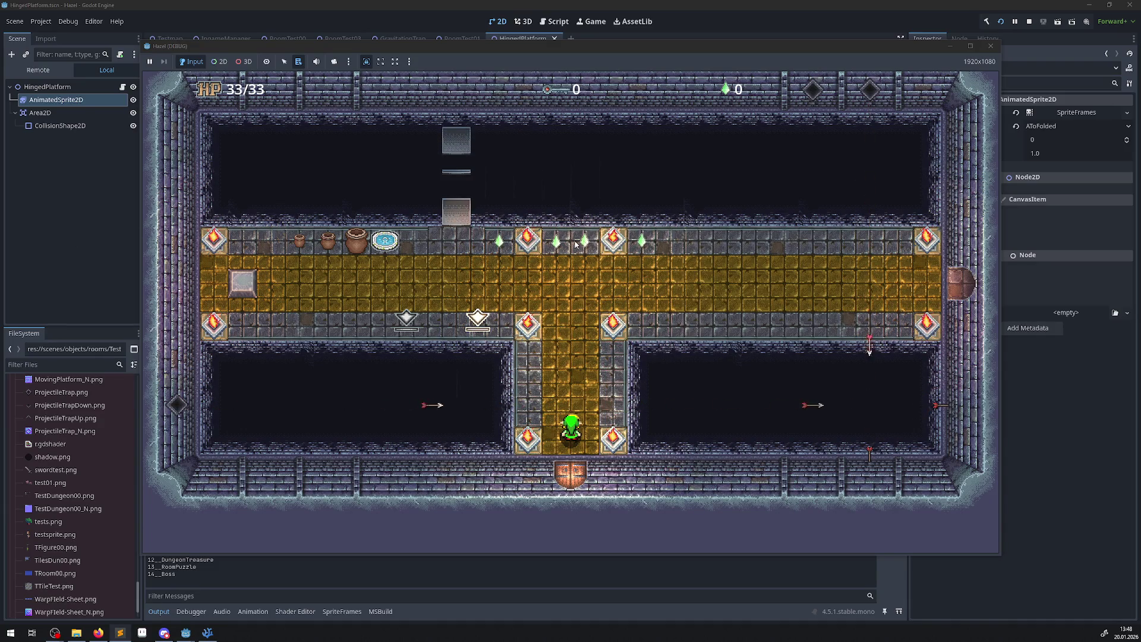
key("Up")
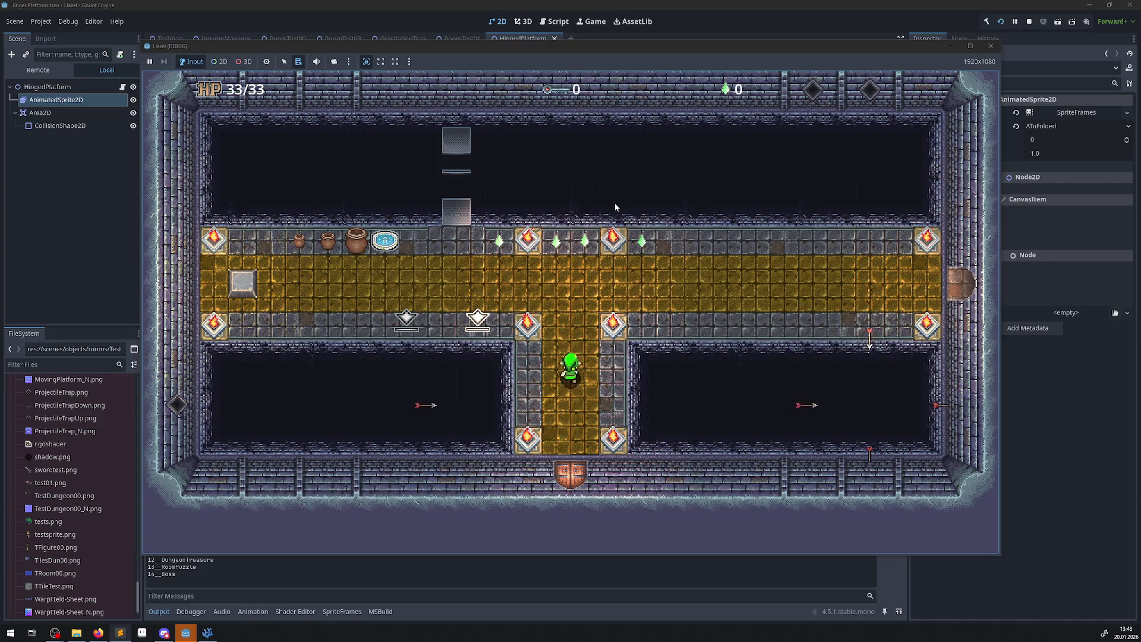
key("Left")
key("Up")
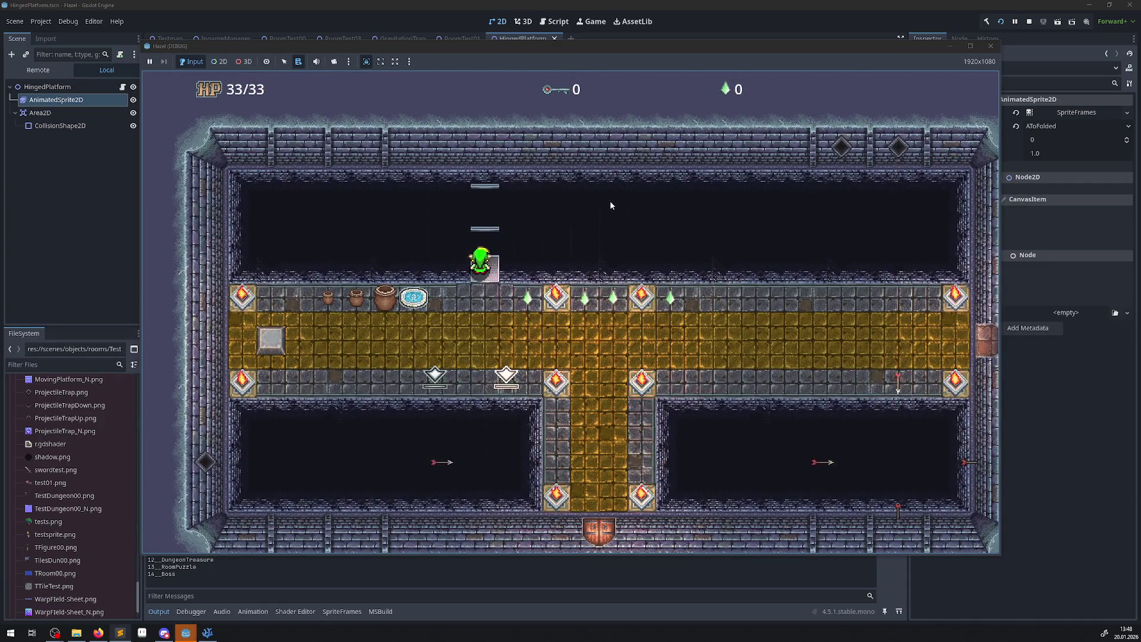
key("Down")
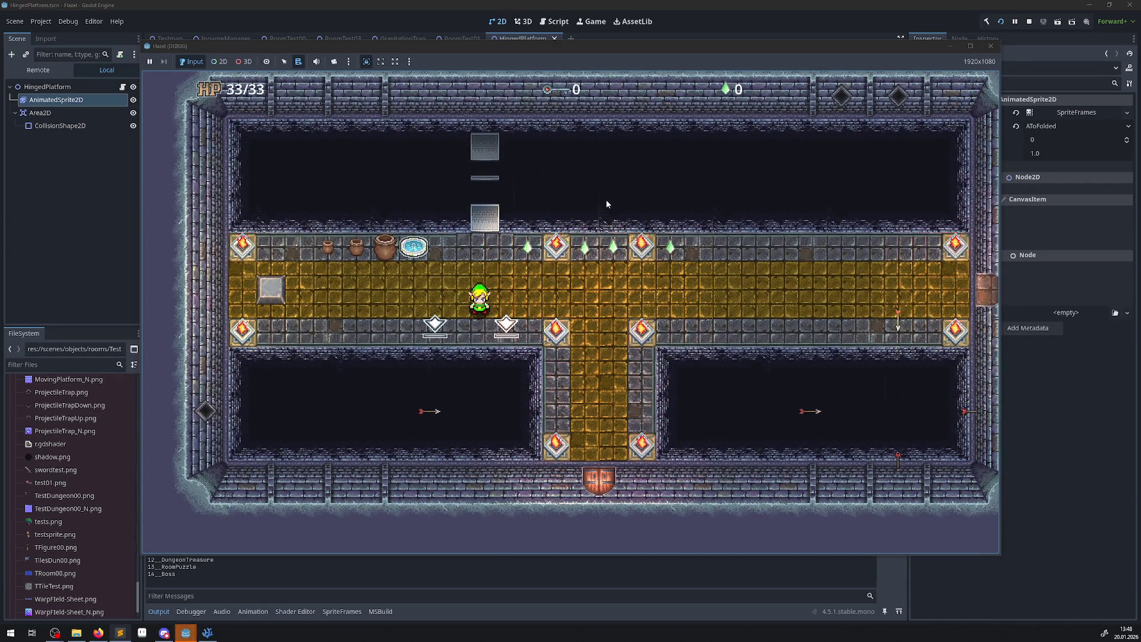
key("Left")
key("Right")
key("Up")
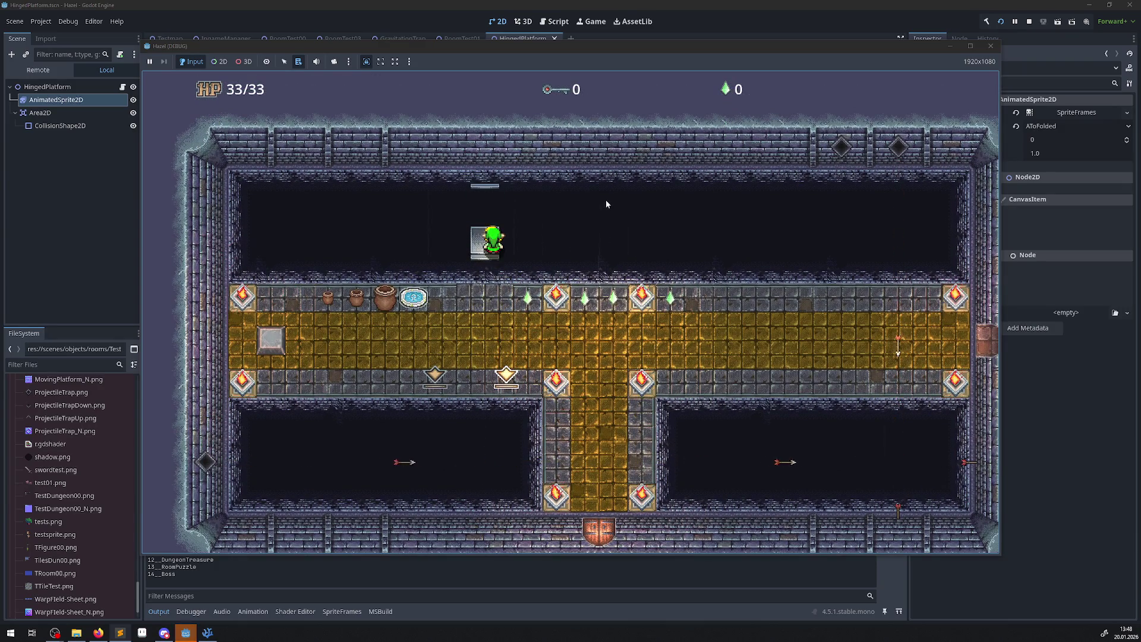
key("Down")
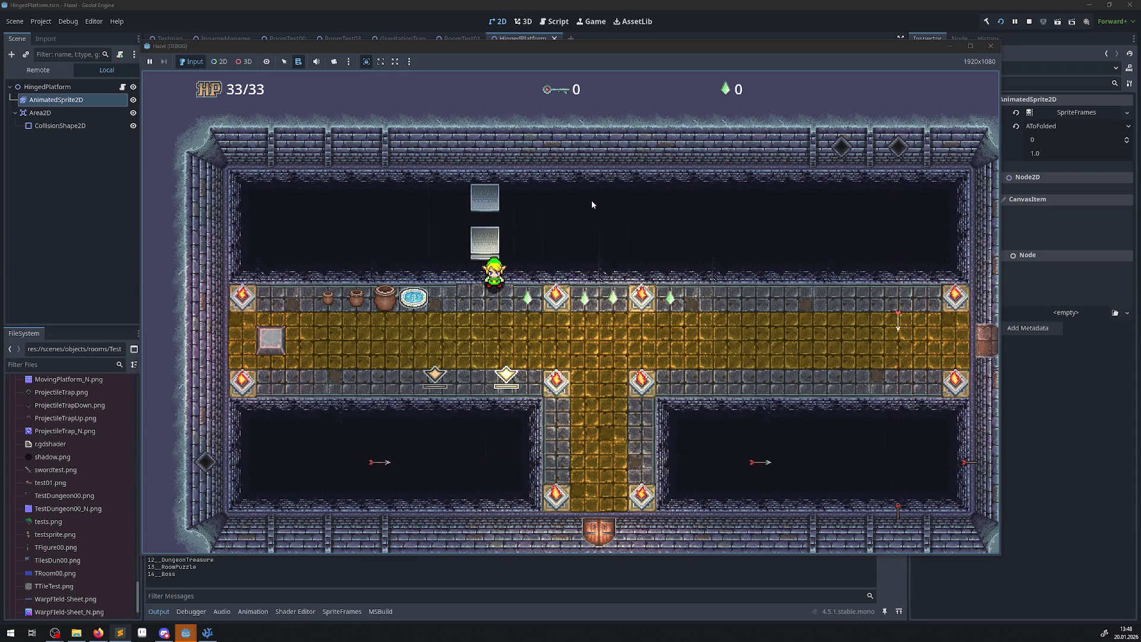
left_click(989, 46)
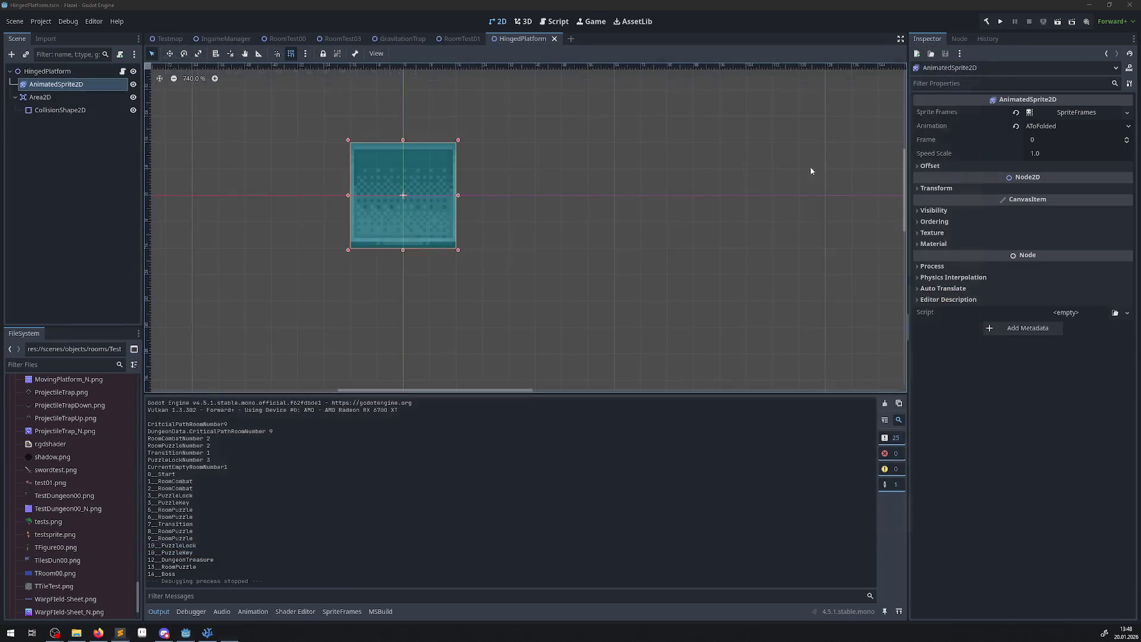
Add SetPhysicsProcess(true) after the Play() calls on lines 186 and 194 in ChangeState.
left_click(207, 633)
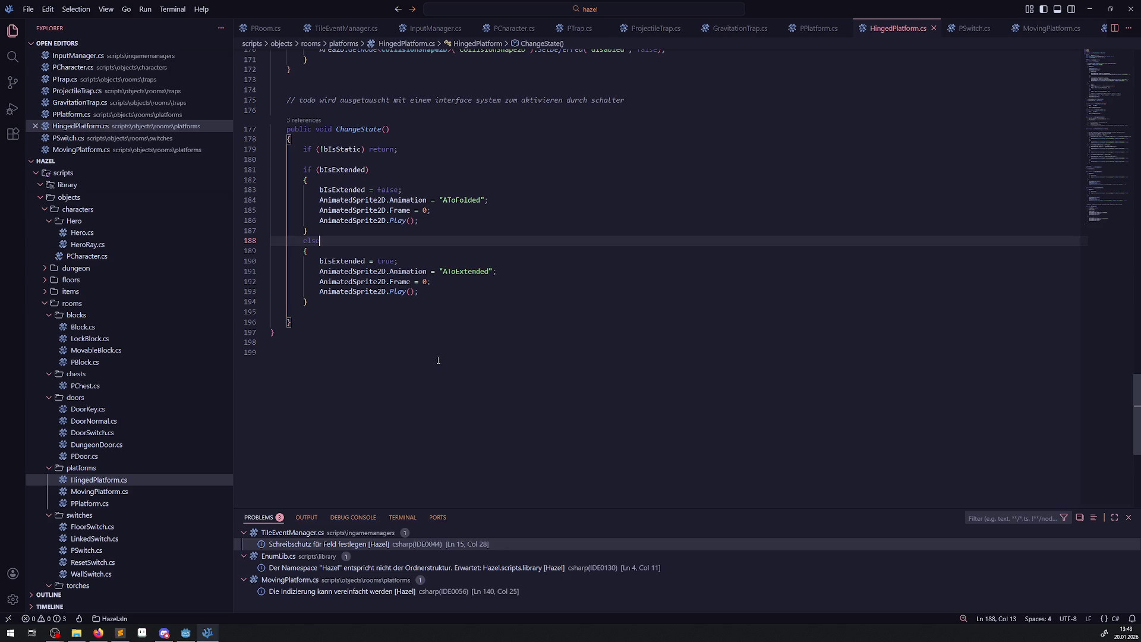
scroll(418, 323, "up", 5)
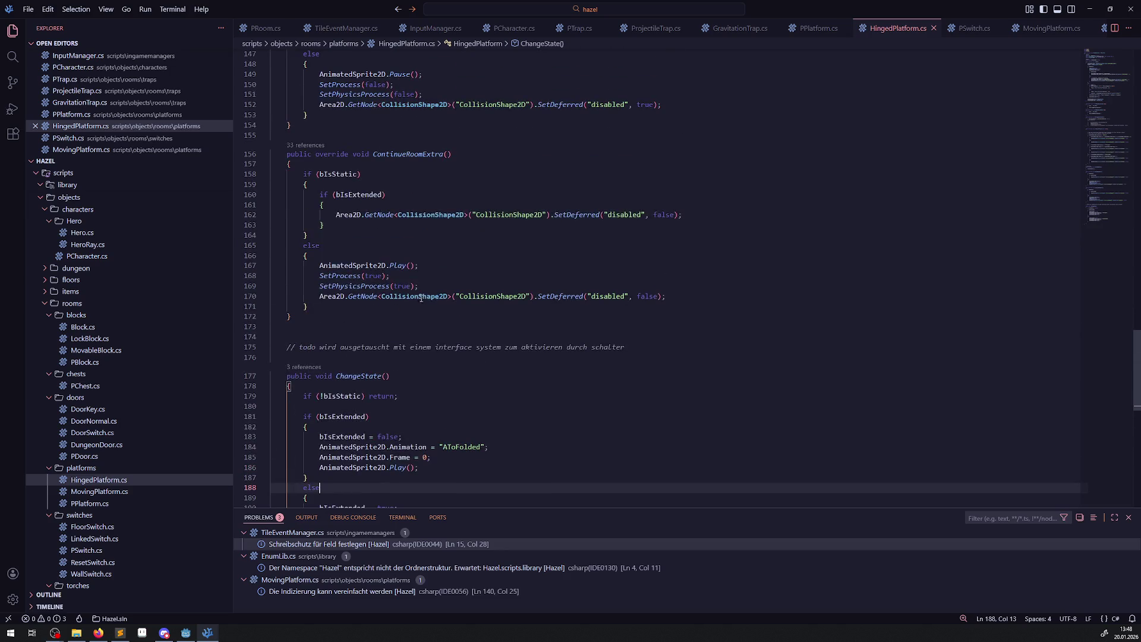
left_click_drag(319, 286, 419, 285)
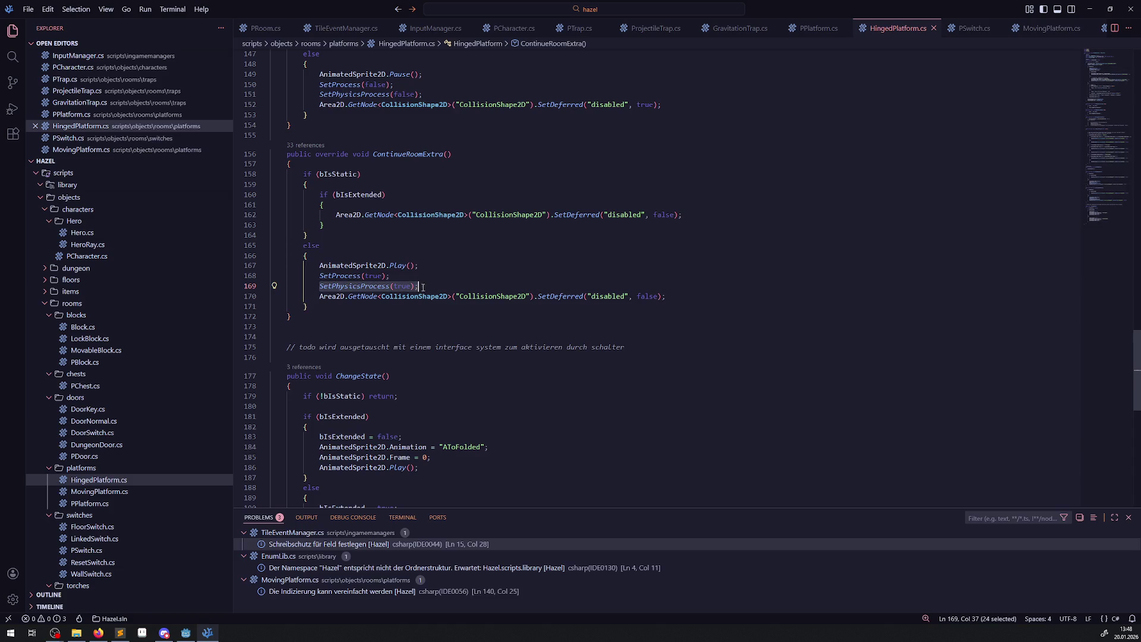
scroll(430, 362, "down", 4)
left_click(431, 355)
key("Return")
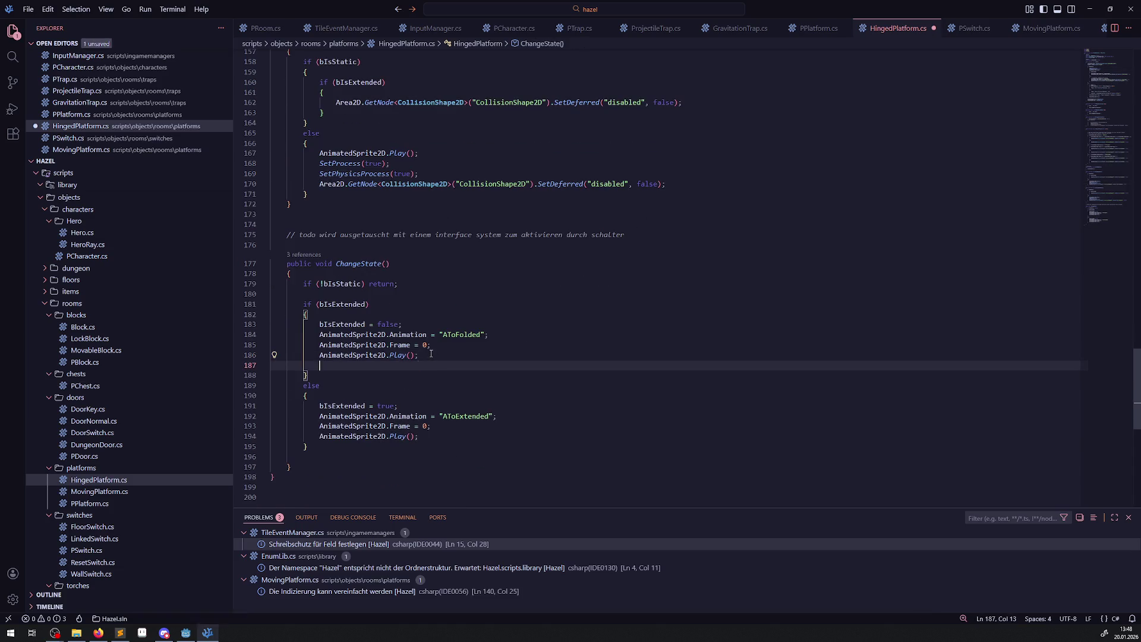
left_click(432, 436)
key("Return")
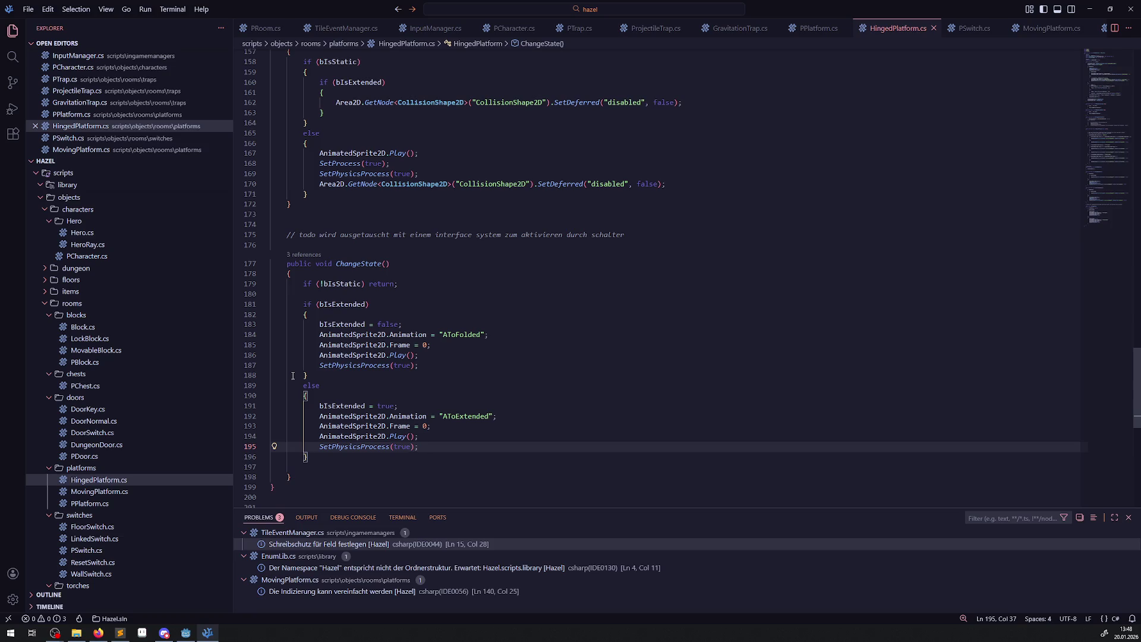
mouse_move(179, 635)
Search the workspace for AnimatedSprite2D, finding 67 results across 14 files.
scroll(468, 293, "up", 20)
scroll(468, 293, "up", 10)
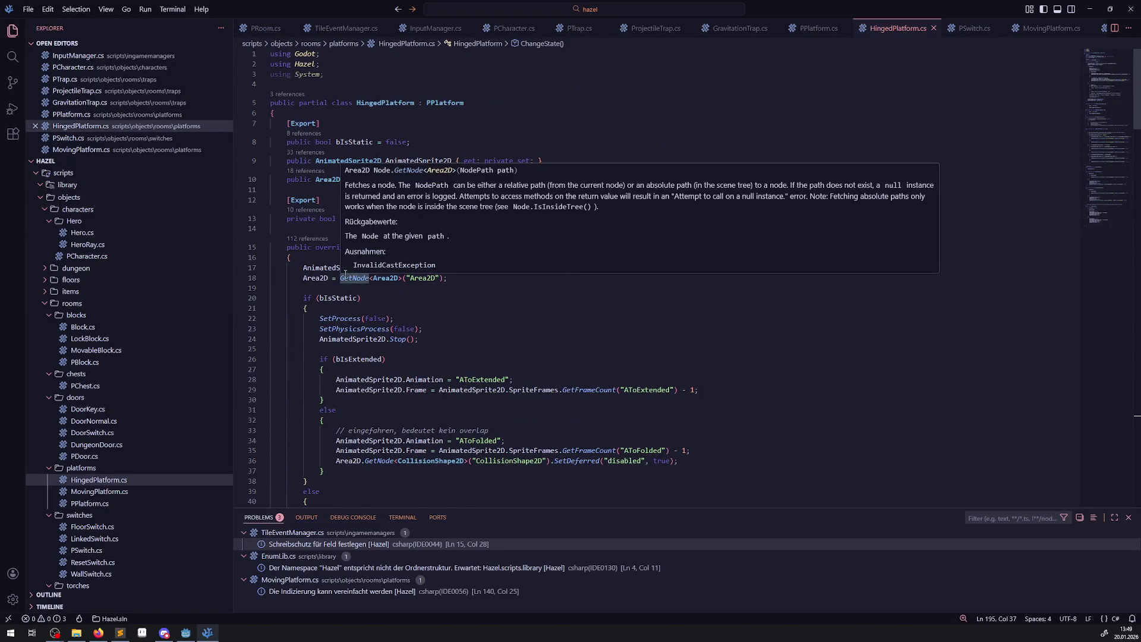
double_click(328, 267)
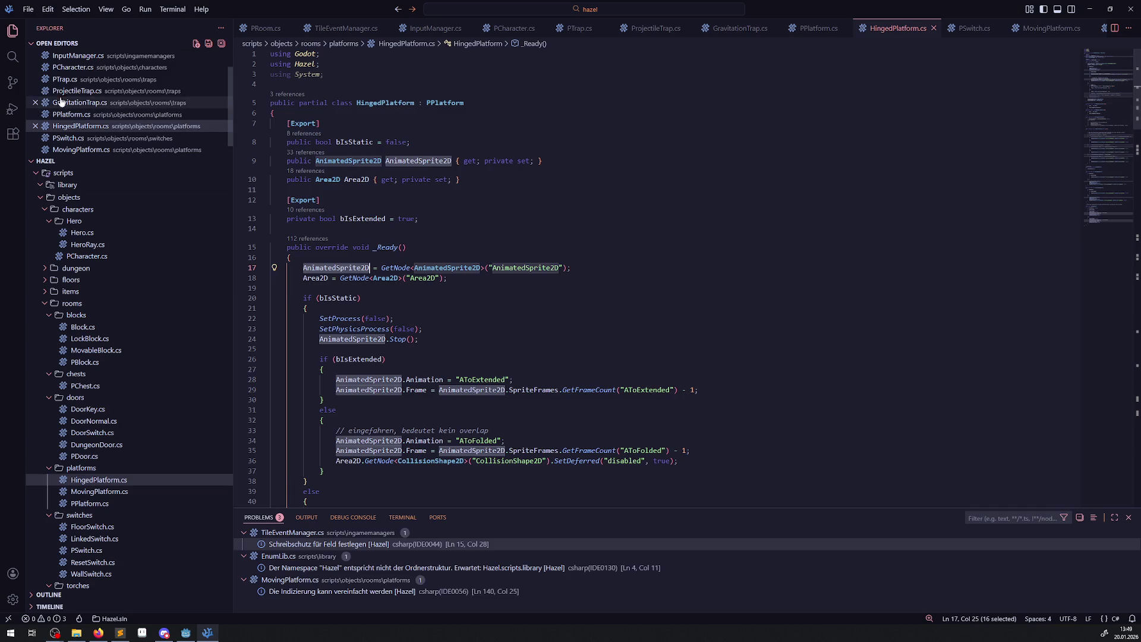
left_click(13, 57)
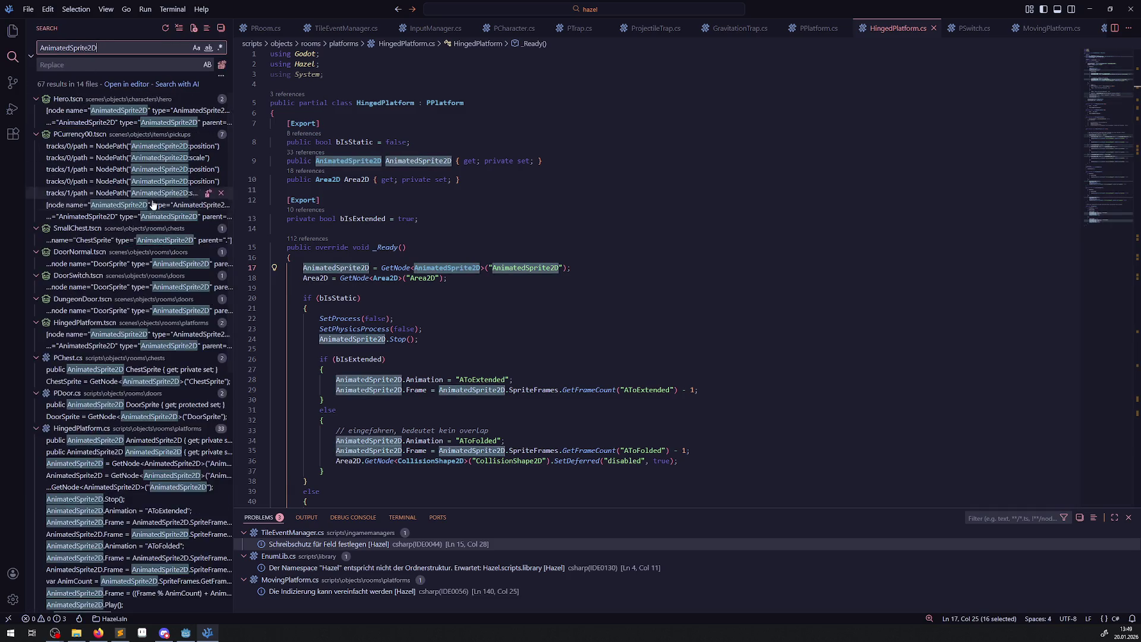
Copy LockBlock.cs's AnimationFinished += OnAnimationFinished line into HingedPlatform.cs on a new line below line 17.
scroll(139, 259, "down", 5)
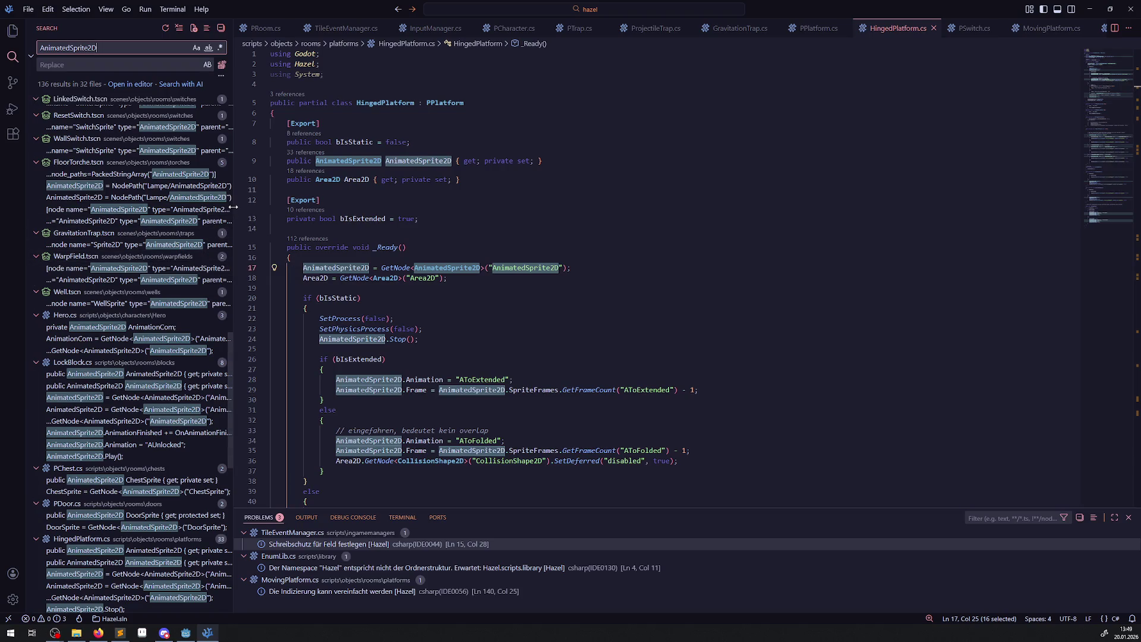
left_click_drag(233, 207, 421, 204)
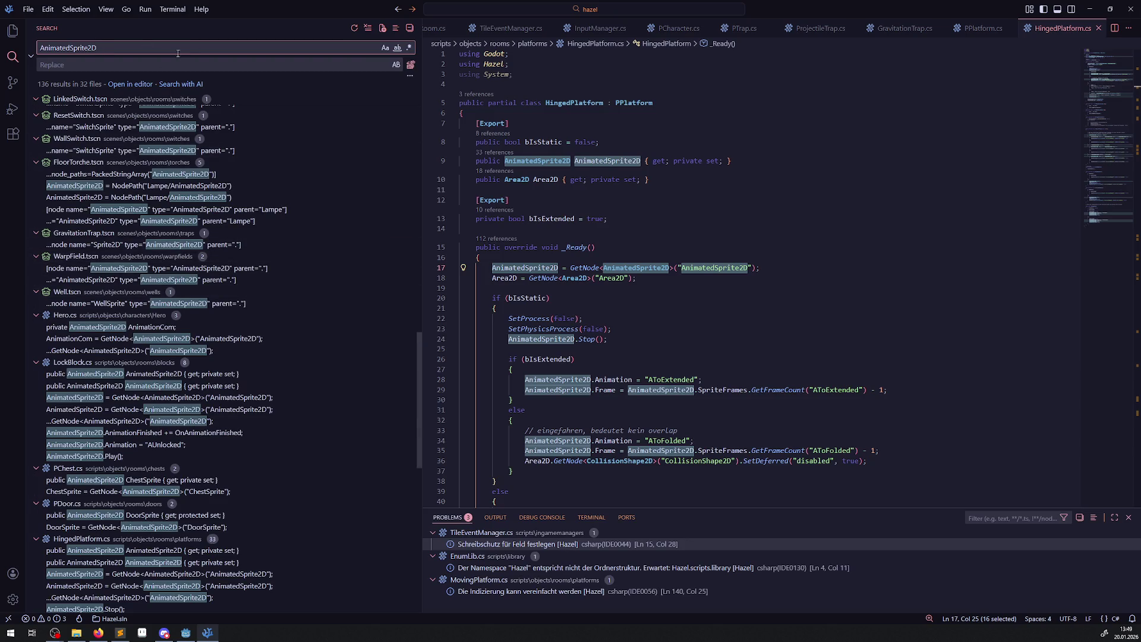
left_click(156, 433)
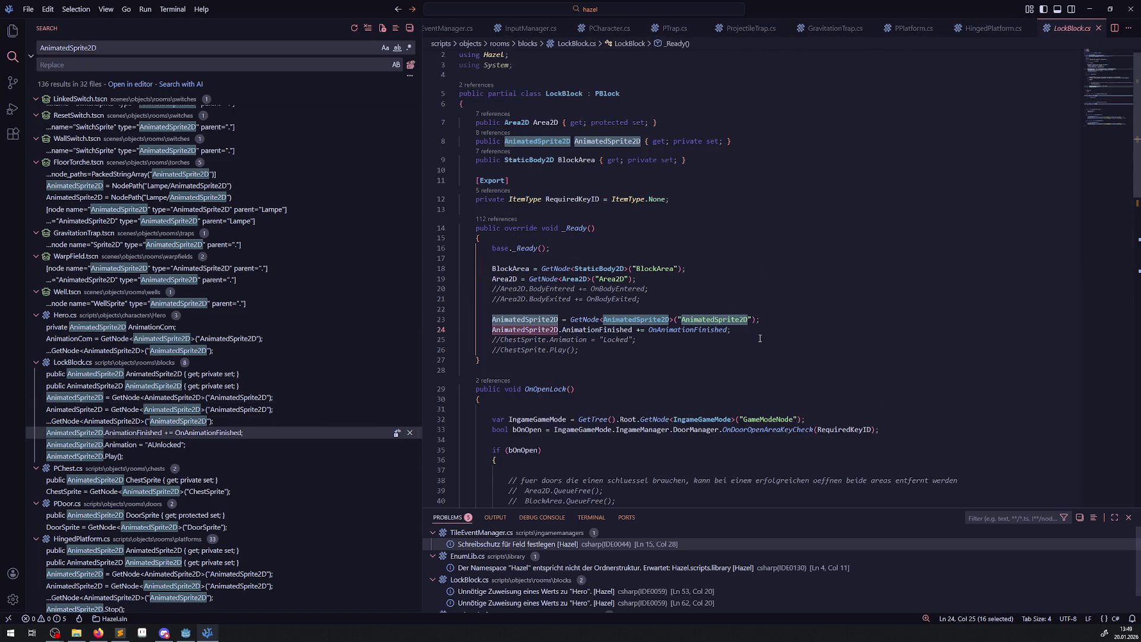
left_click_drag(753, 334, 433, 335)
key("ctrl+c")
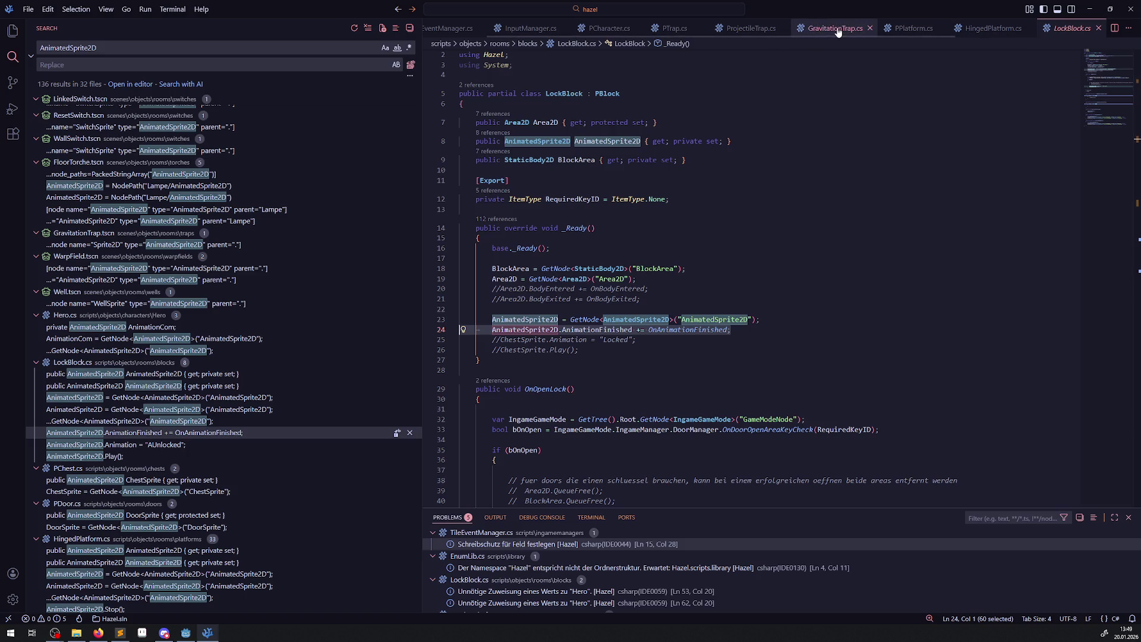
left_click(984, 29)
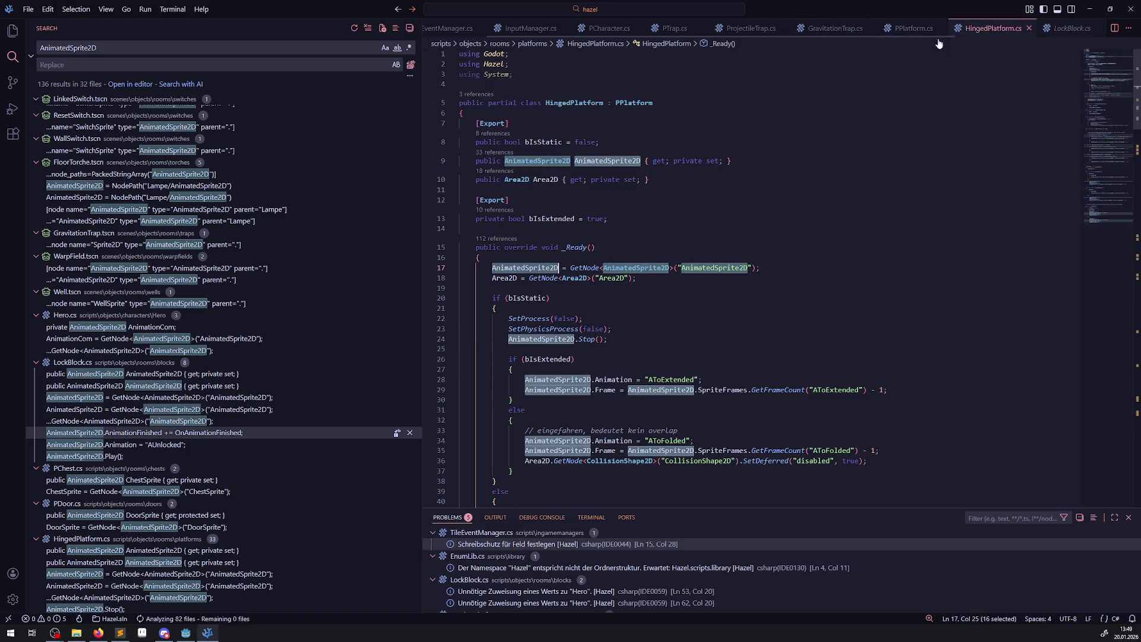
left_click(772, 268)
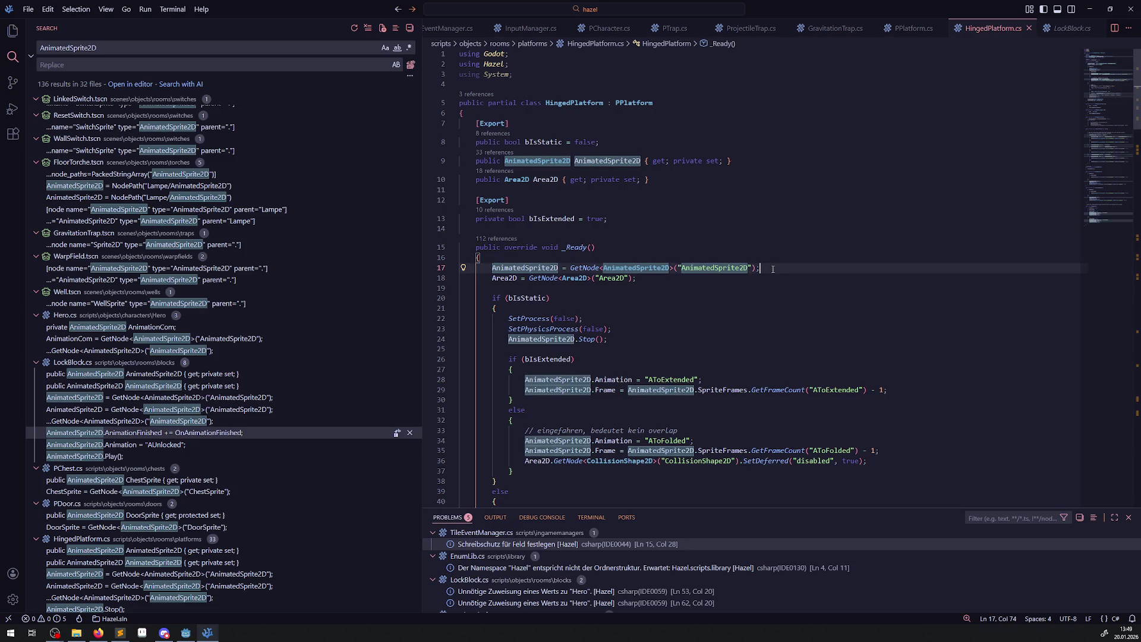
key("Return")
key("ctrl+v")
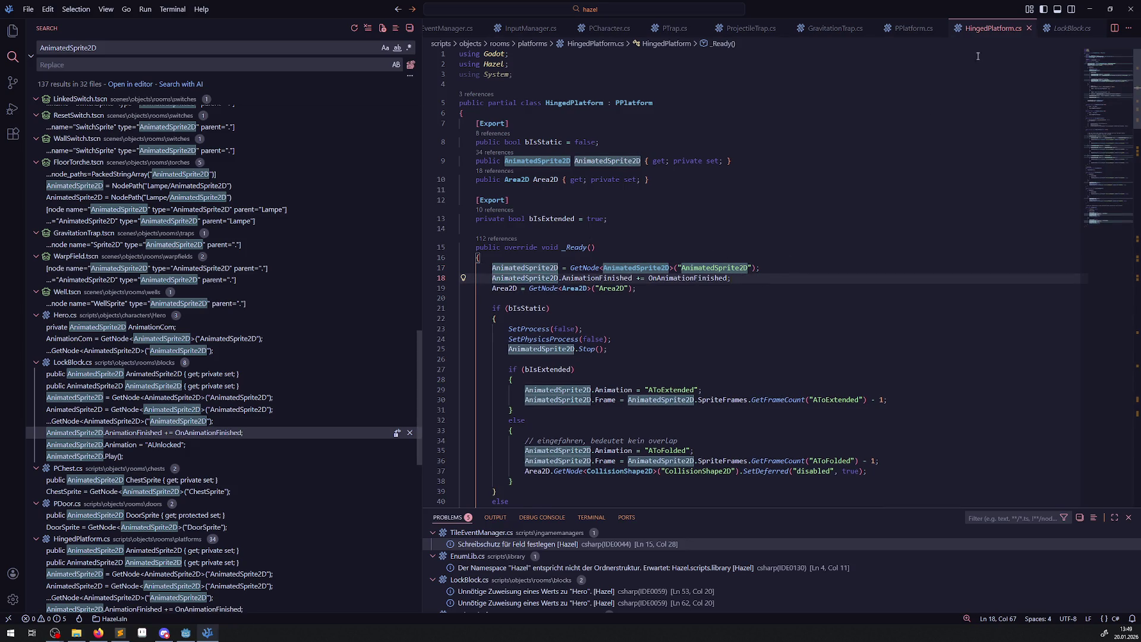
left_click(1068, 30)
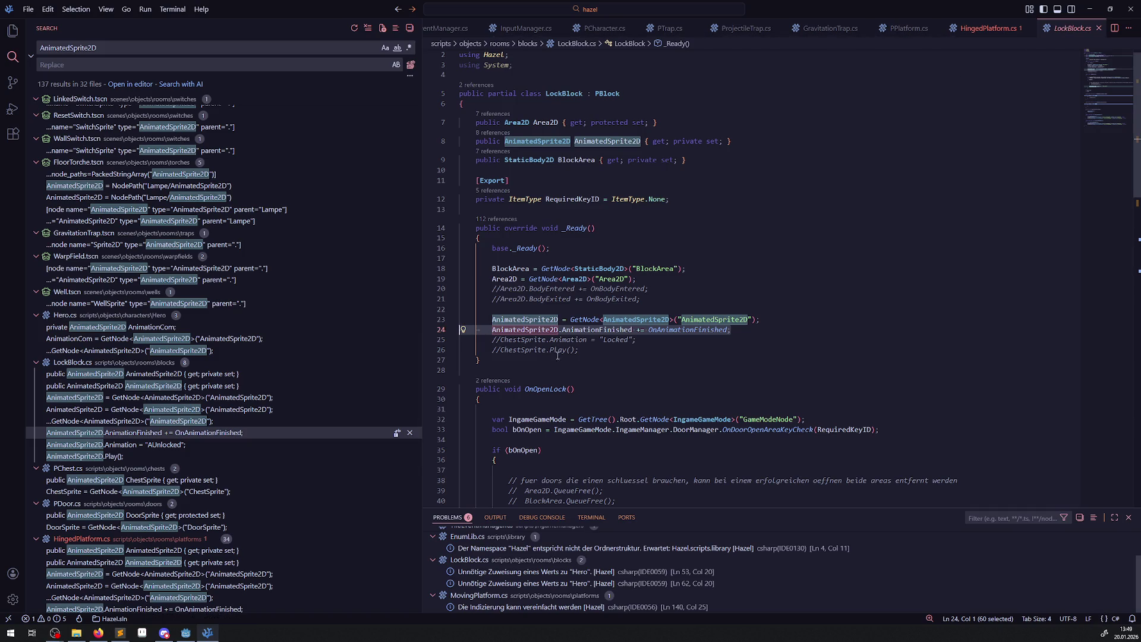
Select the OnAnimationFinished name and look through HingedPlatform.cs from the AnimatedSprite2D search results.
double_click(669, 329)
scroll(602, 332, "down", 5)
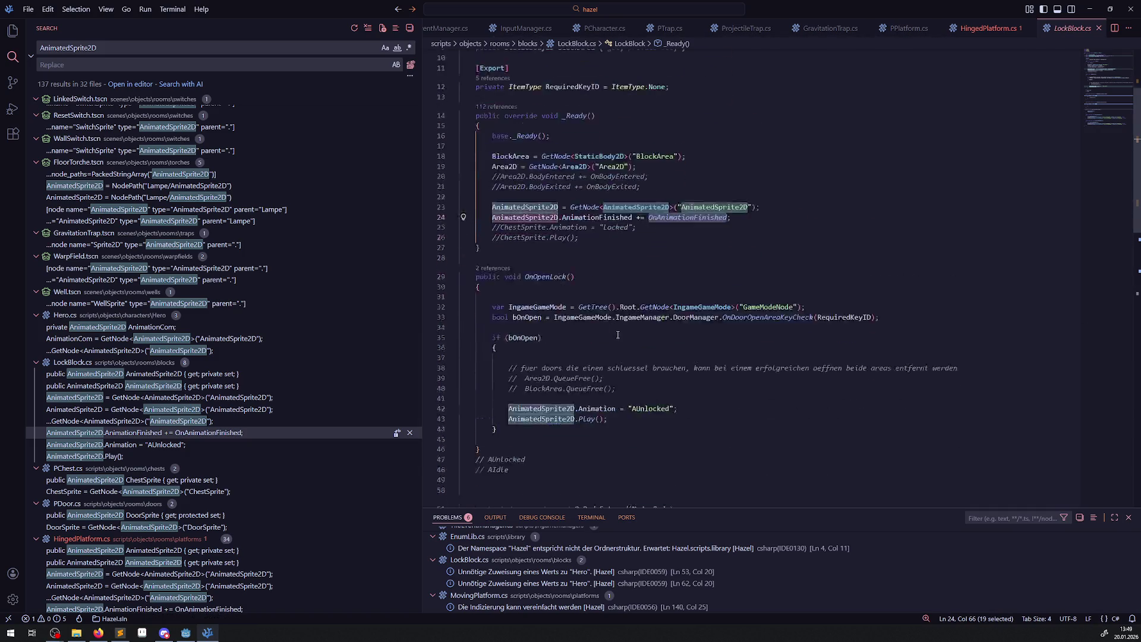
scroll(603, 332, "down", 1)
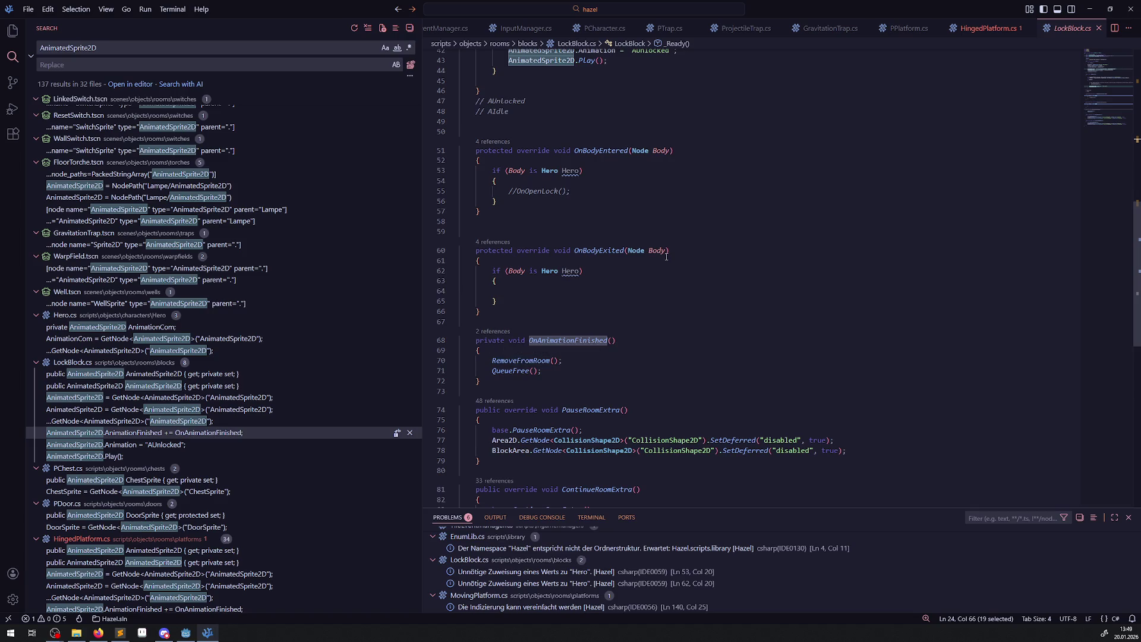
scroll(638, 326, "up", 2)
mouse_move(570, 339)
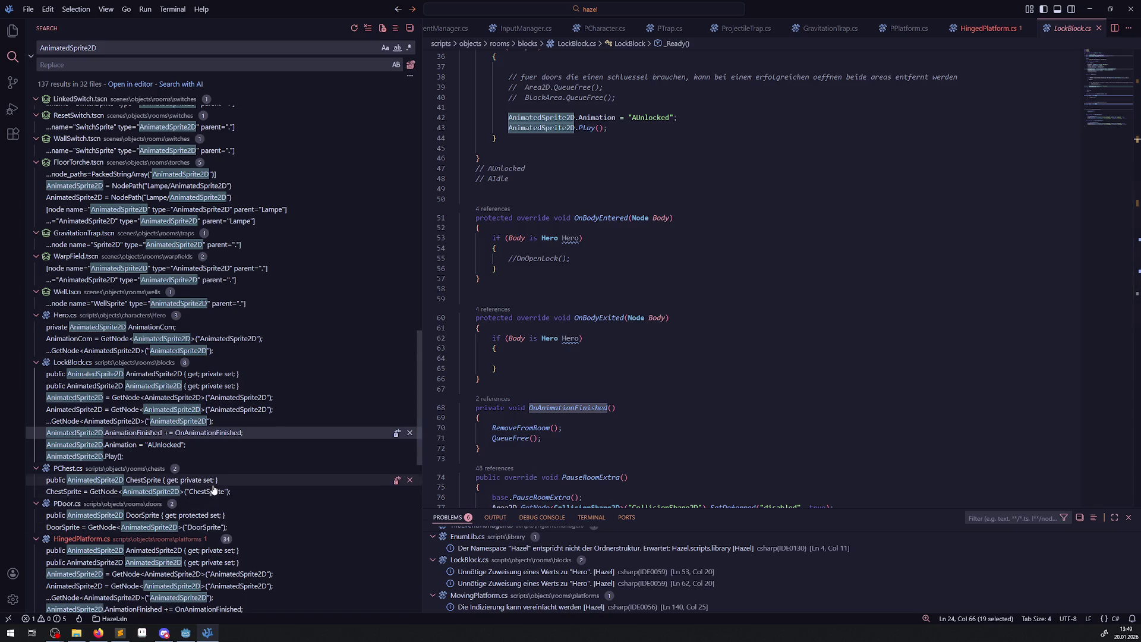
scroll(213, 488, "down", 1)
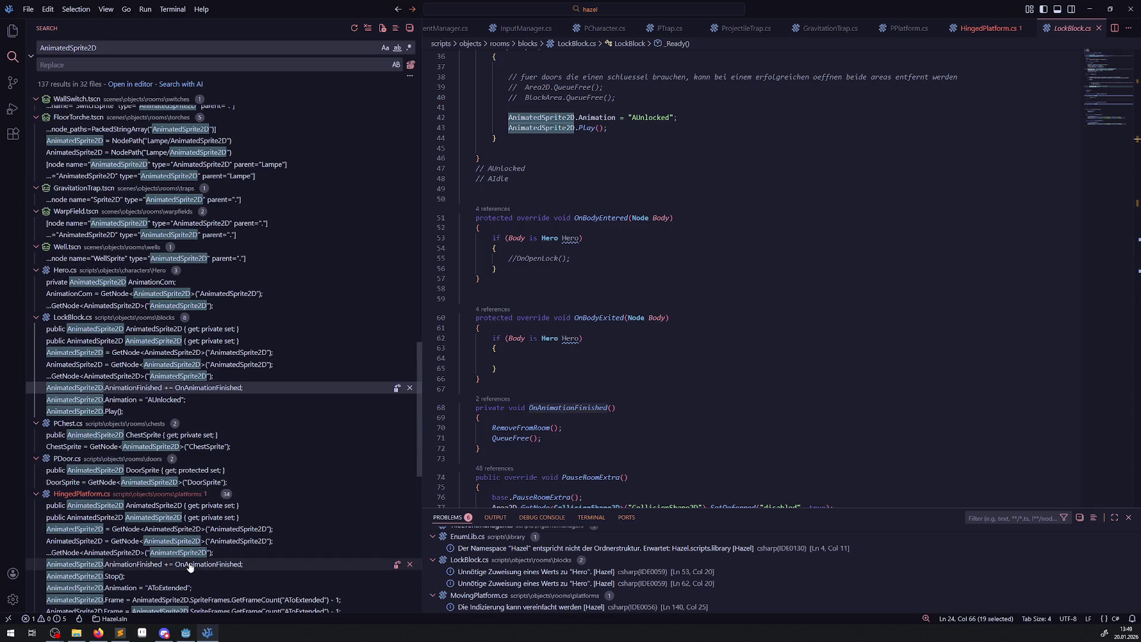
left_click(189, 564)
scroll(688, 421, "down", 8)
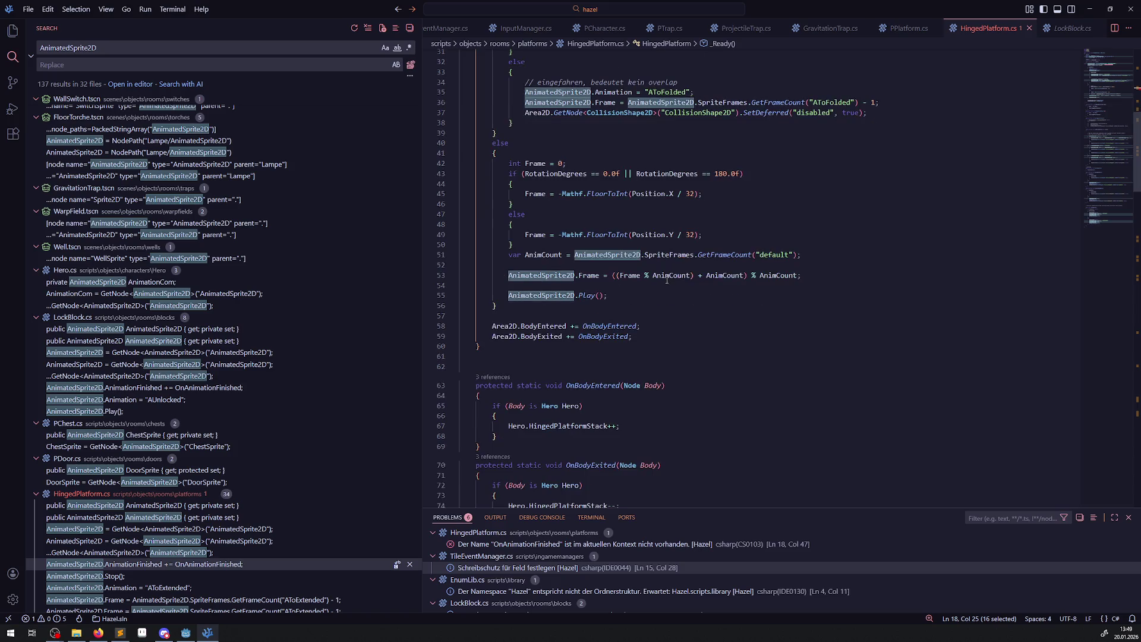
scroll(667, 280, "up", 4)
scroll(664, 270, "down", 15)
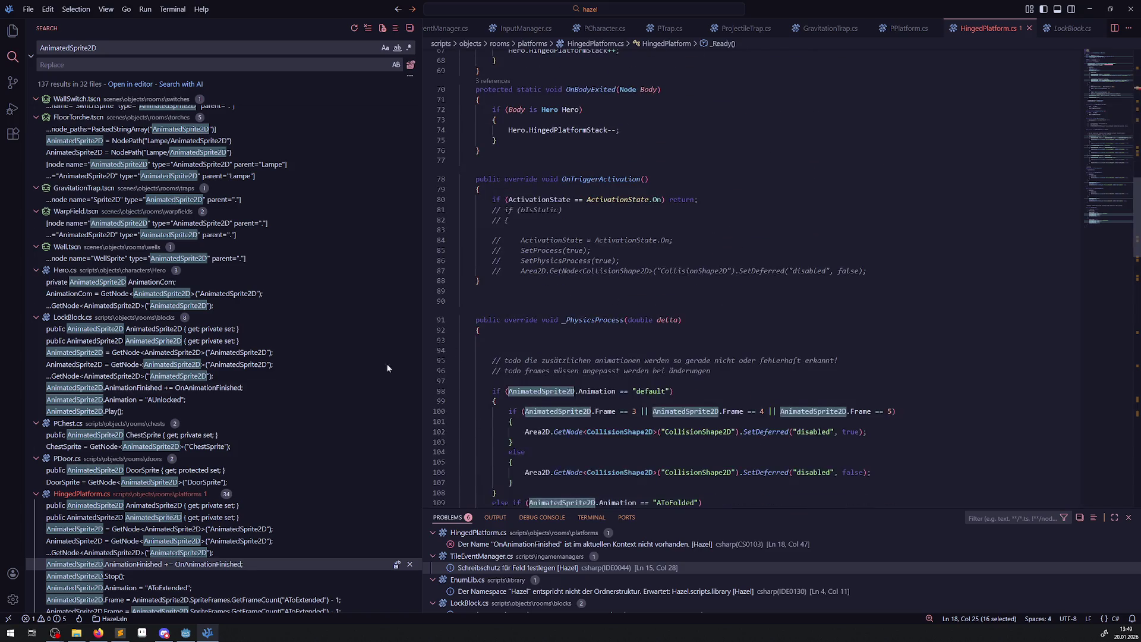
scroll(242, 406, "down", 10)
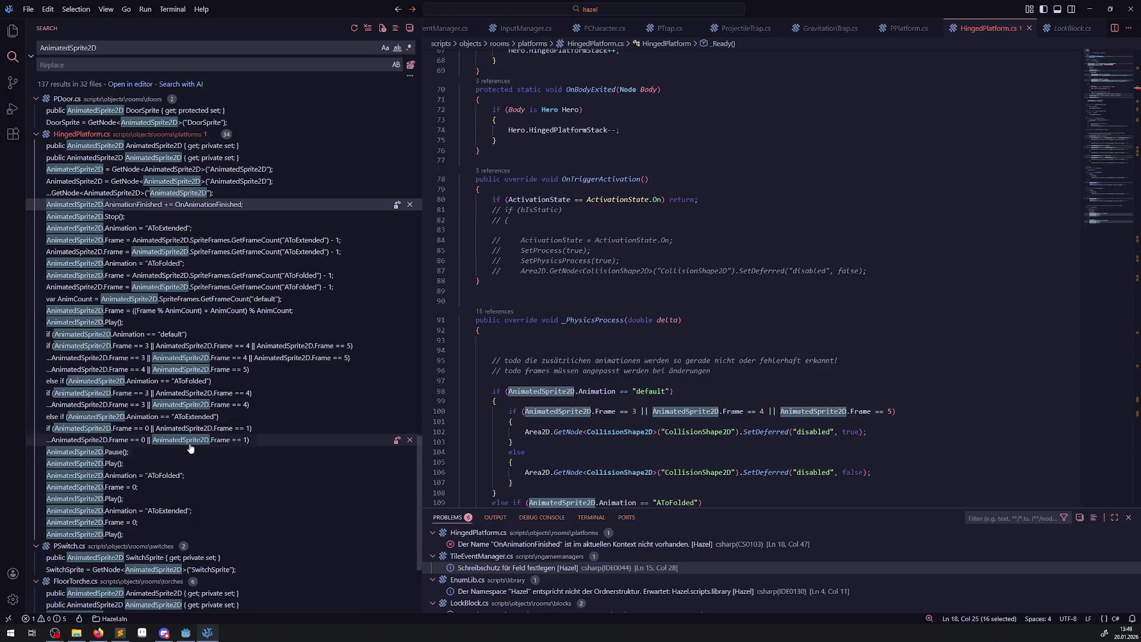
scroll(188, 447, "down", 3)
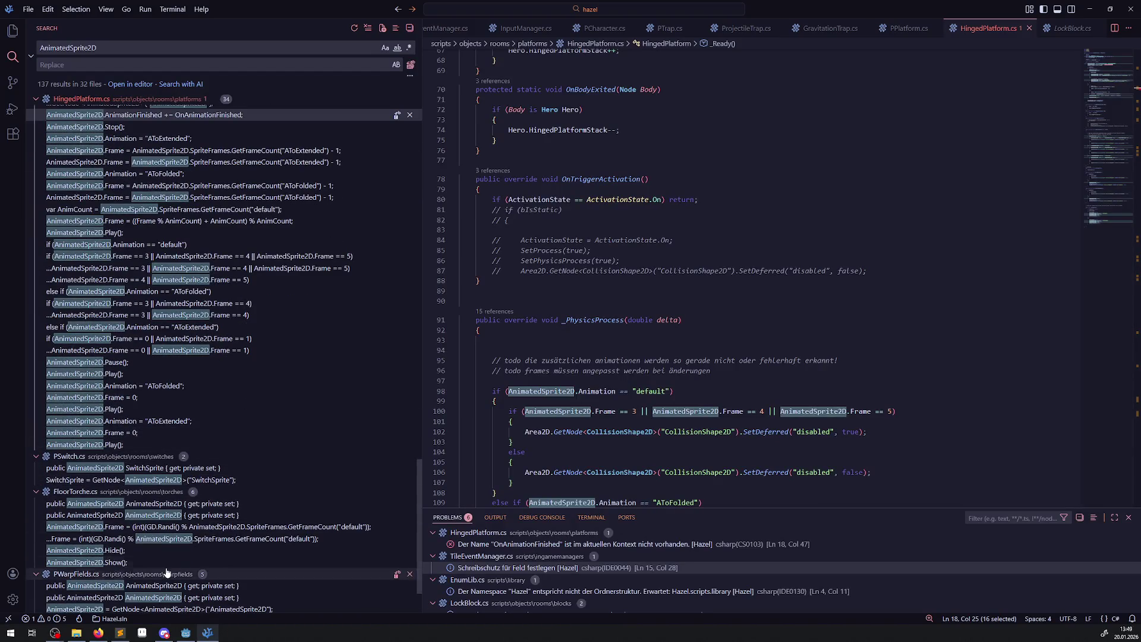
scroll(233, 542, "down", 2)
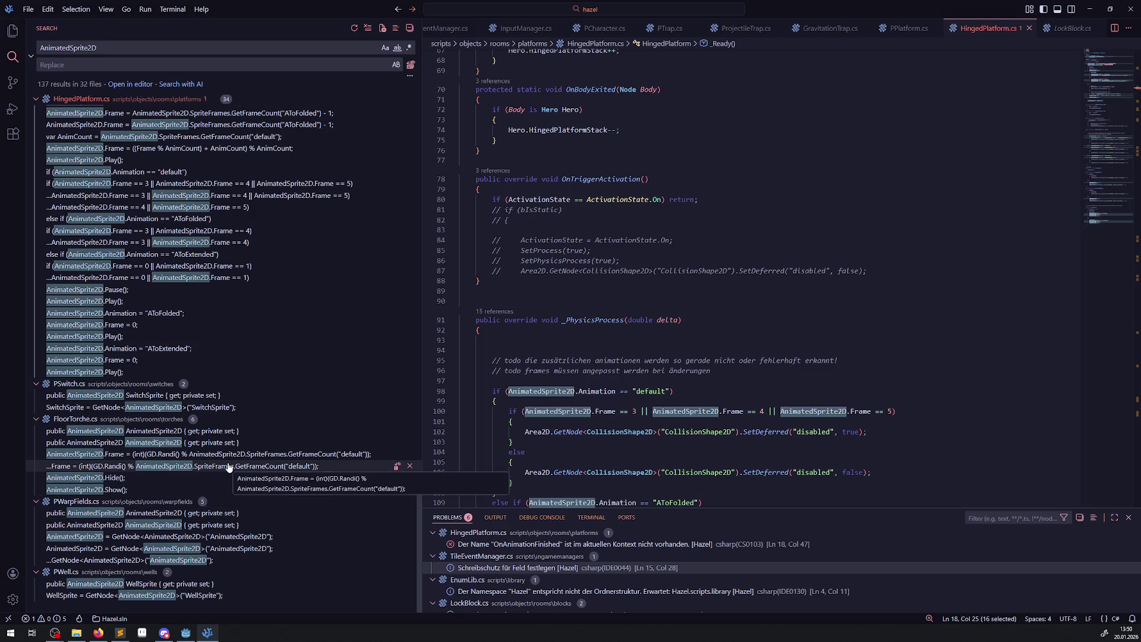
scroll(251, 395, "up", 6)
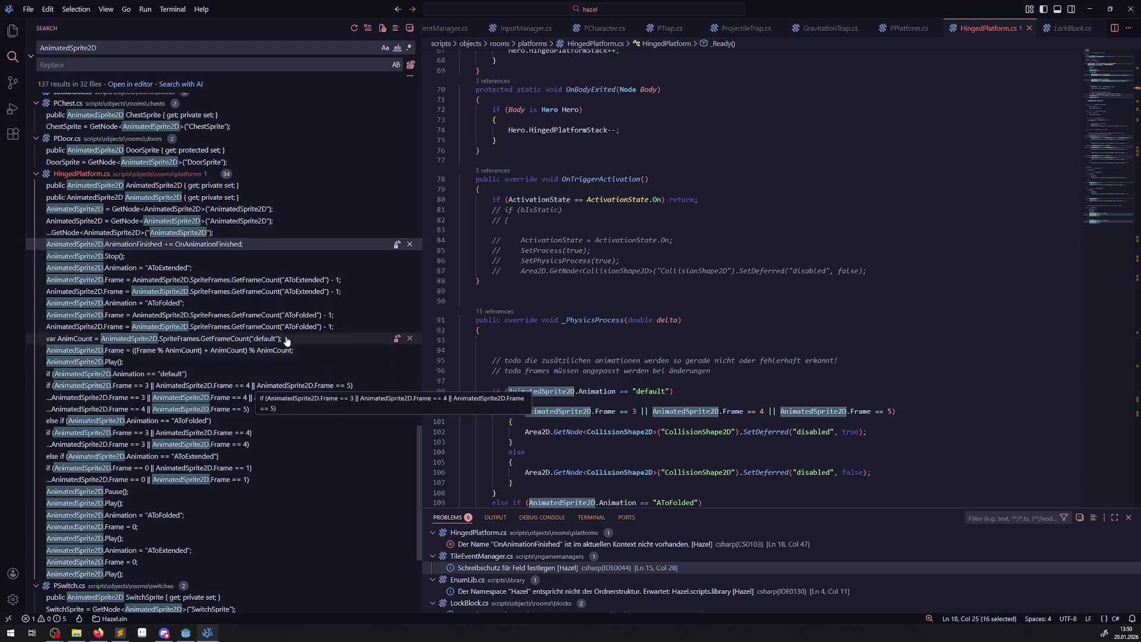
scroll(284, 338, "up", 4)
scroll(284, 336, "up", 3)
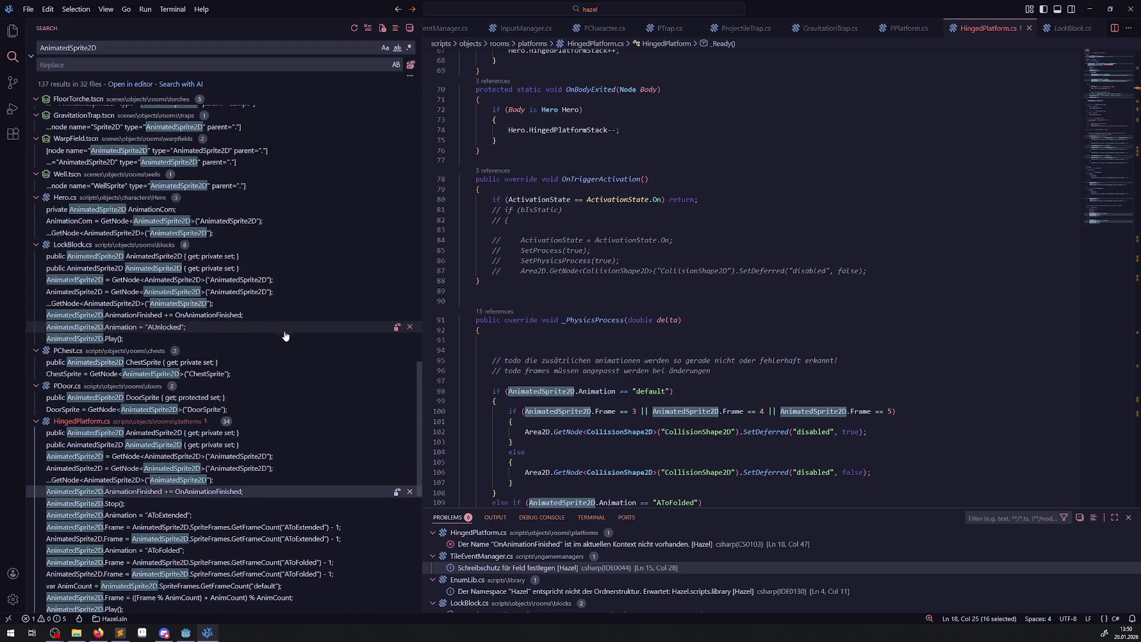
In LockBlock.cs, select the whole OnAnimationFinished method at lines 68–72.
left_click(224, 315)
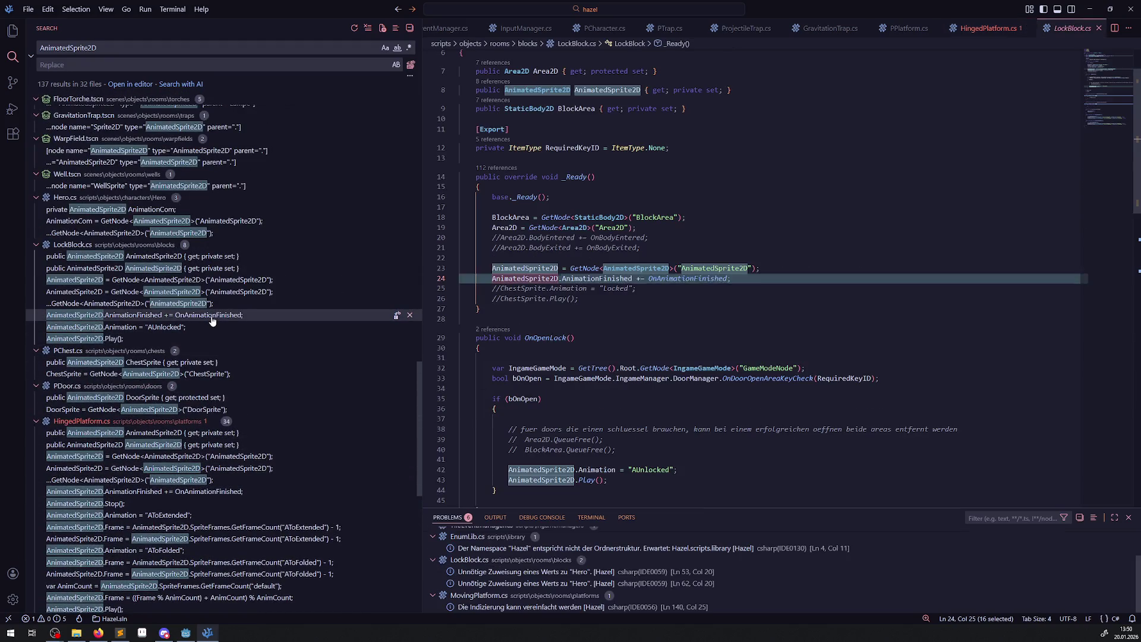
double_click(686, 279)
scroll(688, 297, "down", 10)
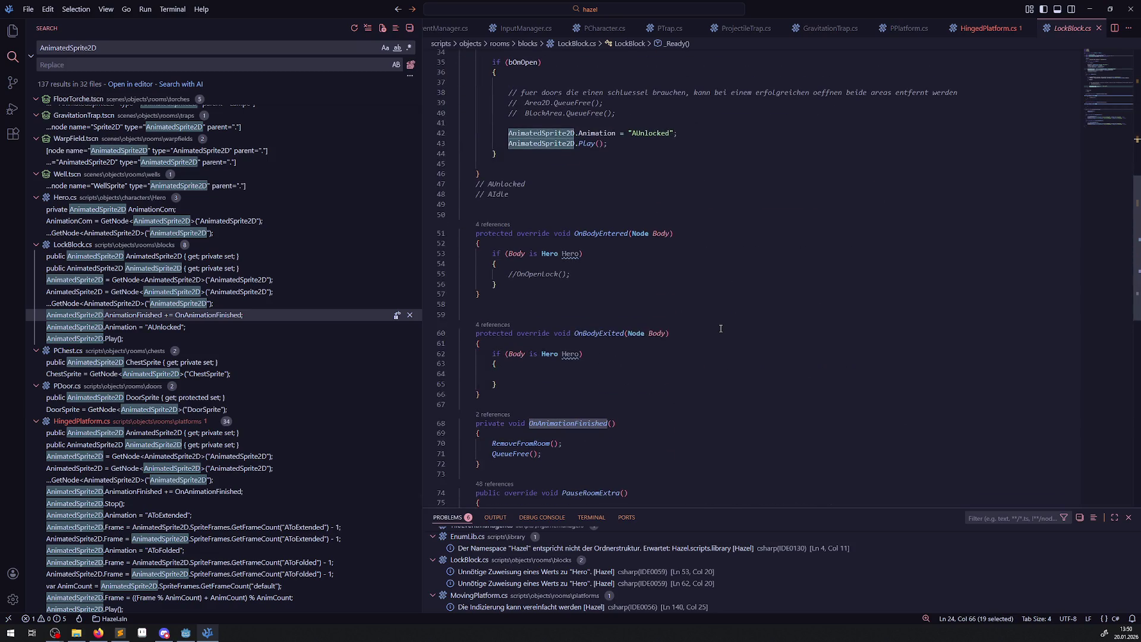
left_click_drag(541, 402, 445, 355)
key("ctrl+c")
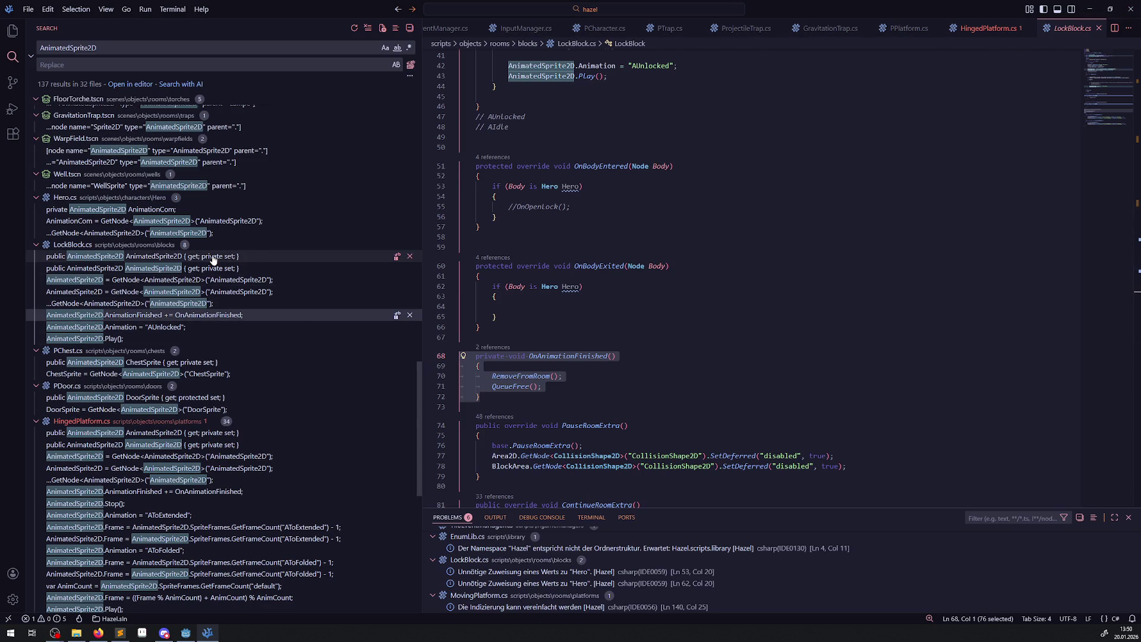
scroll(233, 324, "up", 2)
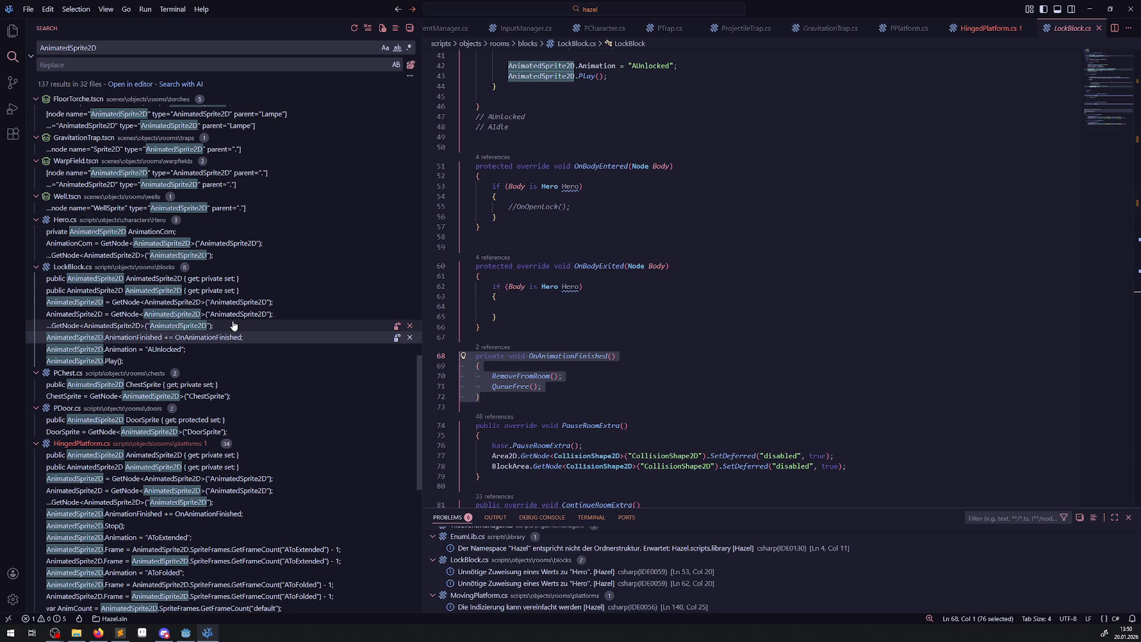
Paste OnAnimationFinished after _Ready in HingedPlatform.cs, replace its body with a GD.Print debug string, and save.
left_click(986, 28)
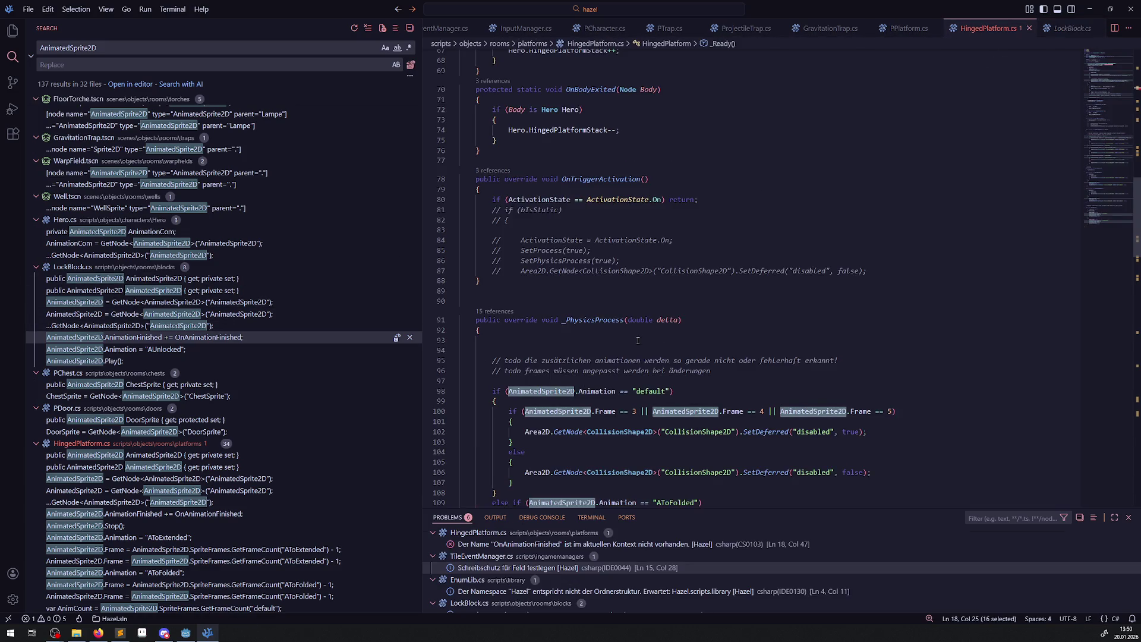
scroll(637, 341, "up", 10)
scroll(524, 365, "down", 10)
left_click(487, 103)
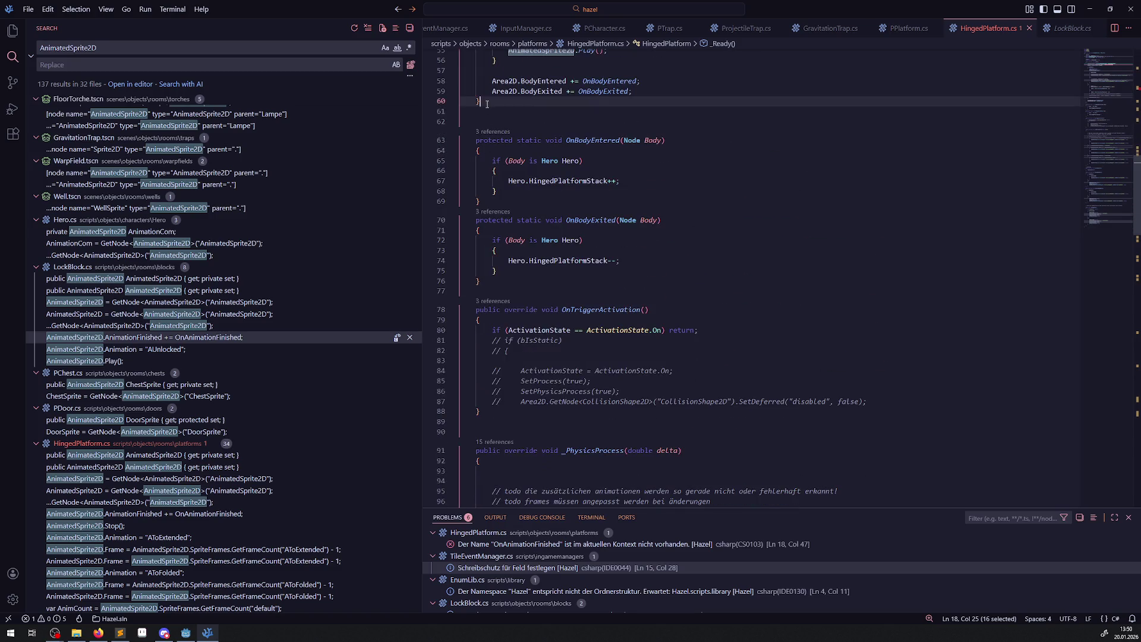
key("ctrl+v")
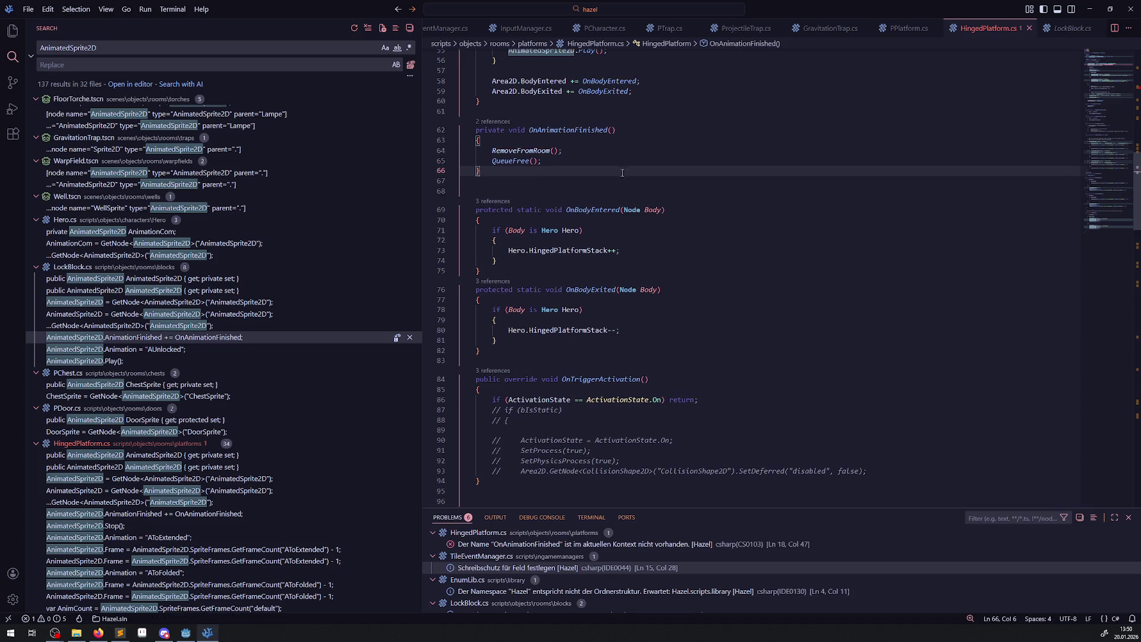
left_click_drag(542, 160, 492, 150)
key("BackSpace")
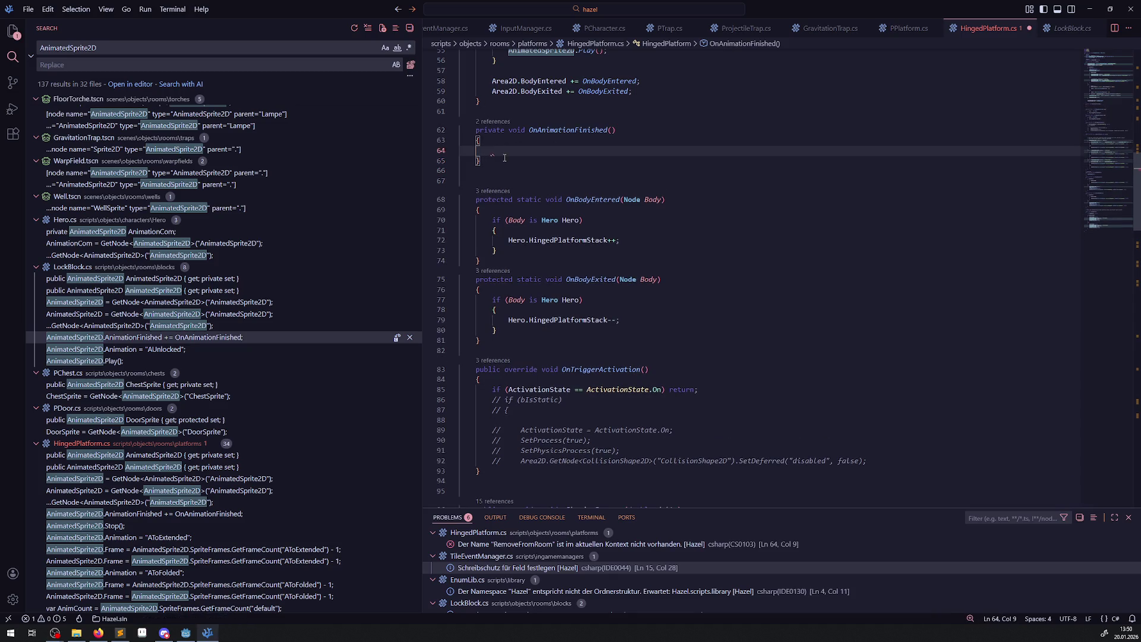
type("GD.Print()")
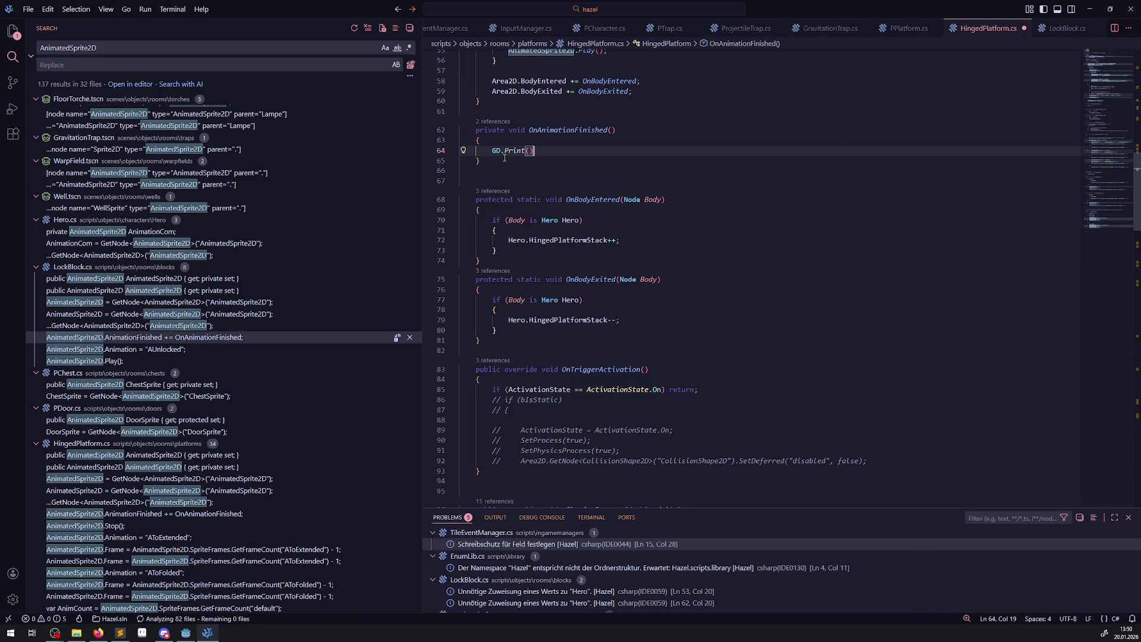
type(";")
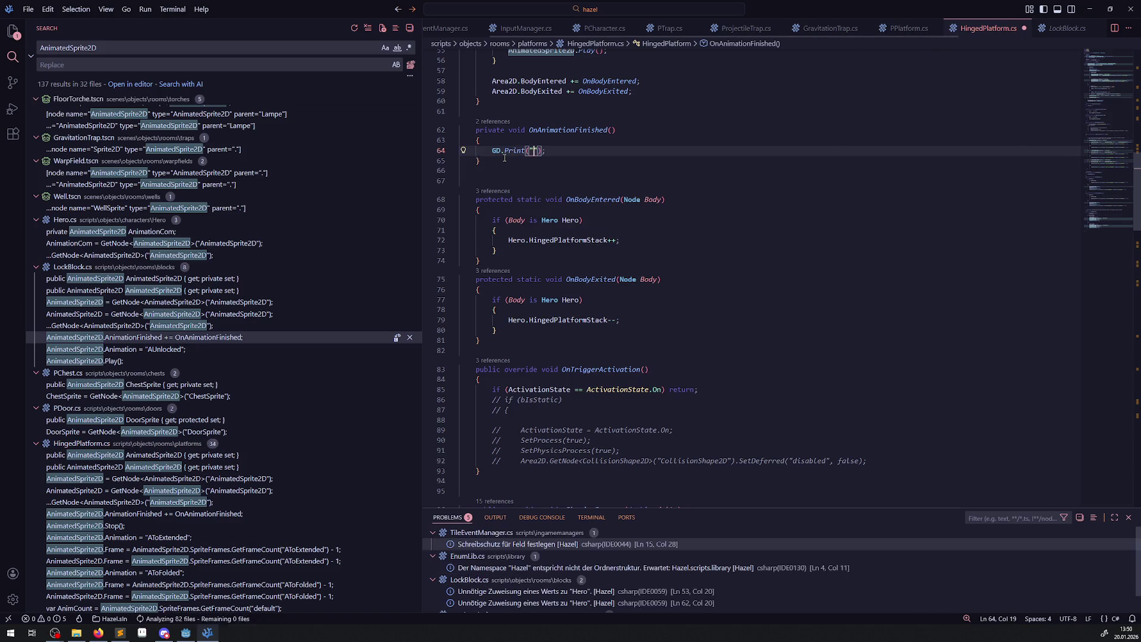
key("Left")
type("\"ssssssssssssss")
key("ctrl+s")
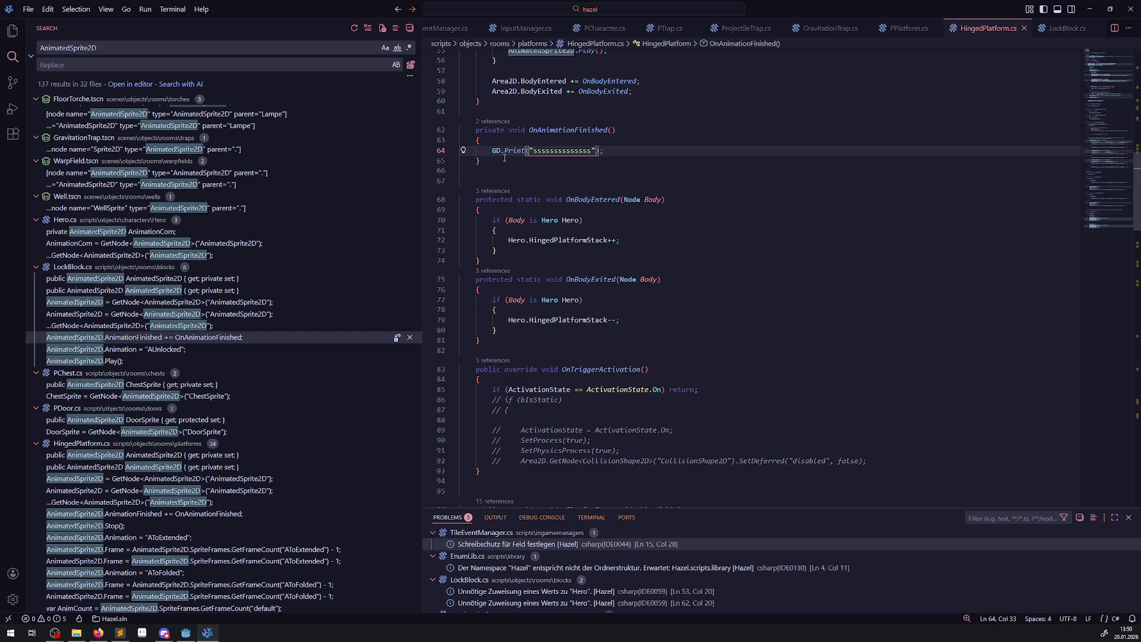
Show a narrower Explorer file tree and bring the Godot editor to the front.
scroll(585, 184, "up", 4)
left_click(615, 285)
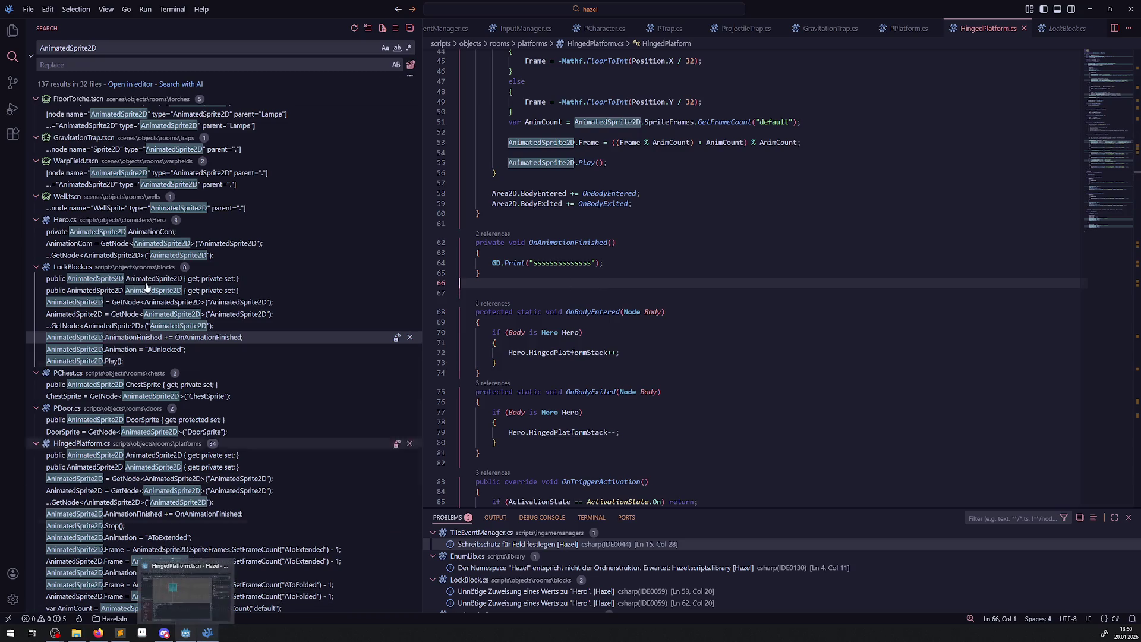
key("ctrl+shift+e")
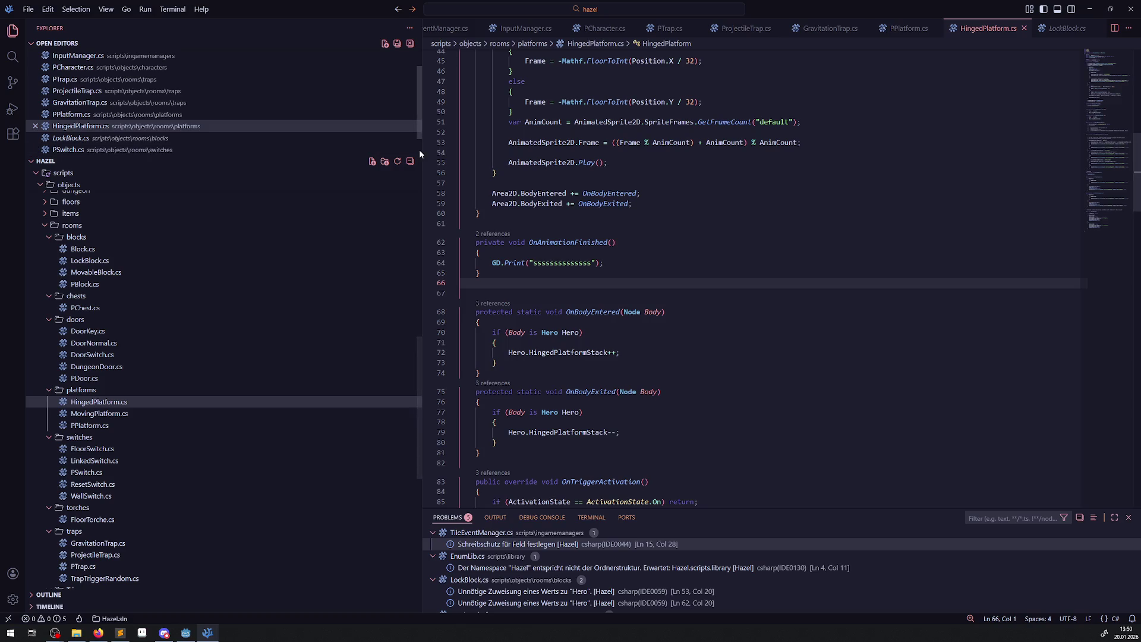
left_click_drag(419, 154, 198, 153)
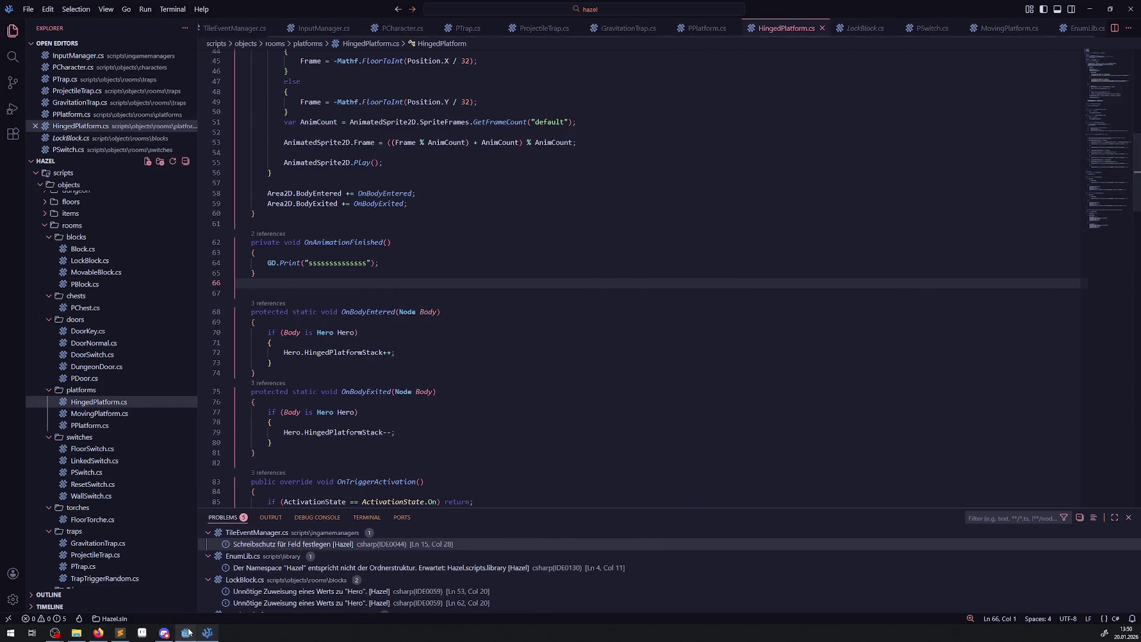
left_click(187, 632)
Run the project and walk the player up and left through the yellow corridor toward the platforms.
left_click(1001, 22)
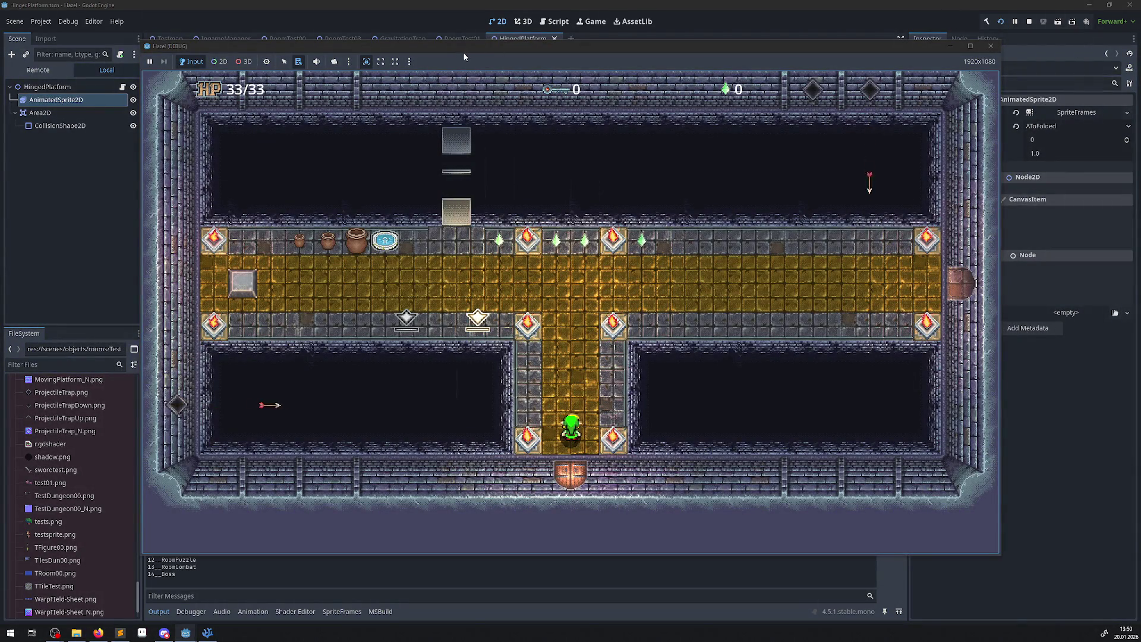
key("Up")
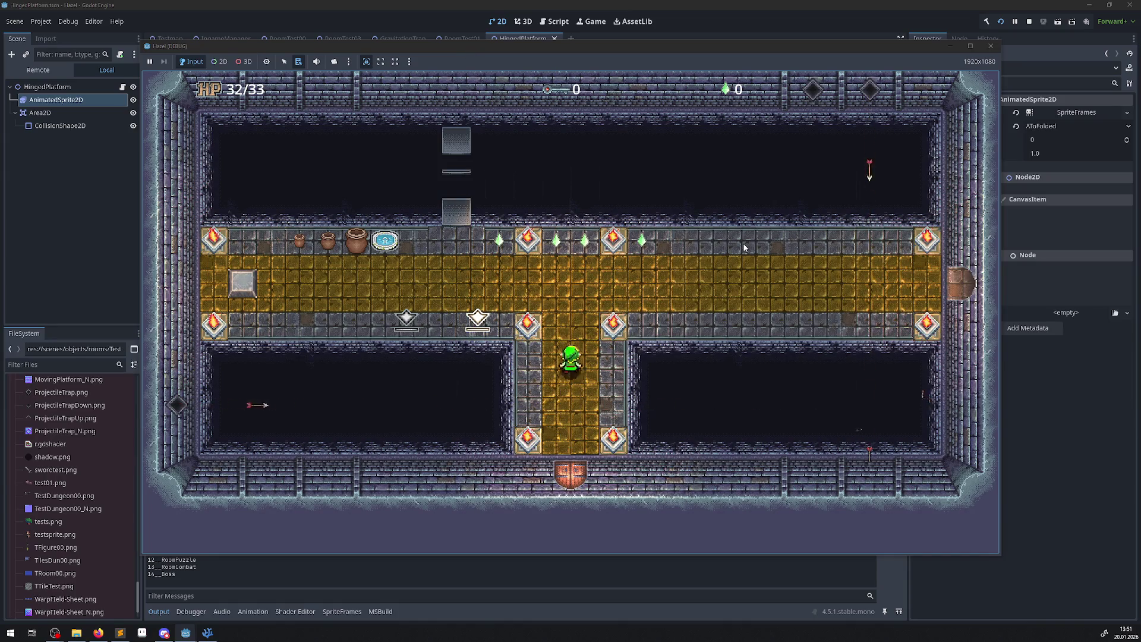
key("Left")
key("Up")
key("Left")
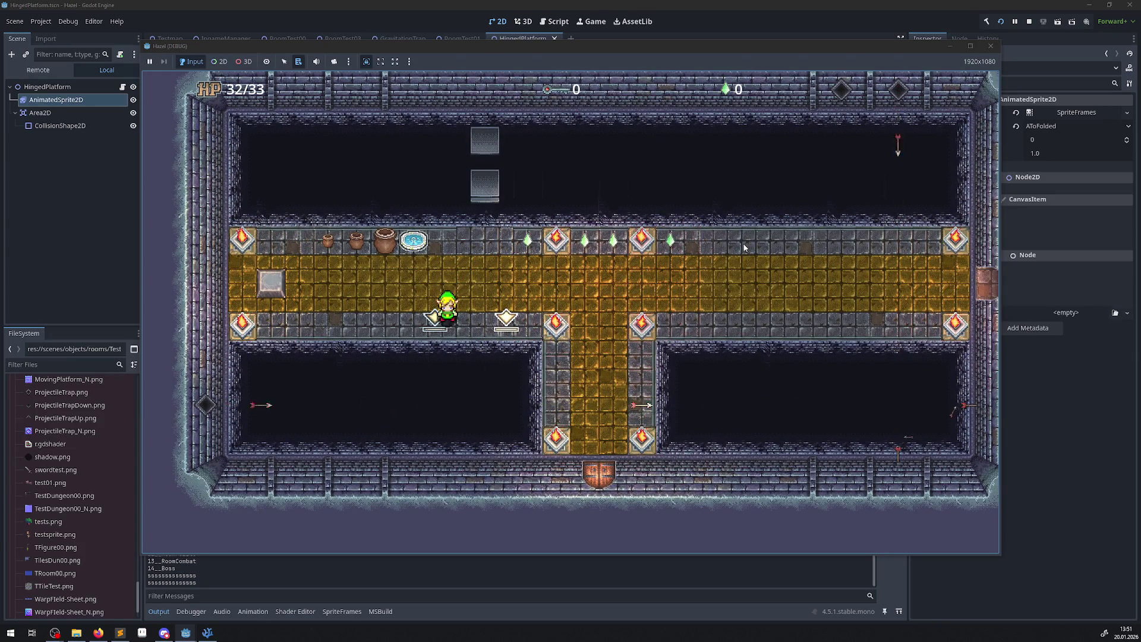
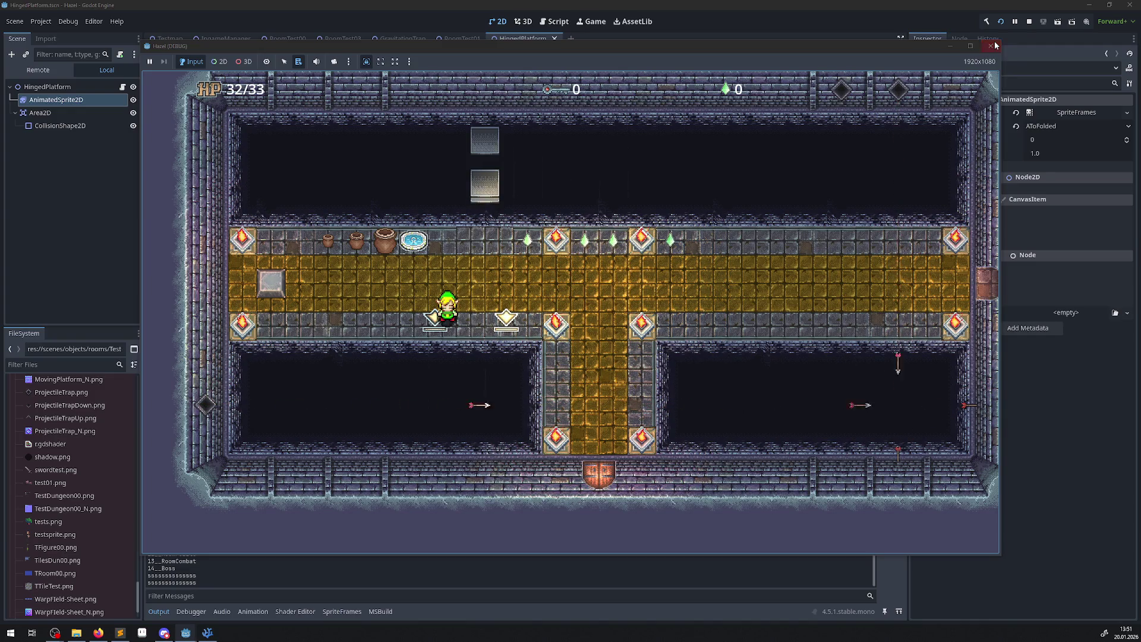
Close the test game and delete the GD.Print debug line in OnAnimationFinished of HingedPlatform.cs.
left_click(995, 45)
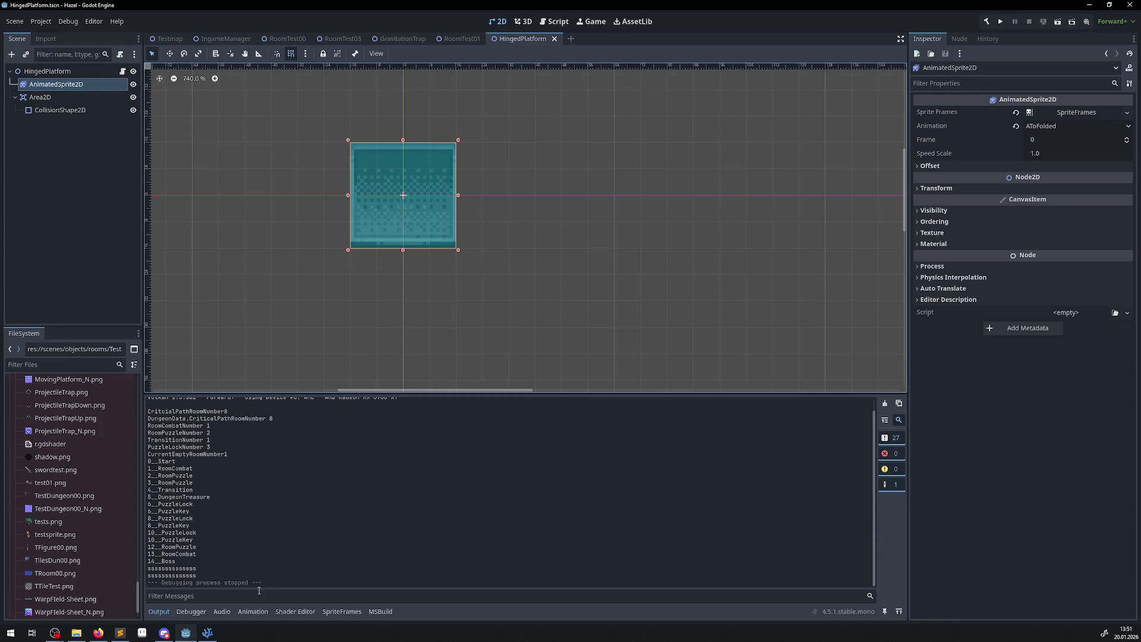
left_click(207, 632)
left_click_drag(379, 263, 251, 263)
key("BackSpace")
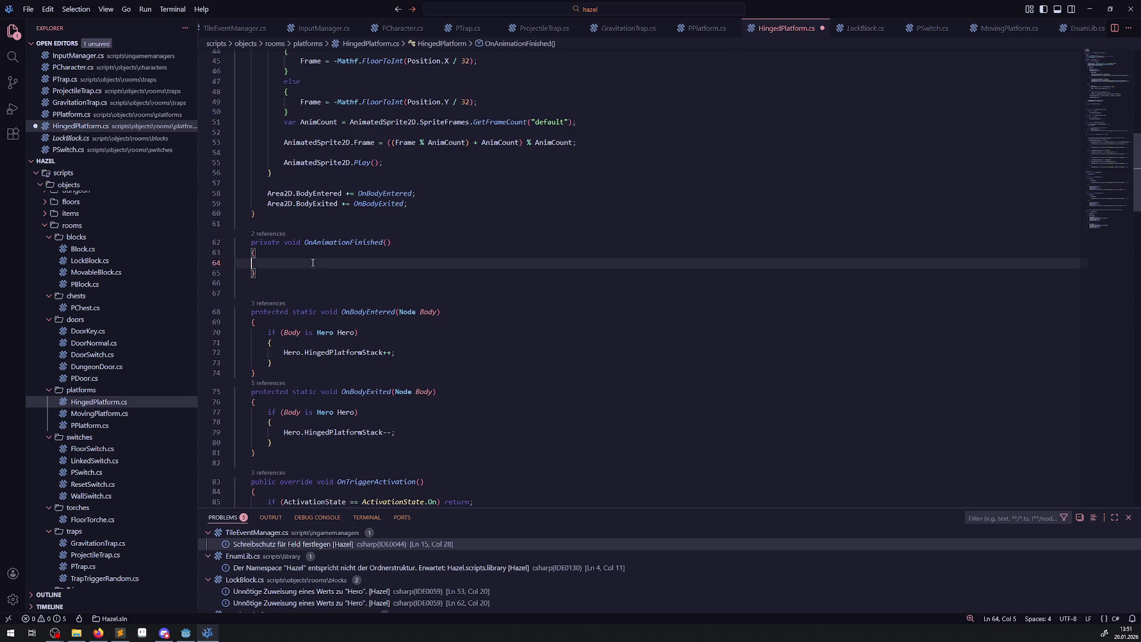
Add 'if(!bIsStatic) return;' at the start of OnAnimationFinished and save.
scroll(353, 329, "up", 10)
double_click(314, 141)
scroll(293, 170, "down", 12)
left_click(276, 155)
key("Left")
type("!bIsStatic) return;")
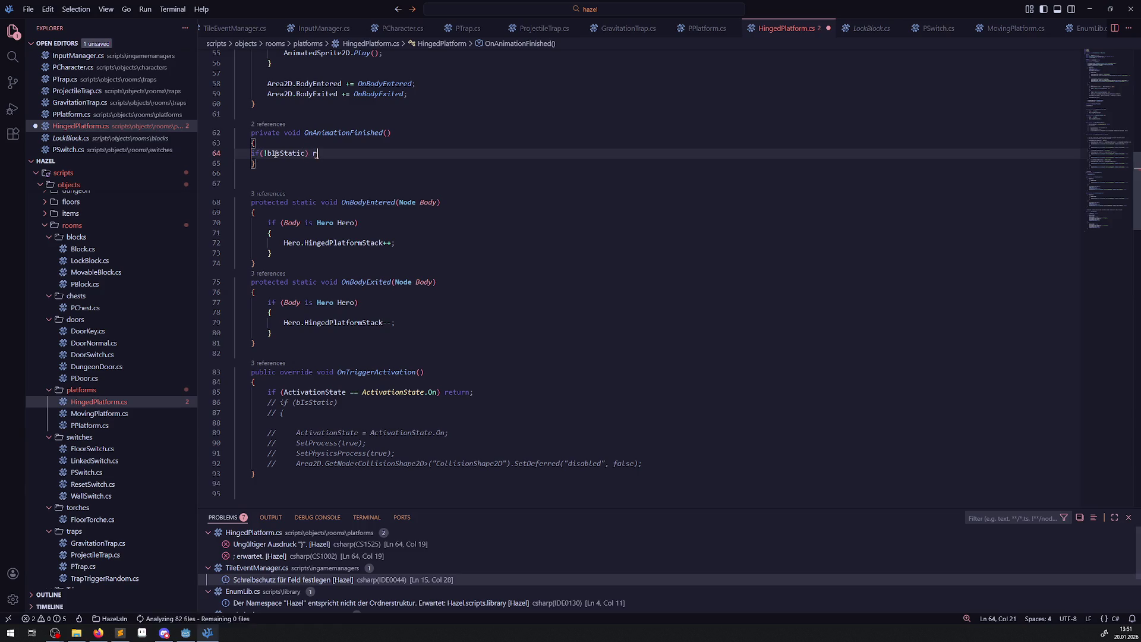
key("ctrl+s")
Paste SetPhysicsProcess(false); below the return check, save, and select both new lines.
scroll(360, 238, "up", 6)
scroll(348, 158, "up", 7)
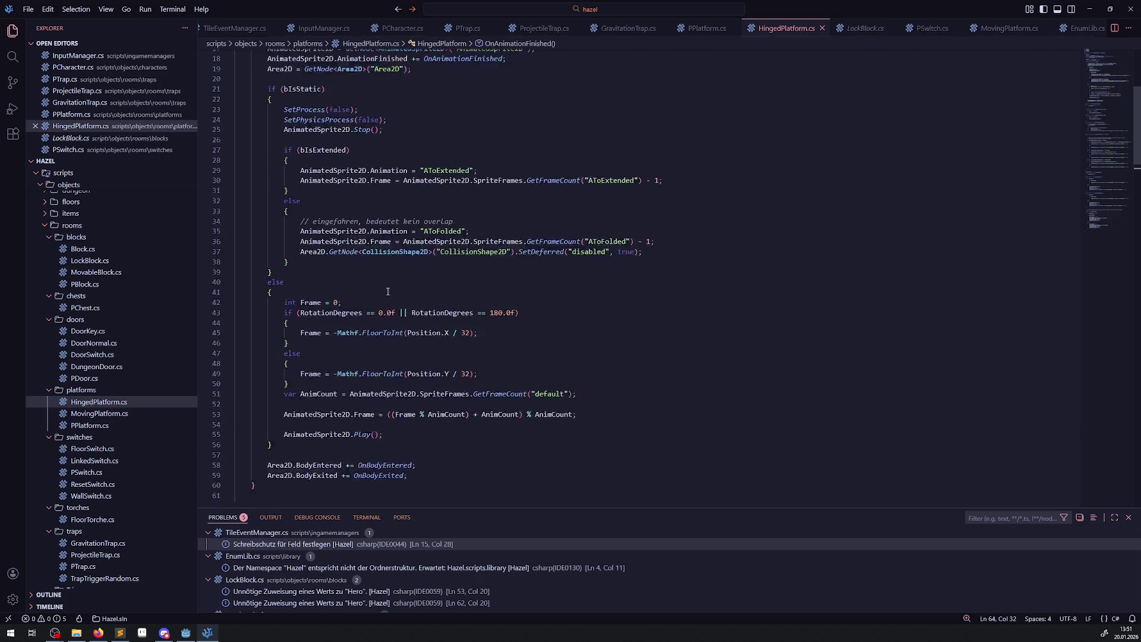
scroll(415, 270, "down", 3)
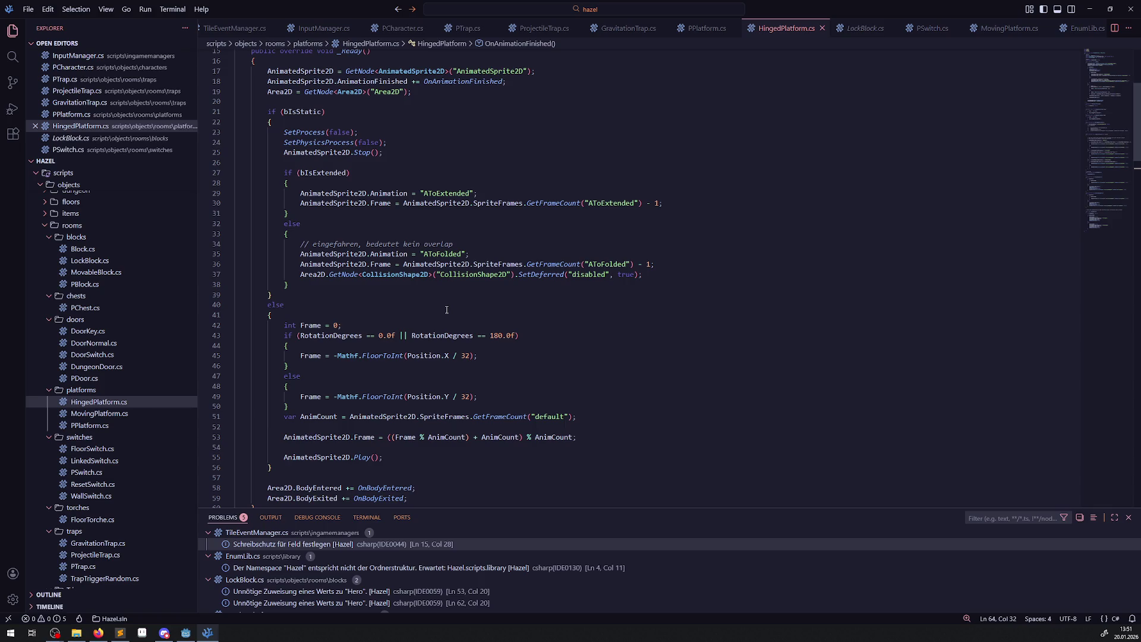
left_click_drag(382, 142, 263, 142)
key("ctrl+c")
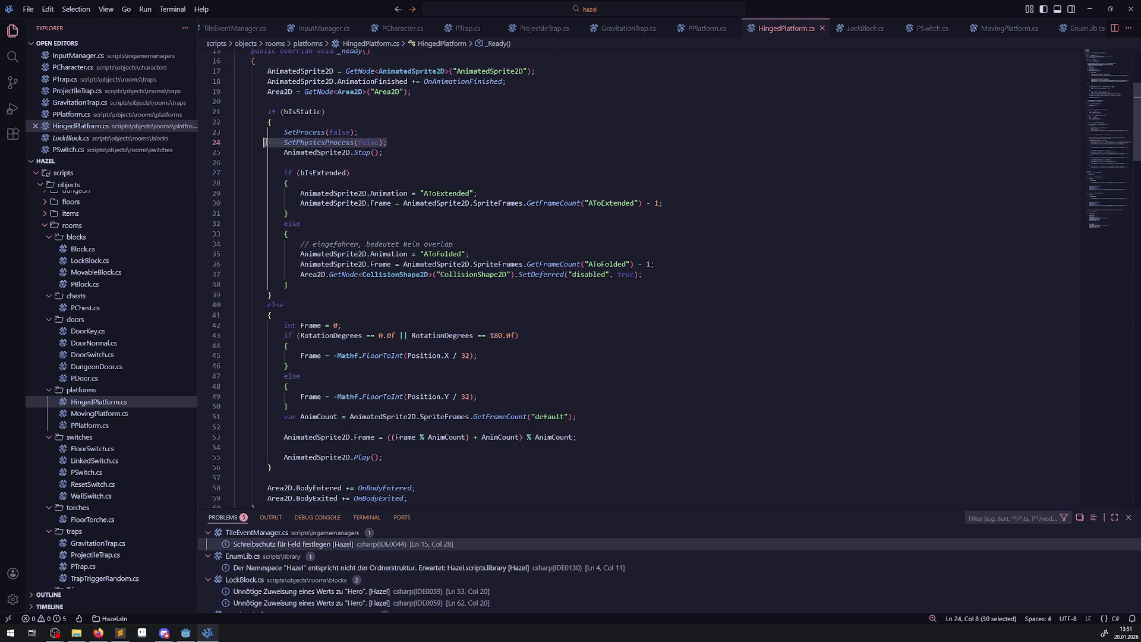
scroll(374, 318, "down", 5)
scroll(374, 319, "down", 3)
left_click(372, 333)
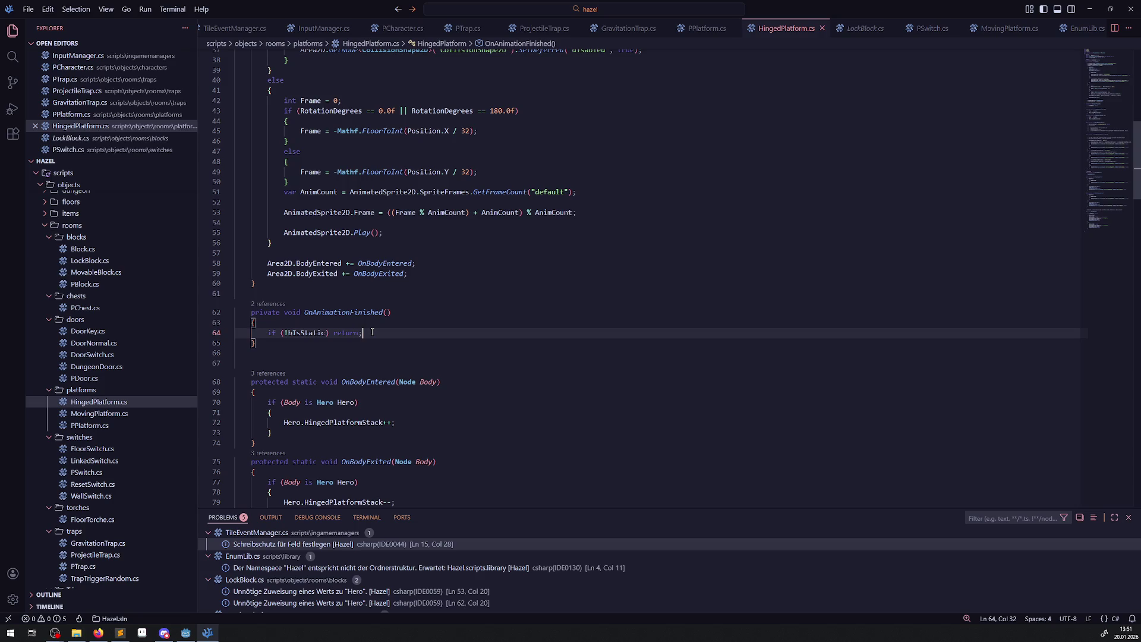
key("Return")
key("ctrl+v")
key("ctrl+s")
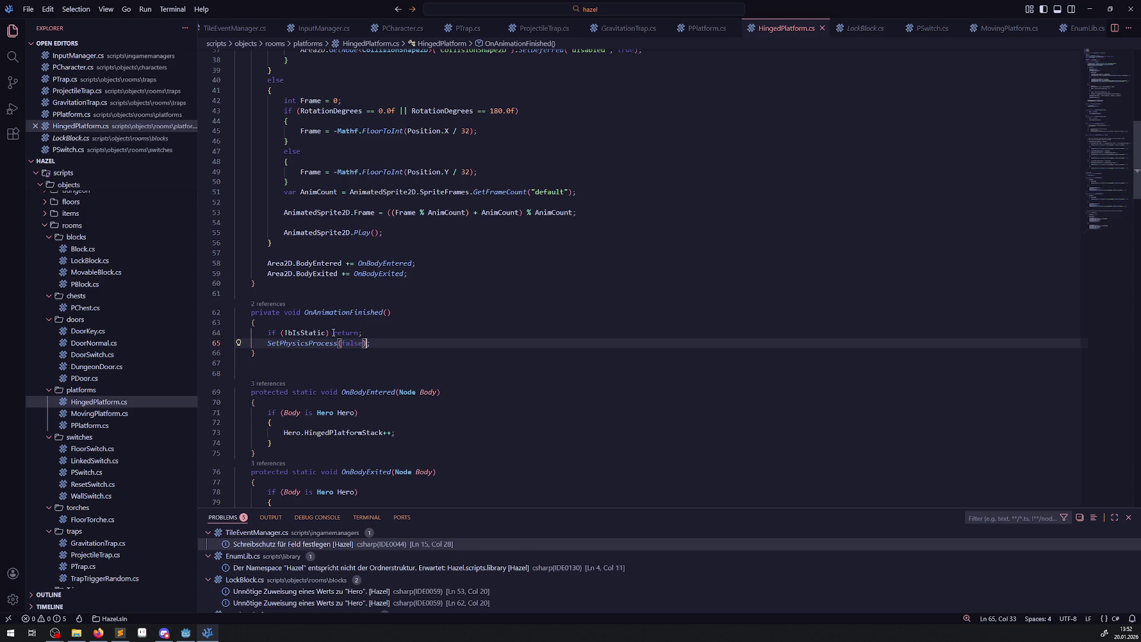
scroll(365, 321, "down", 2)
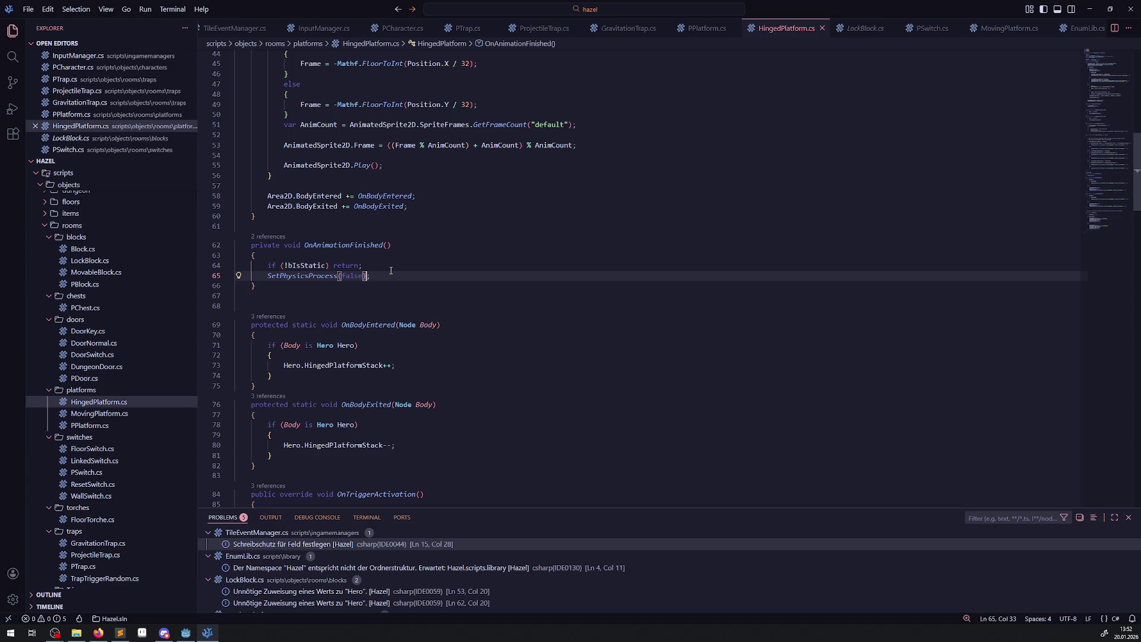
left_click_drag(391, 283, 240, 266)
key("ctrl+c")
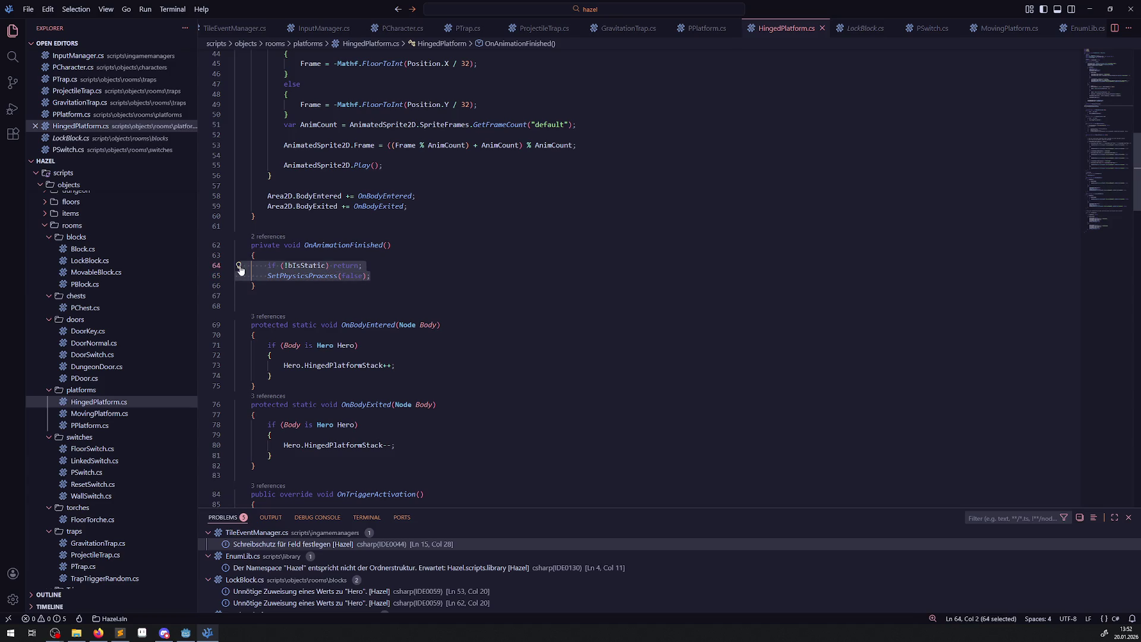
Paste the bIsStatic return and SetPhysicsProcess(false) lines inside ContinueRoomExtra's bIsExtended branch.
scroll(338, 303, "down", 20)
scroll(362, 256, "up", 3)
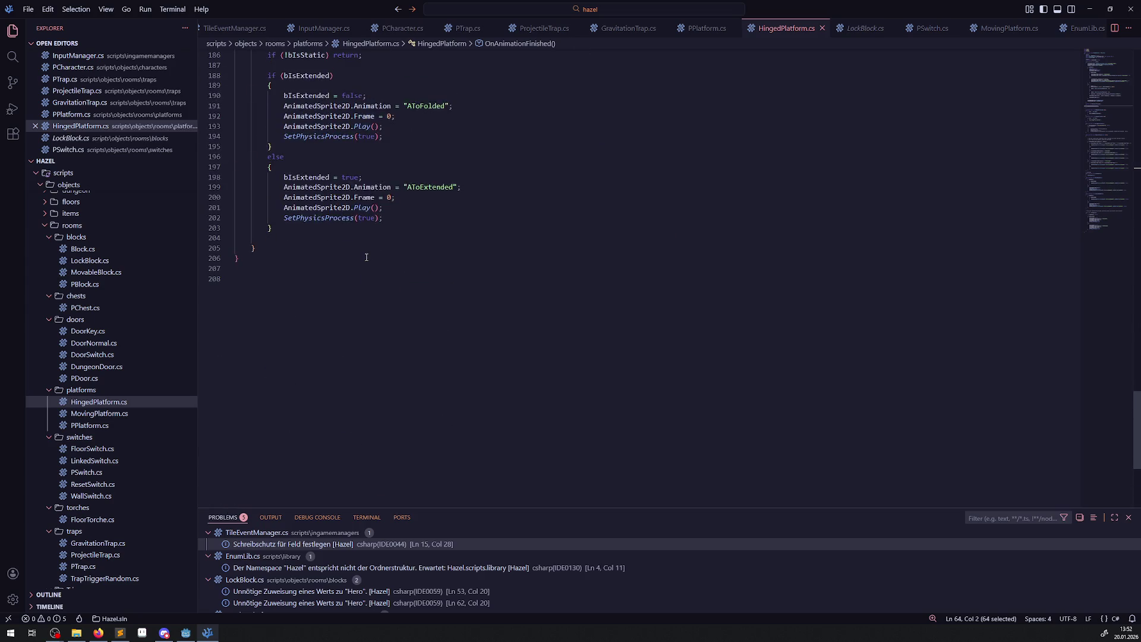
mouse_move(326, 275)
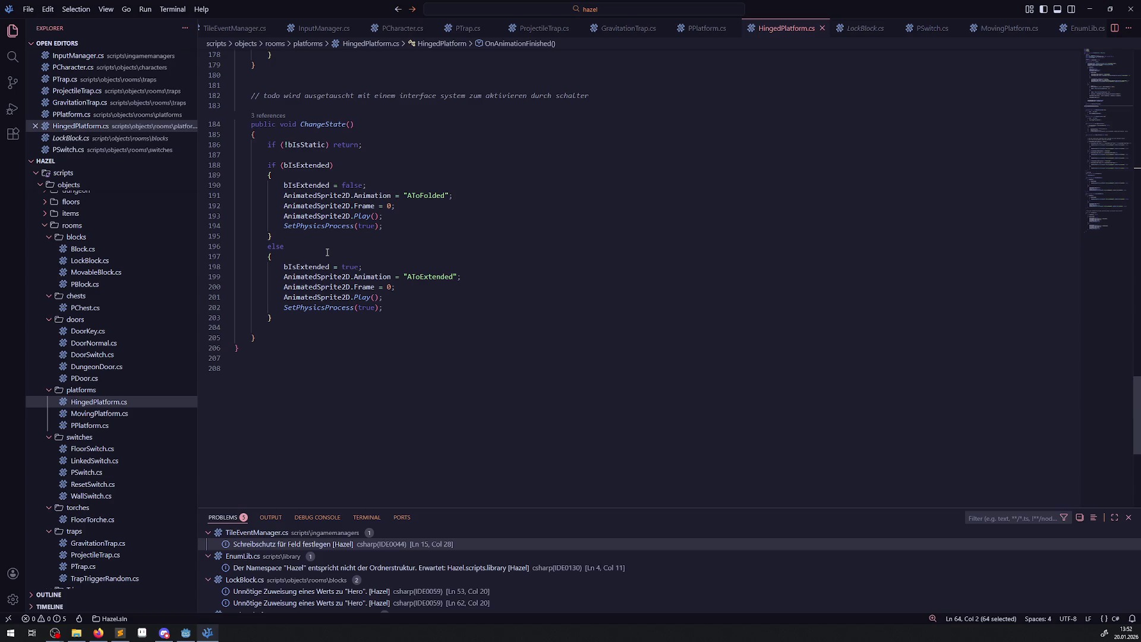
scroll(327, 252, "up", 8)
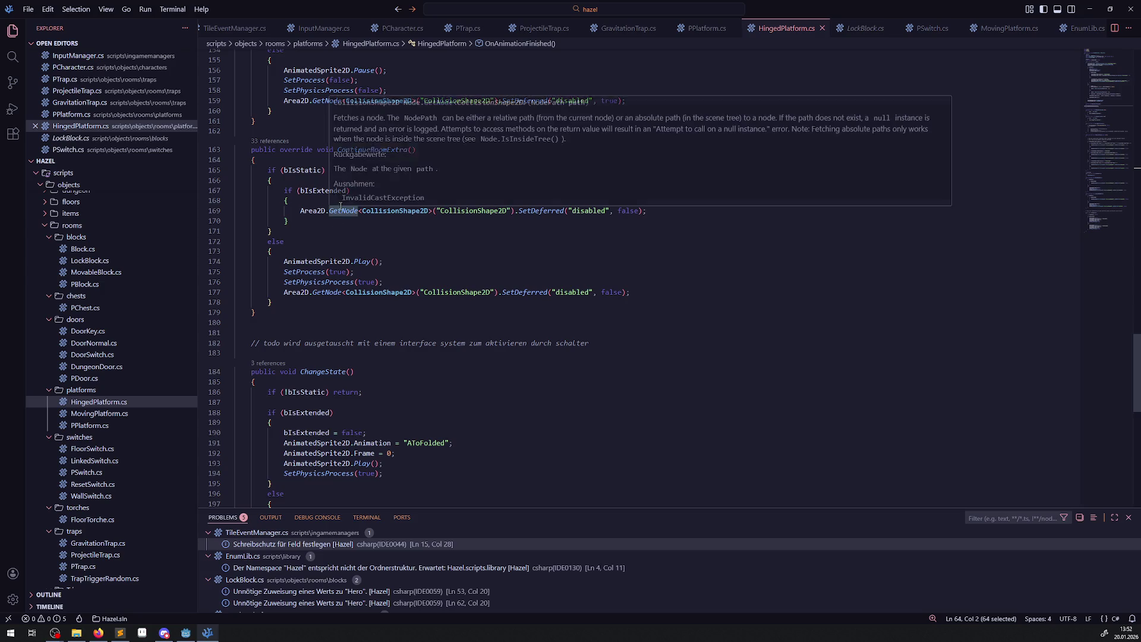
double_click(322, 191)
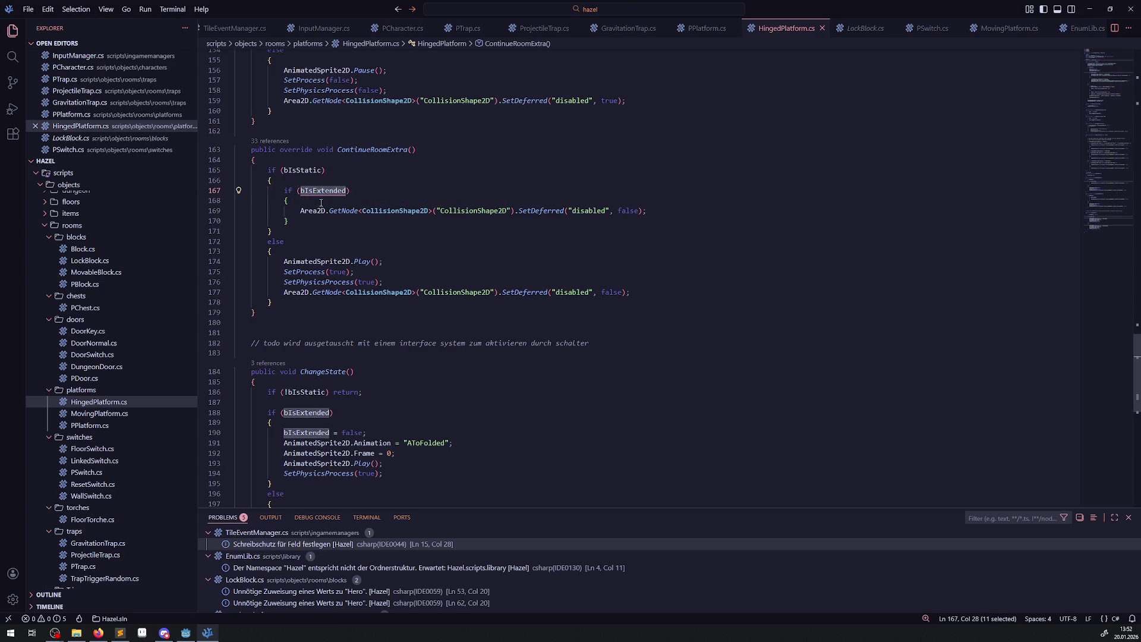
left_click(324, 203)
key("Return")
type("if(")
key("ctrl+v")
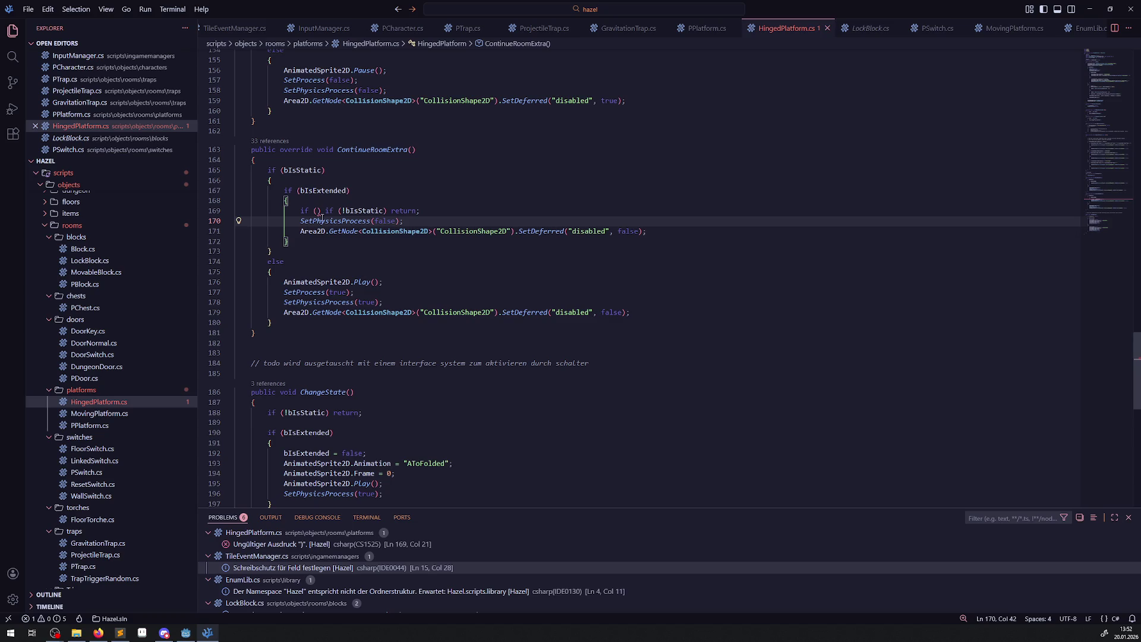
mouse_move(320, 231)
left_click(348, 190)
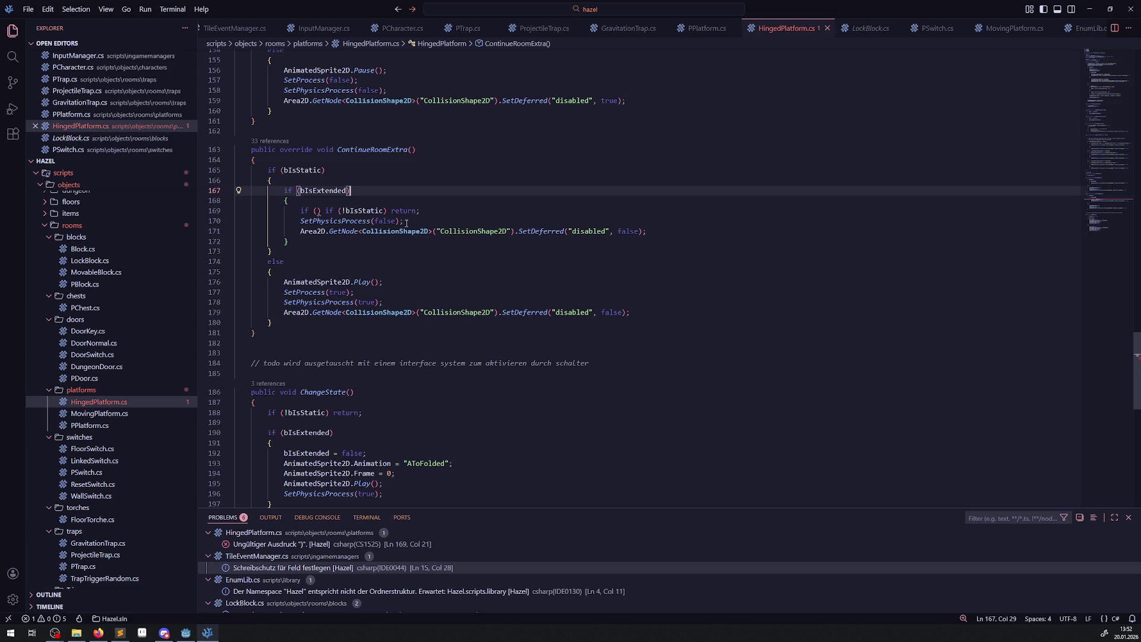
scroll(407, 223, "up", 4)
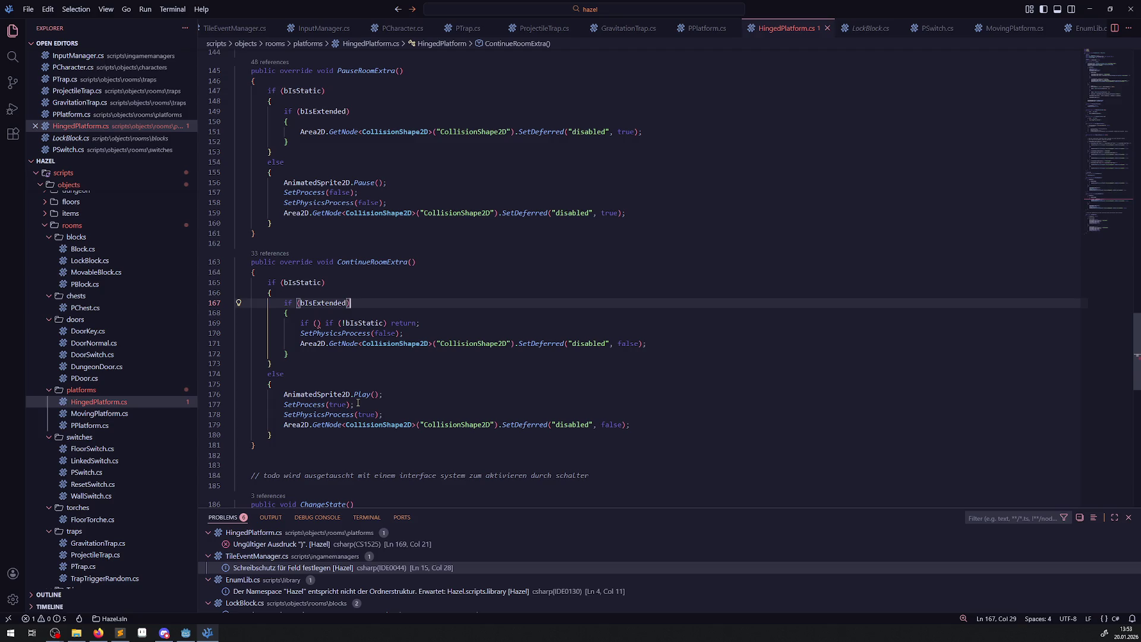
left_click_drag(402, 333, 301, 323)
Replace the pasted lines with a German // comment about the activation-animation pause special case.
key("BackSpace")
type("()")
key("Return")
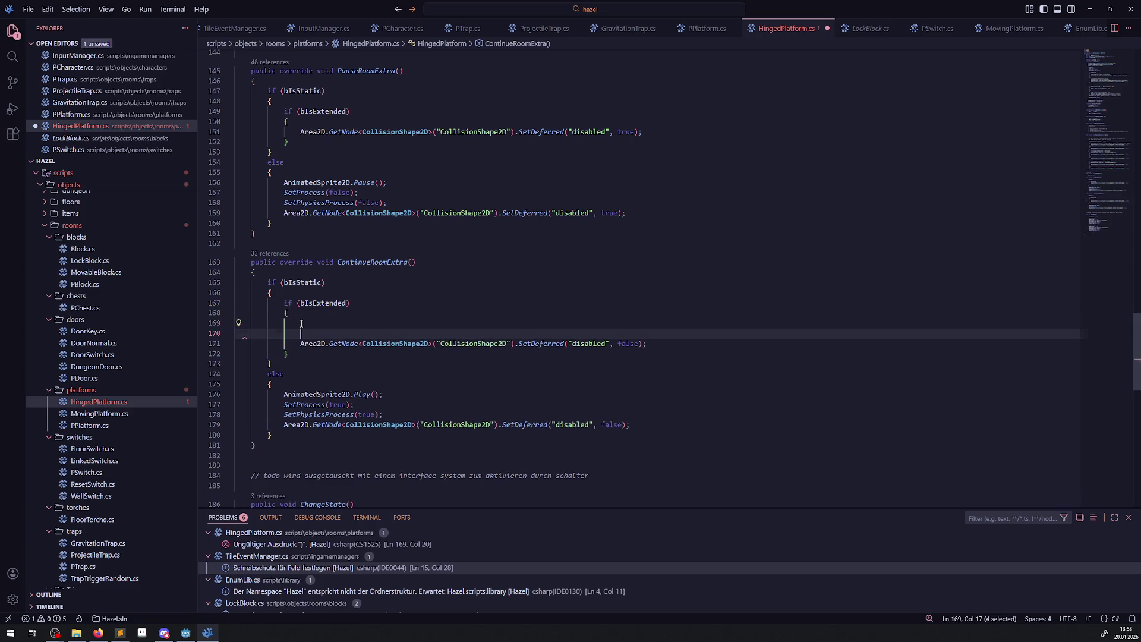
key("Up")
type("// es gibt einen sonderfall durch")
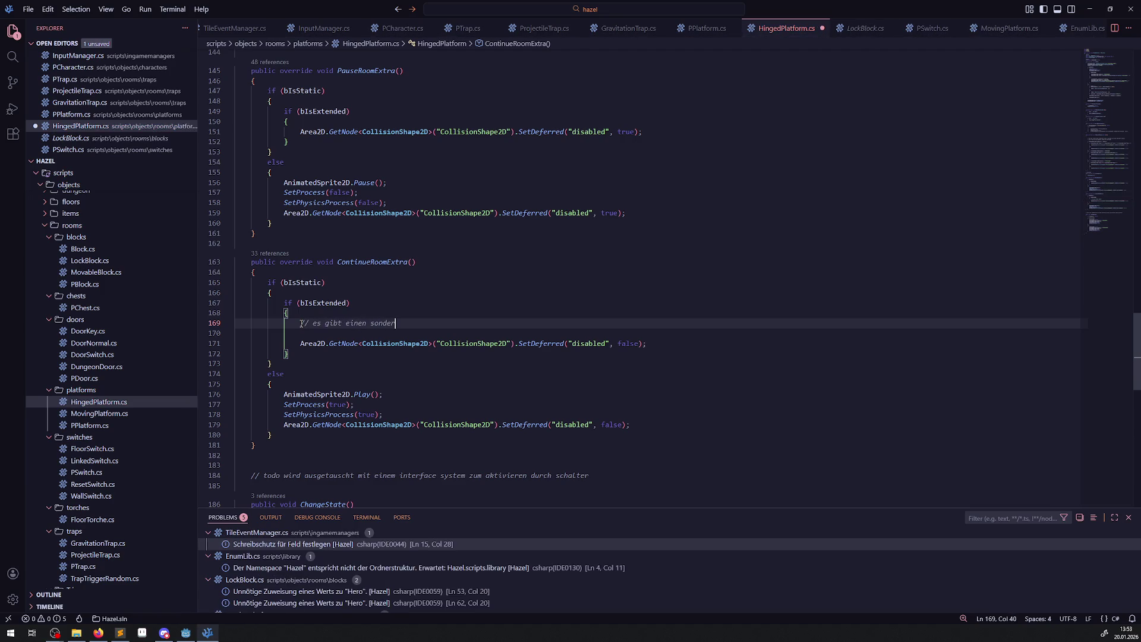
type(" die nötigen animationen zum ein und ausfahren bei aktivierung")
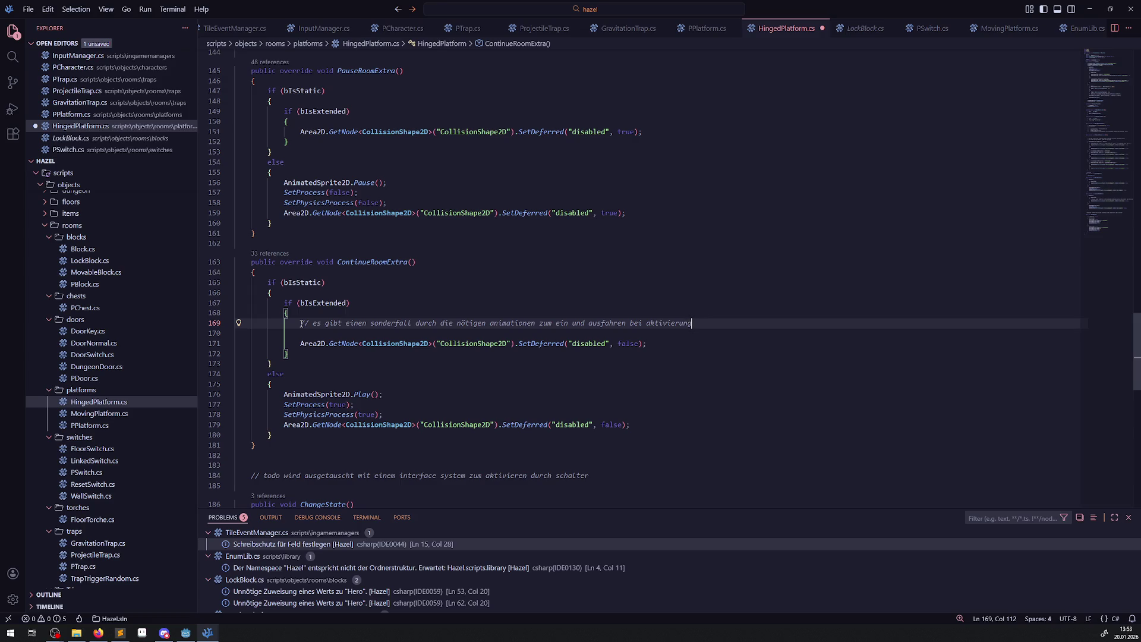
type("; es kann sein das der room ")
type("pausiert wir")
type("d ")
type("und d")
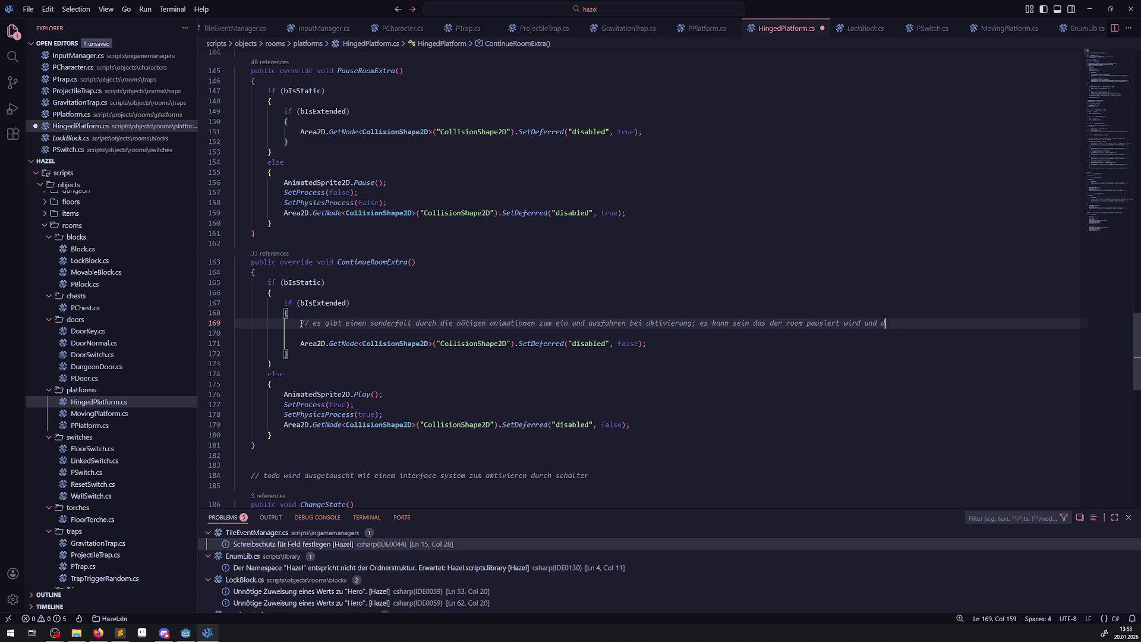
type("adurch ein fehlerhafter ")
type("warea s")
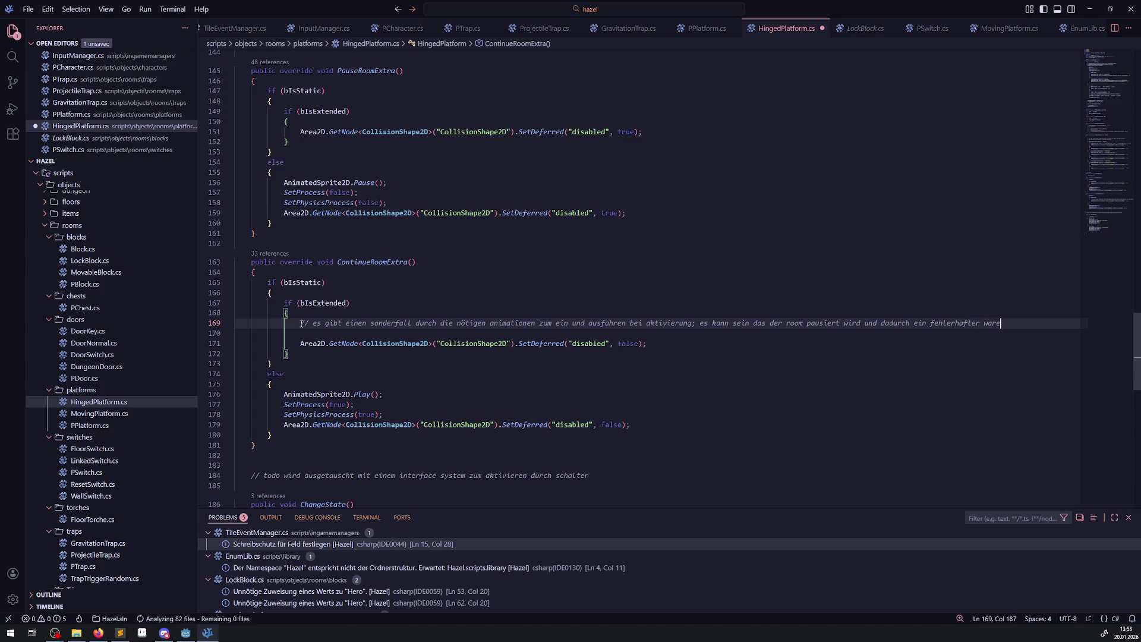
key("BackSpace")
key("BackSpace")
key("BackSpace")
type("areastate entst")
type("eht")
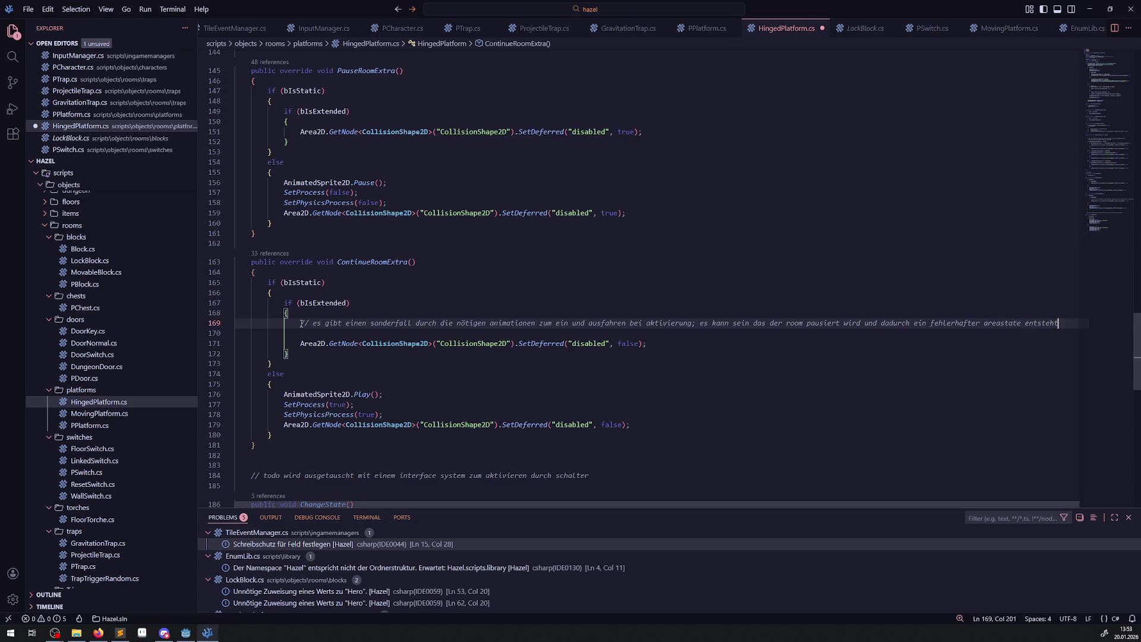
Split the comment into two lines after 'aktivierung;' and add a new line below it.
left_click(694, 323)
key("Return")
left_click(713, 335)
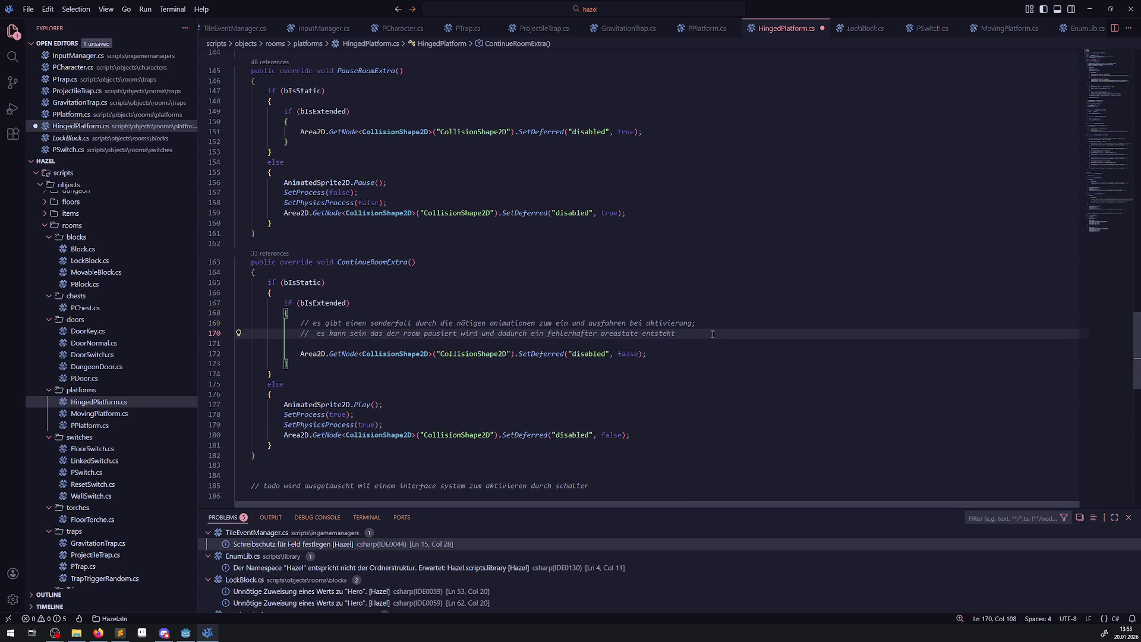
type(", daher hier")
key("BackSpace")
key("BackSpace")
key("BackSpace")
key("Return")
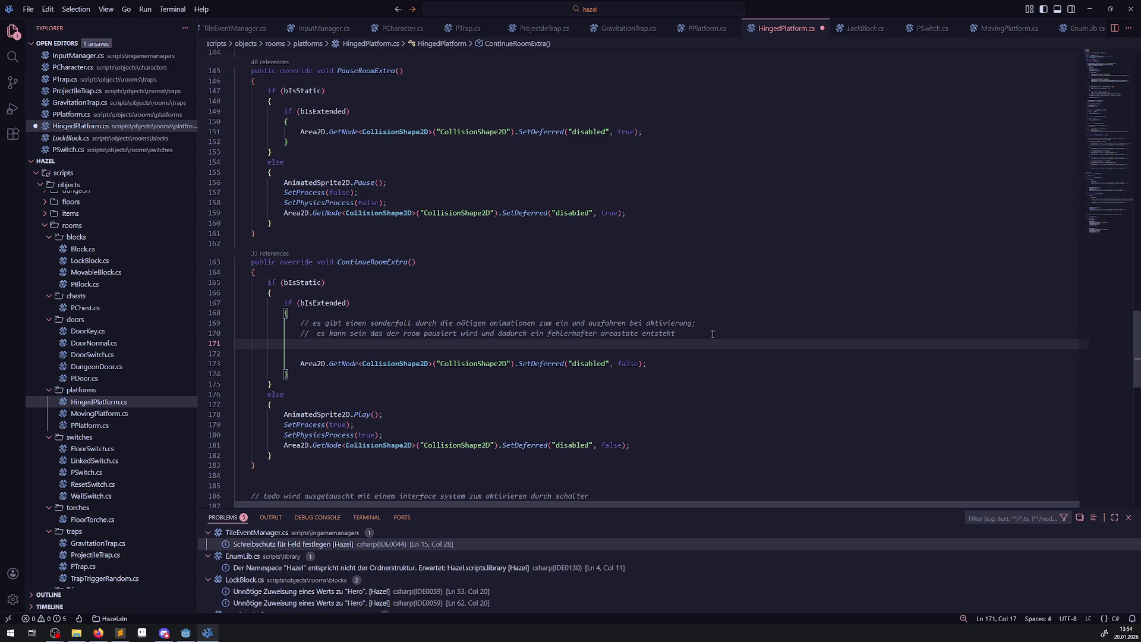
Delete the comment, pasted lines and empty lines from the bIsExtended block, then save HingedPlatform.cs.
key("Tab")
key("ctrl+s")
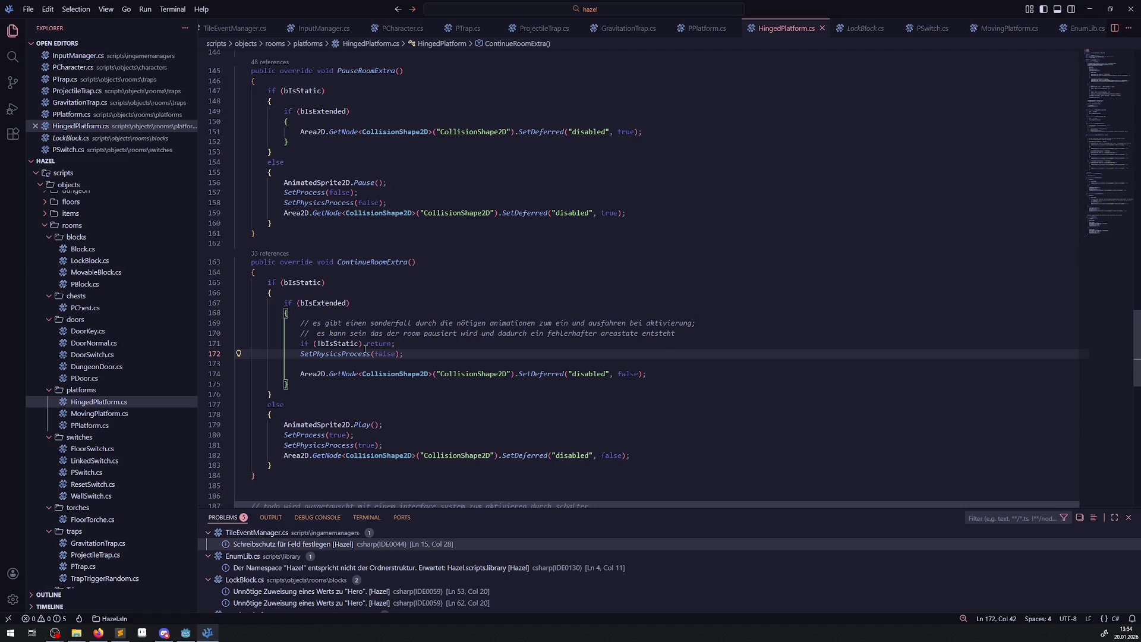
left_click(301, 287)
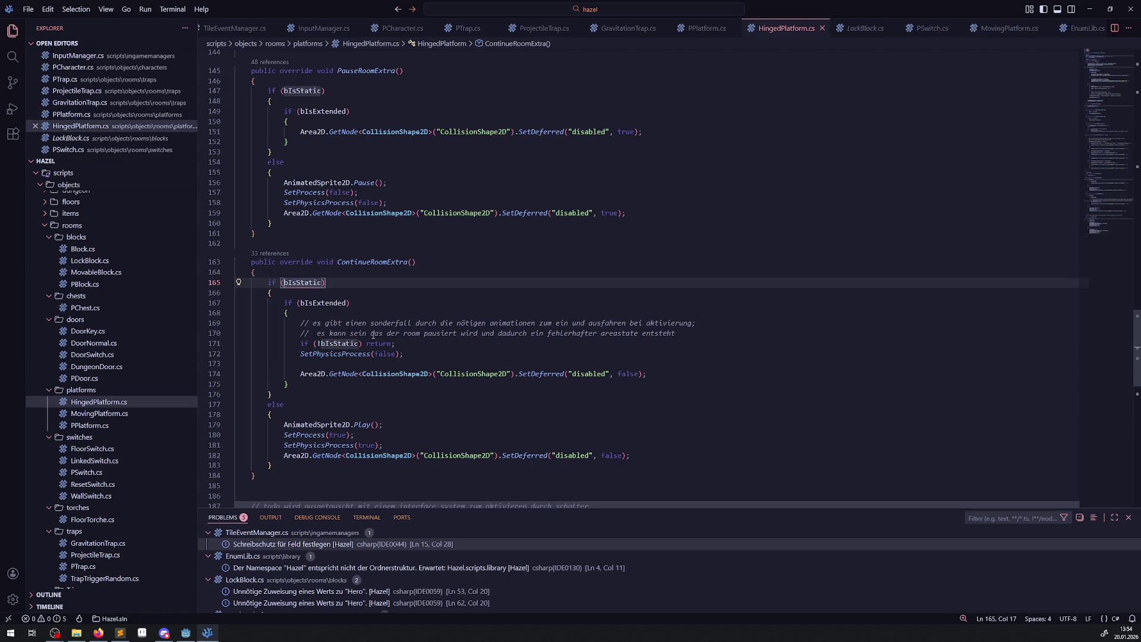
left_click_drag(417, 353, 288, 324)
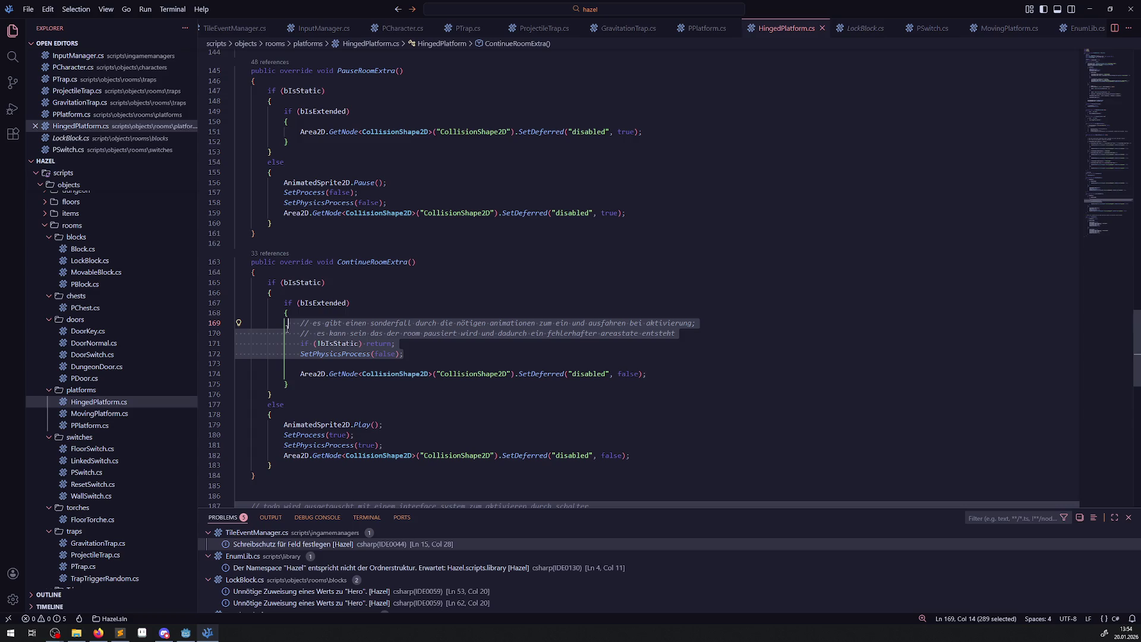
key("Delete")
left_click(238, 325)
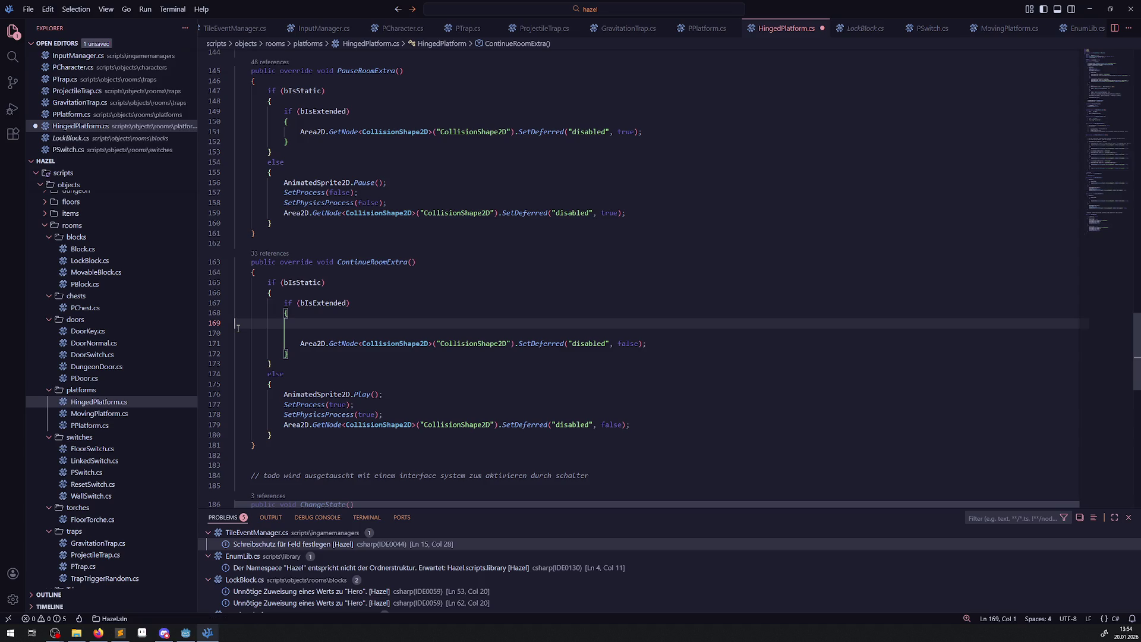
key("Delete")
left_click(250, 333)
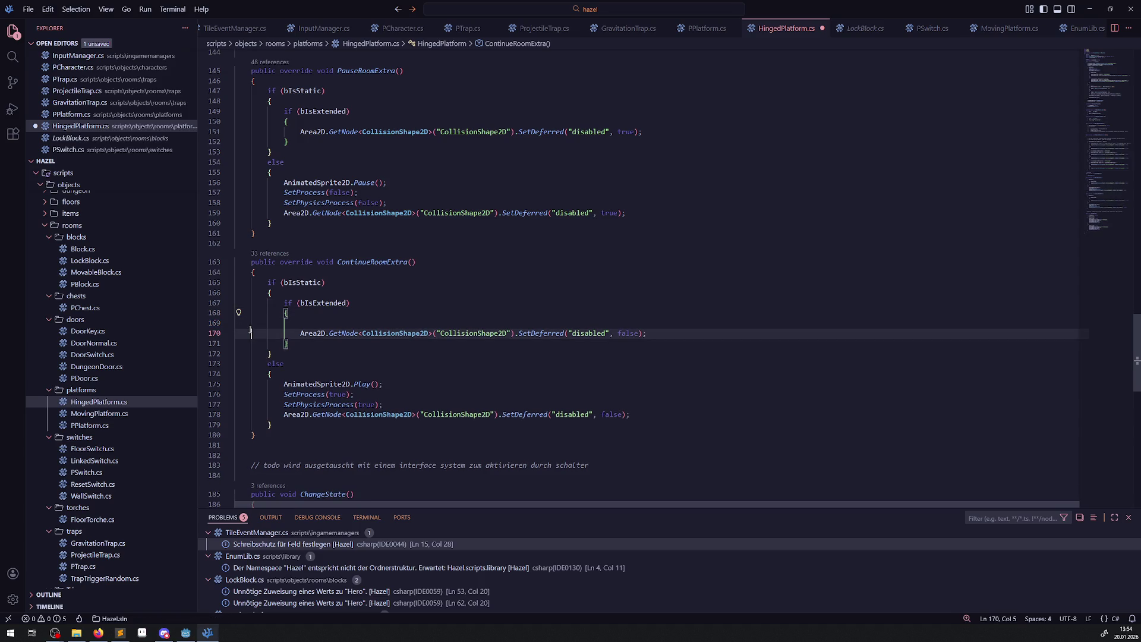
key("Up")
key("BackSpace")
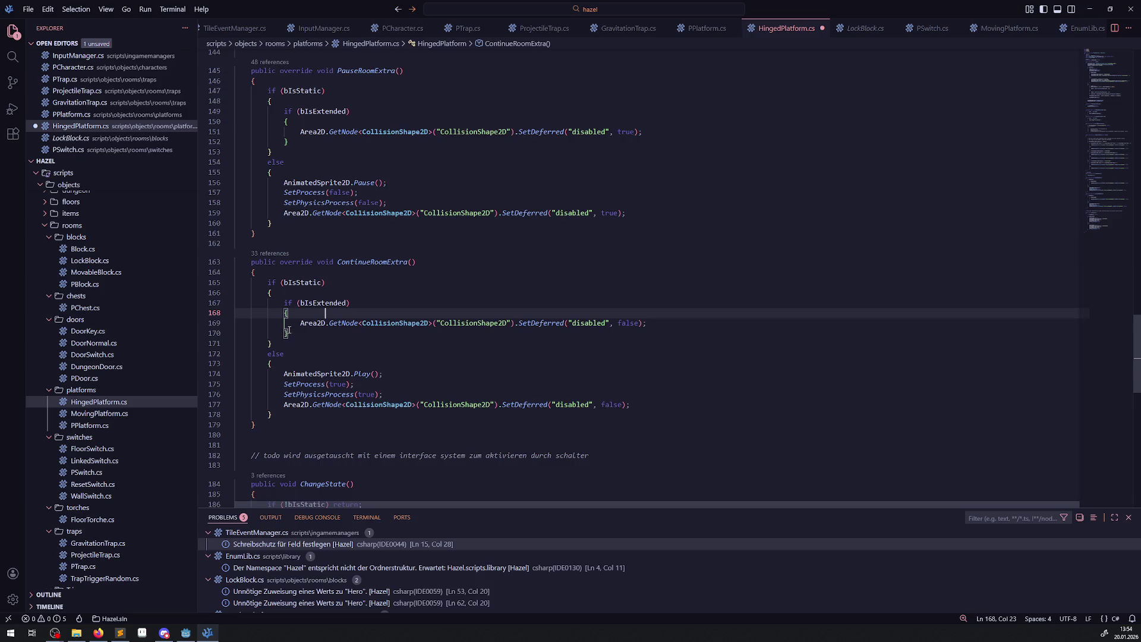
key("ctrl+s")
Look over the ContinueRoomExtra code, then return to the Godot editor.
mouse_move(414, 321)
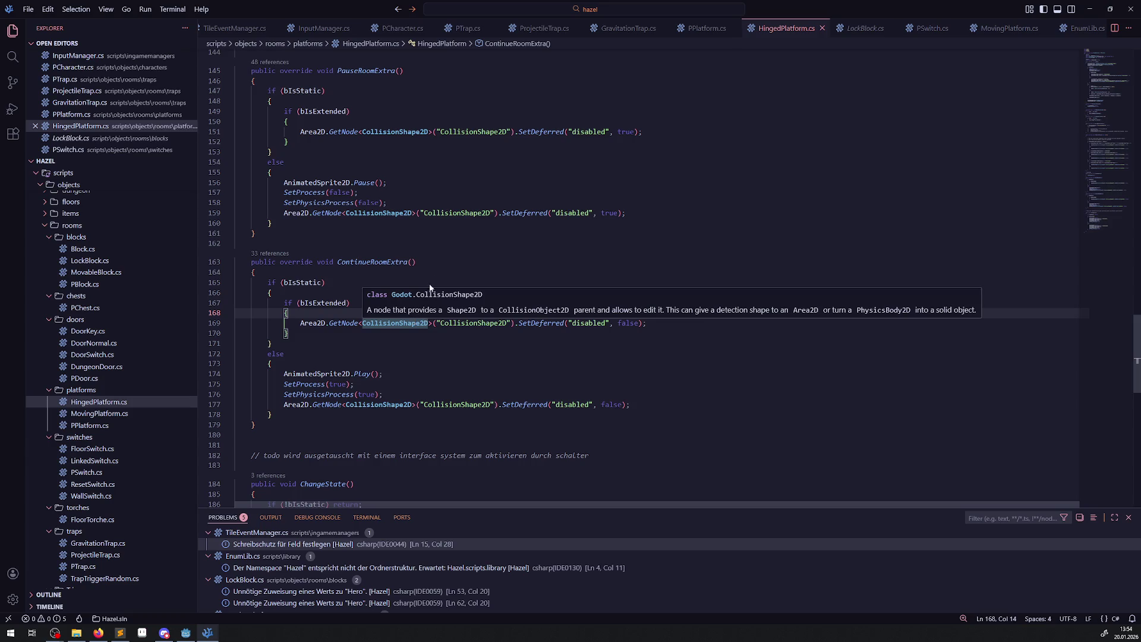
mouse_move(452, 324)
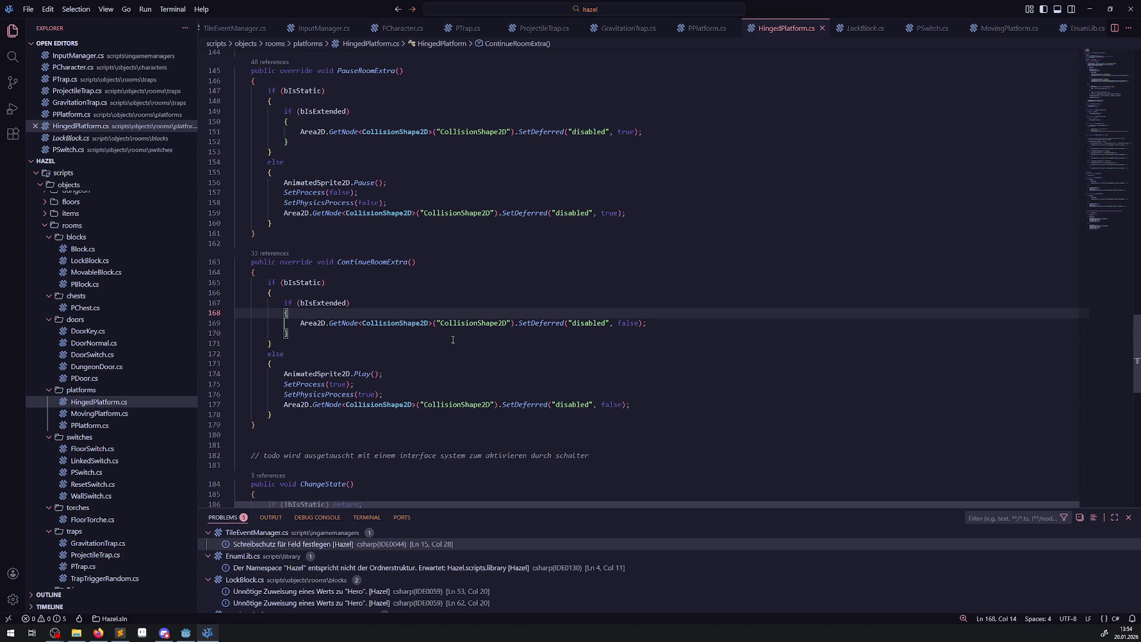
mouse_move(629, 322)
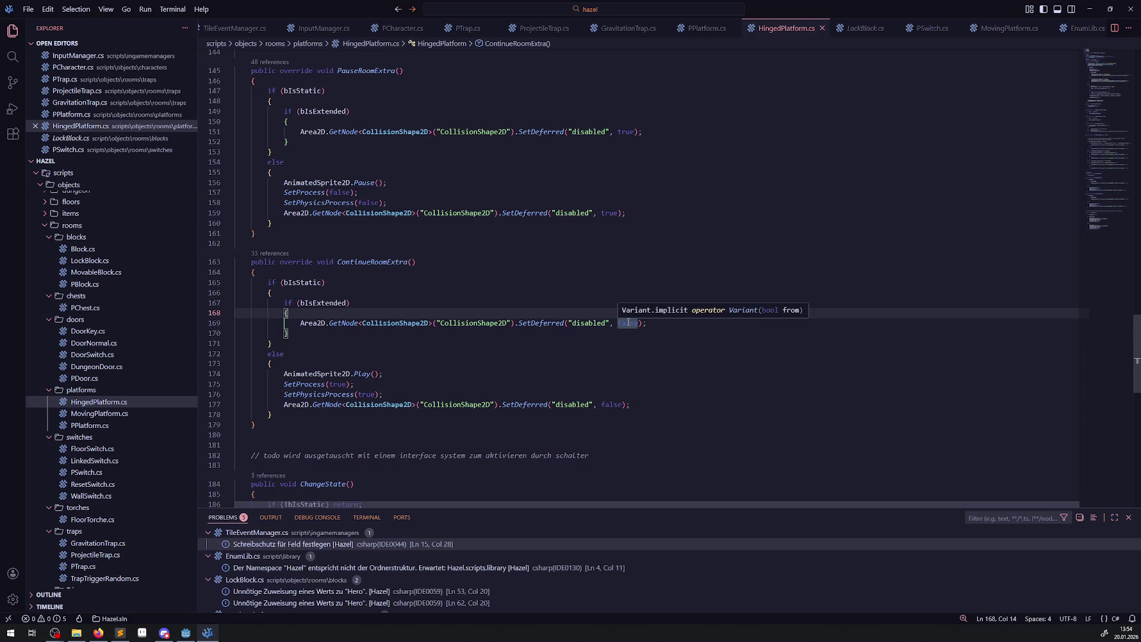
scroll(461, 306, "up", 2)
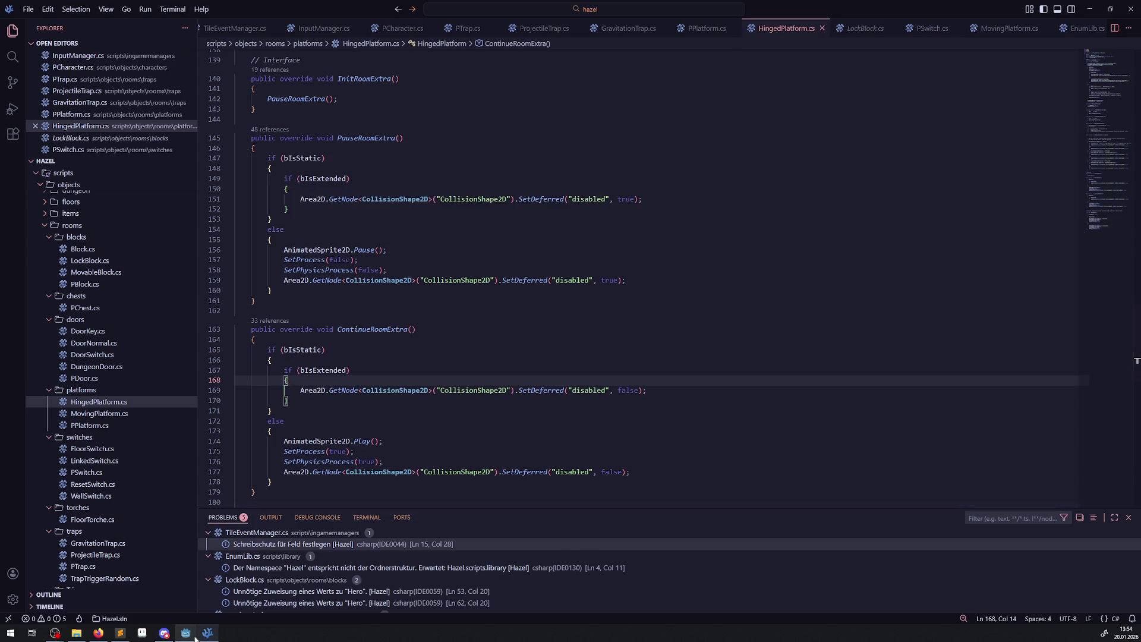
mouse_move(194, 637)
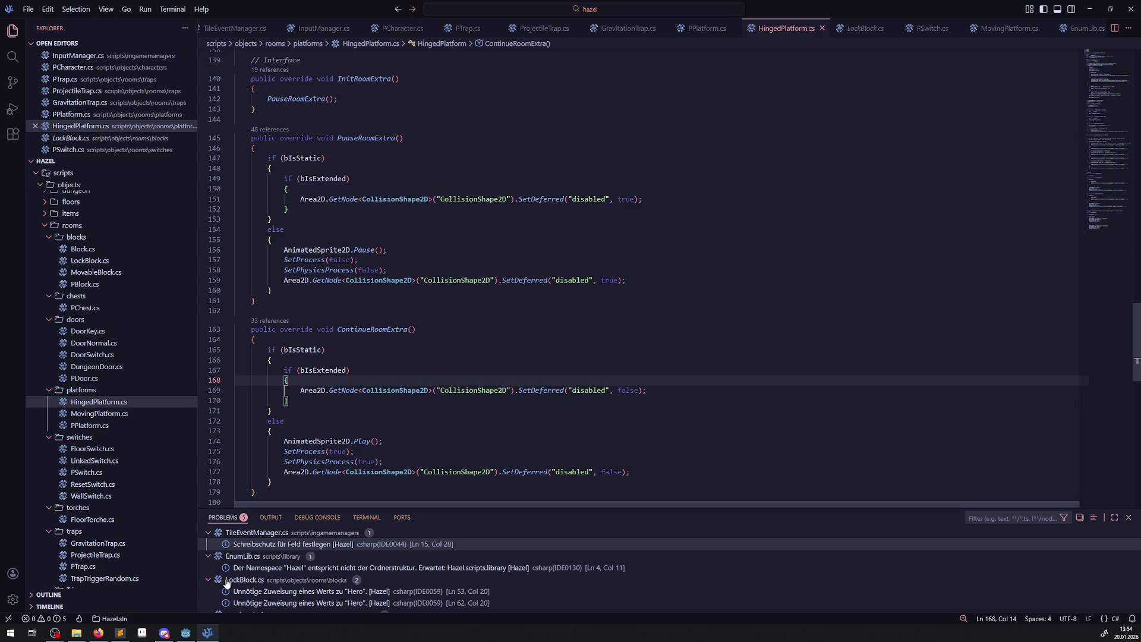
left_click(185, 633)
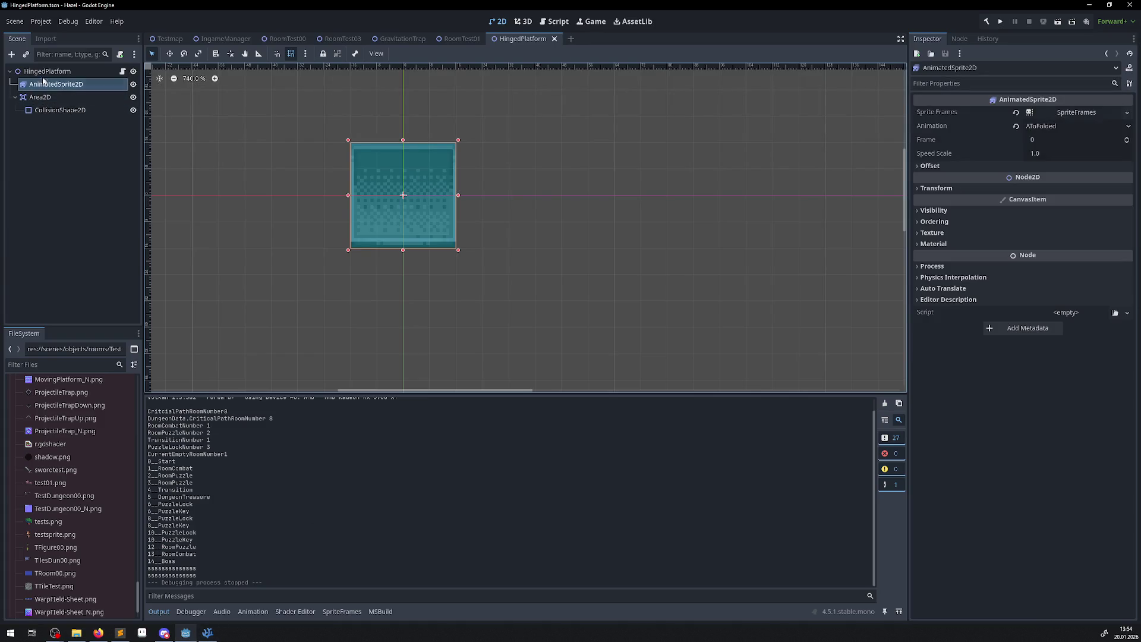
Set AToFolded and AToExtended animation speeds to 0.01 FPS, save the scene, and run the game.
left_click(120, 633)
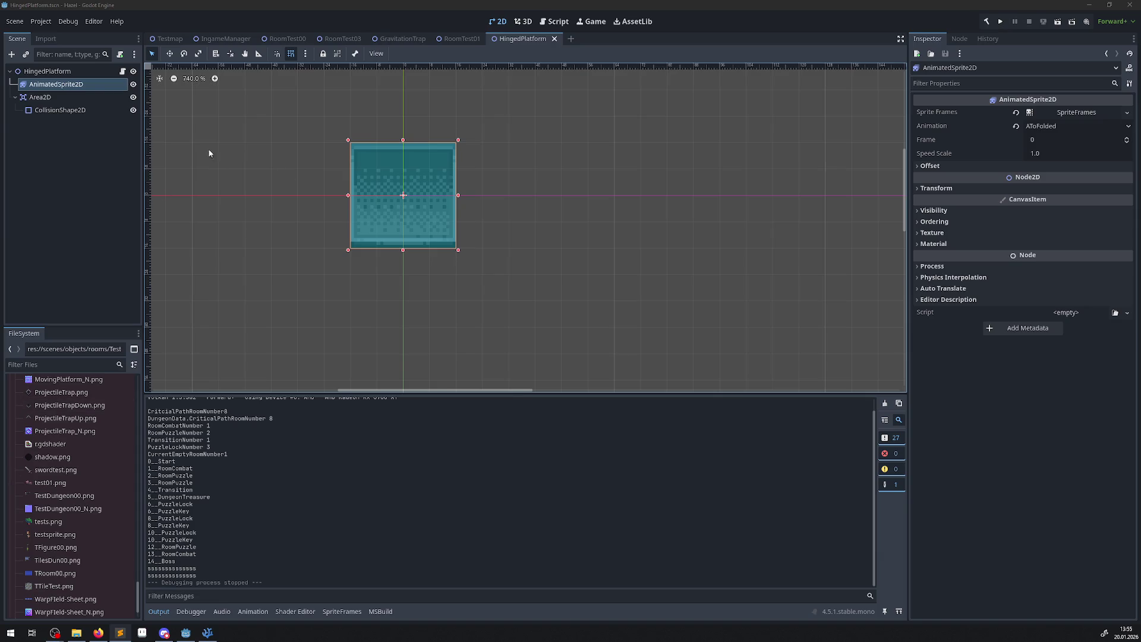
left_click(77, 151)
left_click(52, 85)
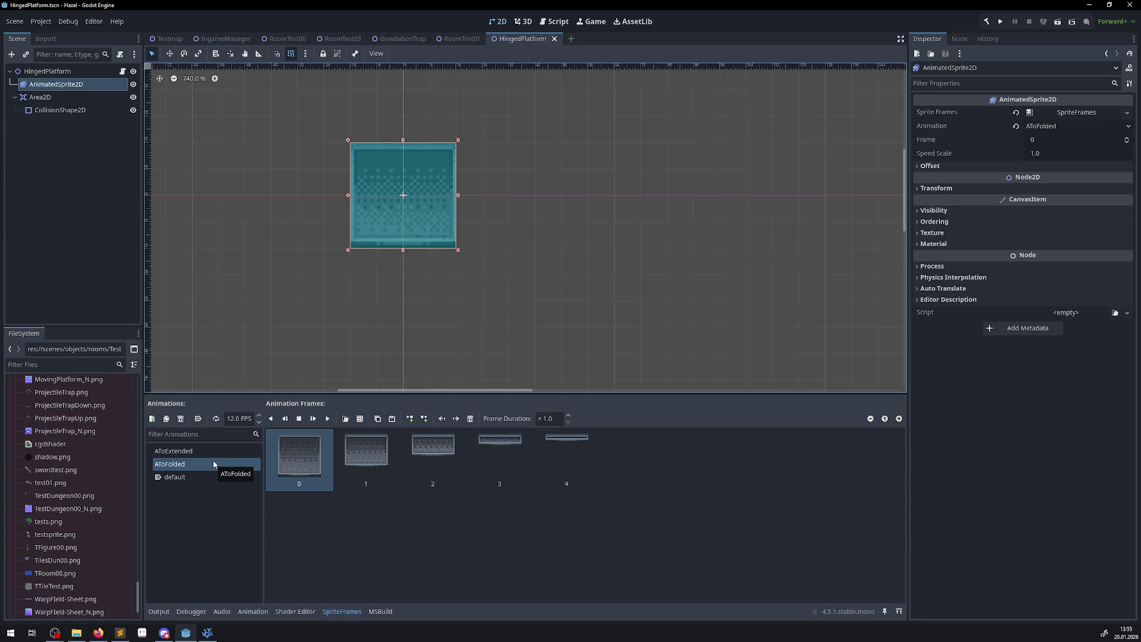
left_click(239, 417)
type("0.01")
key("Return")
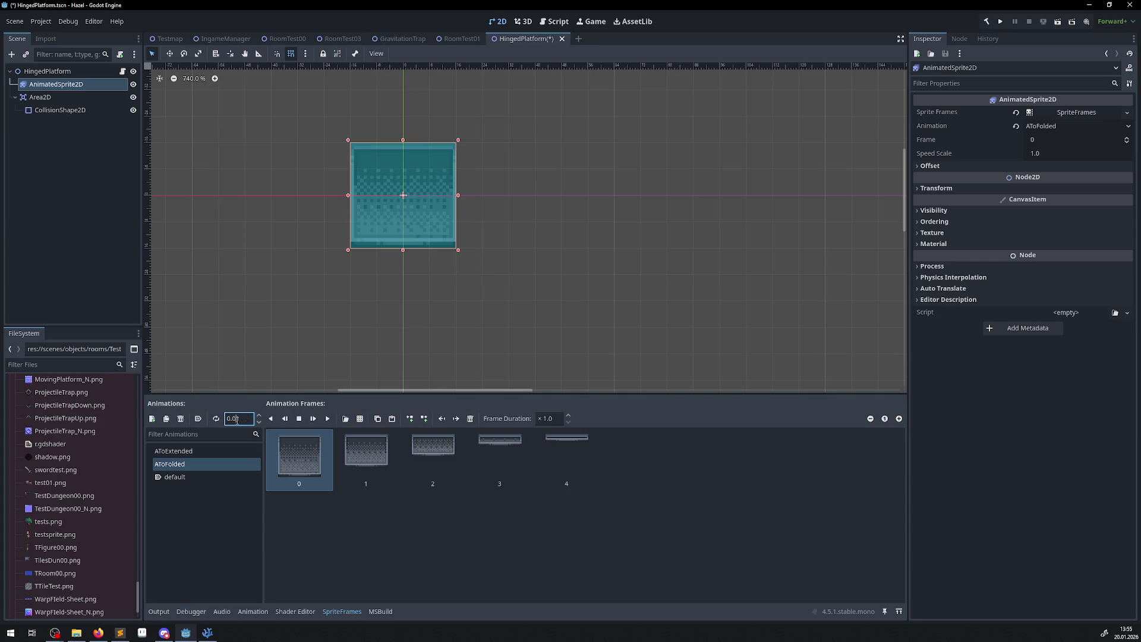
left_click(189, 453)
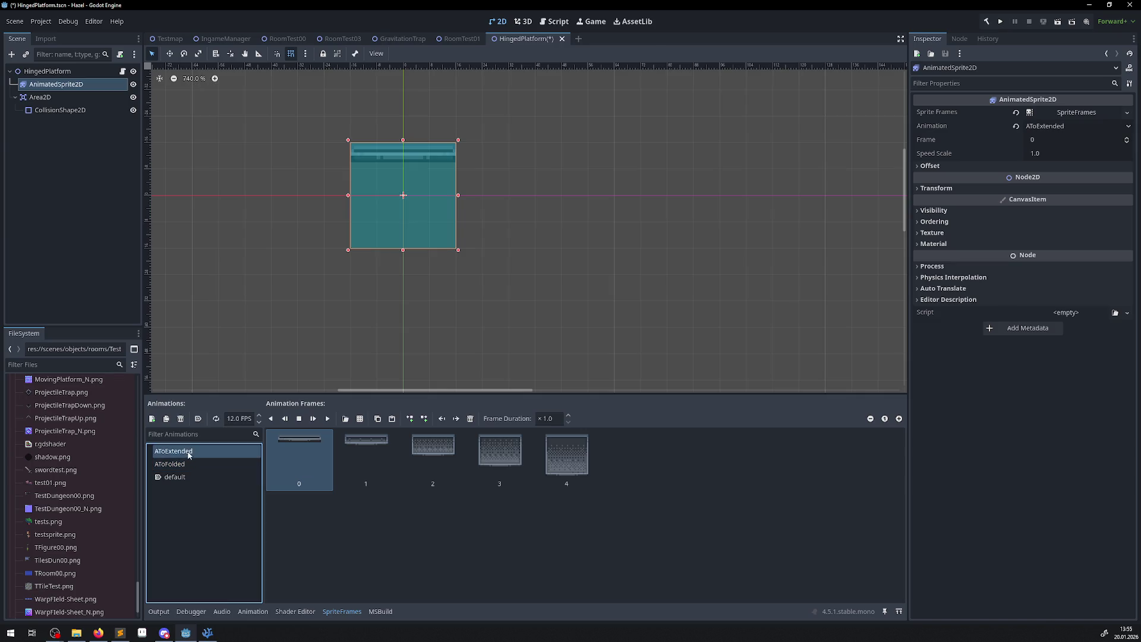
left_click(250, 420)
type("0.01")
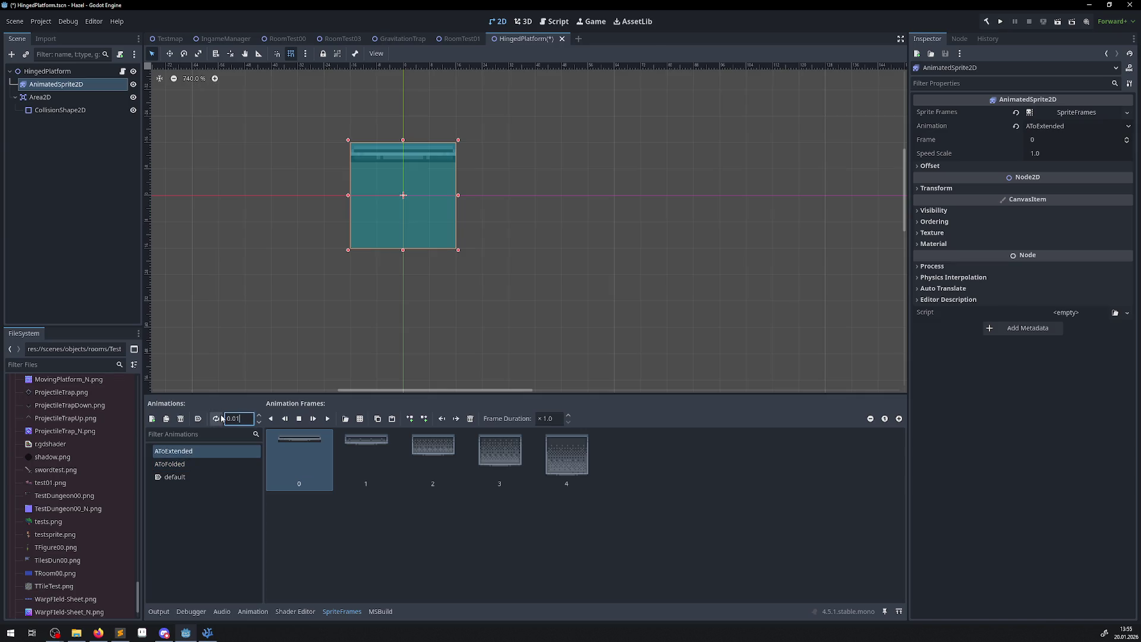
key("ctrl+s")
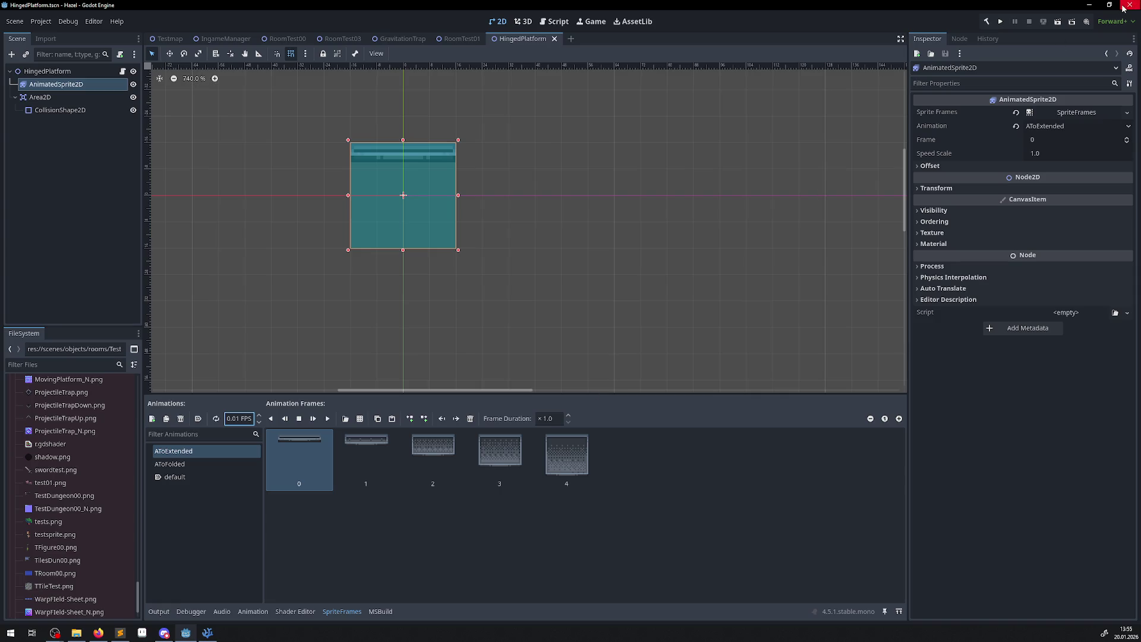
left_click(1000, 22)
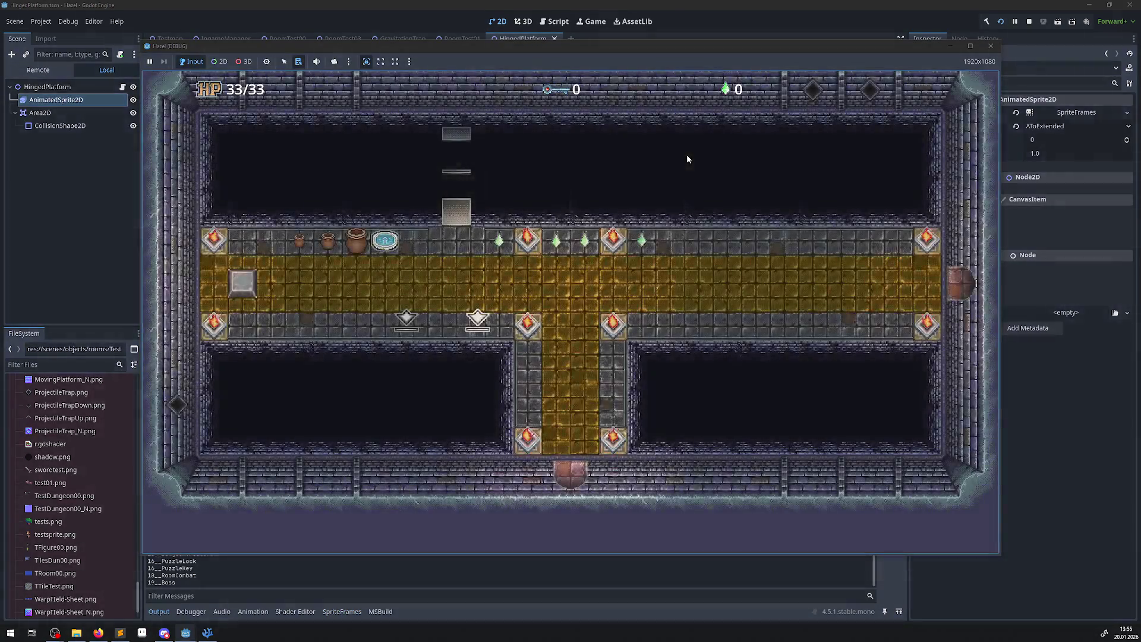
Walk the hero along the corridor and onto the hinged platform several times.
key("Left")
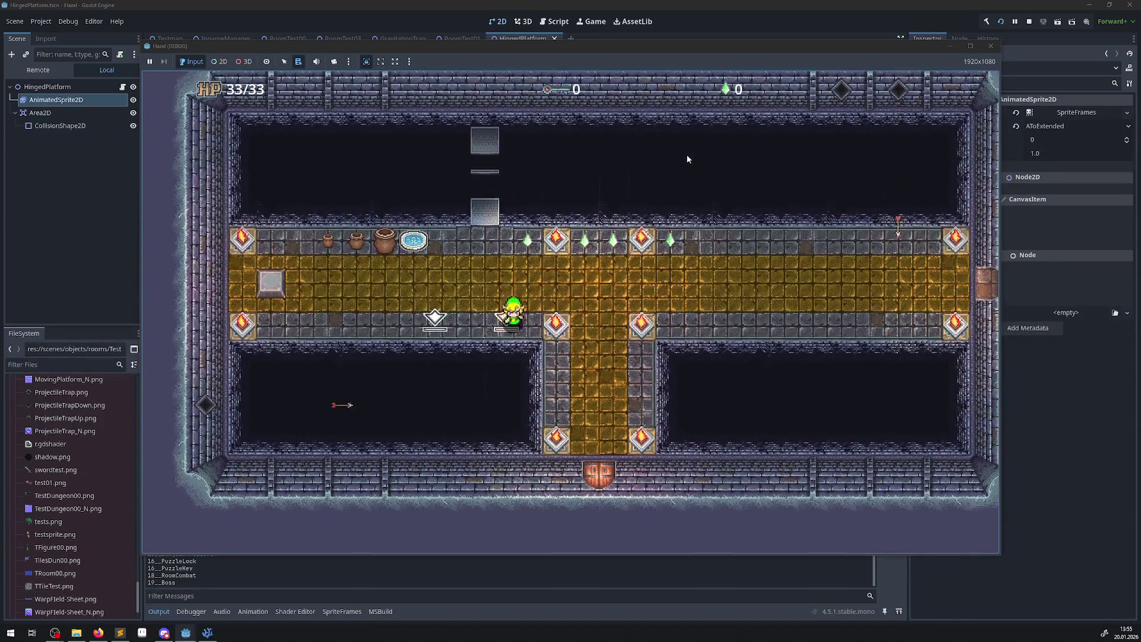
key("Up")
key("Left")
key("Up")
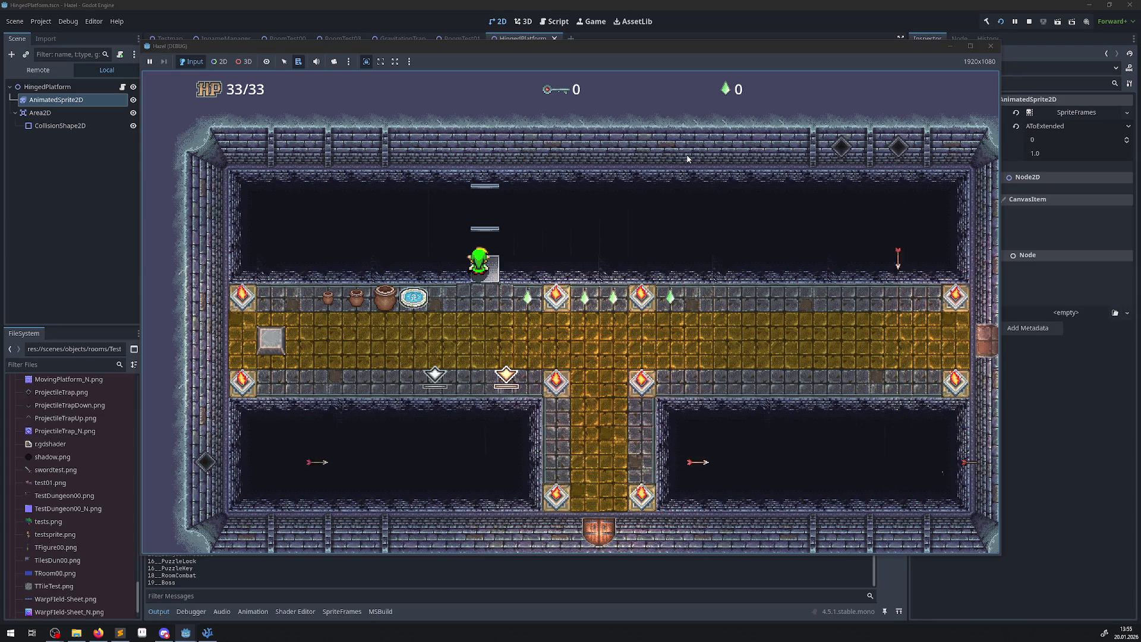
key("Down")
key("Right")
key("Right")
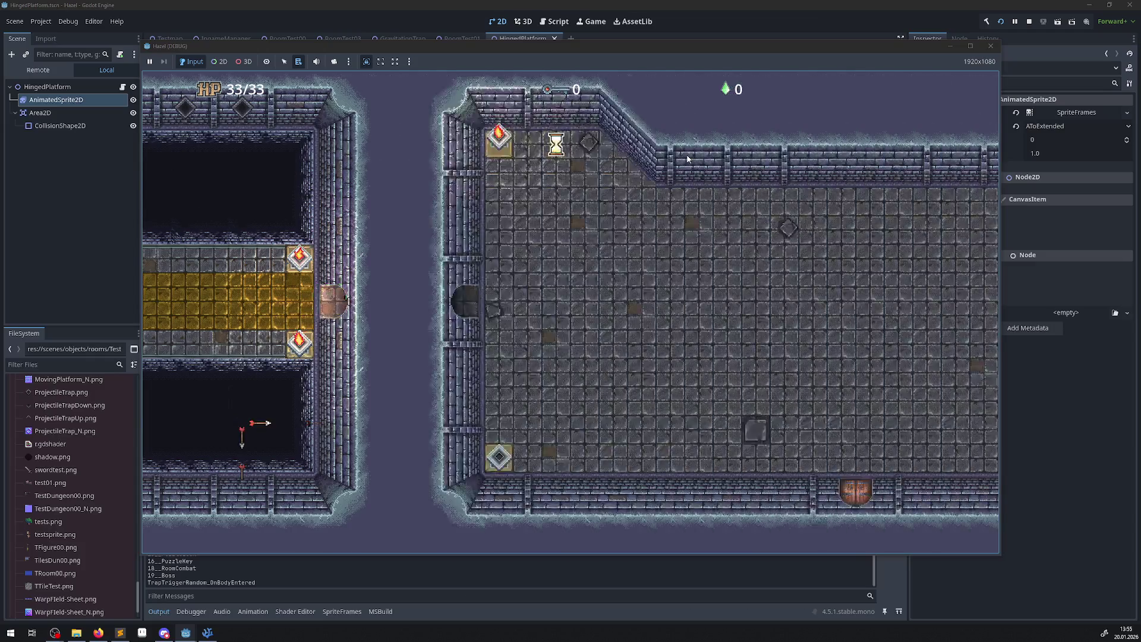
key("Left")
key("Left")
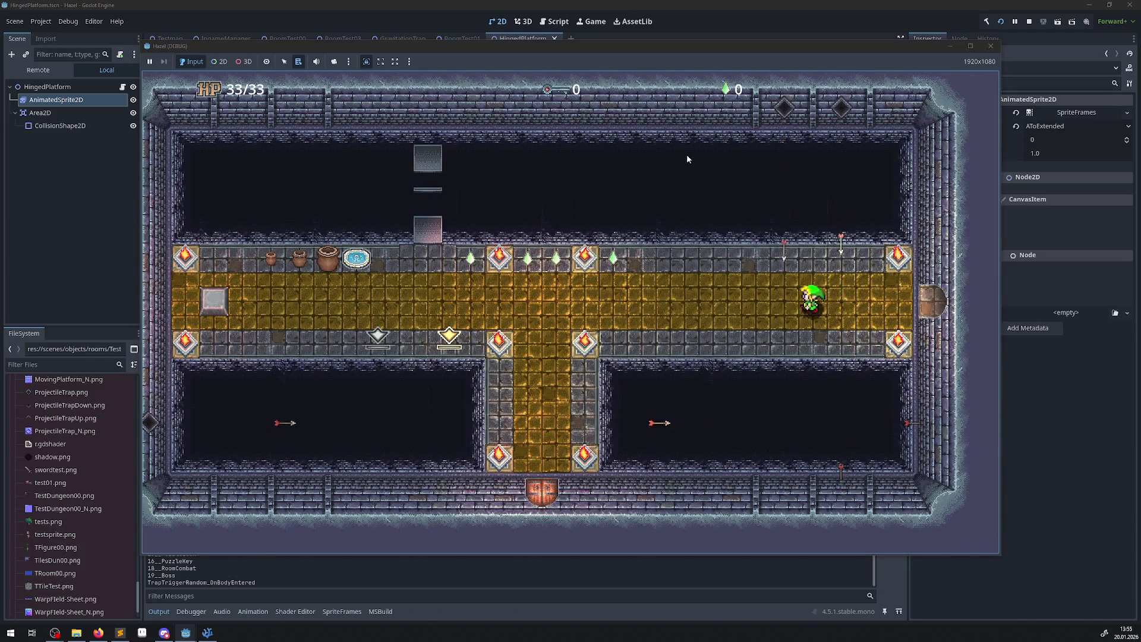
key("Left")
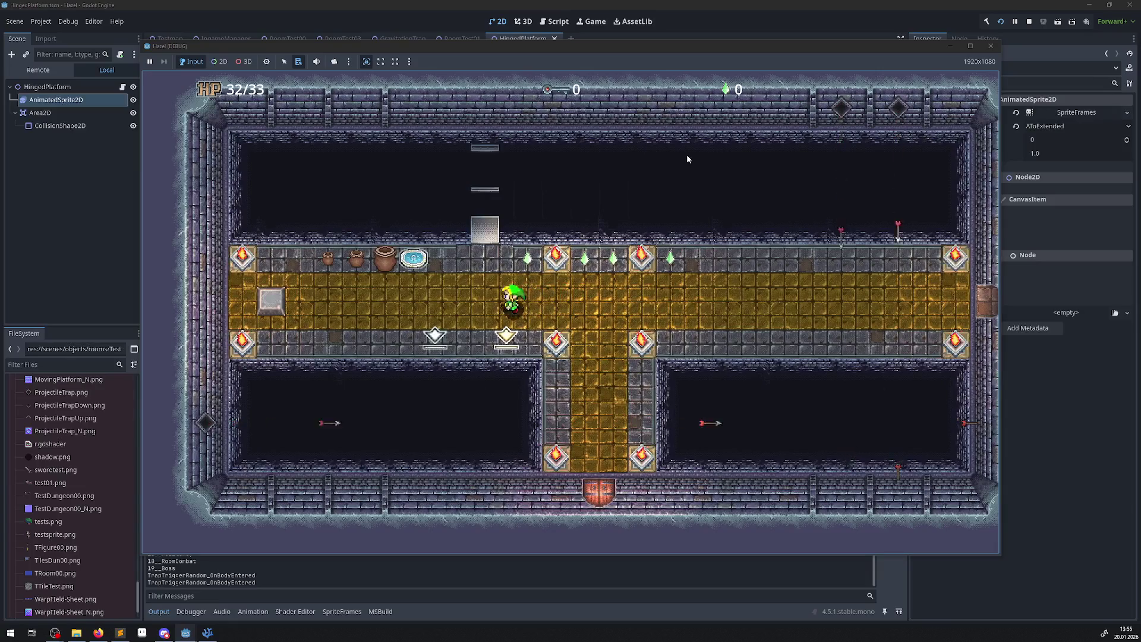
key("Up")
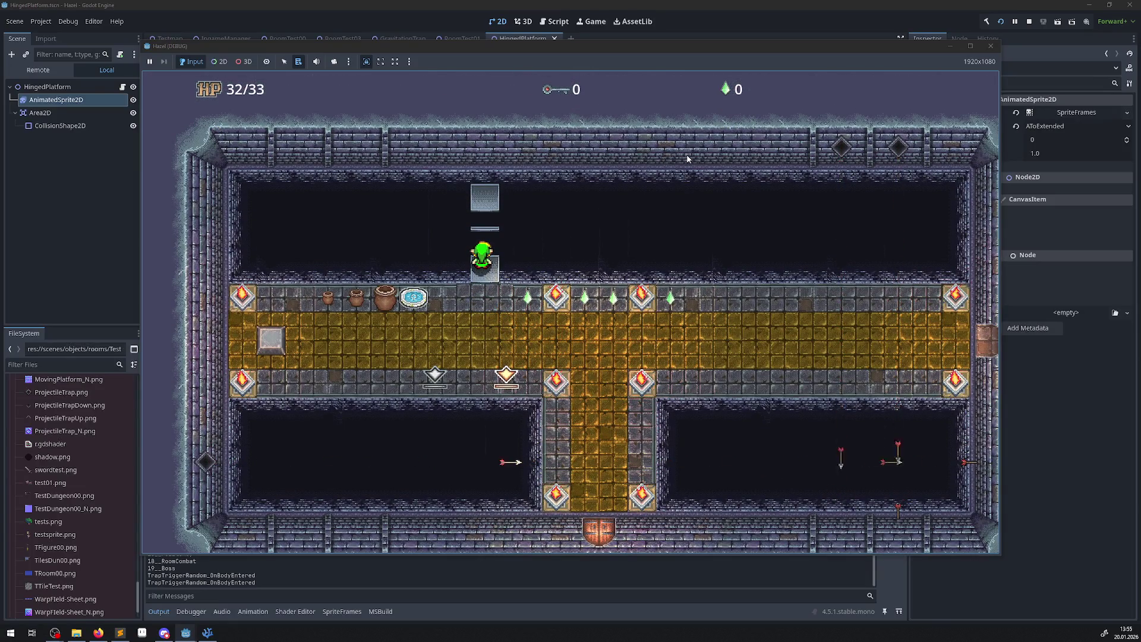
key("Up")
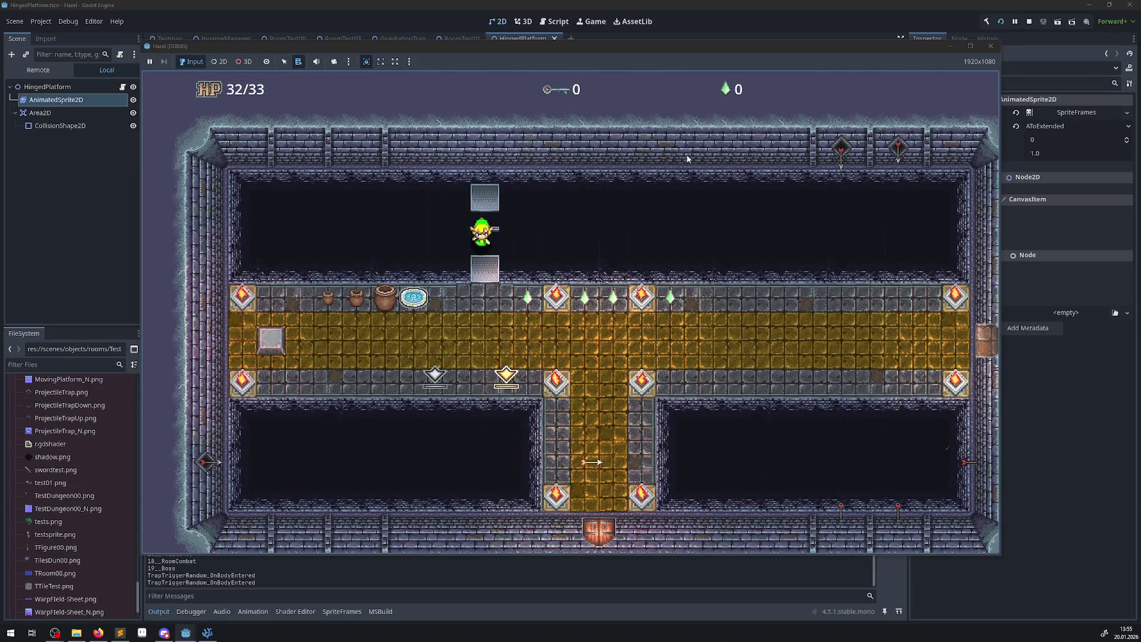
key("Left")
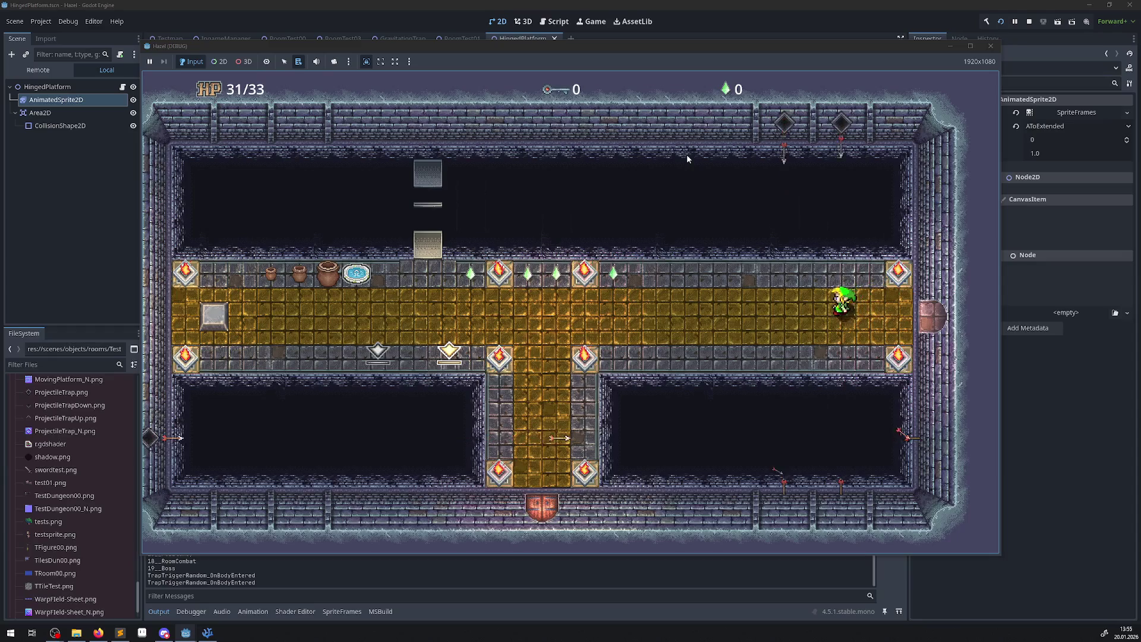
key("Left")
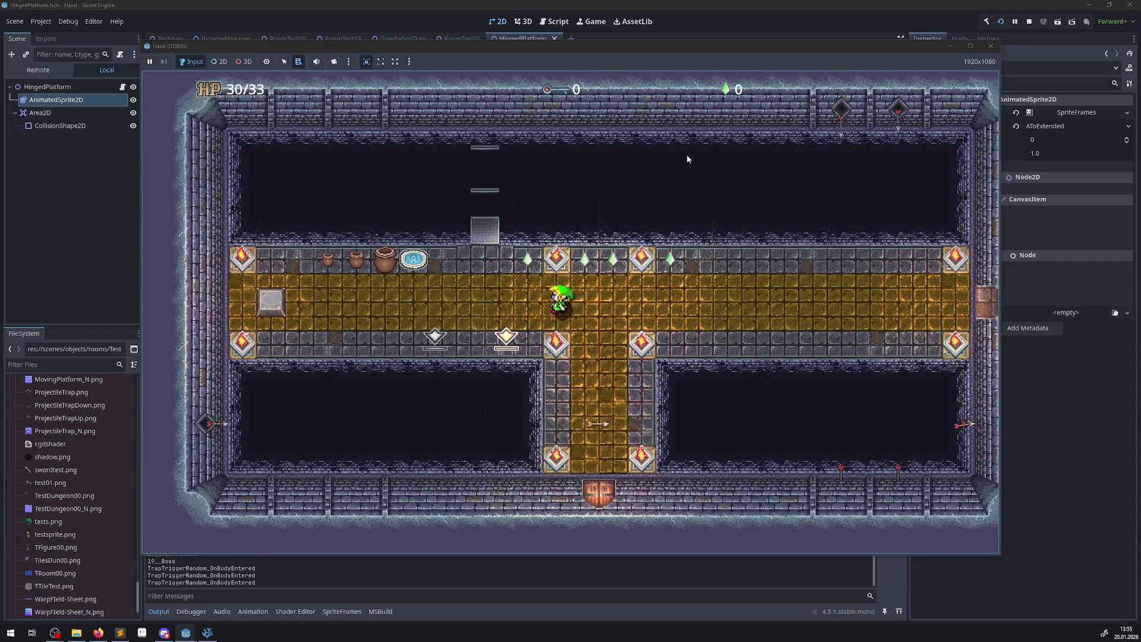
key("Left")
key("Right")
key("Up")
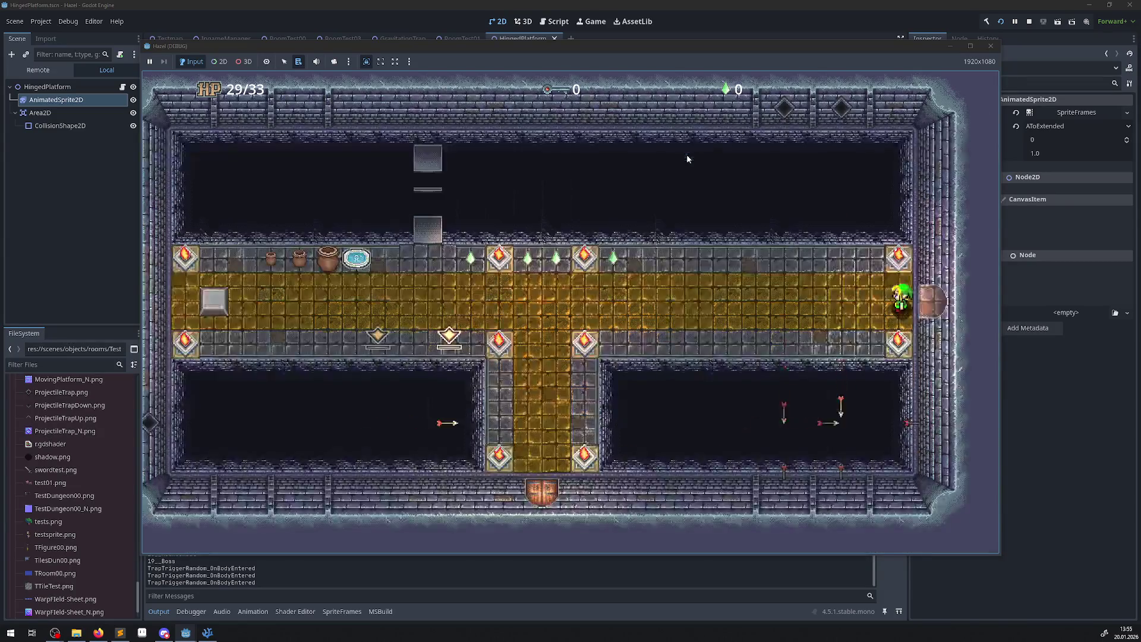
Walk the hero into the next room and back onto the platform, then close the game.
key("Right")
key("Left")
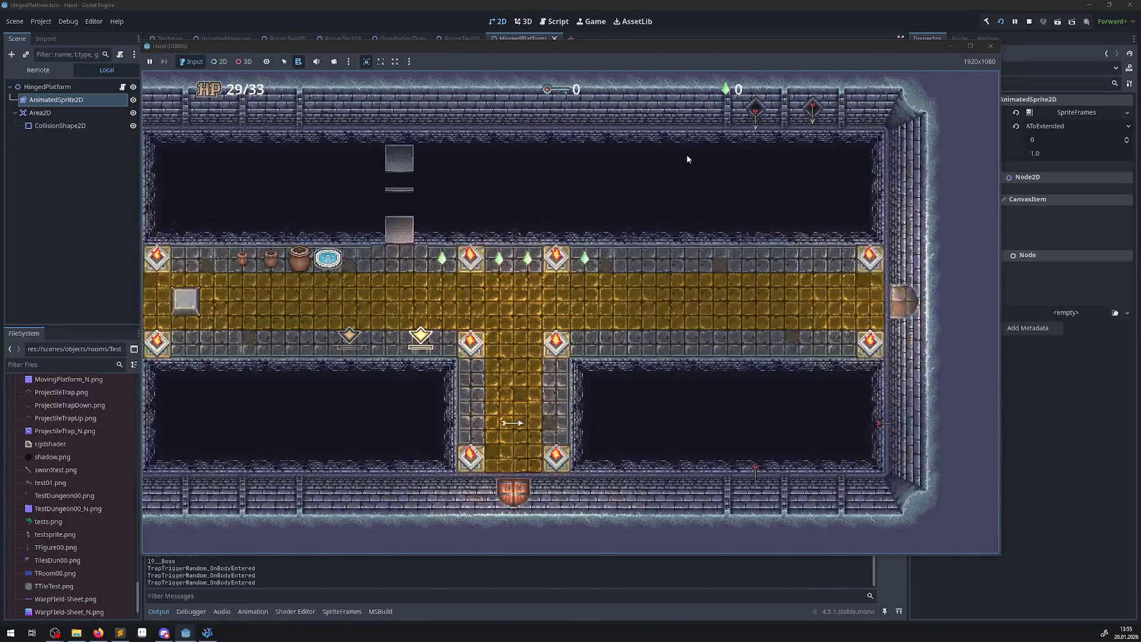
key("Left")
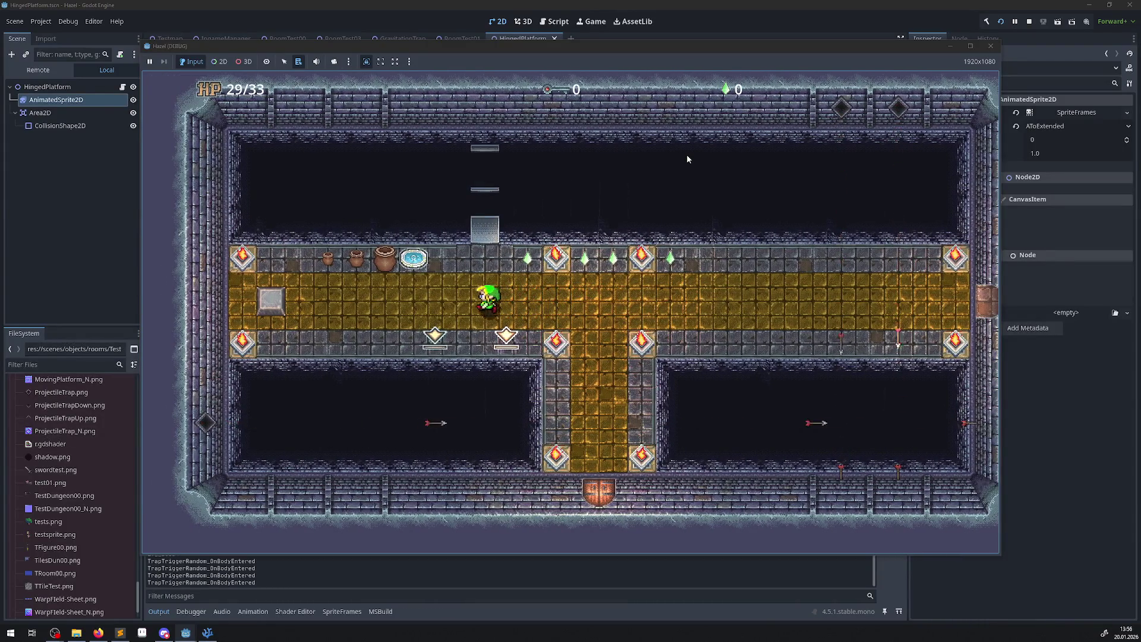
key("Up")
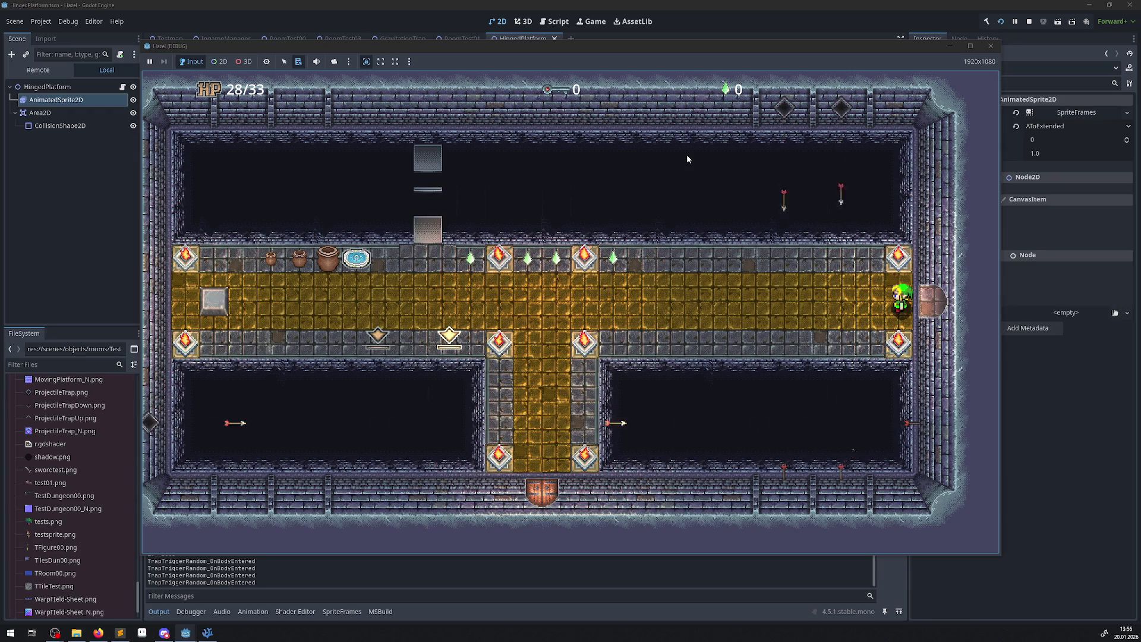
key("Left")
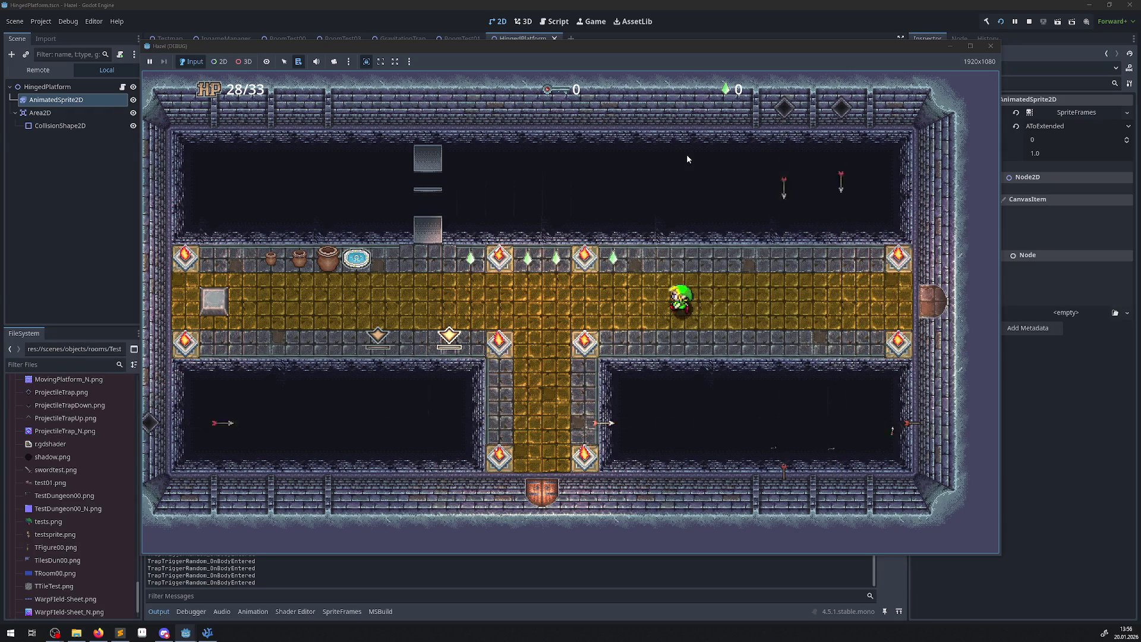
key("Left")
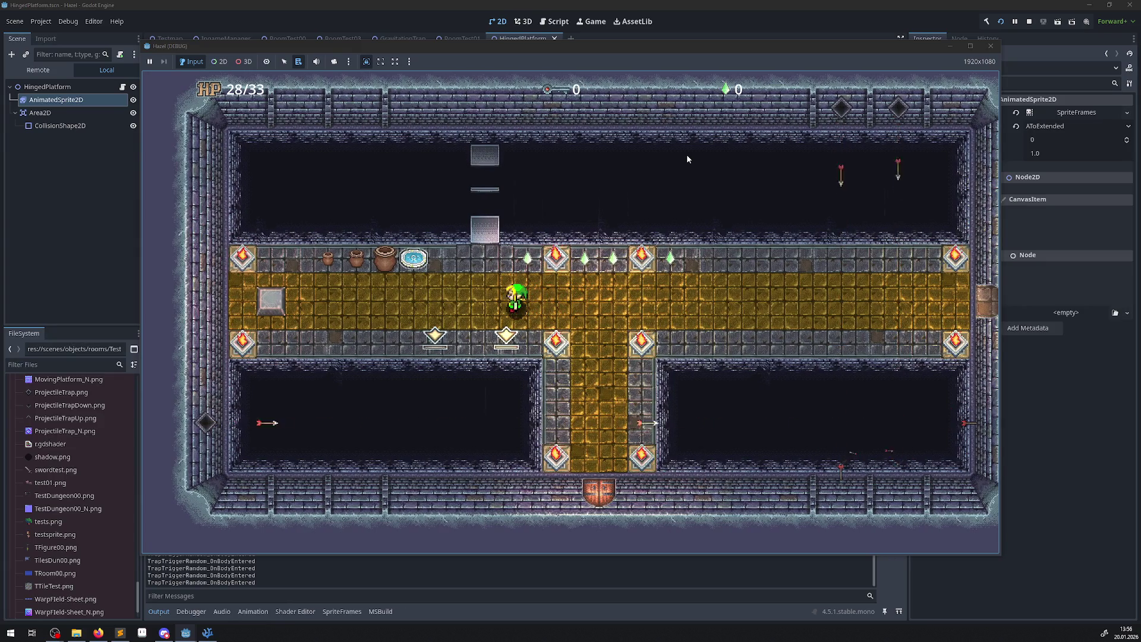
key("Up")
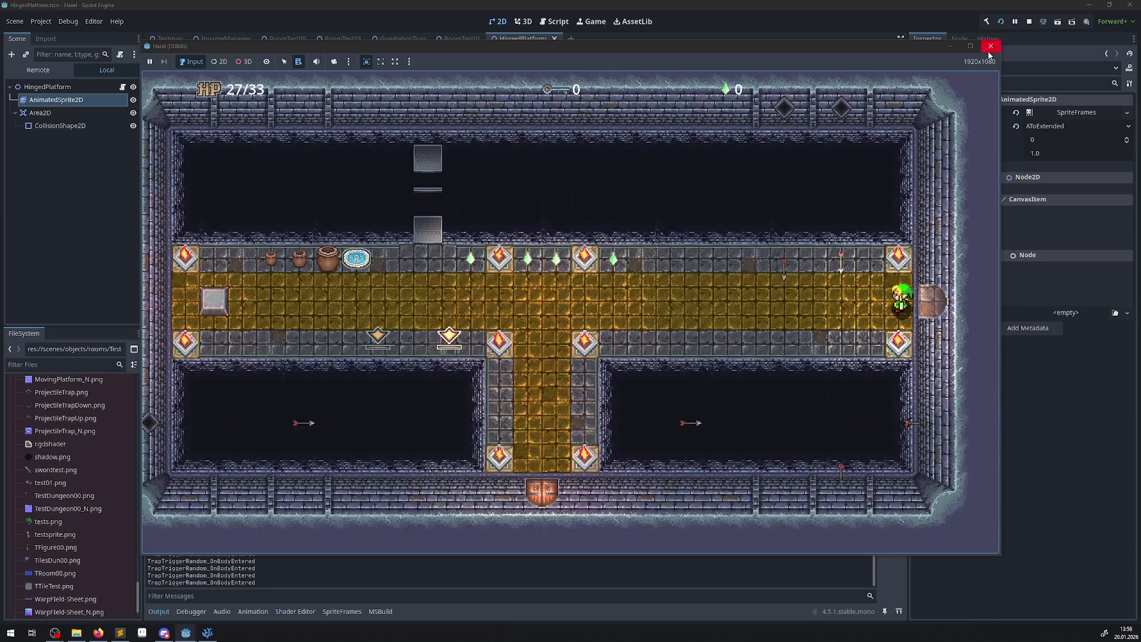
left_click(990, 46)
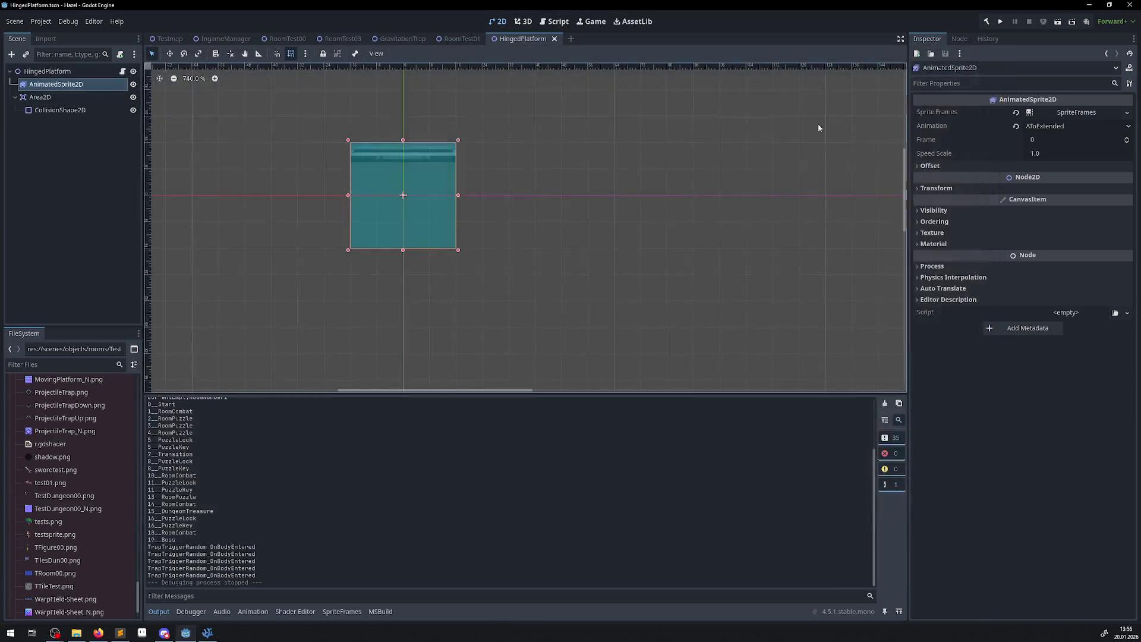
On AnimatedSprite2D, set ATOExtended and ATOFolded to 12 FPS and save the HingedPlatform scene.
left_click(65, 88)
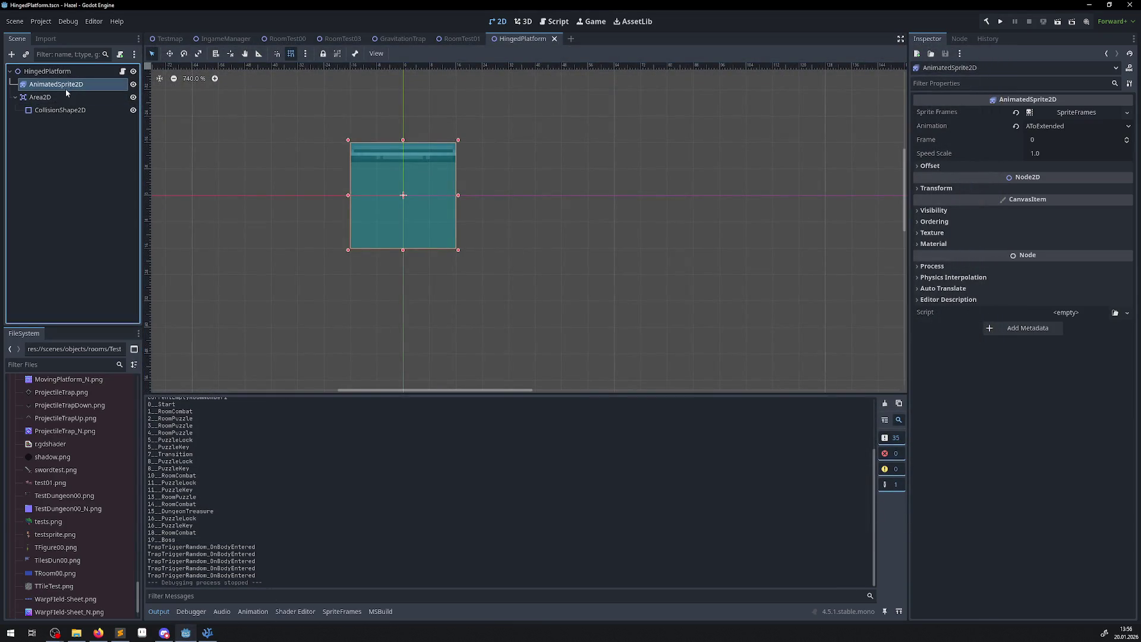
left_click(65, 88, "ctrl")
left_click(64, 88)
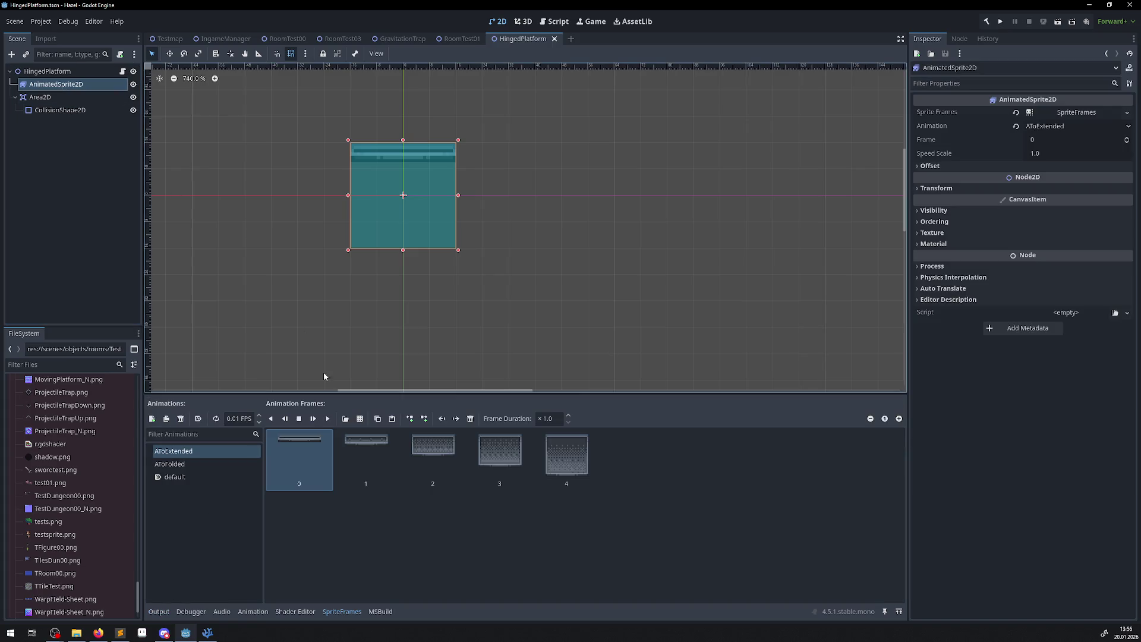
left_click(239, 419)
type("12")
key("Return")
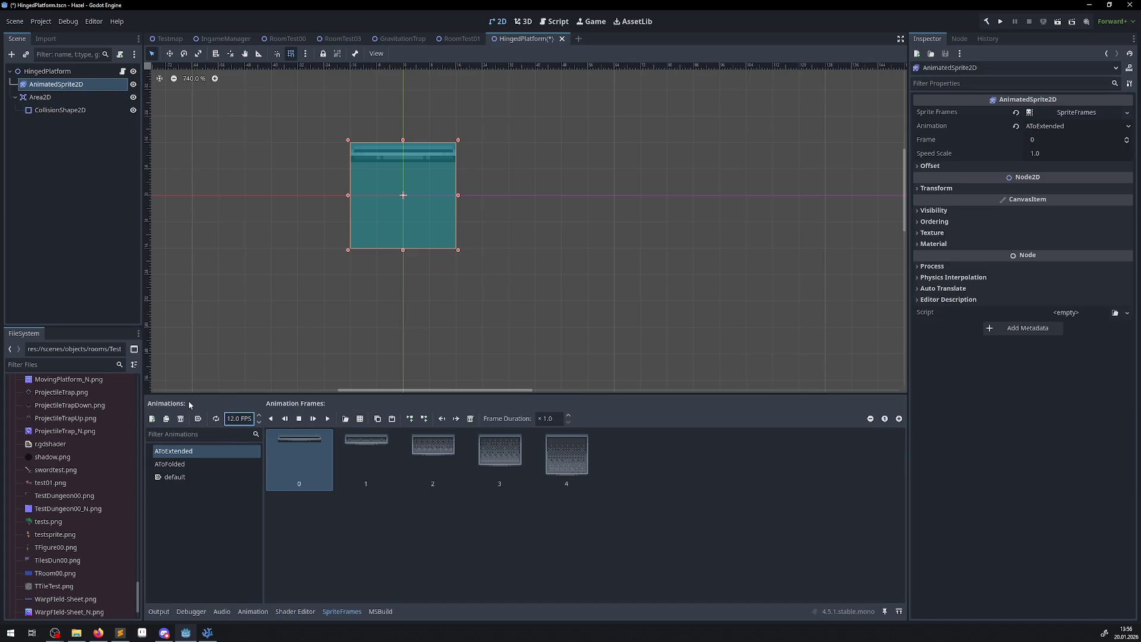
left_click(190, 464)
left_click(250, 423)
type("12")
key("Return")
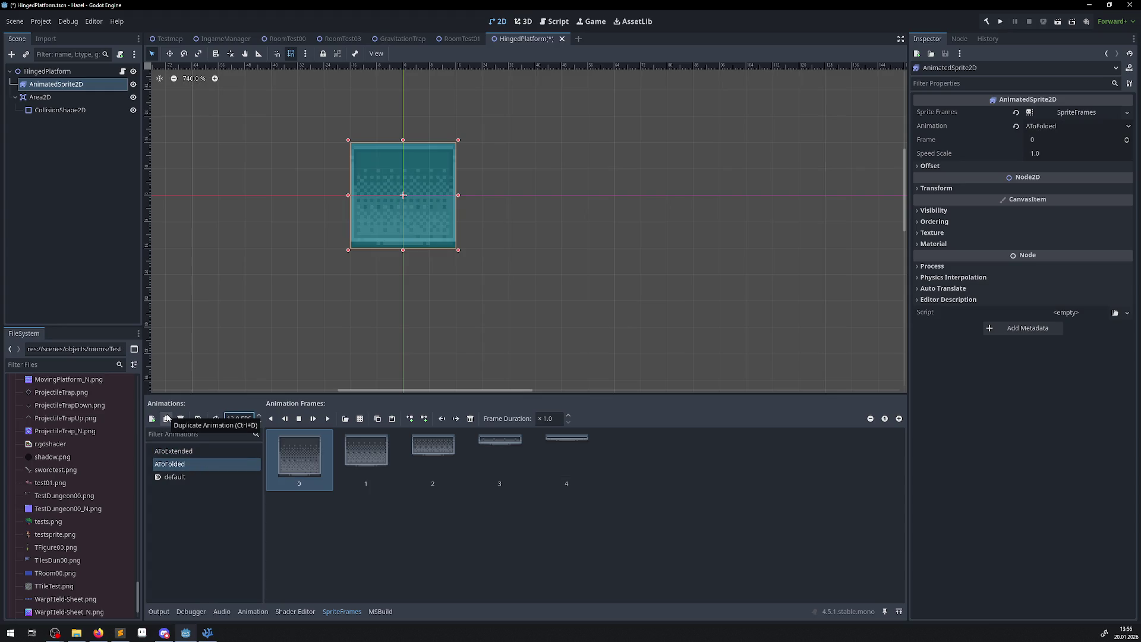
key("ctrl+s")
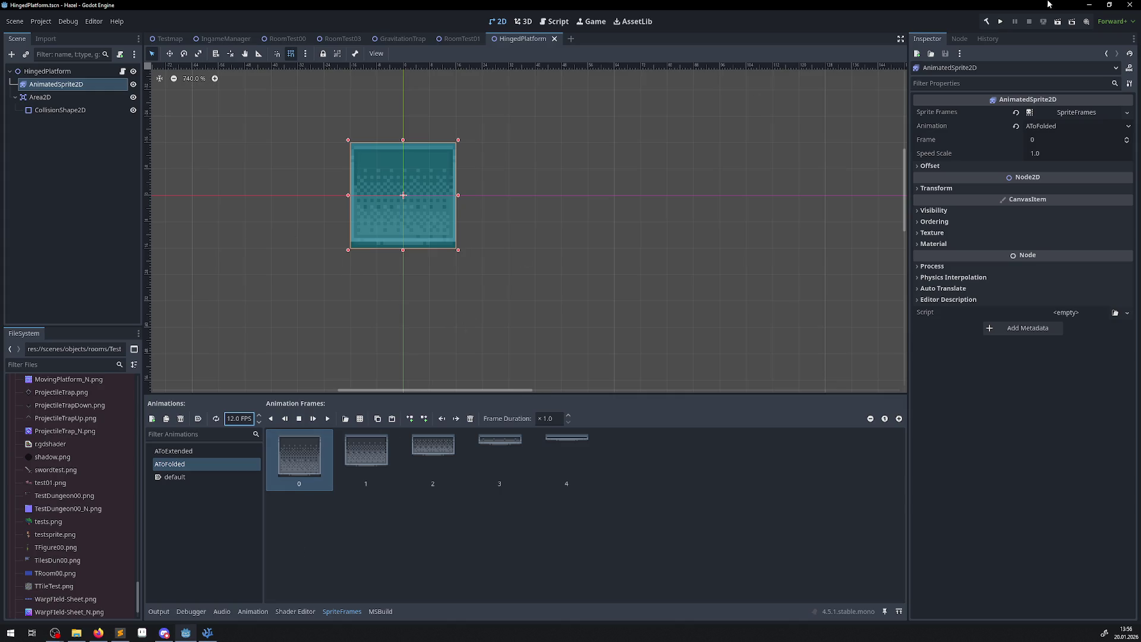
In HingedPlatform.cs, review the _PhysicsProcess animation frame-check blocks and place the caret after the todo comments.
left_click(207, 632)
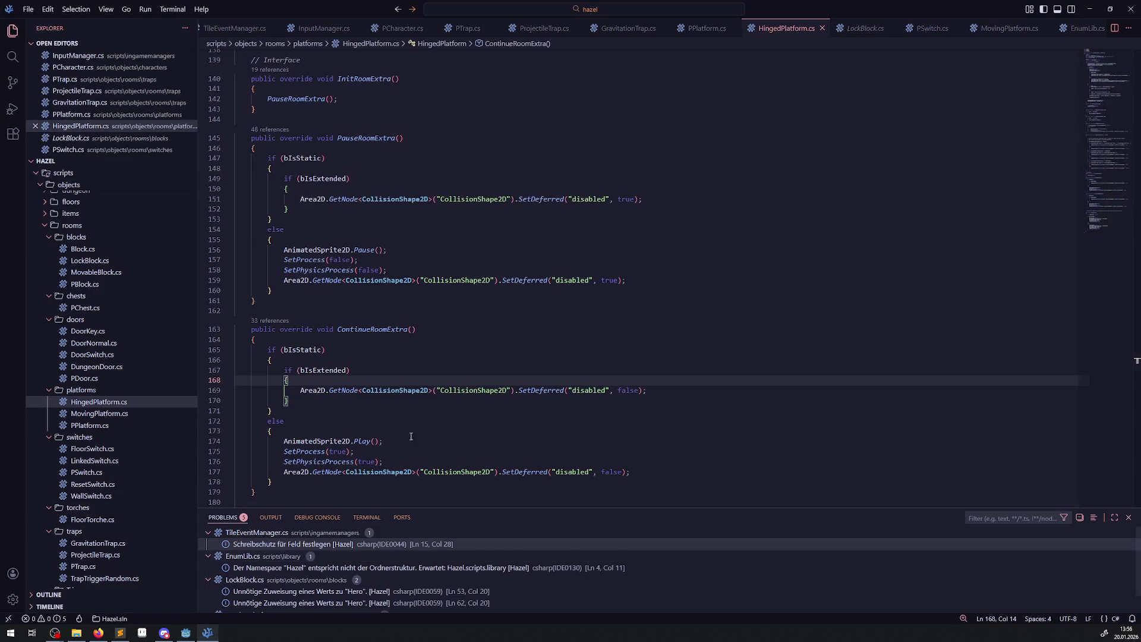
scroll(411, 436, "down", 15)
scroll(459, 345, "up", 20)
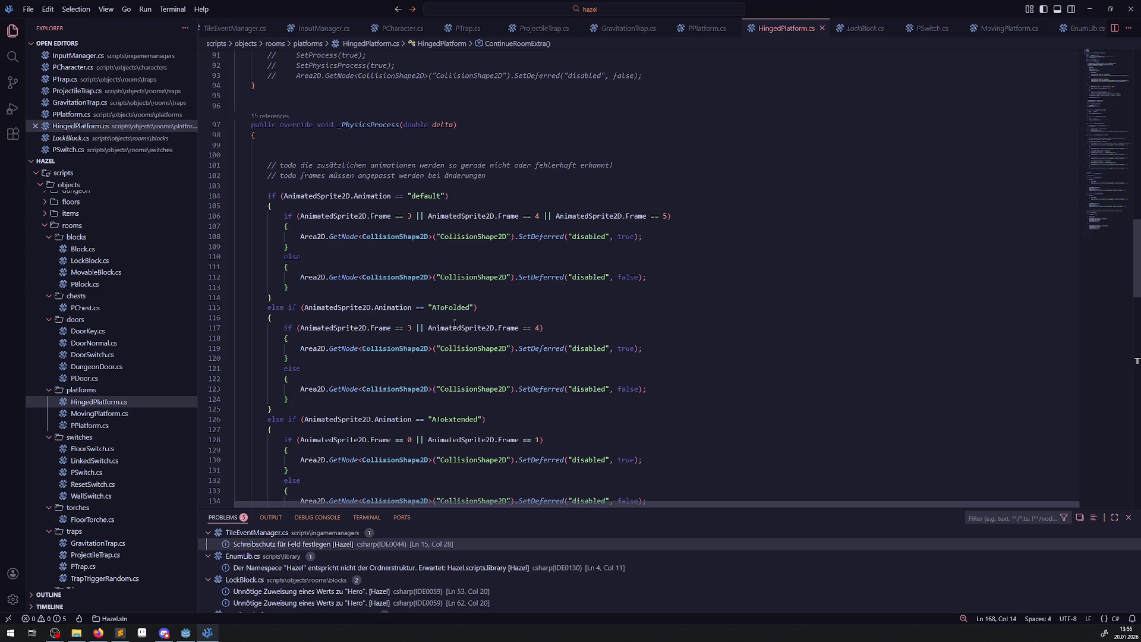
mouse_move(393, 194)
left_mouse_down()
mouse_move(639, 216)
mouse_move(645, 277)
left_mouse_up()
left_click(456, 292)
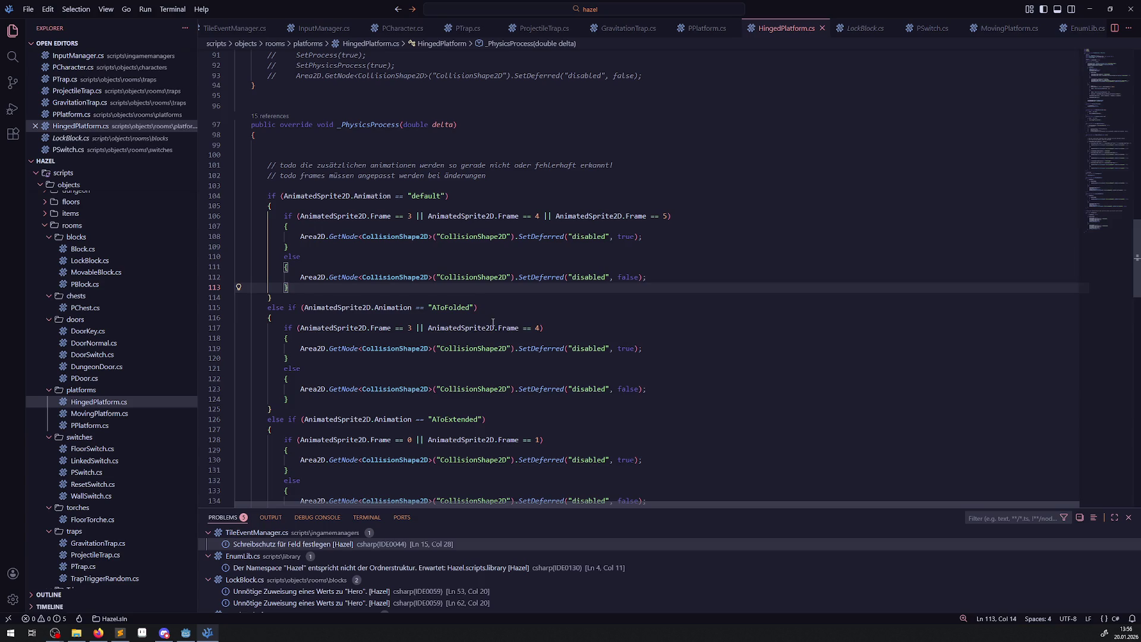
scroll(493, 323, "down", 2)
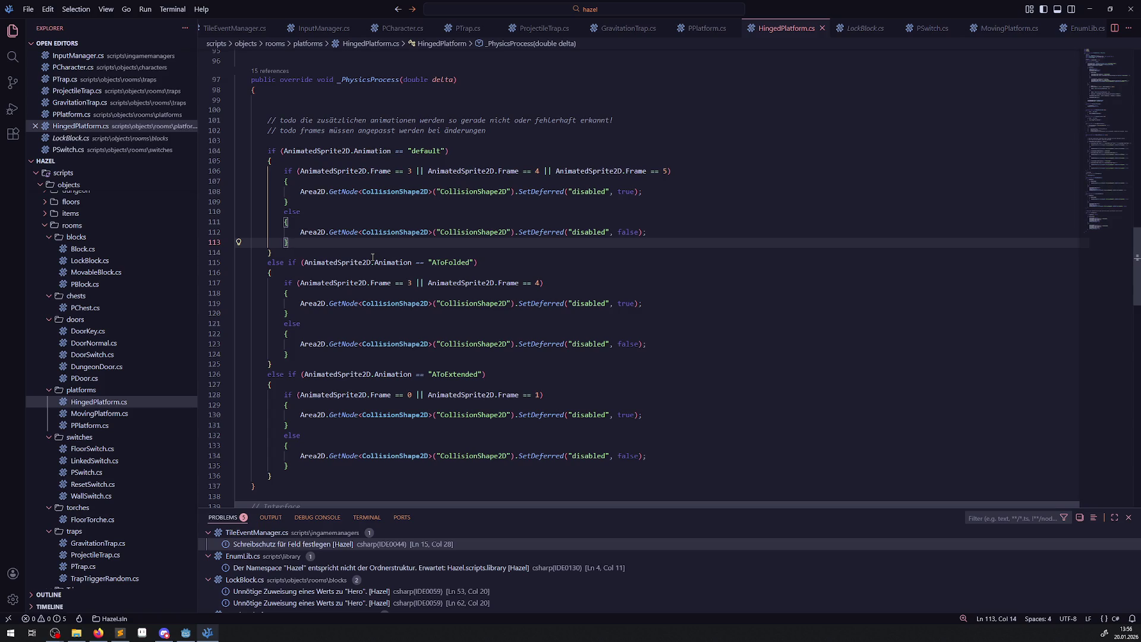
left_click_drag(420, 251, 432, 465)
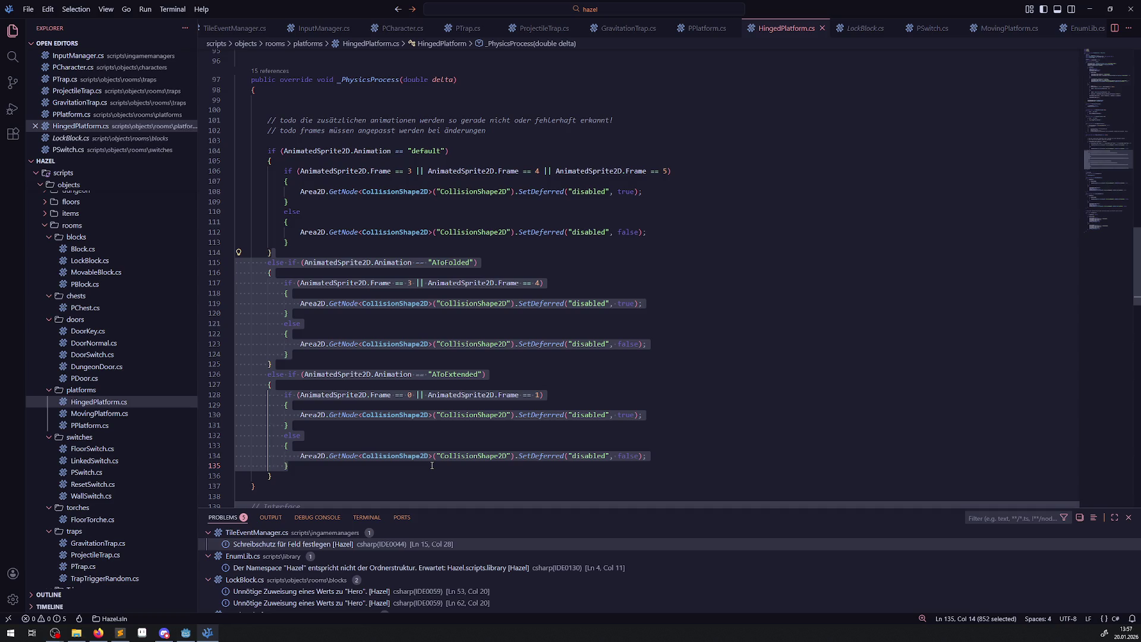
left_click(499, 130)
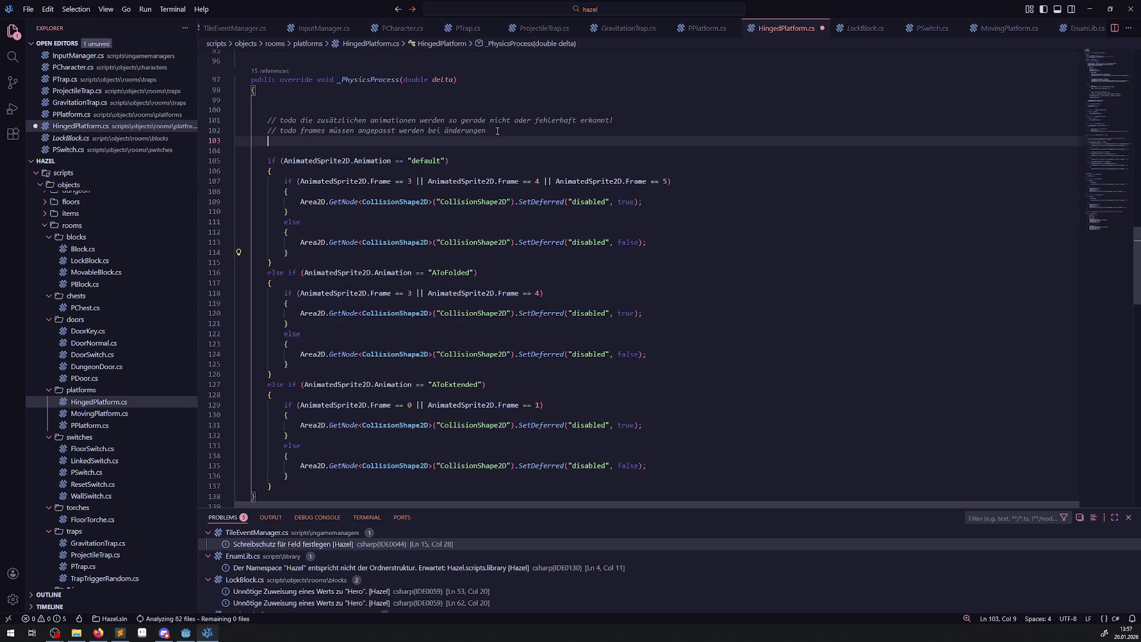
Add a German todo about moving frame checks into a bool-returning function taking target frames, then save.
key("Return")
key("Return")
type("// todo i")
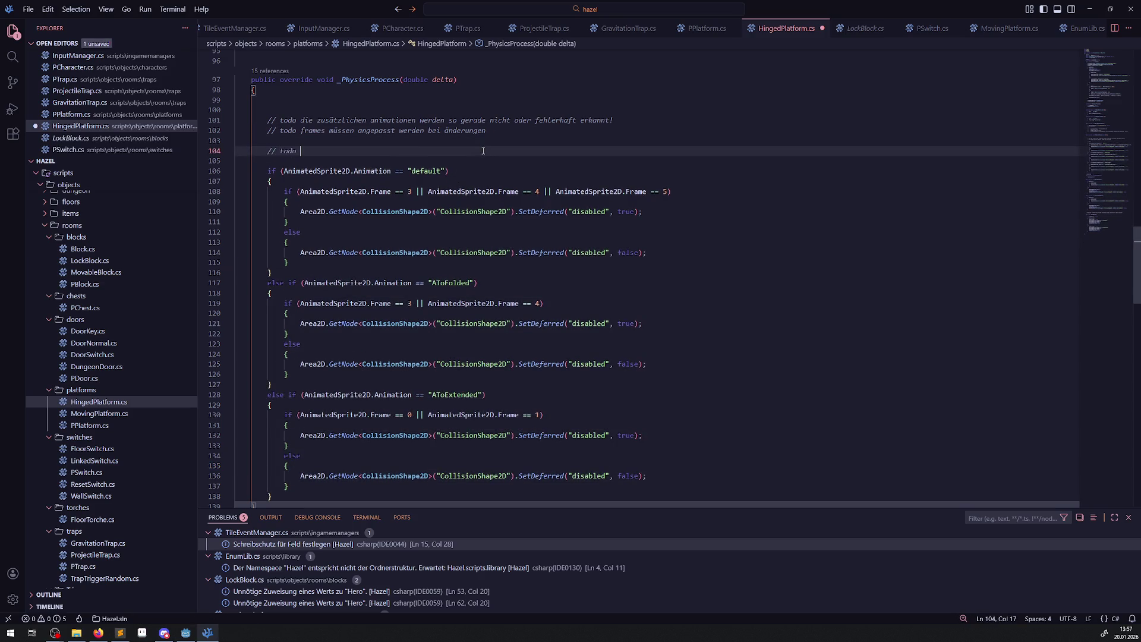
type("n eine funktion ")
type("überführen ")
type("was ein")
type(" array ann")
type("targetfr")
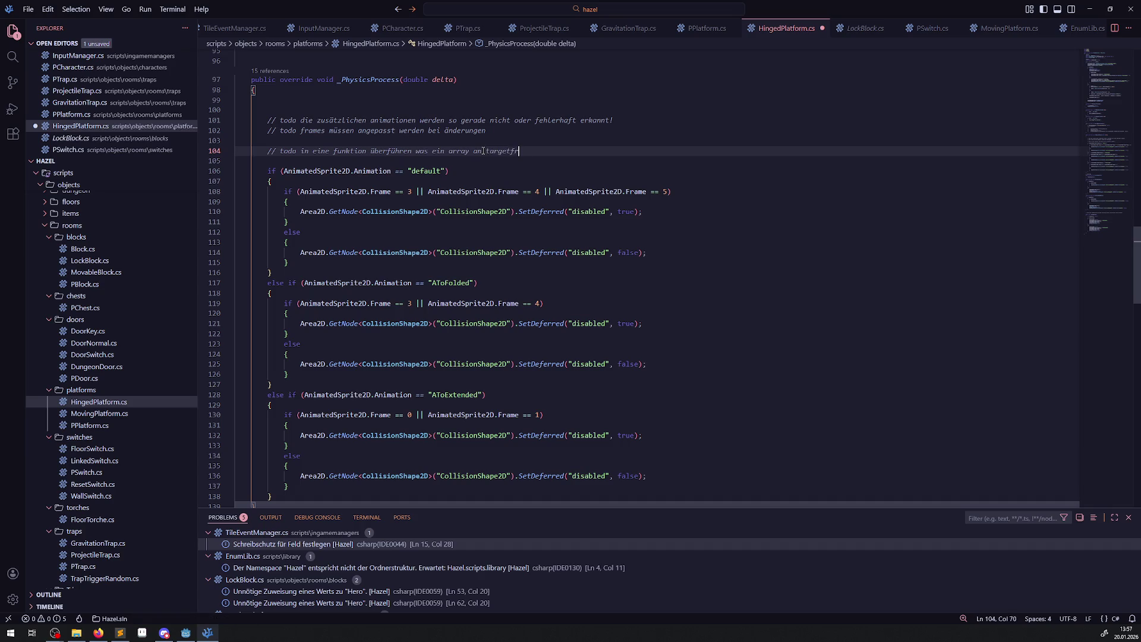
type("ames bekommt")
type(" und ein bool")
type("zurückgibt")
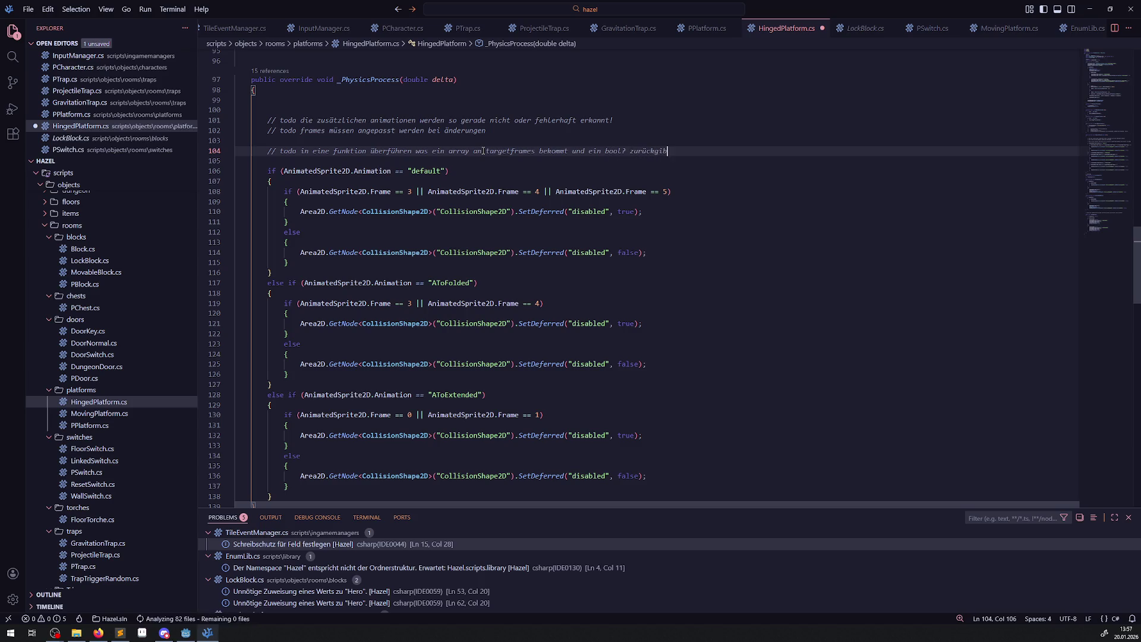
key("ctrl+s")
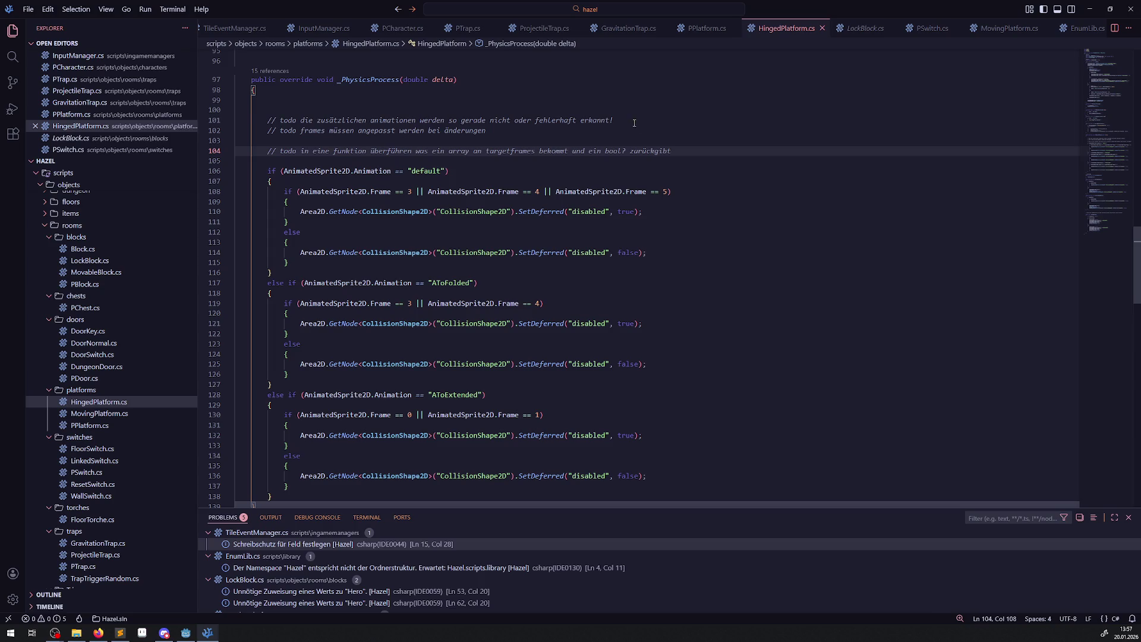
Delete the old animation todo and its blank lines, then save HingedPlatform.cs again.
left_click_drag(634, 123, 621, 102)
key("BackSpace")
key("BackSpace")
left_click(583, 121)
key("ctrl+s")
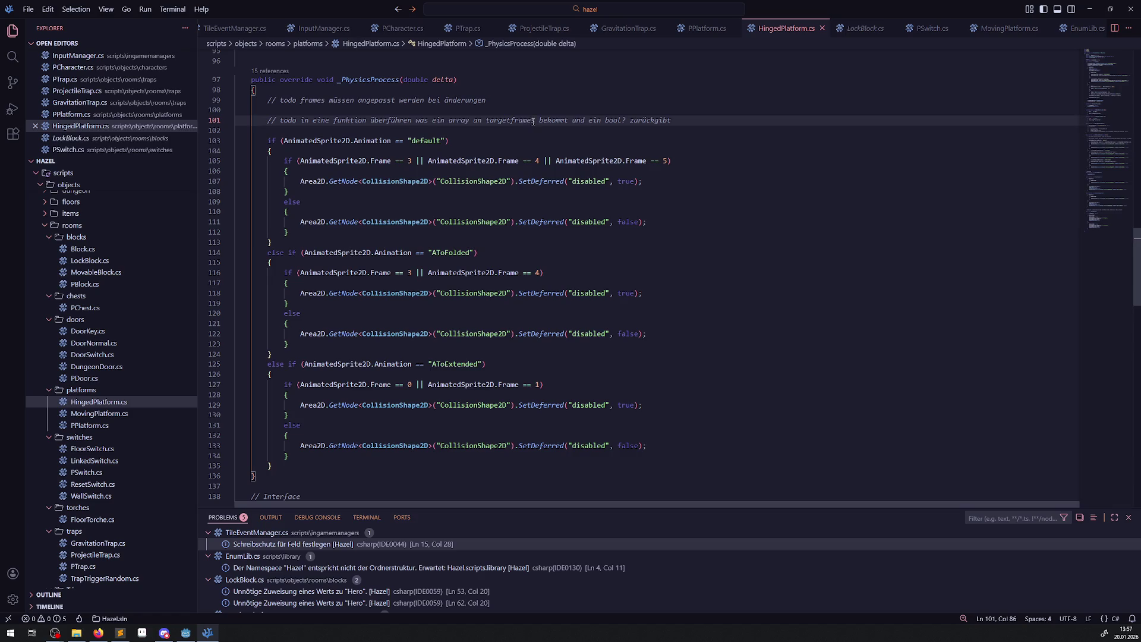
mouse_move(241, 110)
left_mouse_down()
mouse_move(279, 240)
mouse_move(285, 181)
mouse_move(288, 232)
left_mouse_up()
scroll(626, 307, "up", 8)
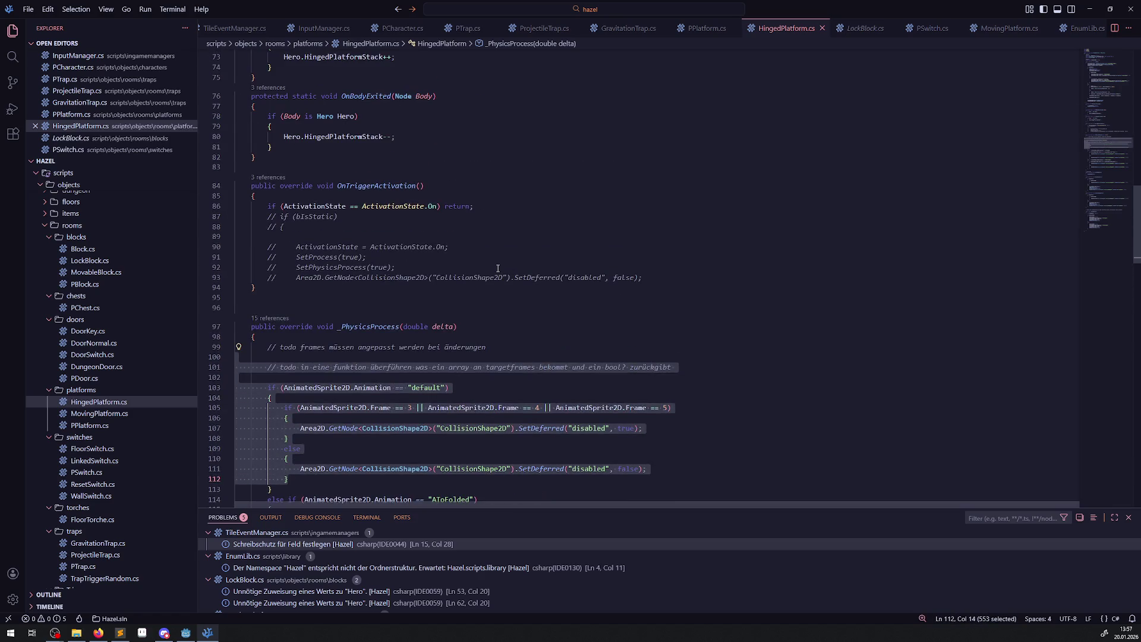
Peek the 3 references to OnTriggerActivation in HingedPlatform.cs, including the PPlatform entry.
double_click(376, 185)
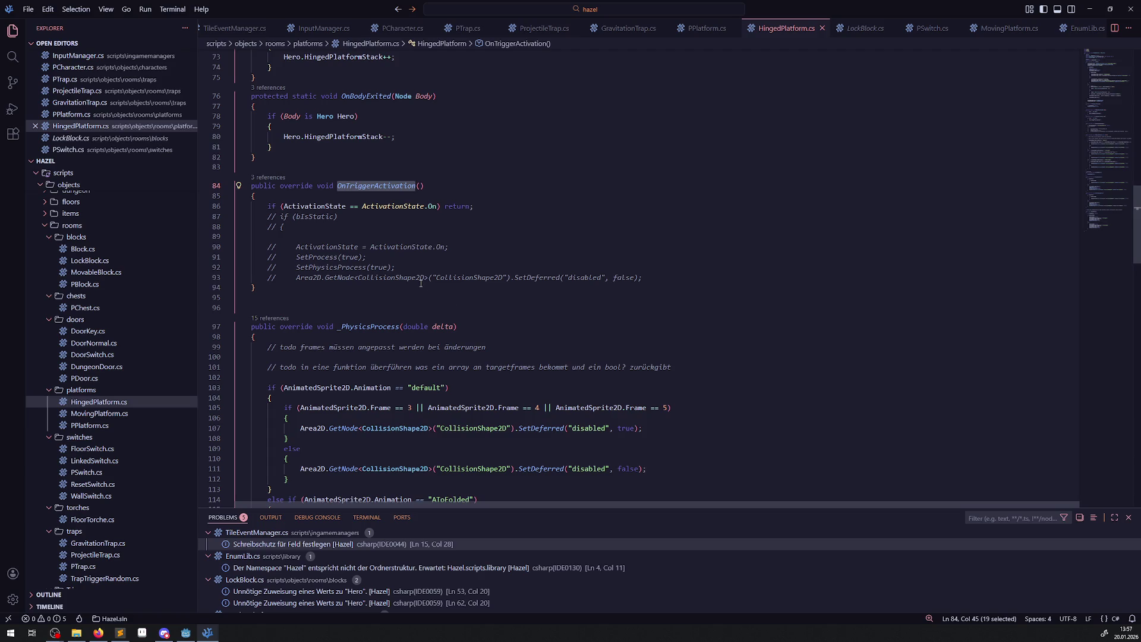
left_click(273, 178)
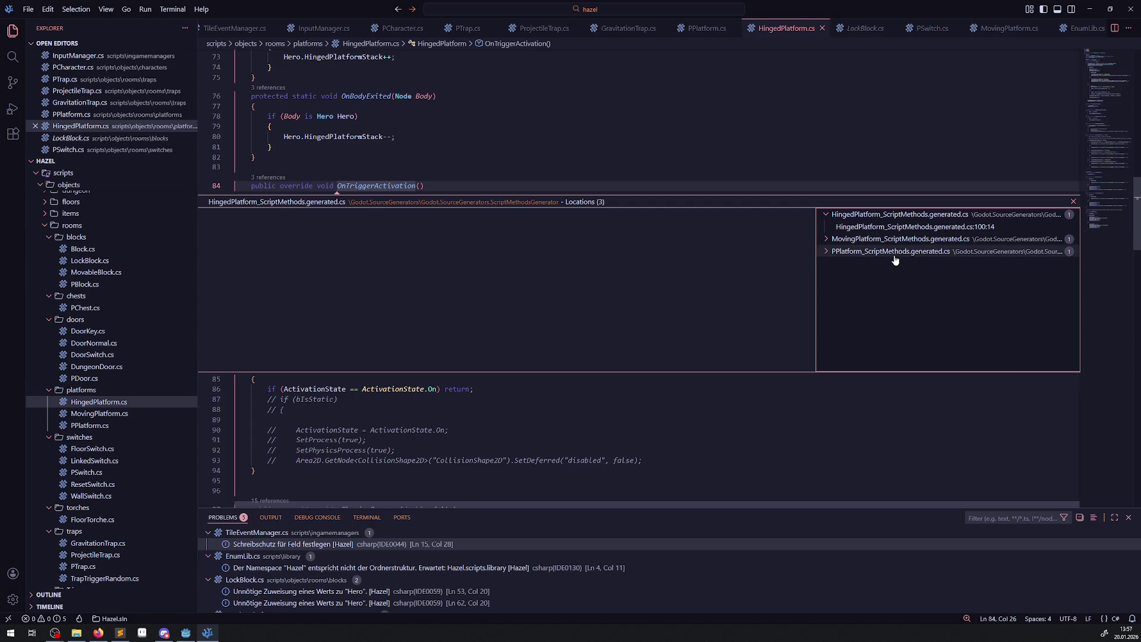
left_click(824, 256)
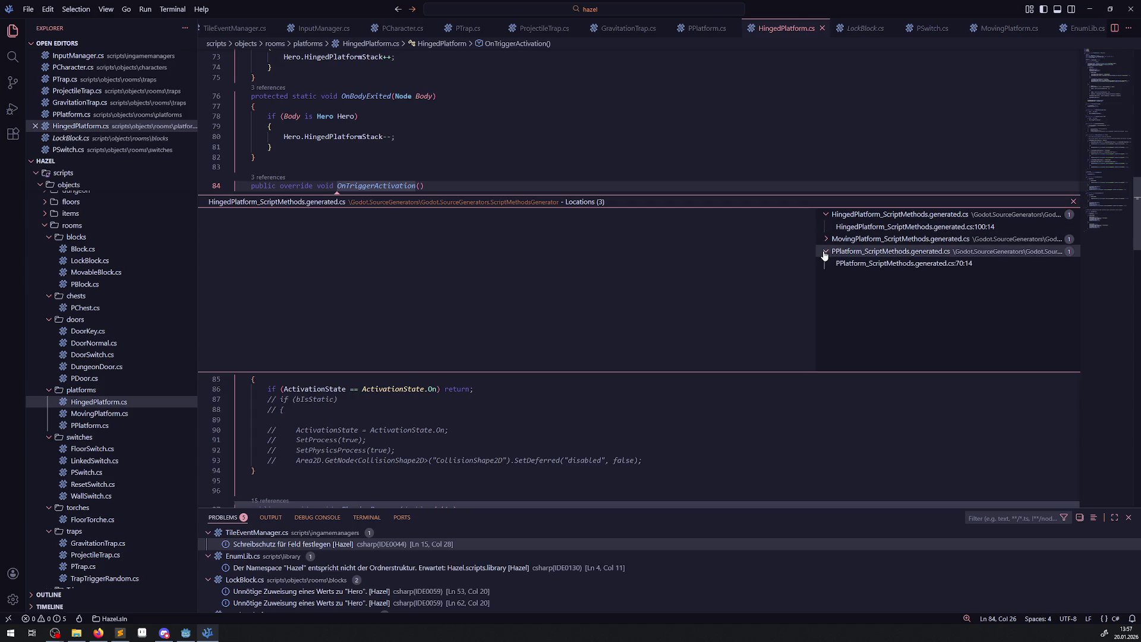
left_click(880, 265)
left_click(1073, 202)
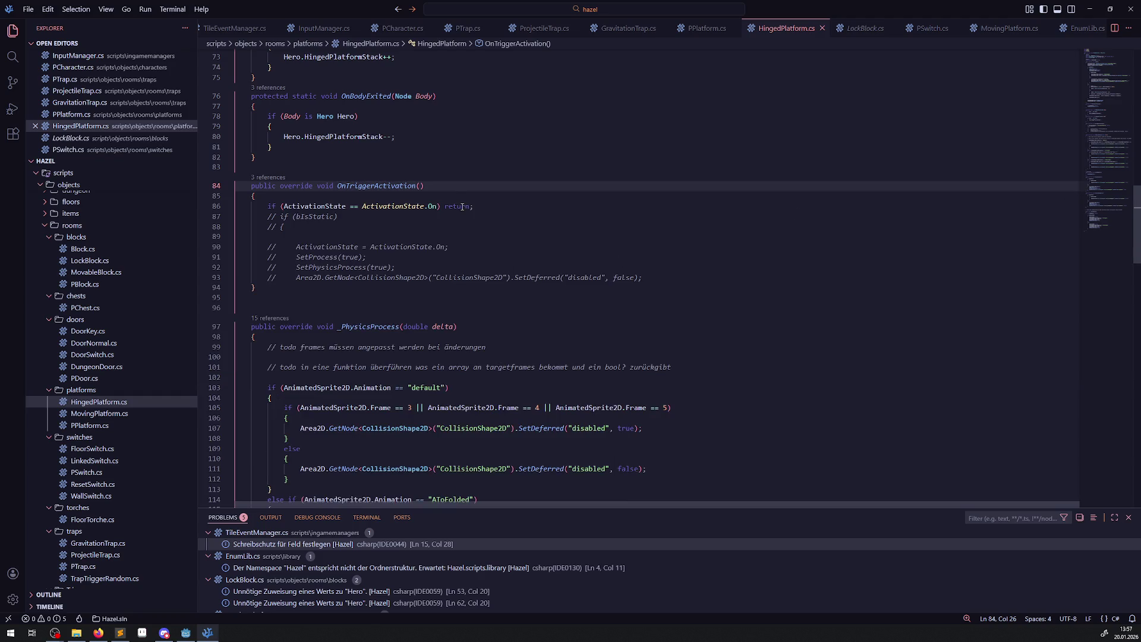
Check the references to the base OnTriggerActivation in PPlatform.cs, then go back to Godot.
left_click(707, 28)
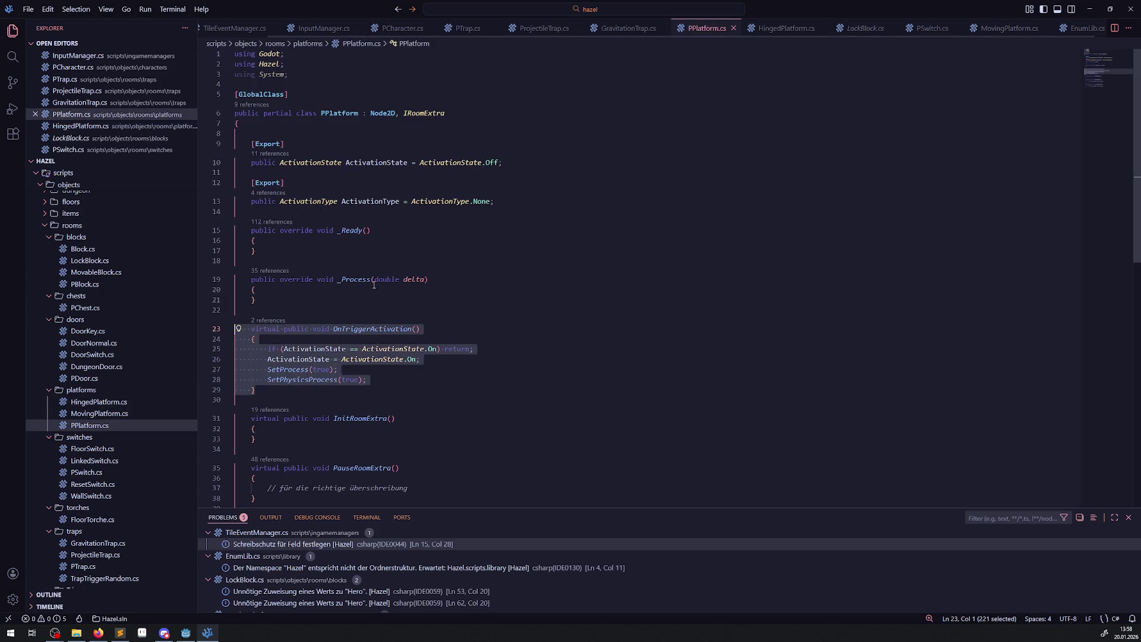
double_click(369, 328)
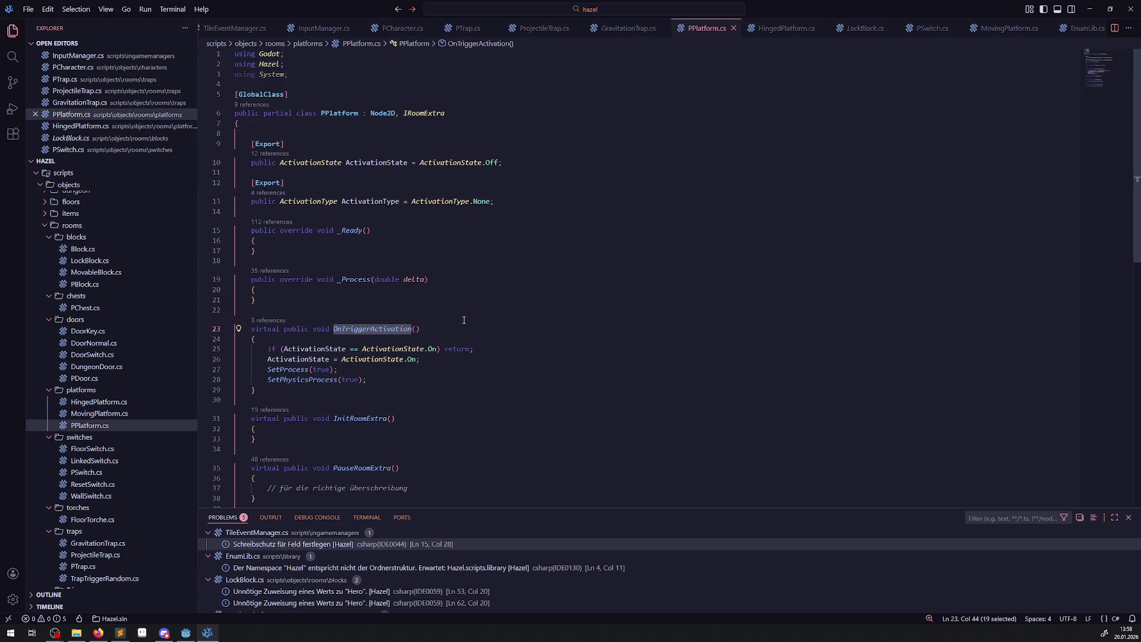
left_click(265, 320)
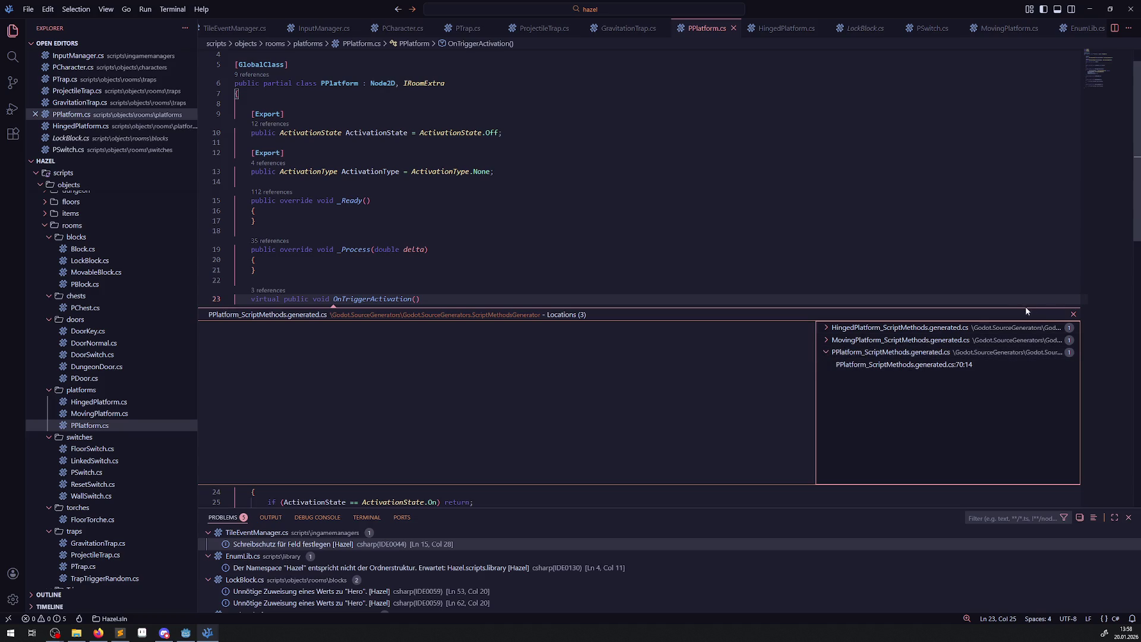
left_click(1073, 314)
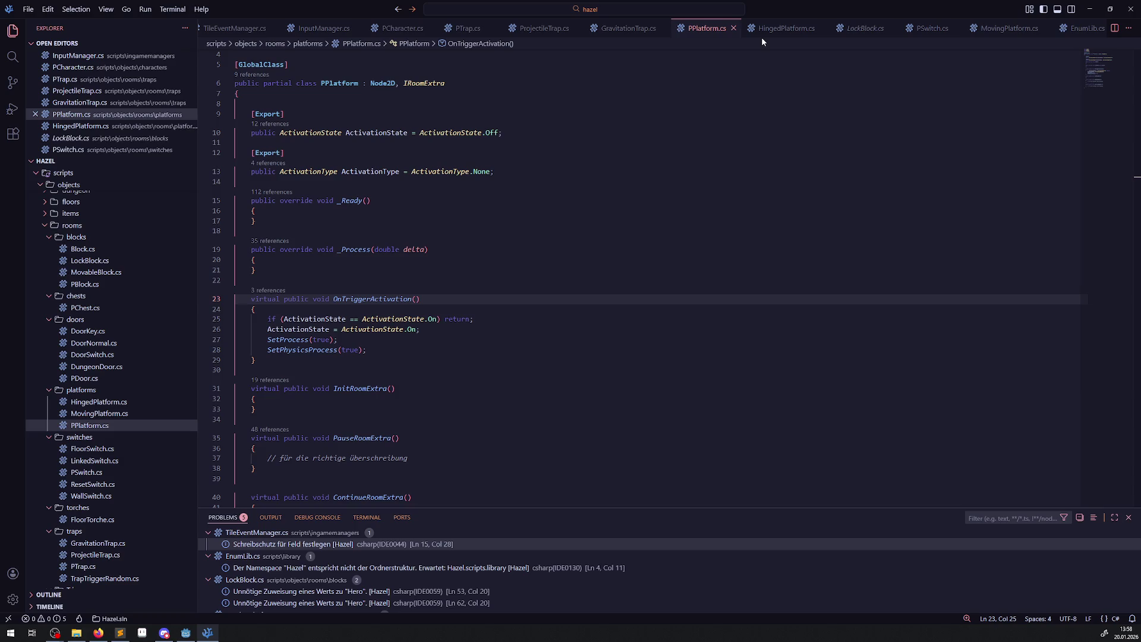
left_click(181, 633)
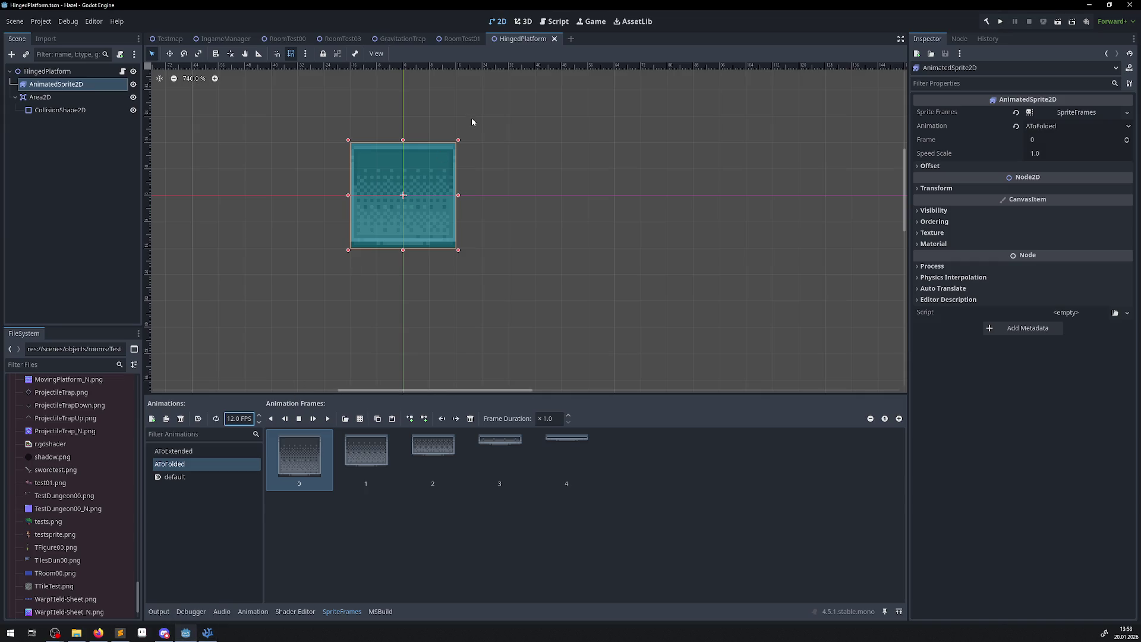
In RoomTest00, delete the FloorSwitch2, FloorSwitch and HingedPlatform nodes.
left_click(339, 38)
scroll(443, 330, "down", 2)
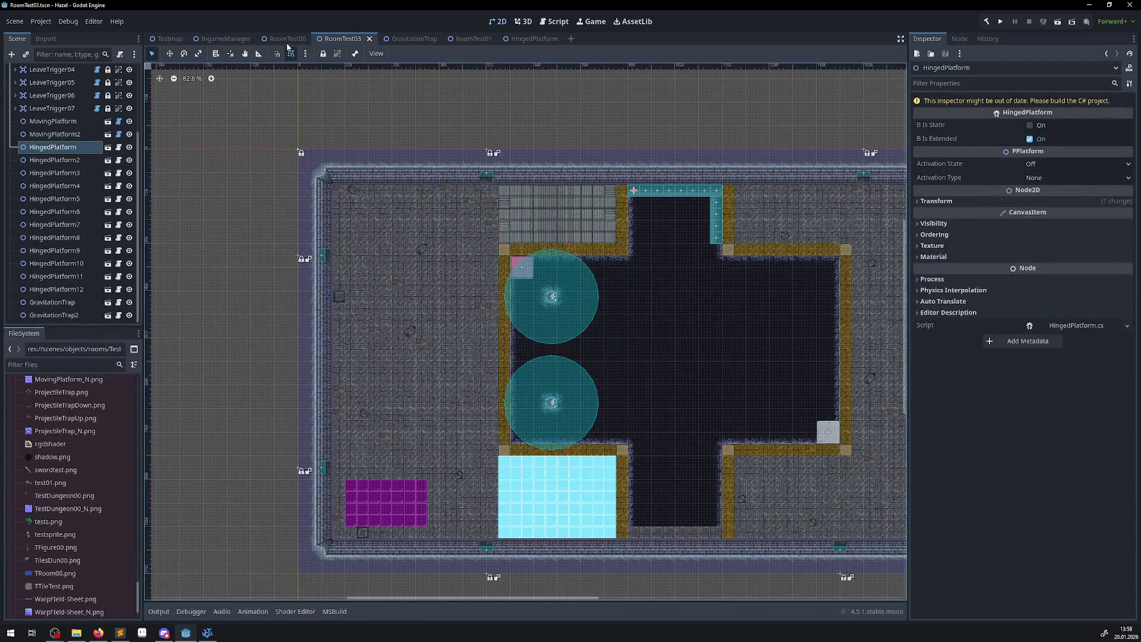
left_click(287, 38)
key("Delete")
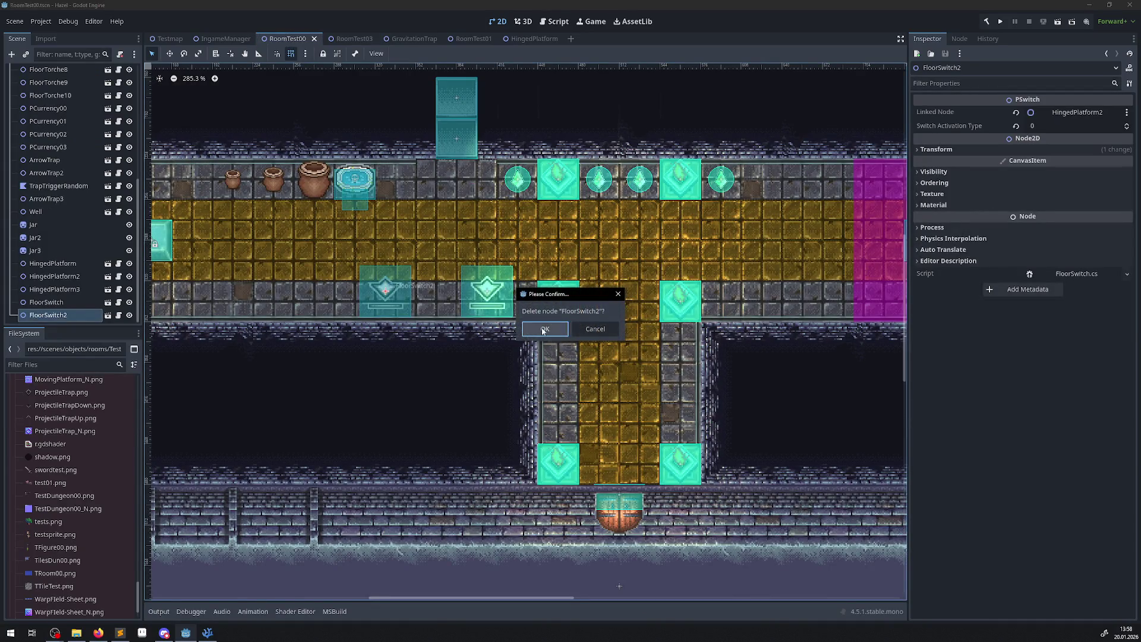
left_click(543, 330)
key("Delete")
left_click(544, 328)
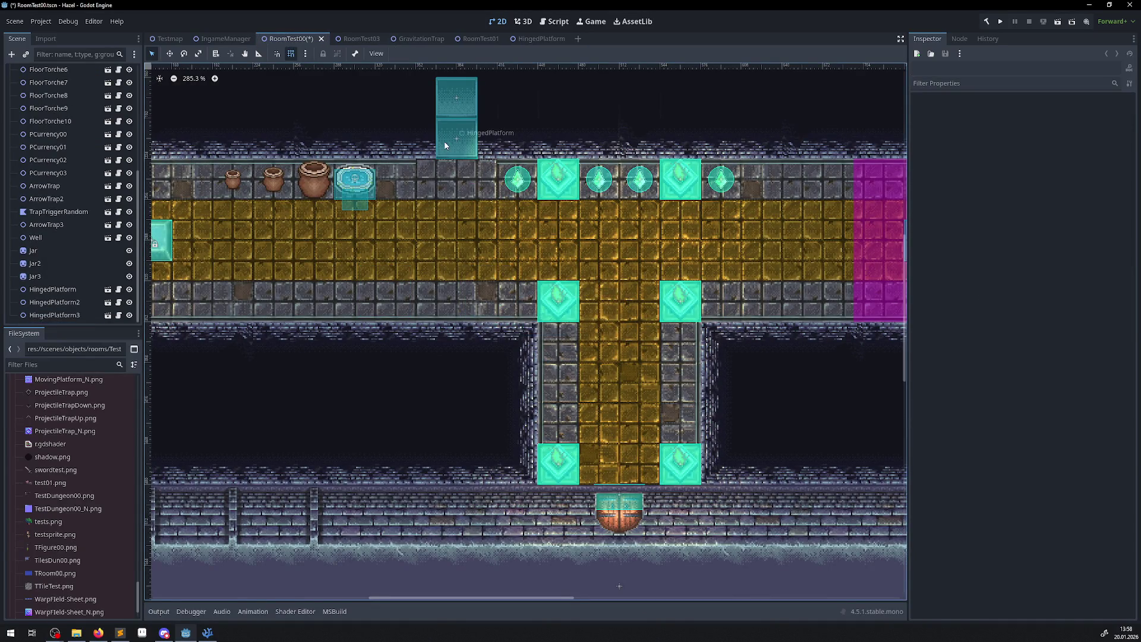
left_click(445, 146)
key("Delete")
left_click(544, 331)
Delete HingedPlatform2 and HingedPlatform3 too, and save RoomTest00.
scroll(449, 227, "up", 3)
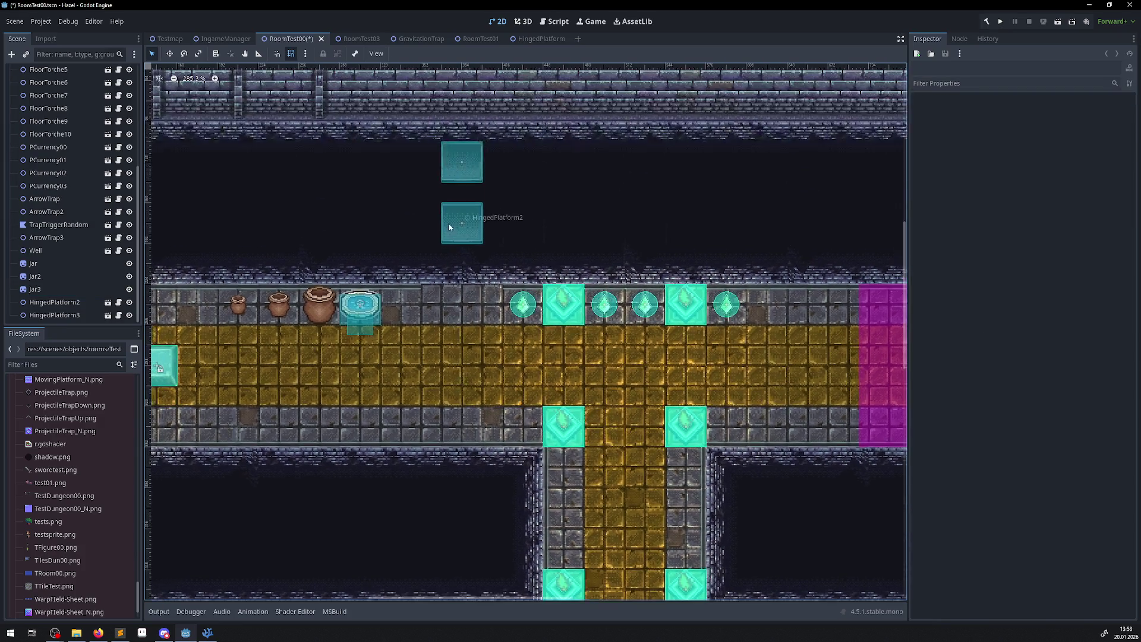
left_click(449, 226)
key("Delete")
left_click(544, 329)
left_click(454, 153)
key("Delete")
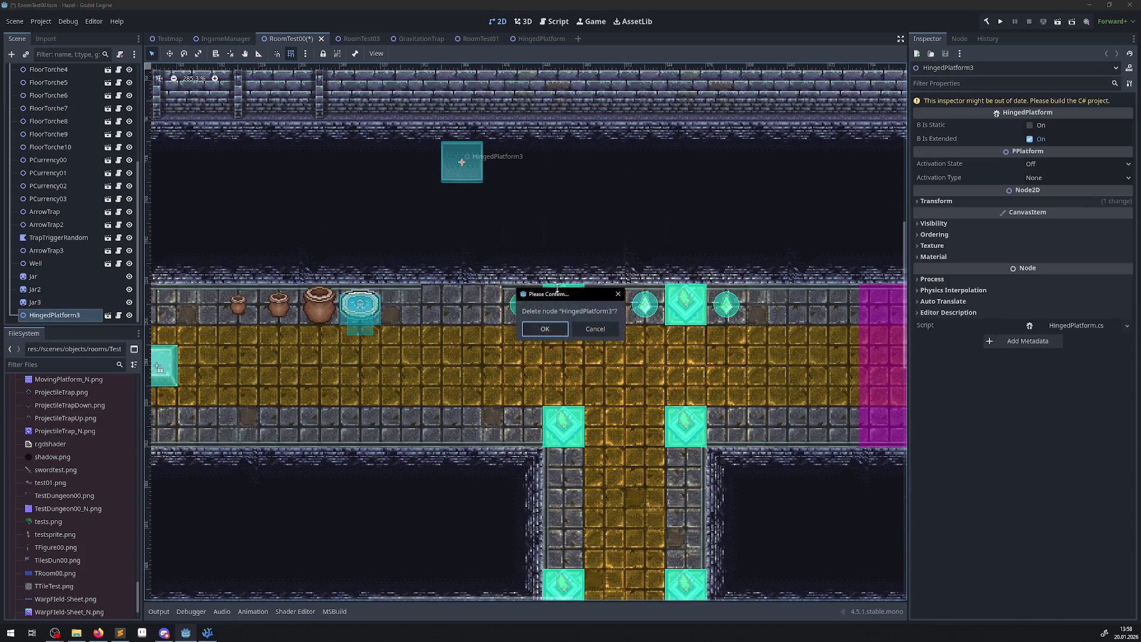
left_click(543, 329)
key("ctrl+s")
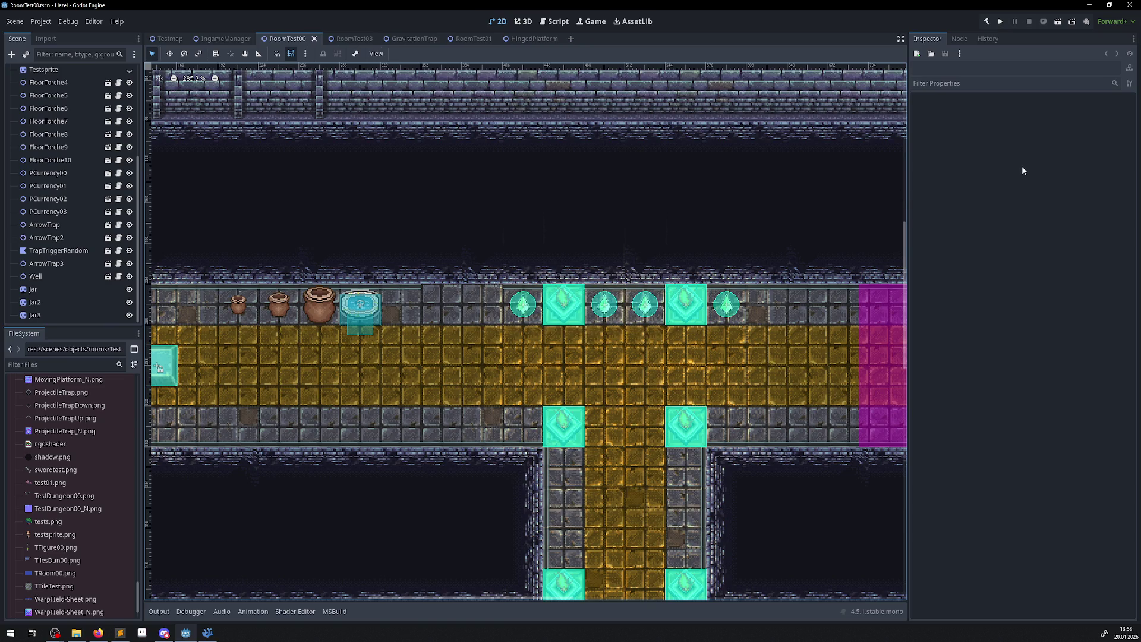
Rebuild the C# project and switch to the RoomTest01 scene.
left_click(984, 26)
left_click(350, 38)
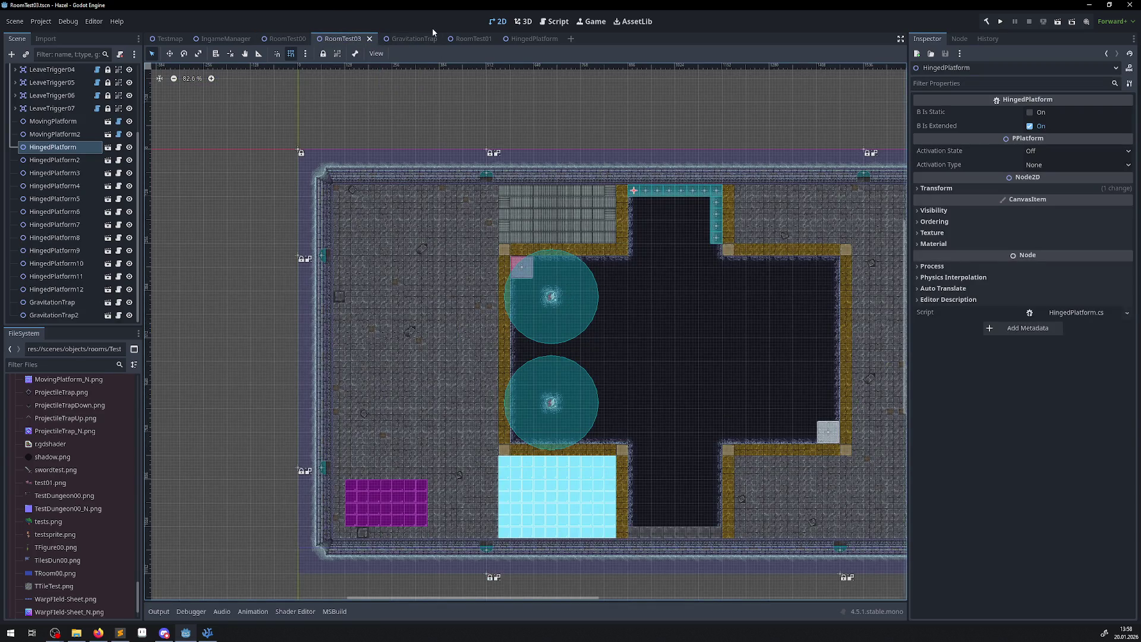
left_click(472, 38)
Instance HingedPlatform.tscn, found by searching 'hing', under the RoomTest01 root node.
mouse_move(566, 372)
left_mouse_down()
mouse_move(517, 375)
mouse_move(456, 431)
left_mouse_up()
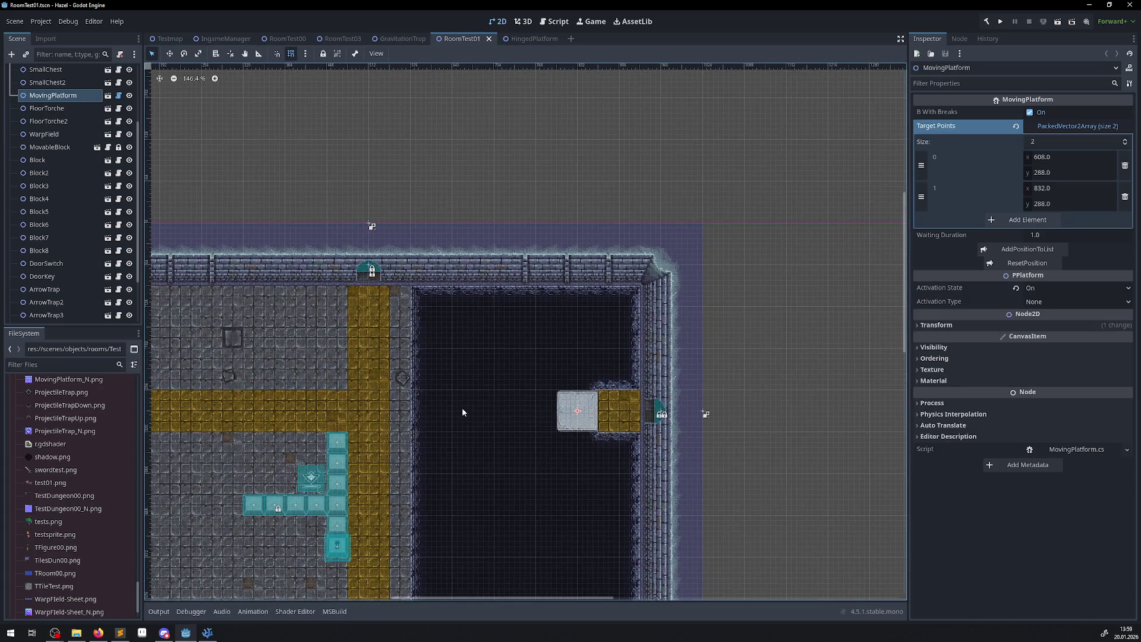
scroll(394, 376, "up", 4)
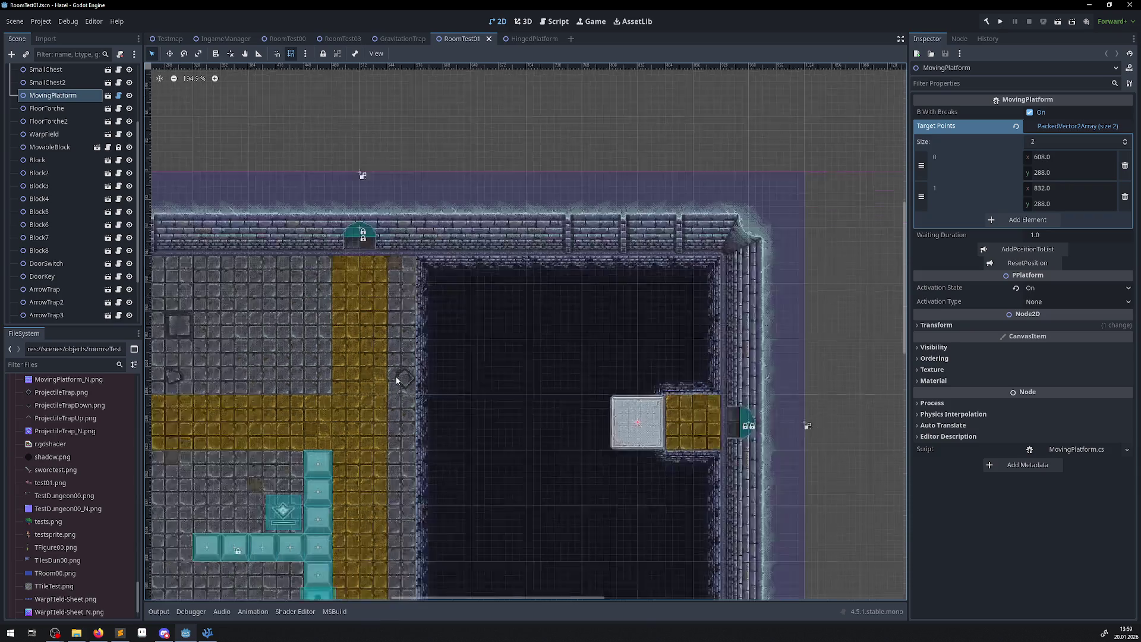
scroll(59, 148, "up", 3)
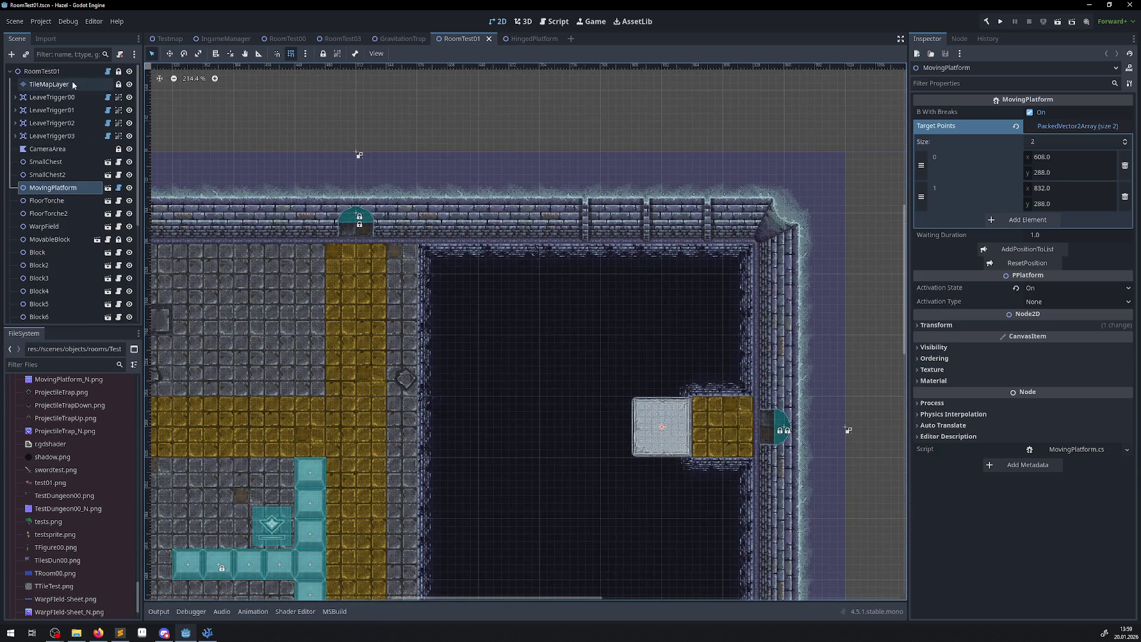
left_click(41, 71)
left_click(28, 54)
type("hing")
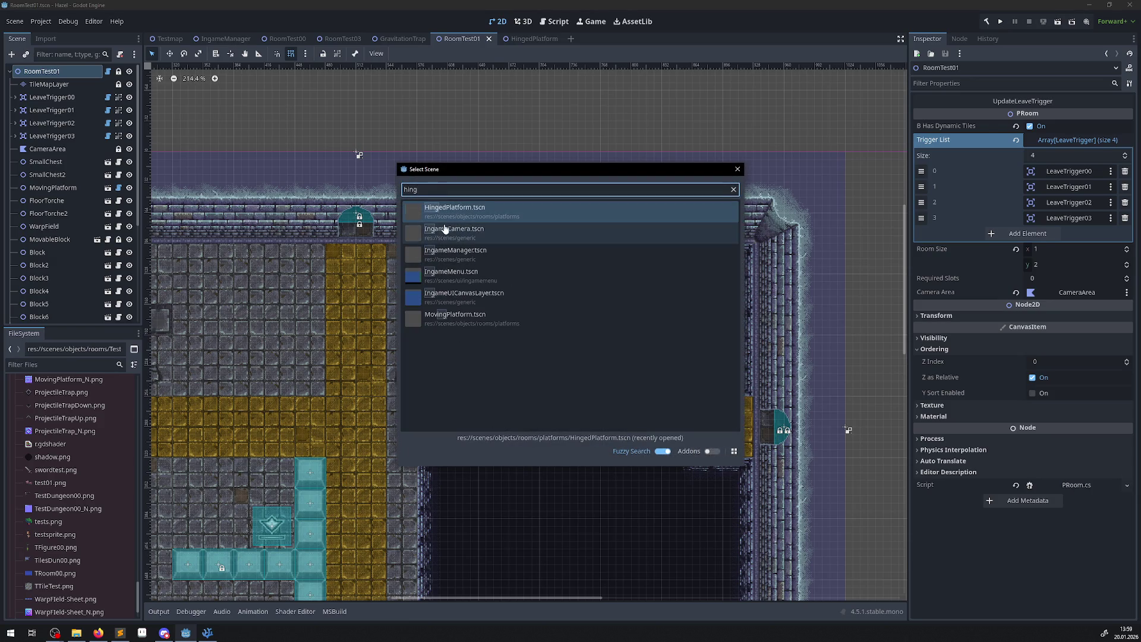
left_click(444, 221)
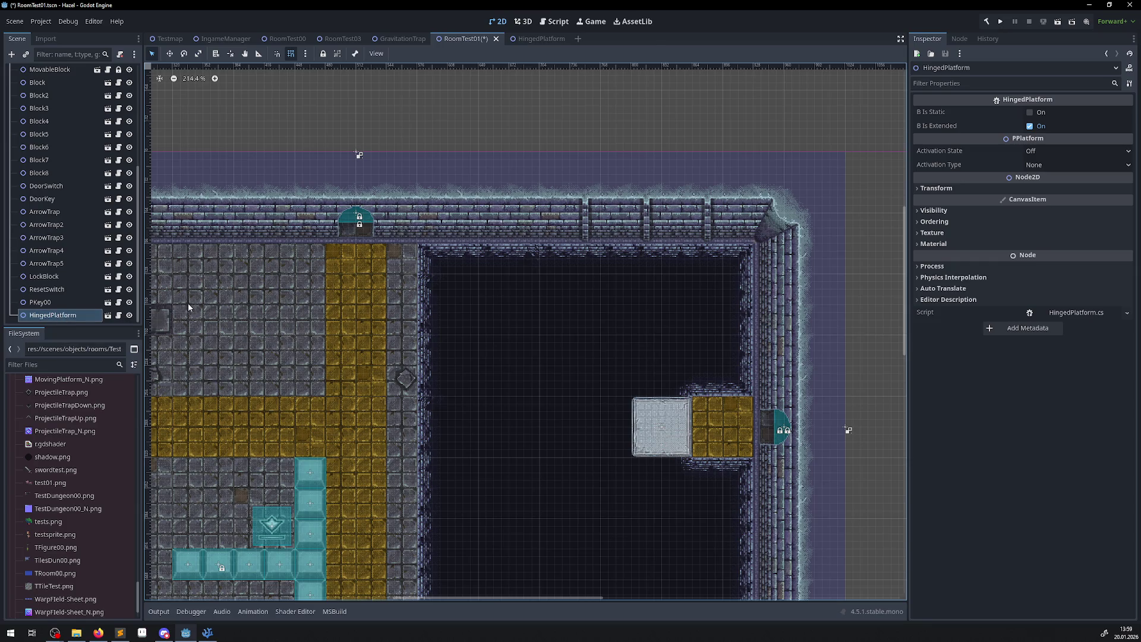
scroll(189, 307, "up", 2)
scroll(189, 307, "left", 5)
Move the HingedPlatform to the pit's top-left corner and place a copy one tile right.
mouse_move(293, 199)
left_mouse_down()
mouse_move(354, 199)
mouse_move(784, 336)
mouse_move(694, 276)
mouse_move(661, 272)
left_mouse_up()
scroll(771, 319, "up", 4)
scroll(594, 345, "right", 5)
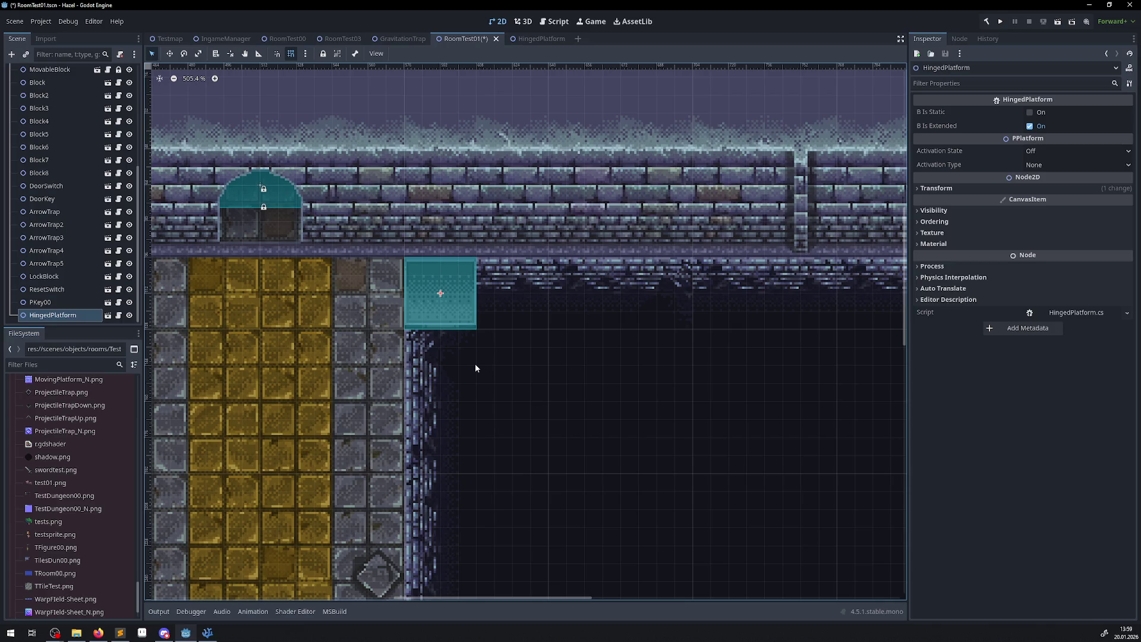
scroll(472, 344, "down", 6)
scroll(469, 326, "up", 4)
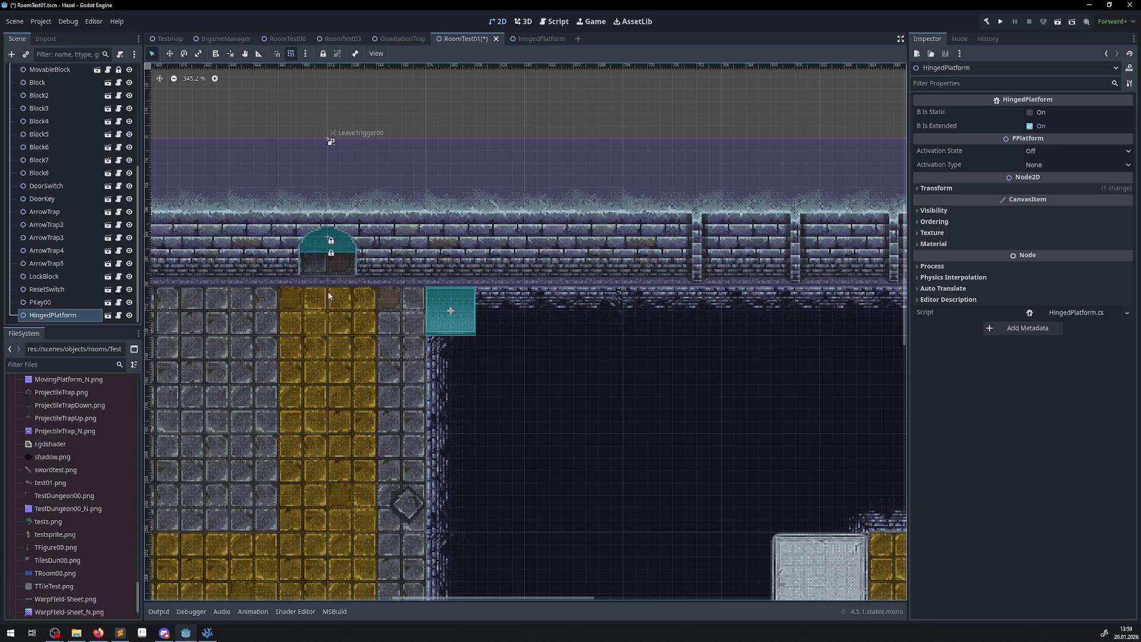
scroll(59, 202, "up", 5)
left_click(472, 329)
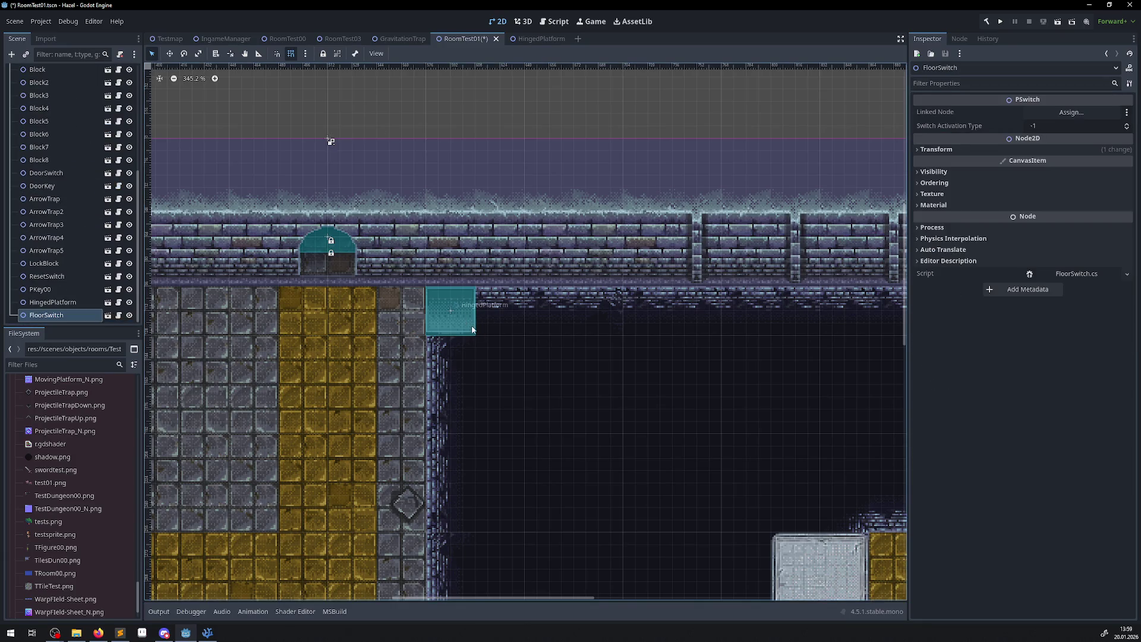
mouse_move(441, 314)
left_mouse_down()
mouse_move(474, 309)
mouse_move(439, 309)
left_mouse_up()
left_click(51, 303)
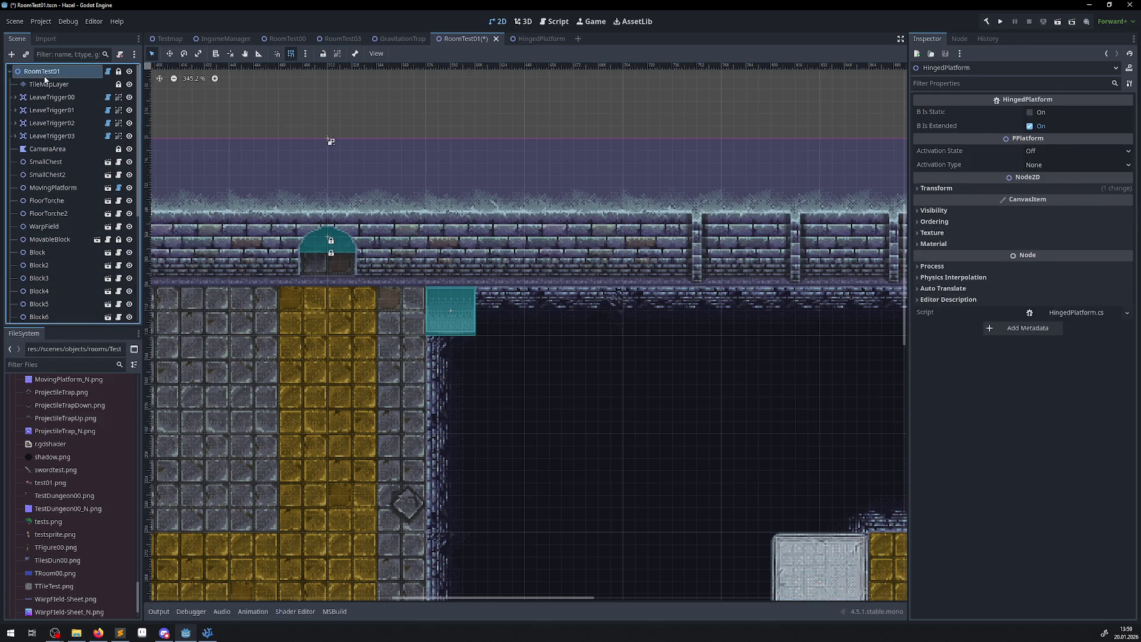
key("ctrl+d")
left_click_drag(460, 312, 508, 318)
Move HingedPlatform below FloorSwitch in the tree, then duplicate the platforms as a pair and as a group of four.
left_click(458, 320, "shift")
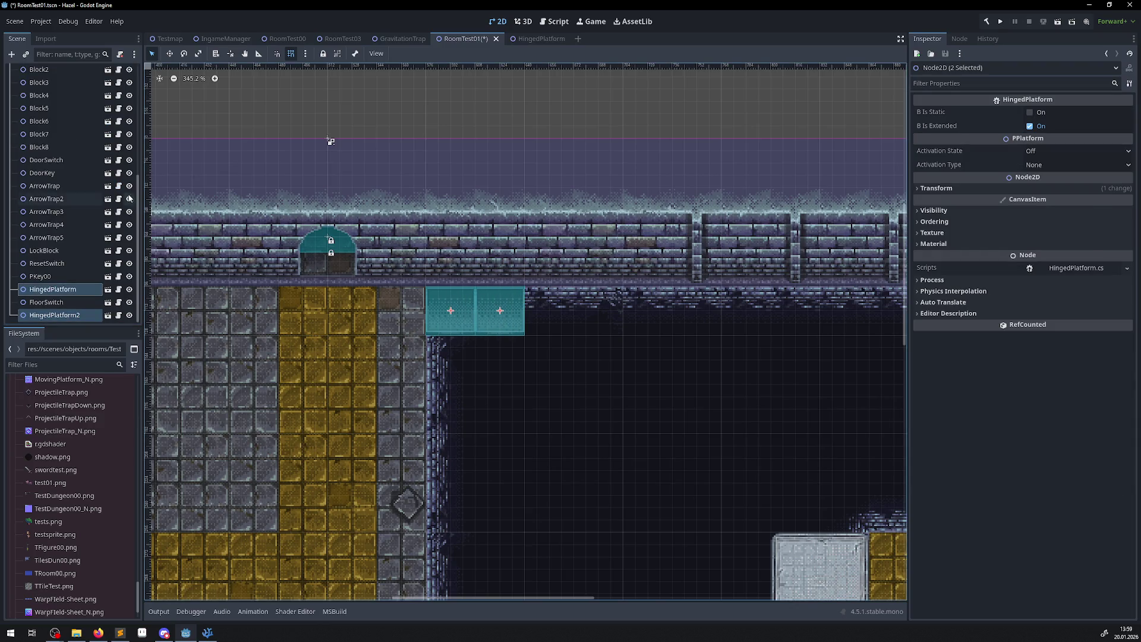
left_click(63, 291)
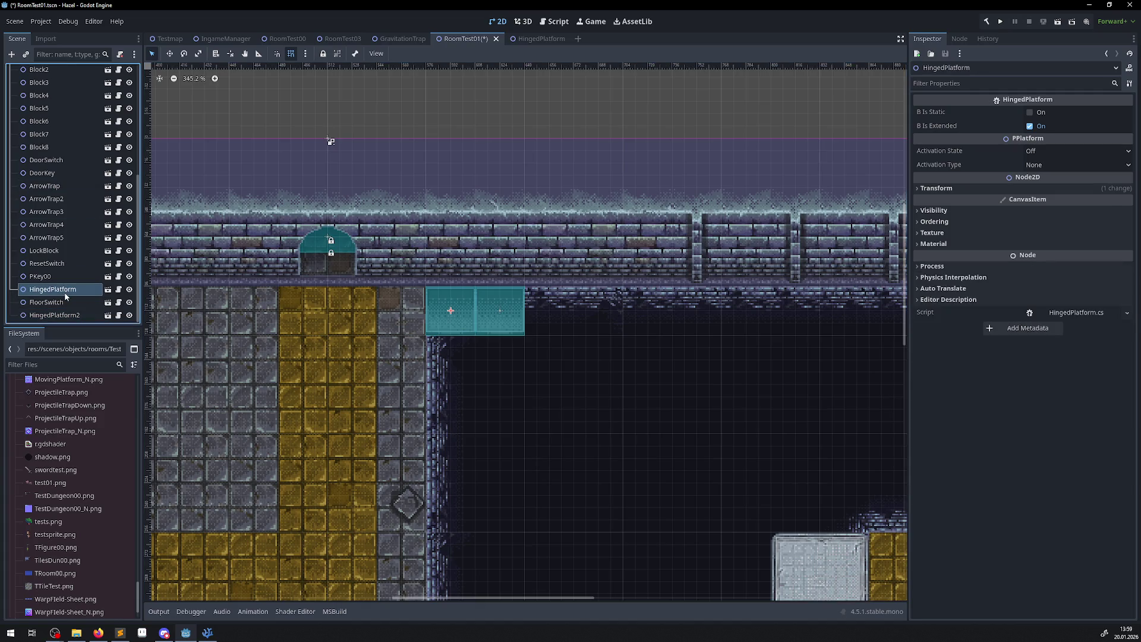
key("ctrl+Down")
scroll(66, 190, "up", 10)
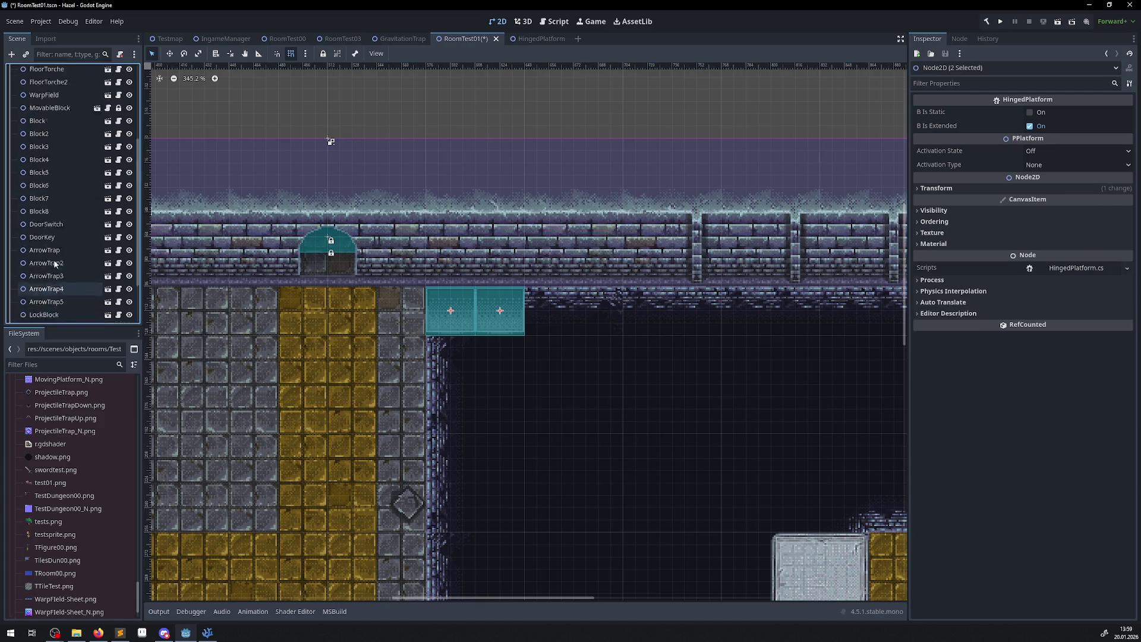
left_click(37, 72)
key("ctrl+shift+z")
key("ctrl+shift+z")
key("ctrl+shift+z")
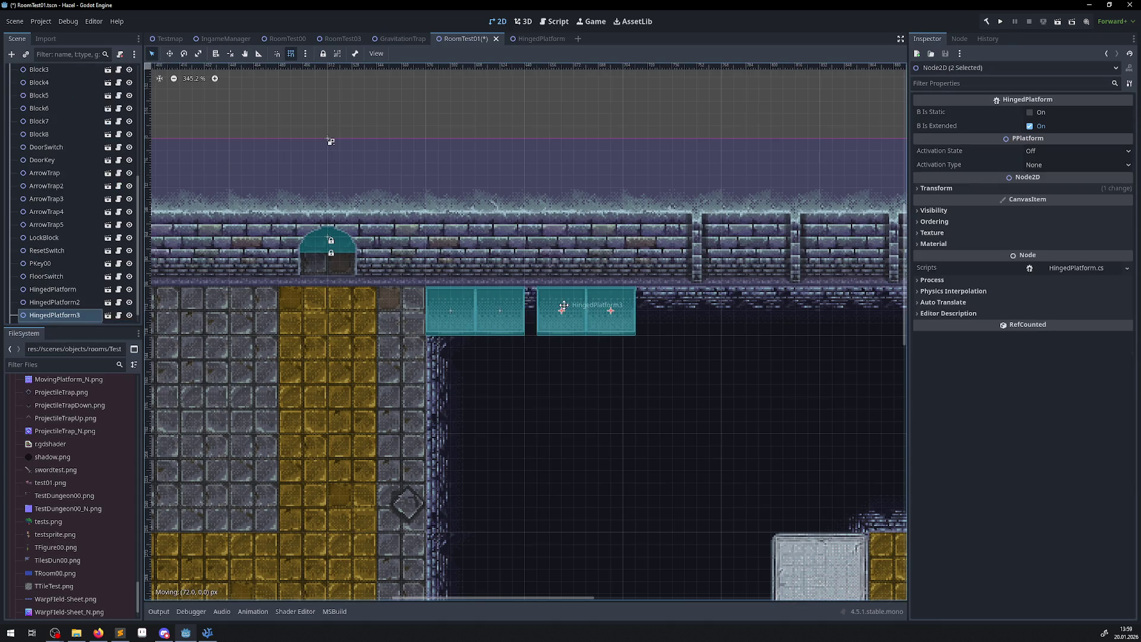
scroll(54, 270, "down", 1)
left_click(64, 277, "shift")
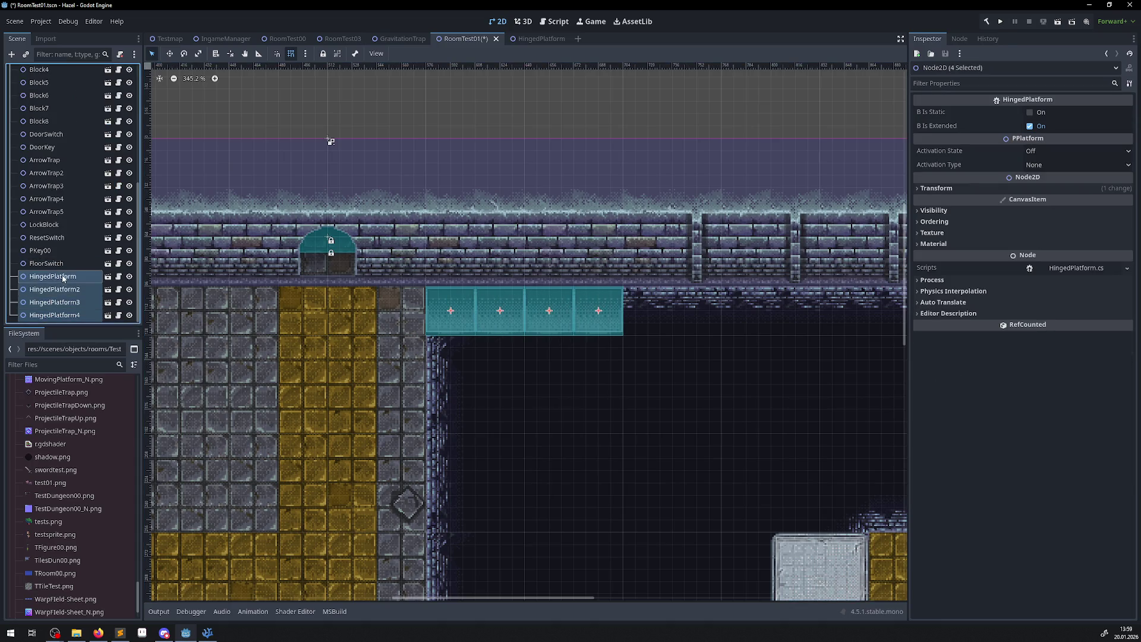
key("ctrl+shift+z")
key("ctrl+shift+z")
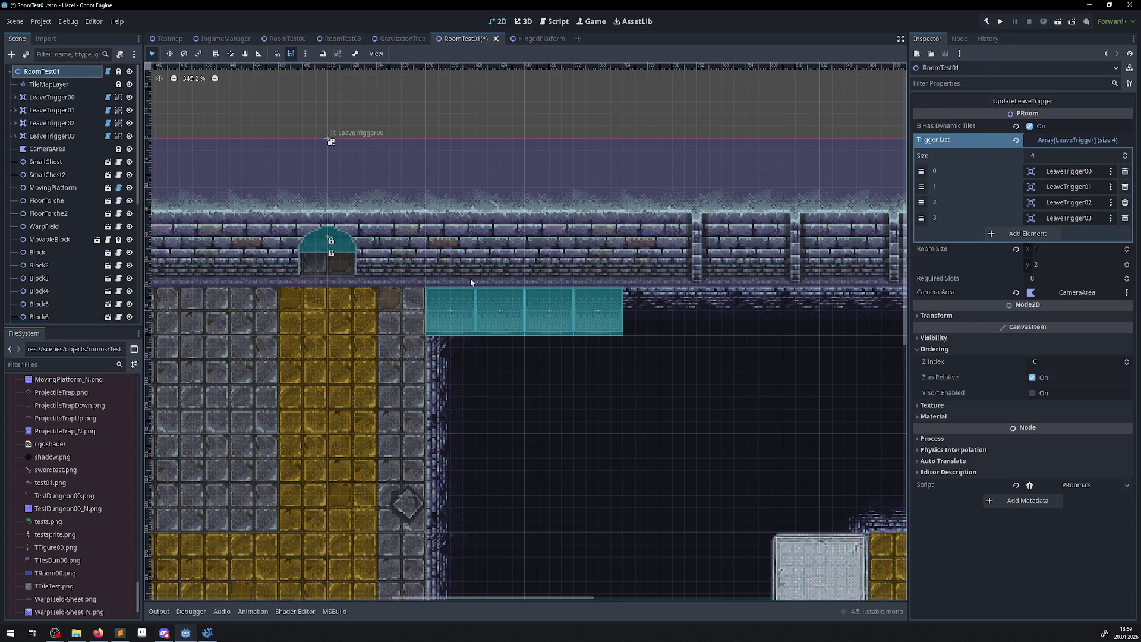
Duplicate four more, extend the top row with three, and put HingedPlatform12 under its right end.
scroll(344, 375, "right", 5)
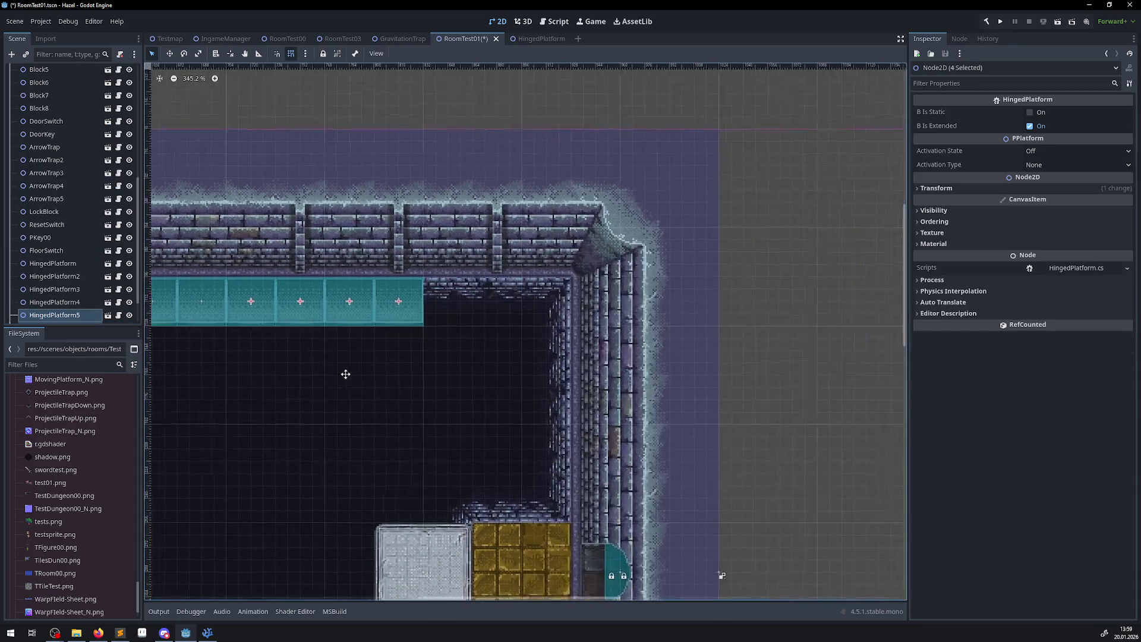
scroll(22, 264, "up", 5)
key("ctrl+d")
mouse_move(374, 321)
left_mouse_down()
mouse_move(521, 394)
mouse_move(570, 320)
mouse_move(492, 396)
left_mouse_up()
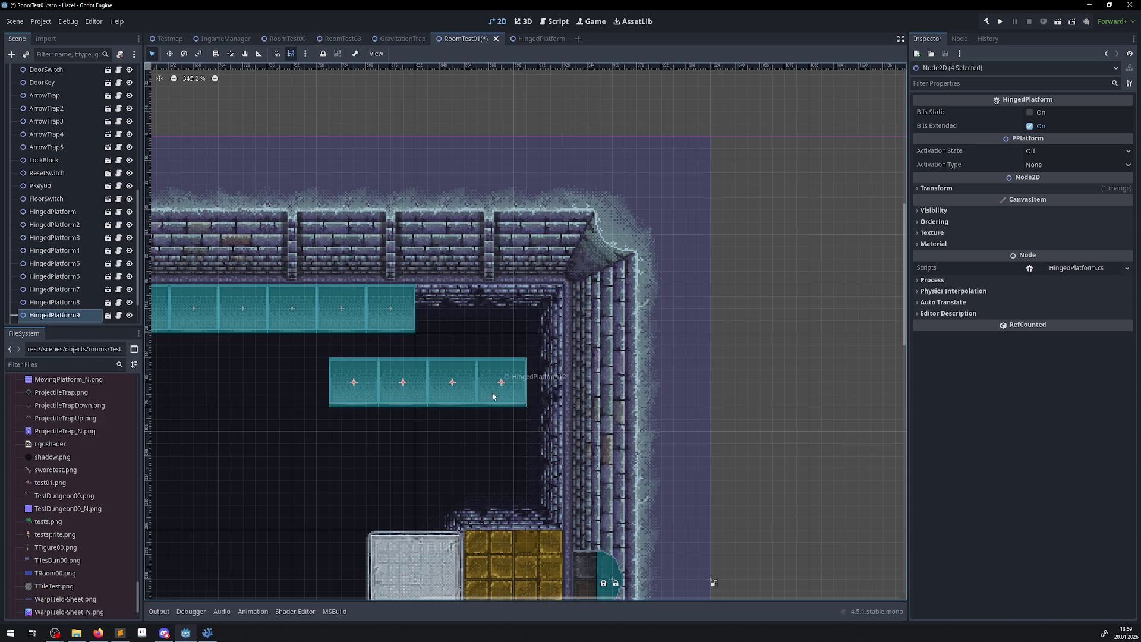
scroll(71, 311, "down", 1)
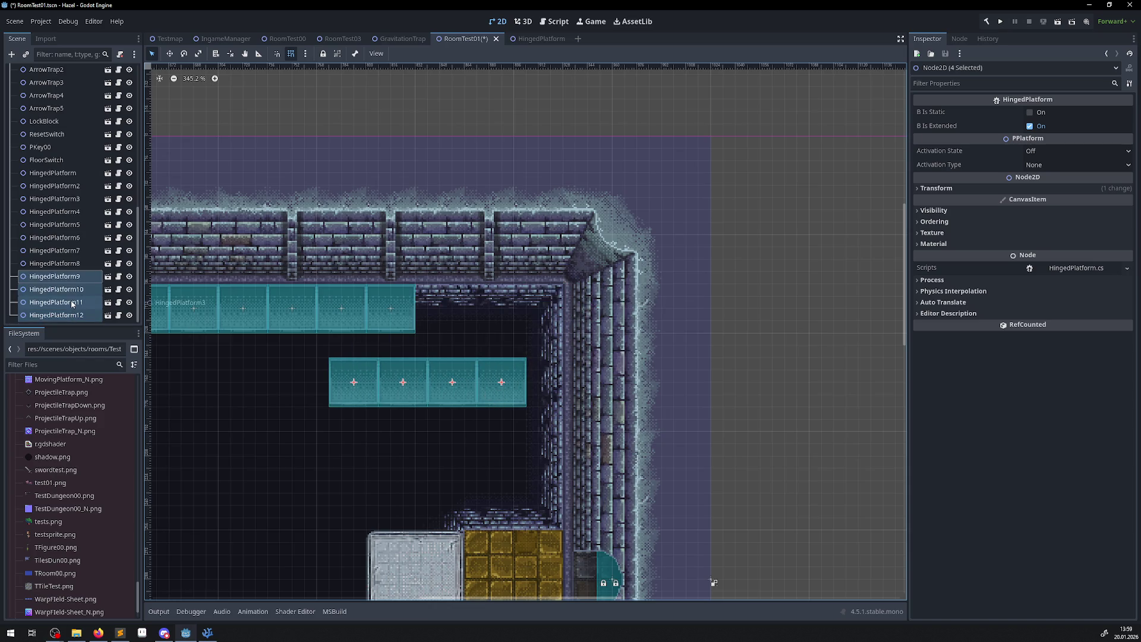
left_click(71, 315, "ctrl")
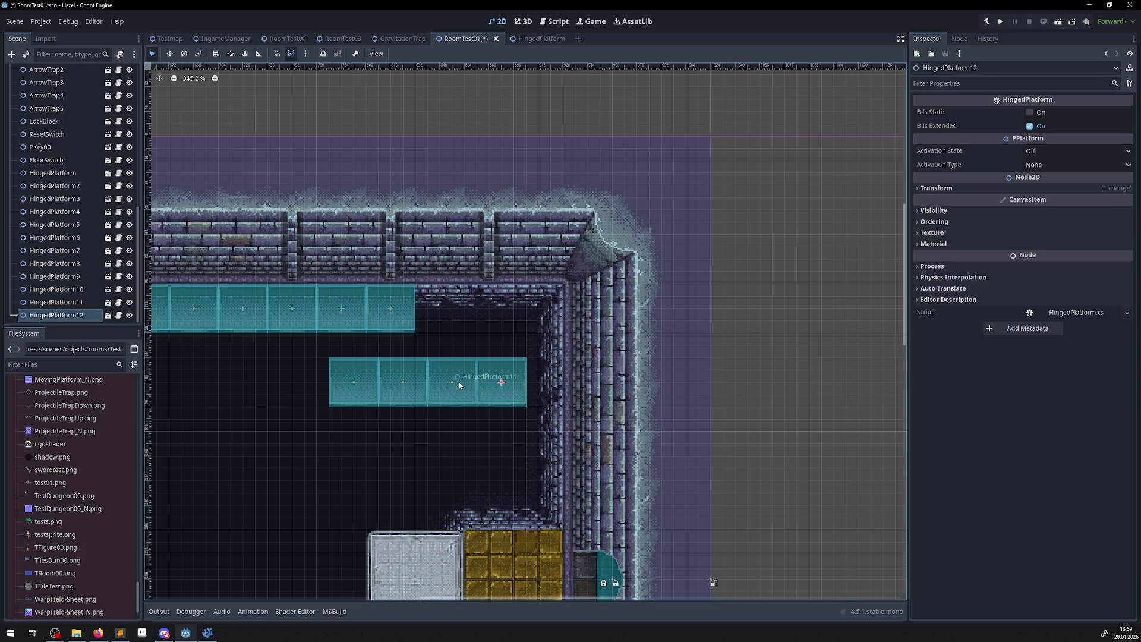
left_click_drag(365, 382, 450, 307)
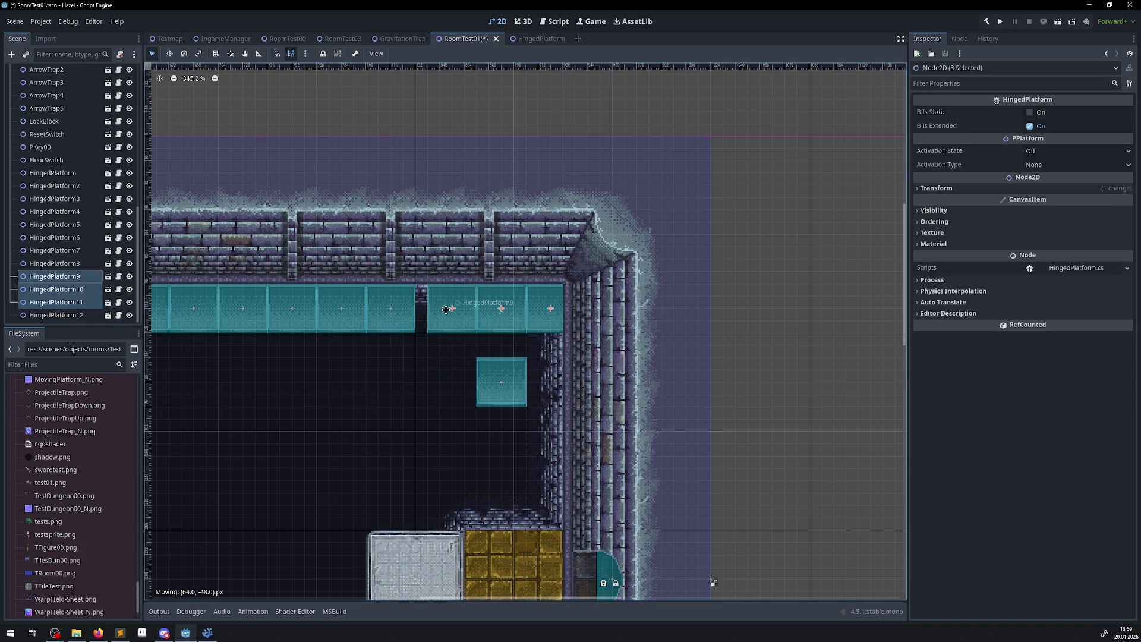
left_click(505, 403)
left_click_drag(505, 403, 536, 358)
Set HingedPlatform12's rotation to 90 degrees.
left_click(927, 189)
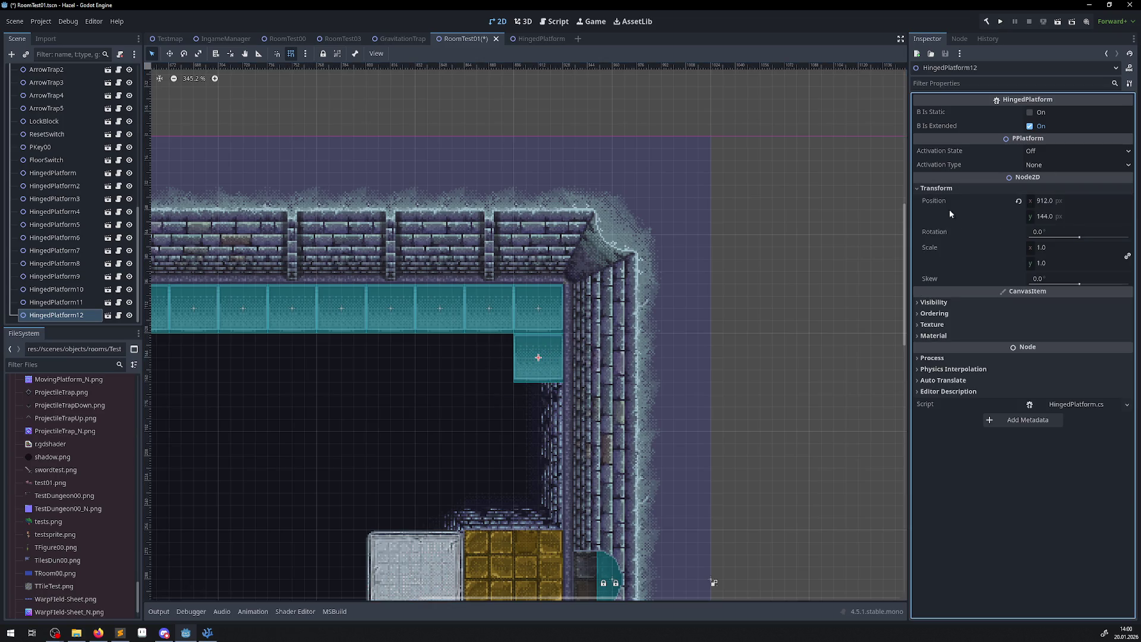
left_click_drag(1074, 237, 1078, 237)
left_click(1043, 232)
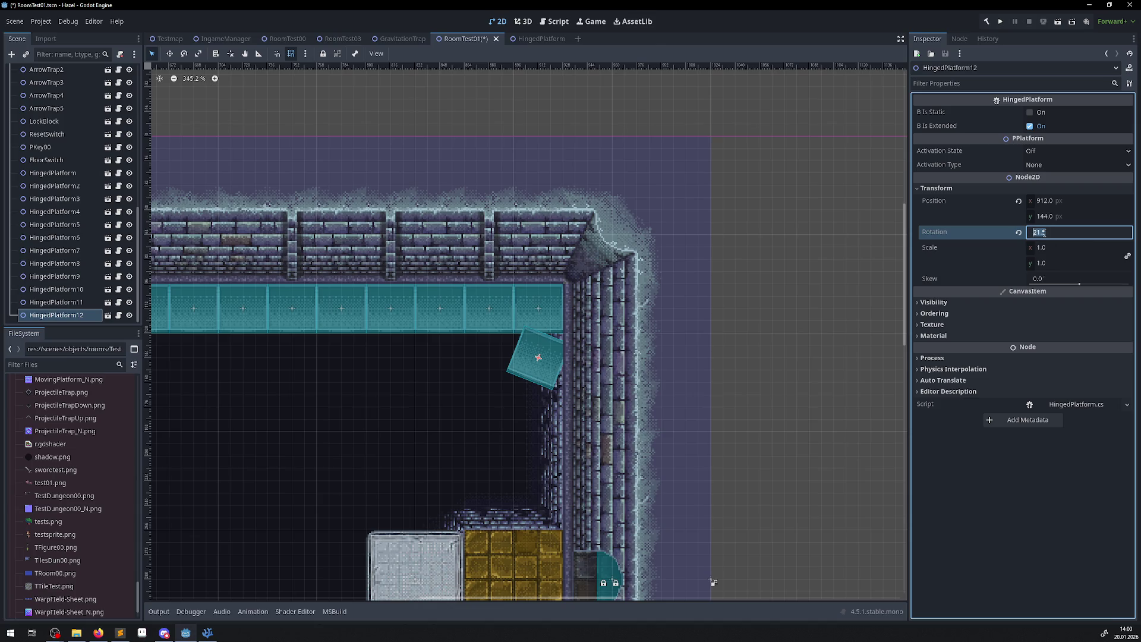
type("90")
key("Return")
left_click(515, 340)
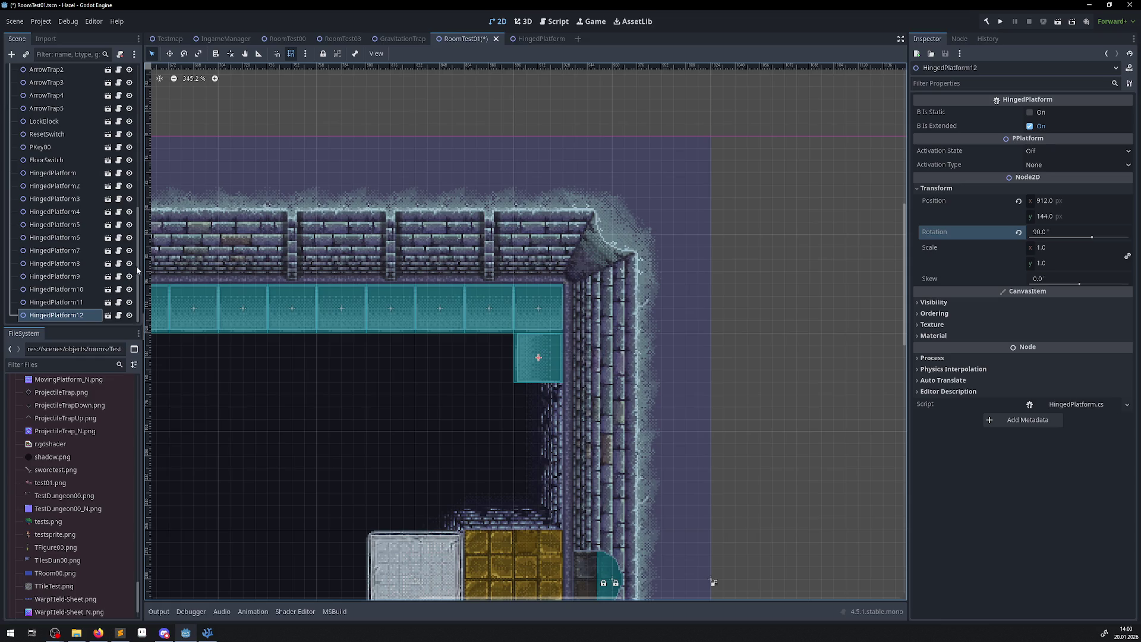
Duplicate it twice, placing HingedPlatform13 and HingedPlatform14 down the pit's right wall.
scroll(62, 178, "up", 10)
key("ctrl+d")
left_click_drag(540, 364, 540, 414)
scroll(83, 150, "up", 3)
scroll(84, 150, "down", 3)
key("ctrl+d")
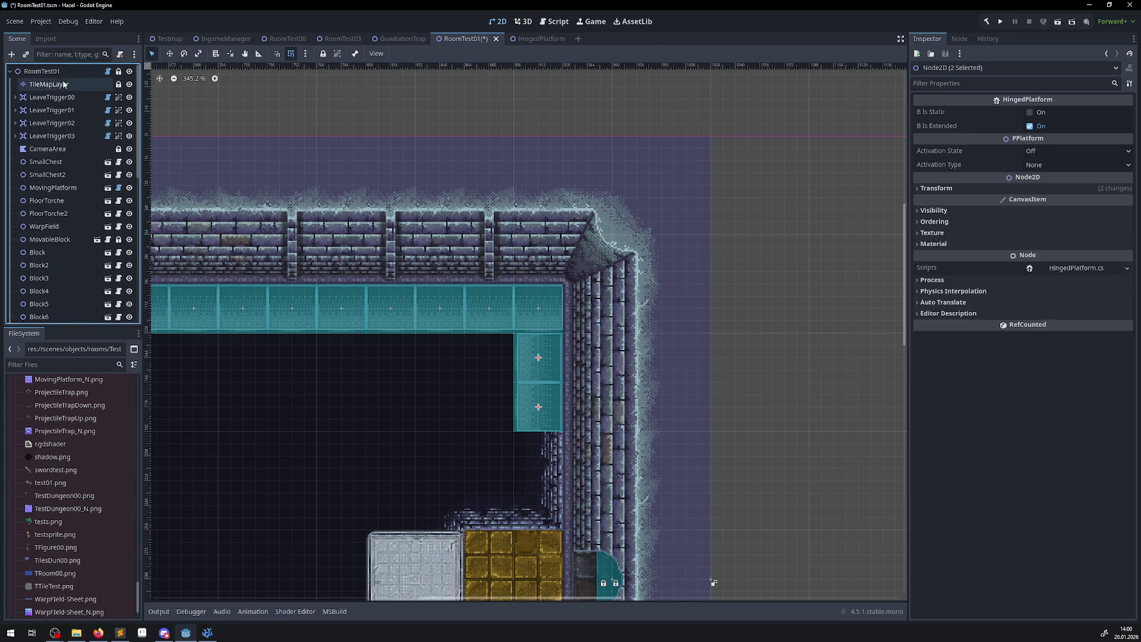
scroll(460, 408, "up", 2)
scroll(460, 409, "up", 3)
scroll(526, 425, "down", 5)
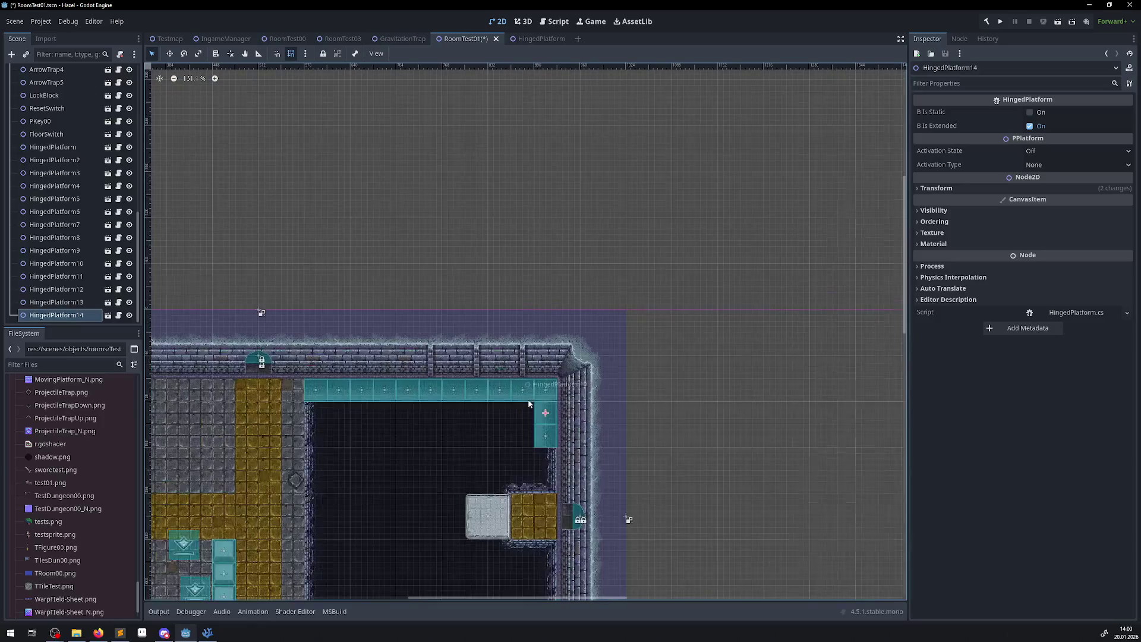
mouse_move(539, 337)
left_mouse_down()
mouse_move(539, 393)
mouse_move(539, 376)
left_mouse_up()
Add HingedPlatform15 further down the right wall and save RoomTest01.
scroll(548, 370, "up", 4)
scroll(108, 249, "up", 1)
scroll(107, 249, "up", 10)
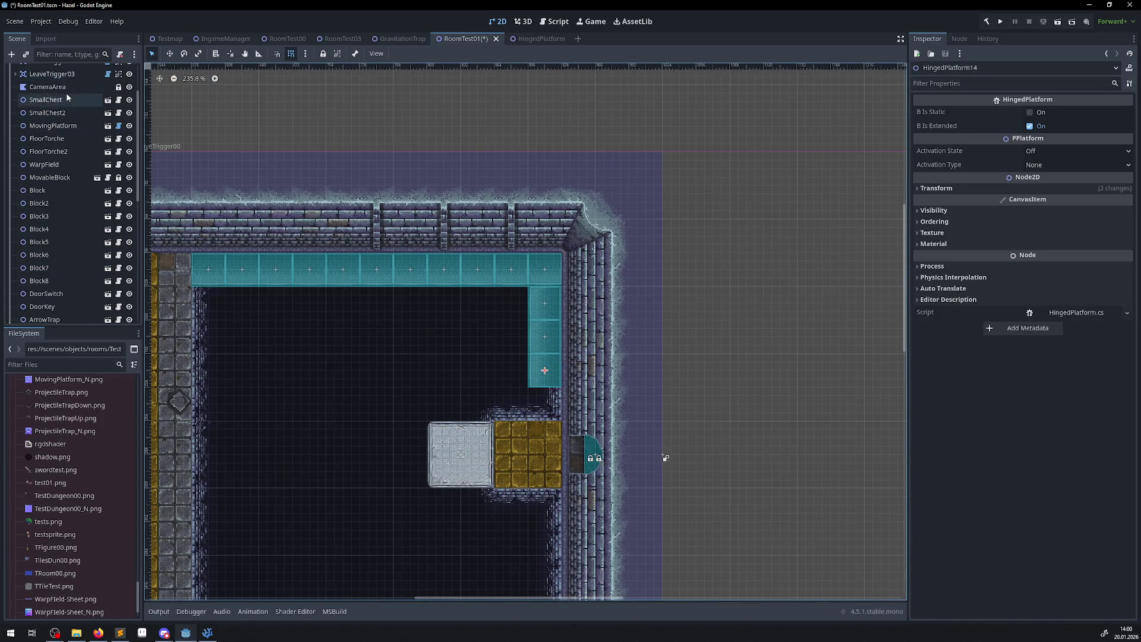
left_click(52, 72)
key("ctrl+d")
mouse_move(549, 291)
left_mouse_down()
mouse_move(547, 425)
mouse_move(546, 402)
left_mouse_up()
key("ctrl+s")
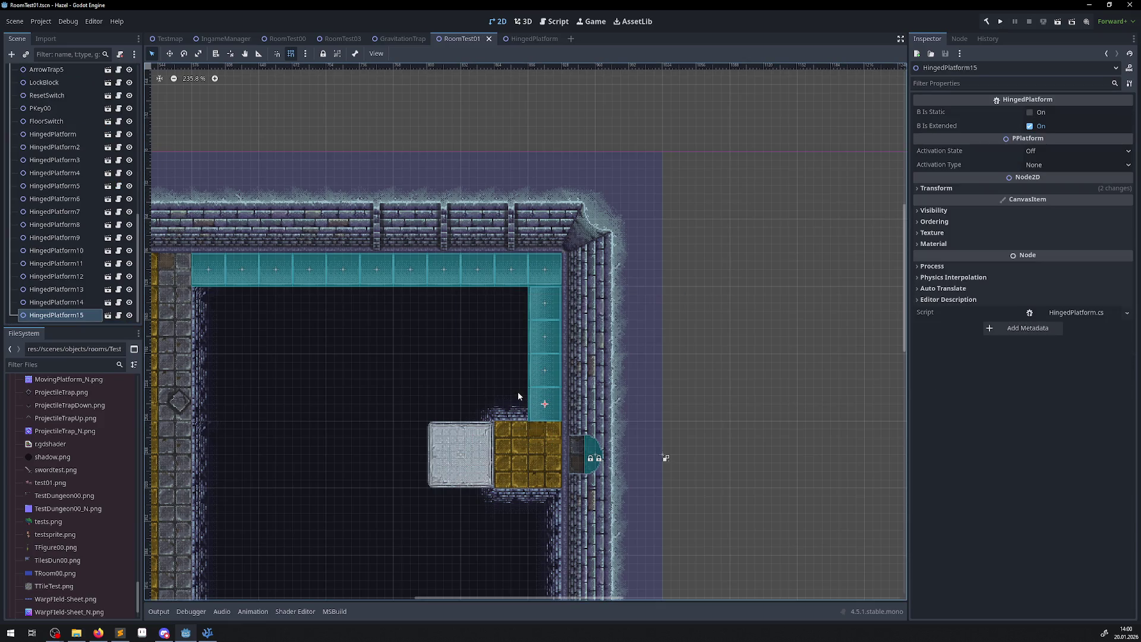
Select all fifteen platforms, turn B Is Extended off and B Is Static on.
left_click(53, 133, "shift")
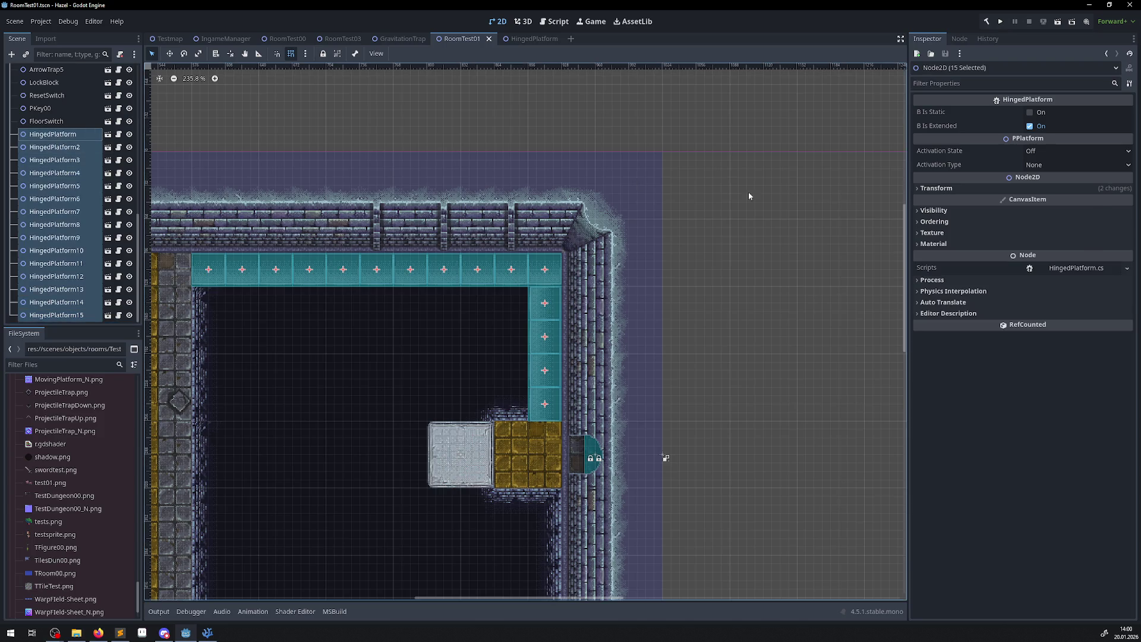
left_click(1031, 127)
left_click(1030, 113)
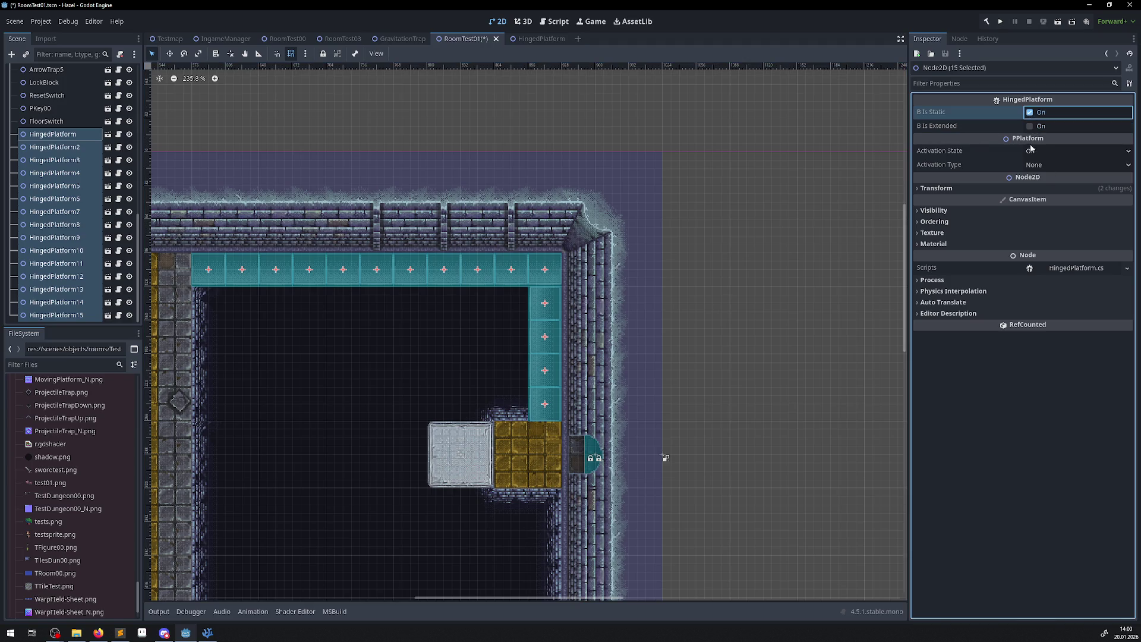
Save RoomTest01 and switch to VS Code at PPlatform.cs's OnTriggerActivation method.
key("ctrl+s")
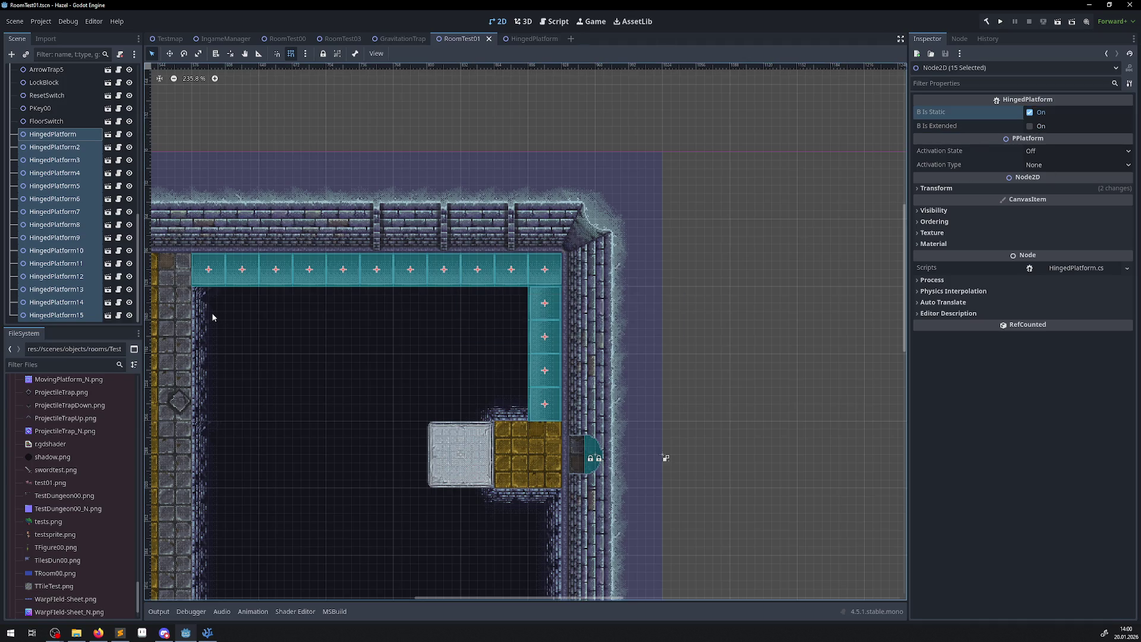
mouse_move(193, 314)
left_mouse_down()
mouse_move(229, 344)
mouse_move(579, 346)
left_mouse_up()
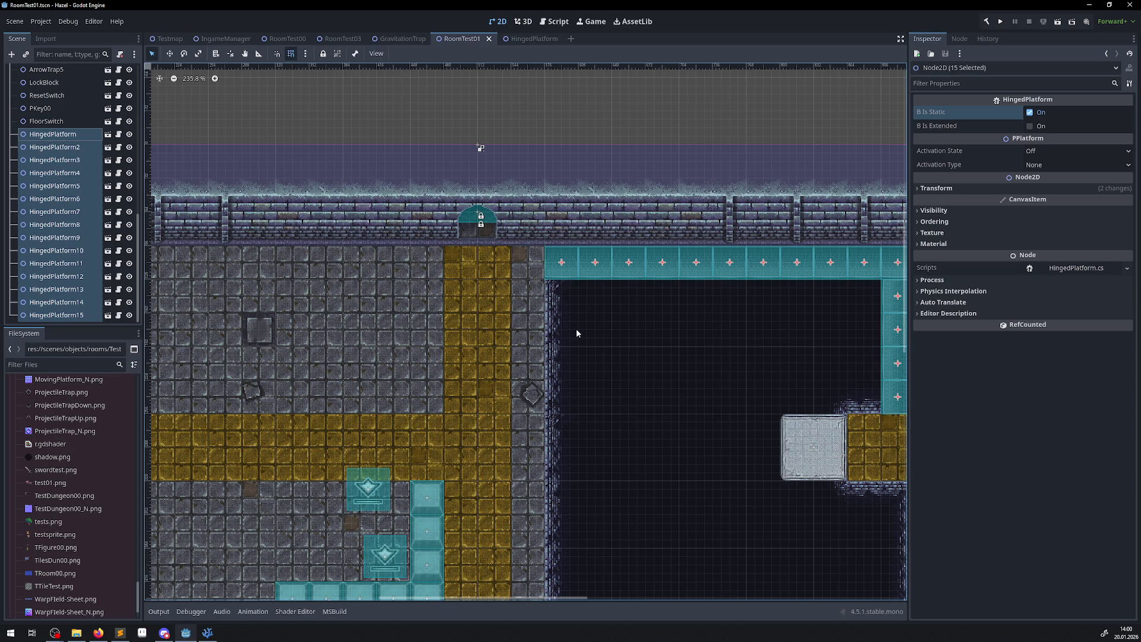
left_click(208, 632)
scroll(133, 338, "up", 10)
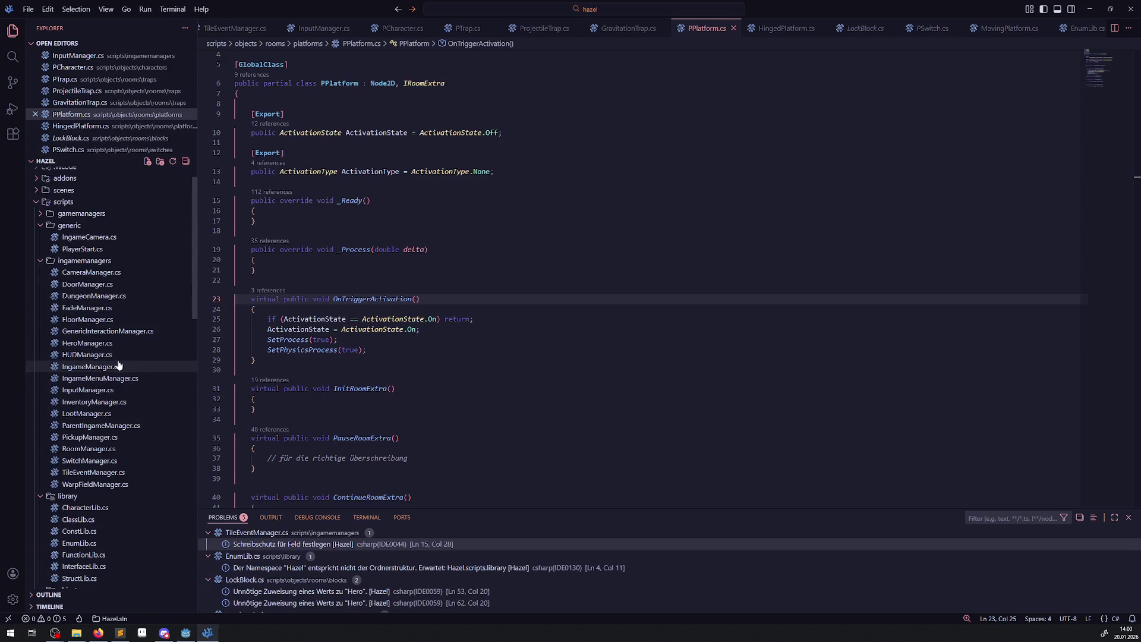
Open InterfaceLib.cs and read through IRoomExtra, IGenericTrigger, the todo comments and IReset.
left_click(86, 566)
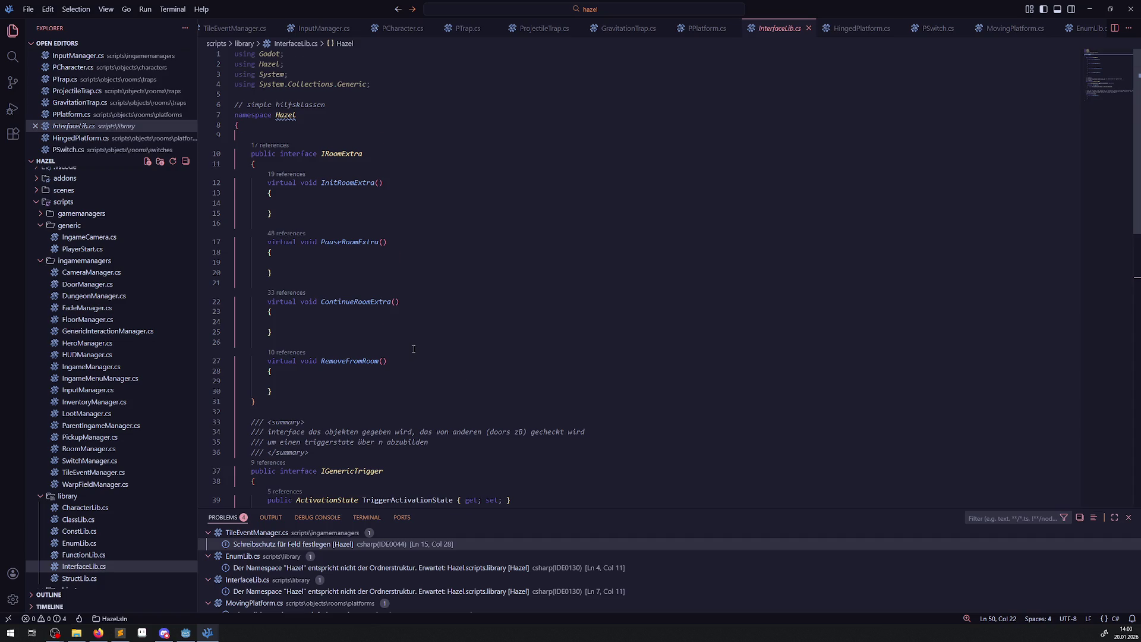
scroll(414, 349, "down", 3)
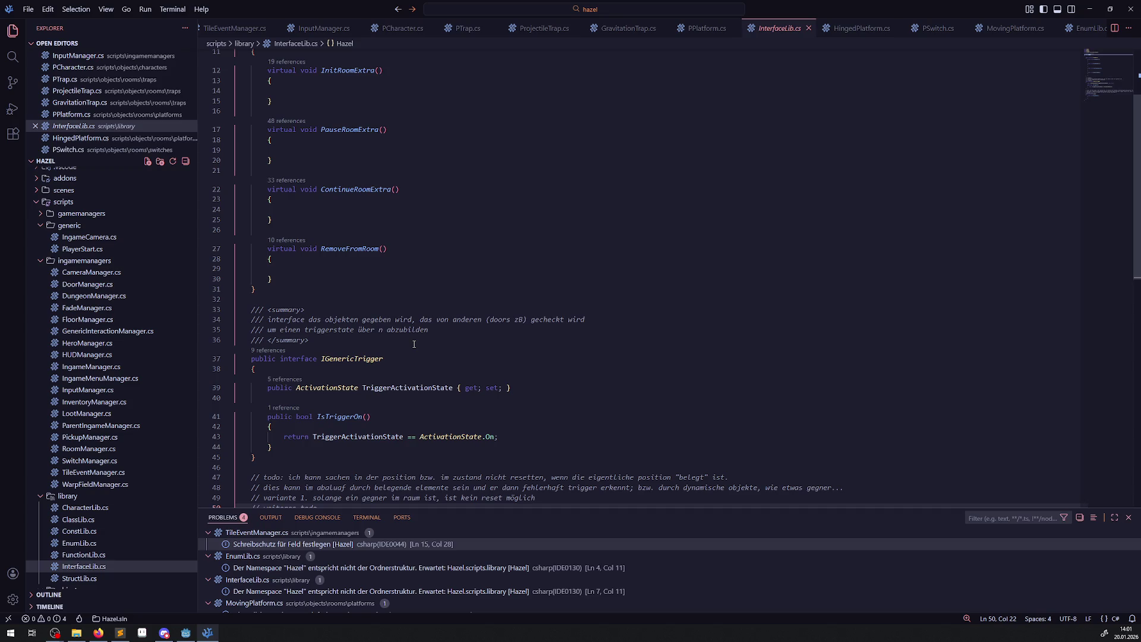
scroll(429, 367, "down", 9)
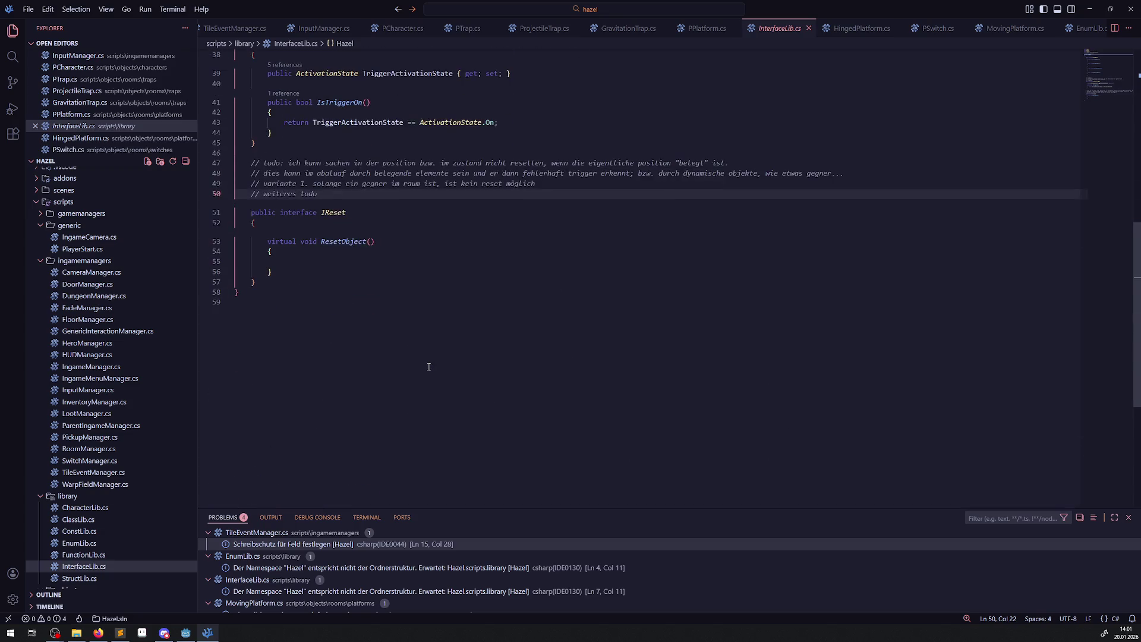
scroll(429, 364, "up", 10)
scroll(430, 356, "down", 10)
scroll(431, 355, "up", 1)
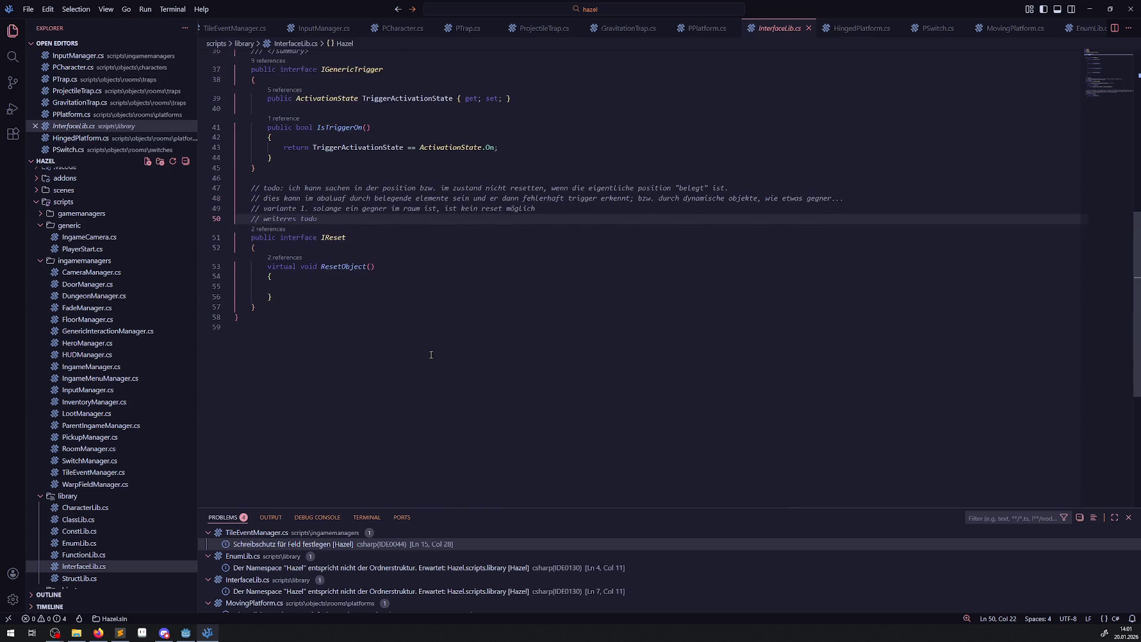
left_click_drag(419, 307, 370, 177)
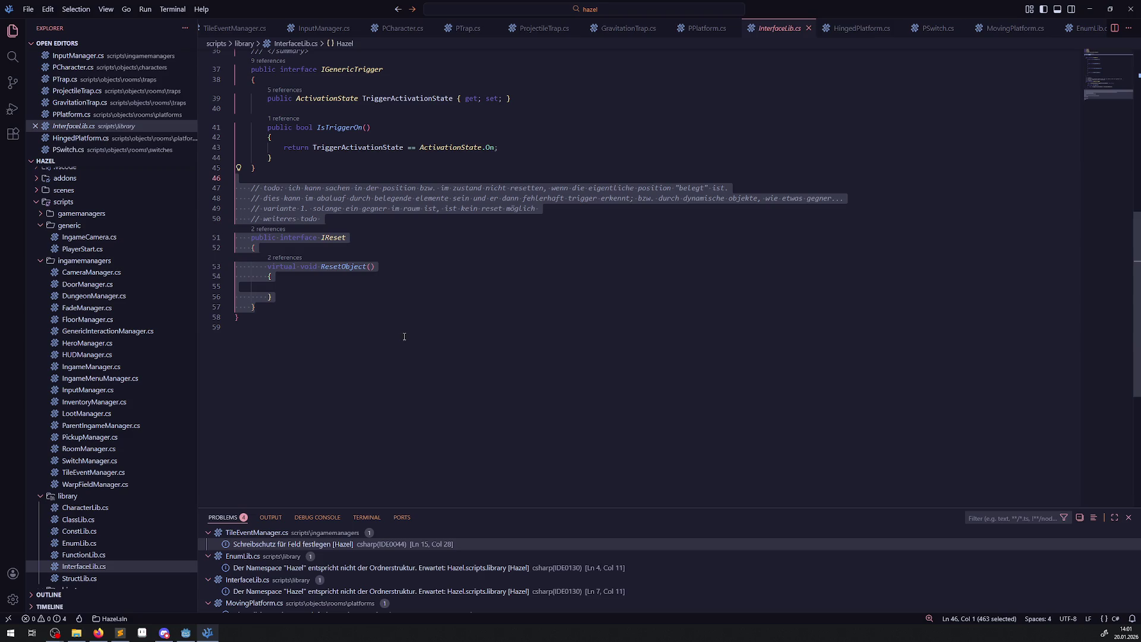
scroll(405, 337, "up", 10)
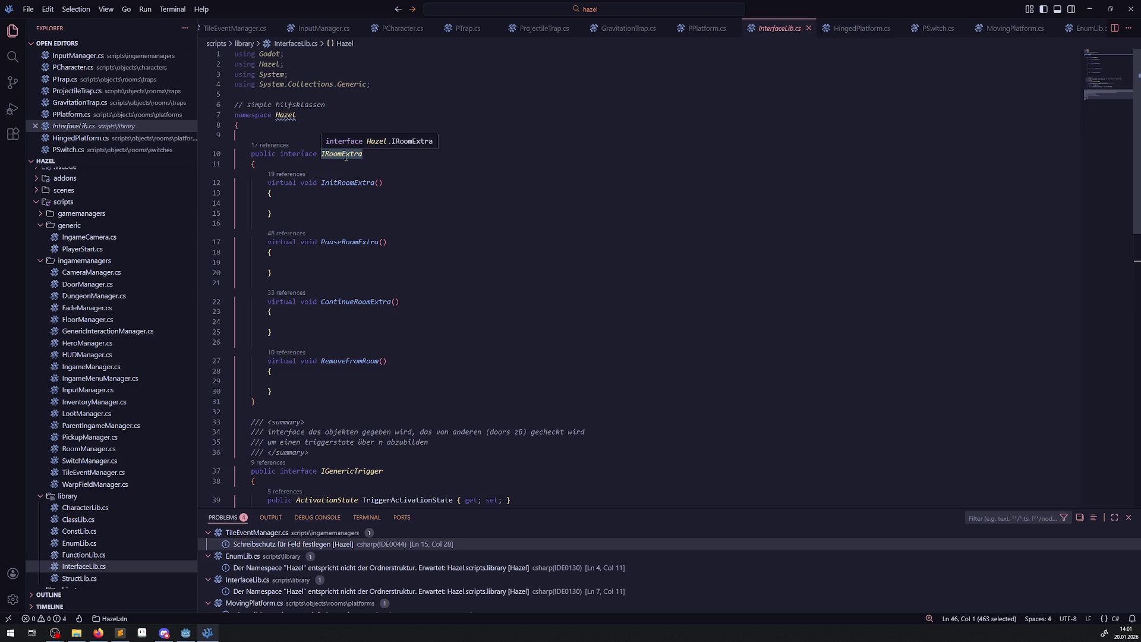
Add a '// todo hier dann ergänzen' comment above IRoomExtra asking whether objects can be "aktiviert", save, then switch to Godot.
left_click(328, 130)
key("Return")
type("// t")
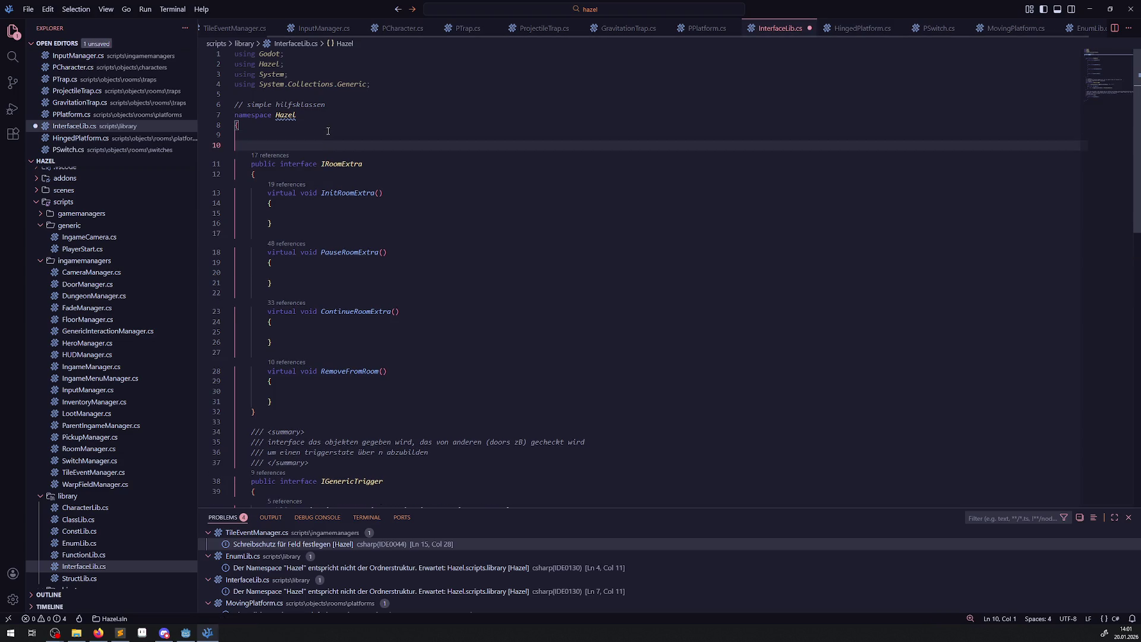
type("odo hier ")
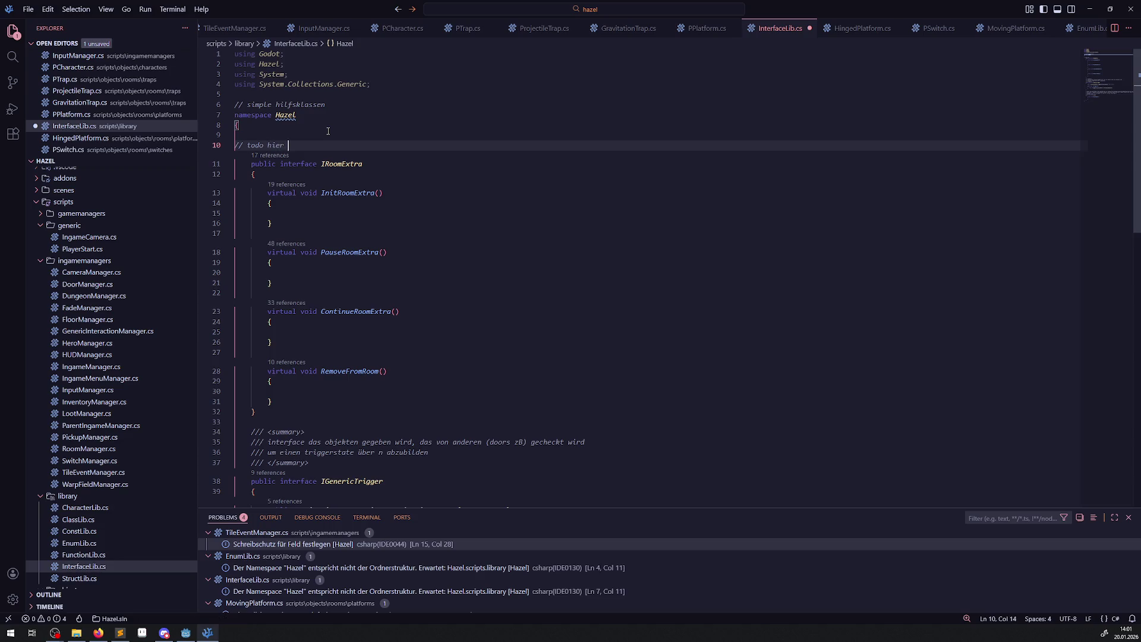
type("dann ergänzen,m")
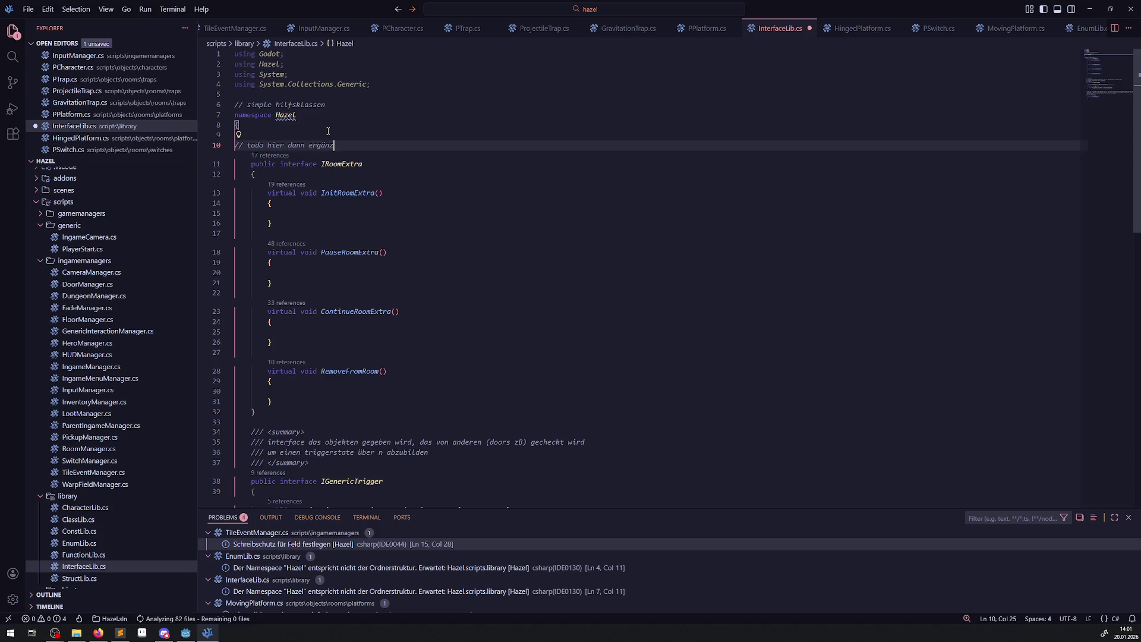
key("BackSpace")
type("das o")
type("bjekte \"akti")
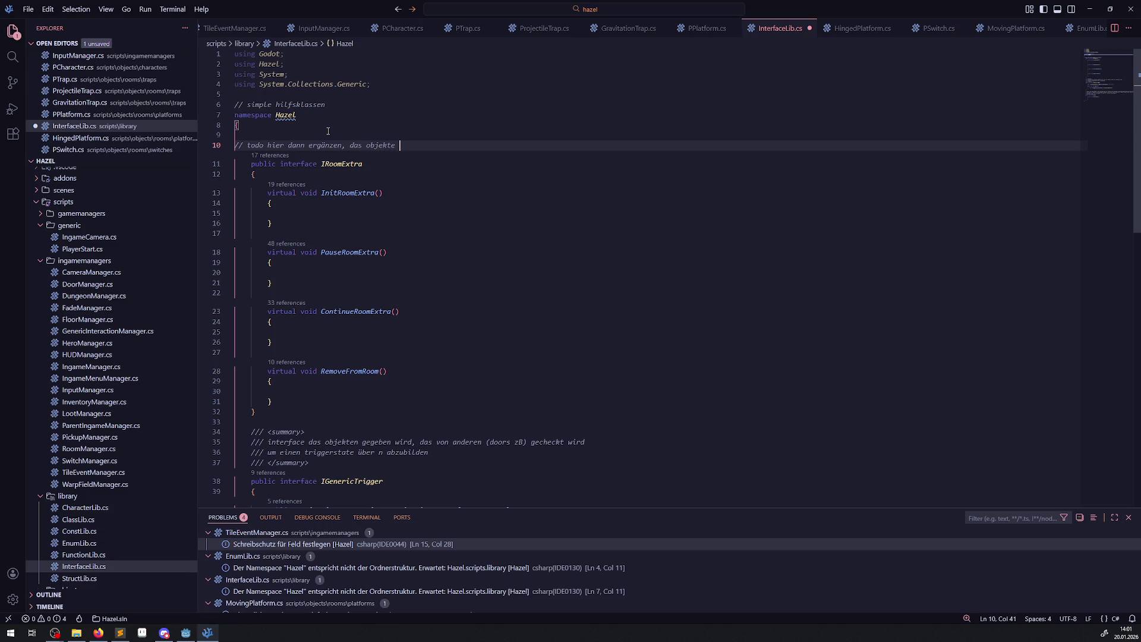
key("BackSpace")
key("BackSpace")
type("iert werden können?")
key("ctrl+s")
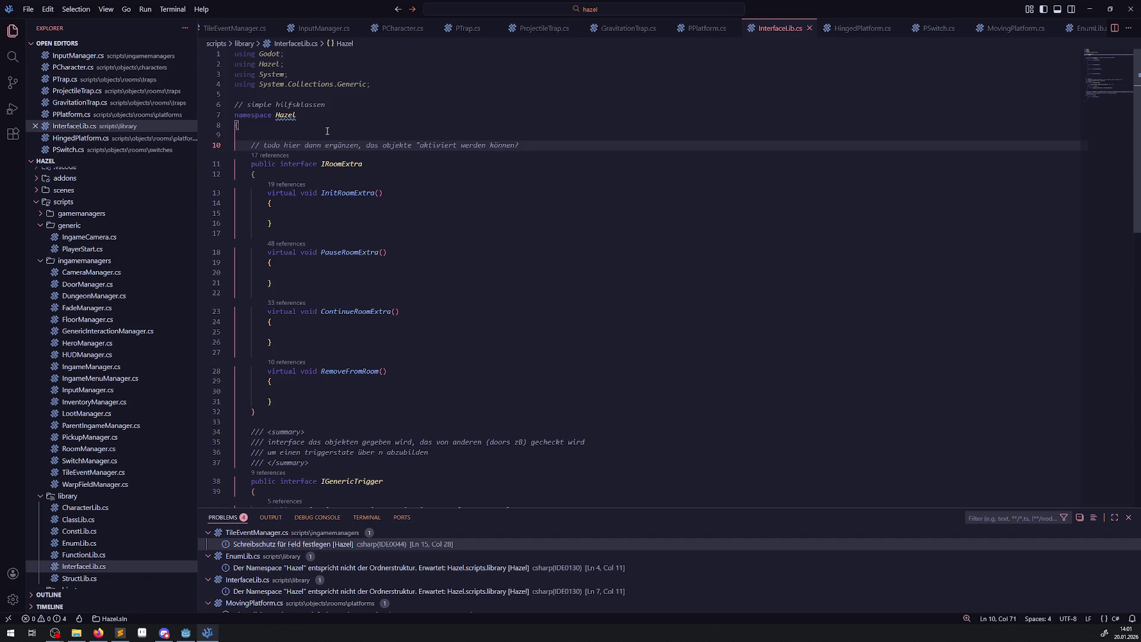
left_click(186, 632)
scroll(59, 178, "up", 10)
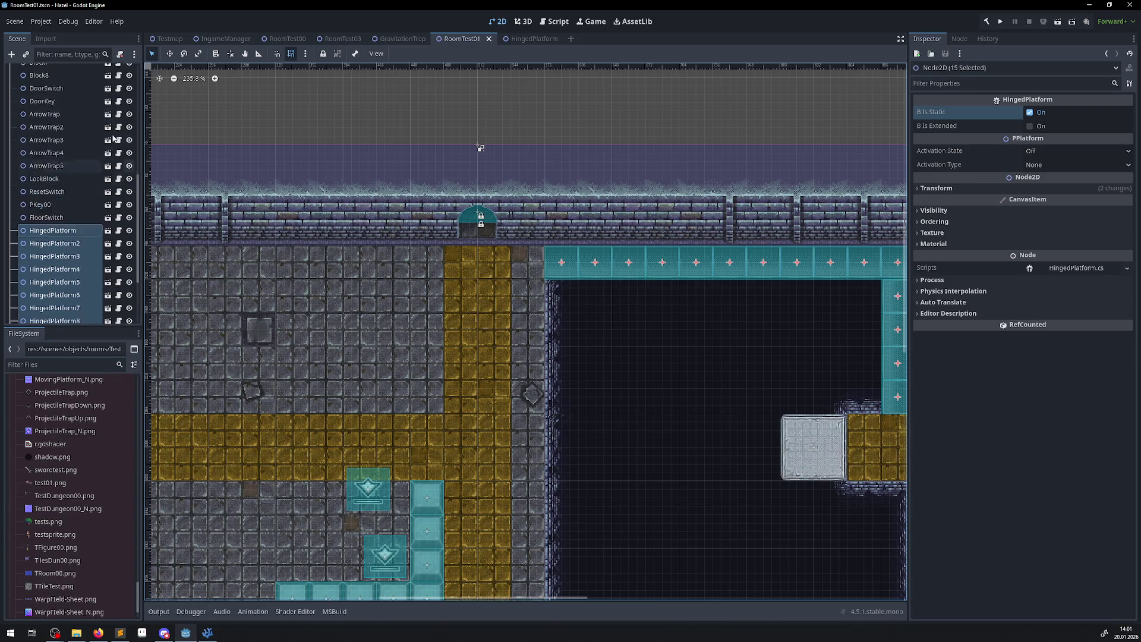
Instance WallSwitch.tscn in RoomTest01, place it just below the top wall, and save.
left_click(37, 72)
left_click(26, 54)
type("swit")
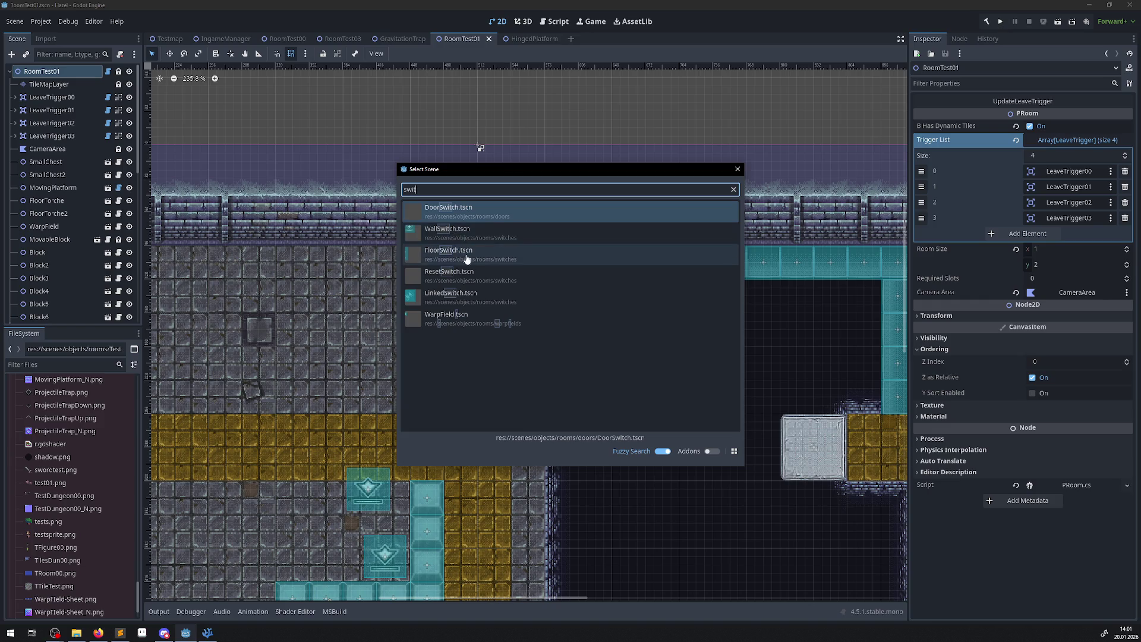
double_click(455, 239)
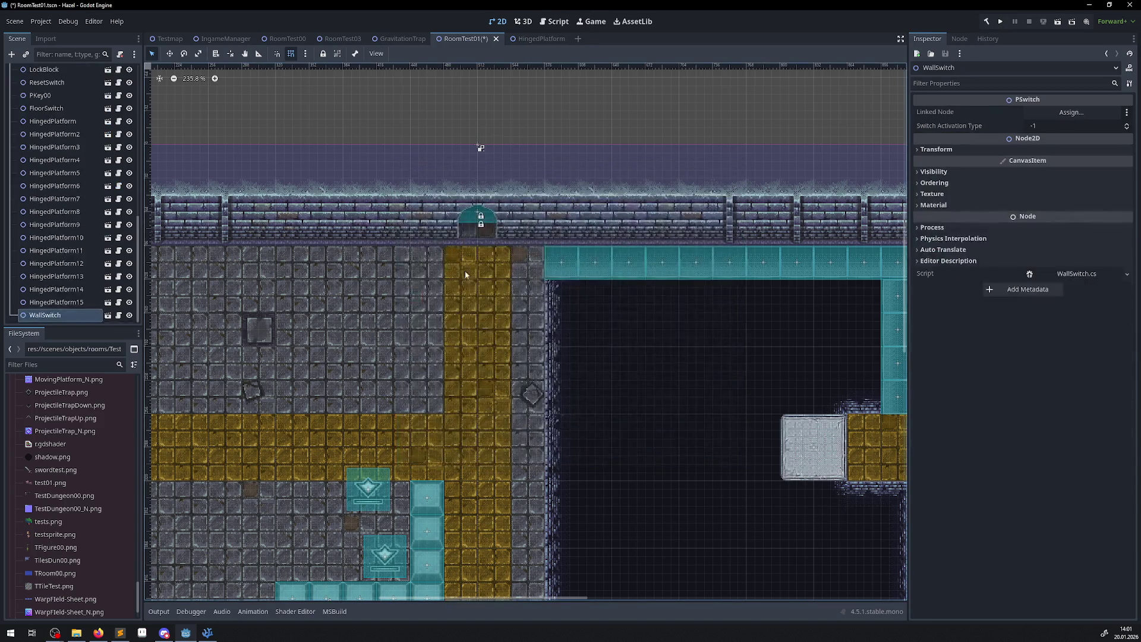
scroll(858, 408, "down", 3)
mouse_move(274, 208)
left_mouse_down()
mouse_move(677, 290)
mouse_move(633, 291)
mouse_move(621, 223)
left_mouse_up()
scroll(633, 294, "up", 6)
scroll(535, 267, "right", 5)
scroll(535, 268, "up", 1)
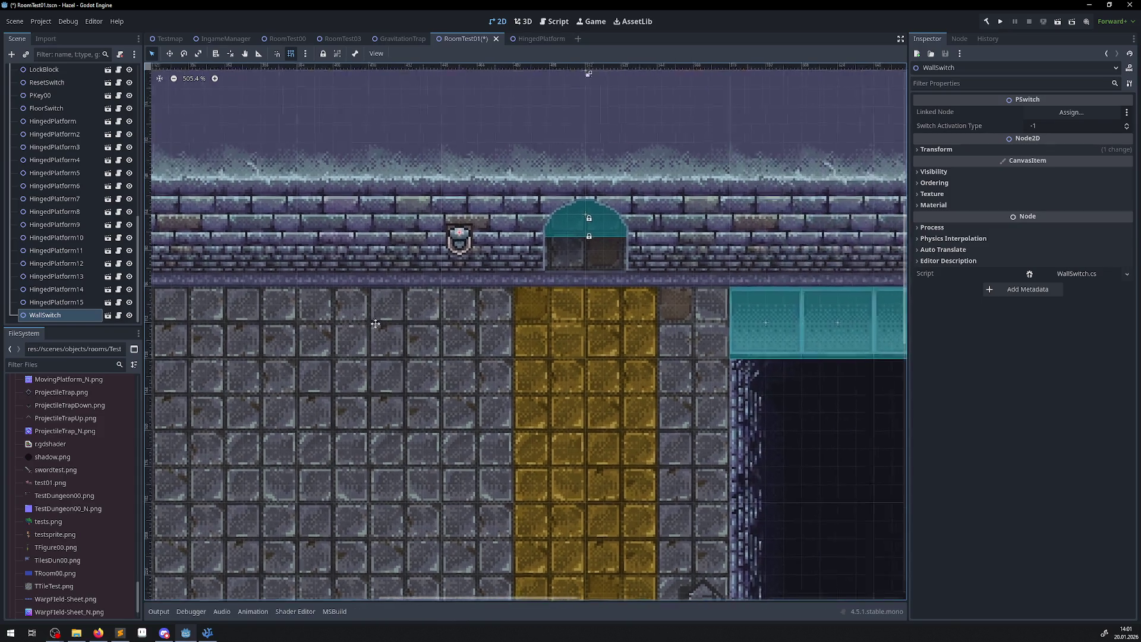
key("ctrl+s")
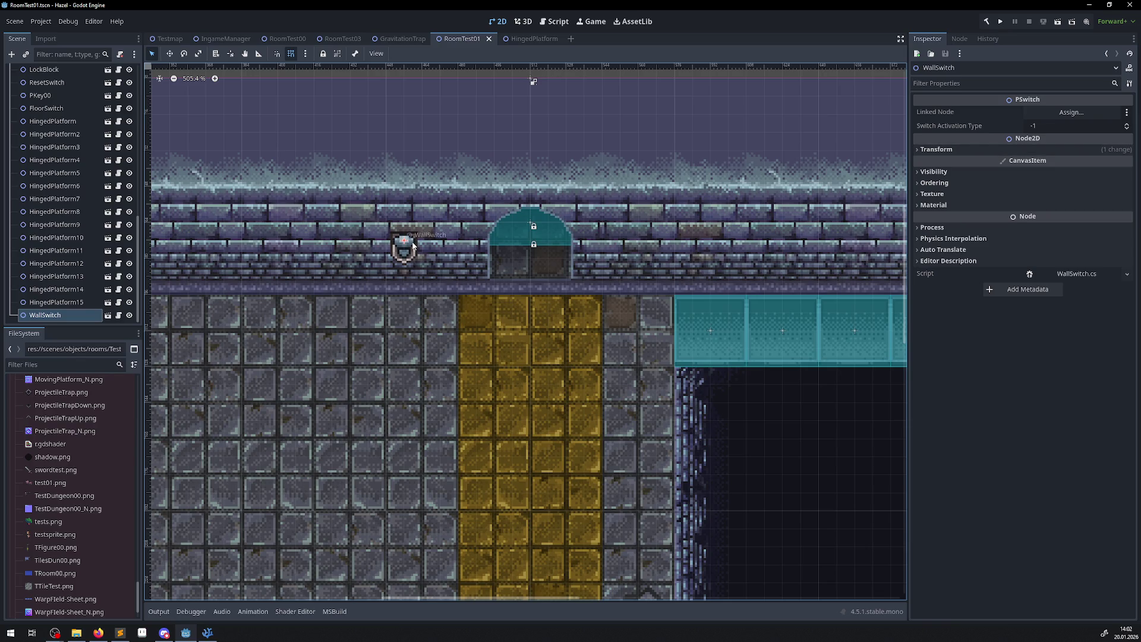
Set the WallSwitch's Switch Activation Type to 0 and save the scene.
left_click(1062, 127)
left_click(1061, 128)
type("0")
key("Return")
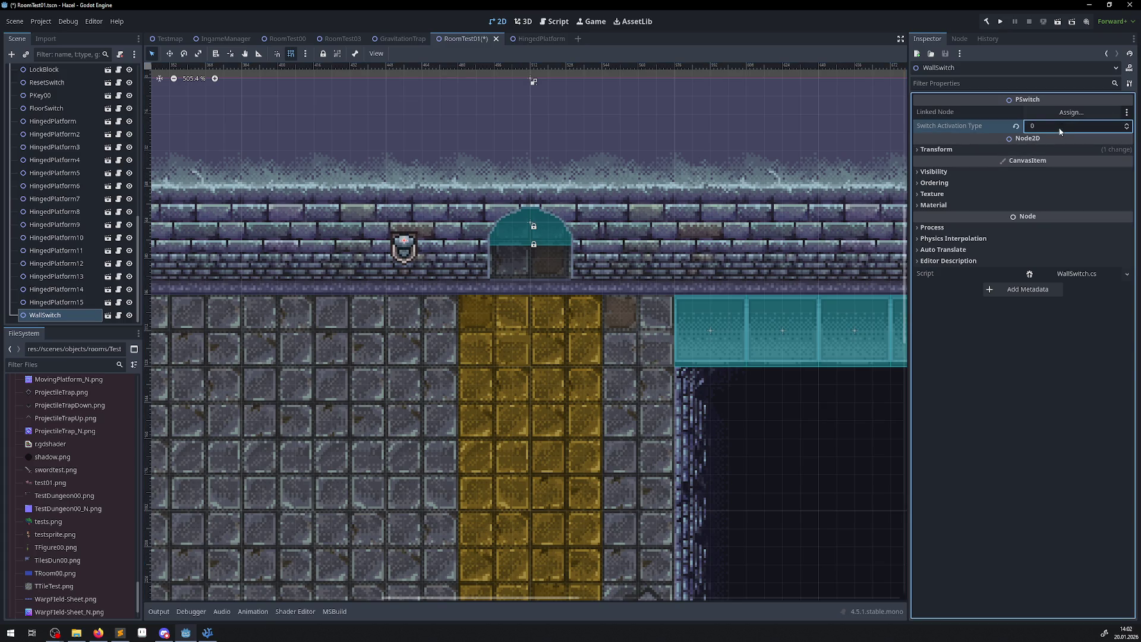
key("ctrl+s")
left_click(208, 632)
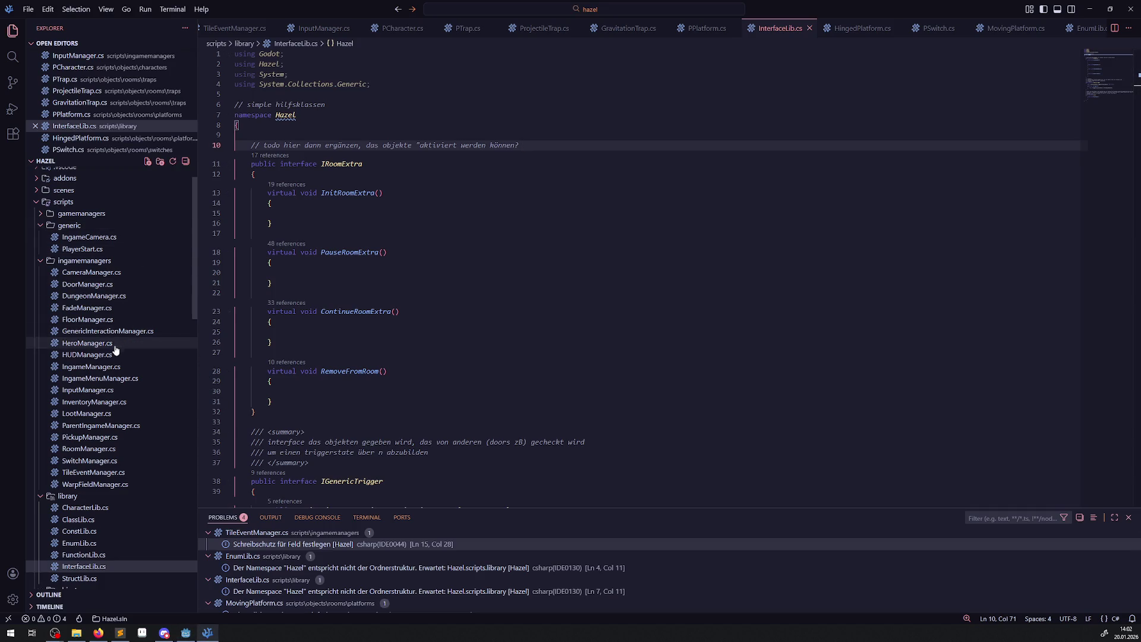
Open WallSwitch.cs and review the activation-type early return and base call in OnSwitchDeactivation.
scroll(104, 450, "down", 10)
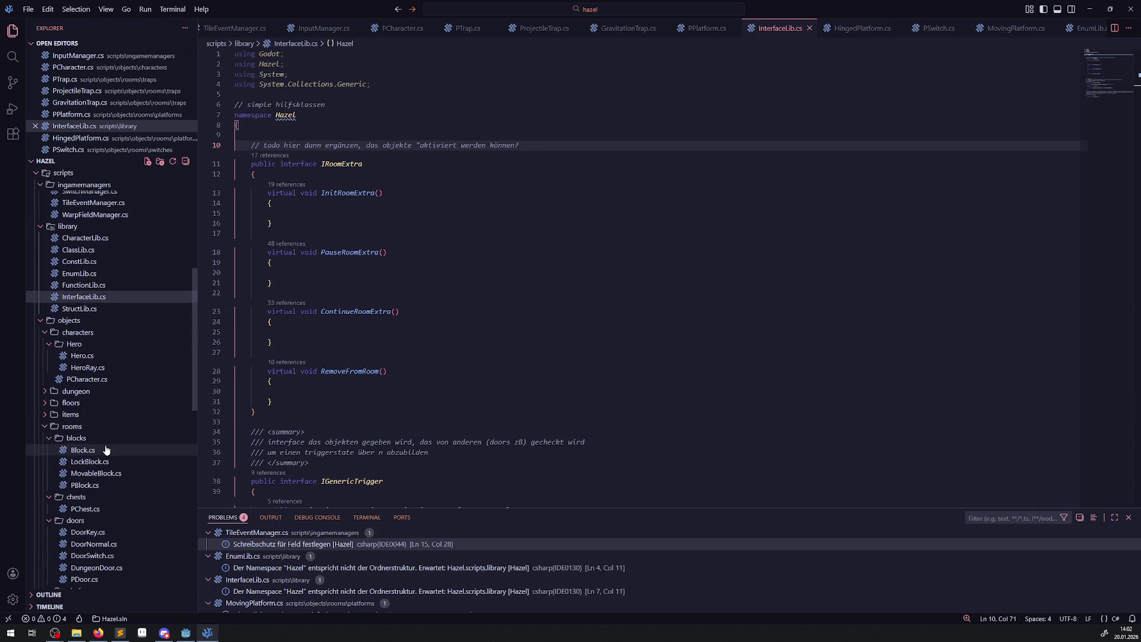
scroll(110, 450, "down", 3)
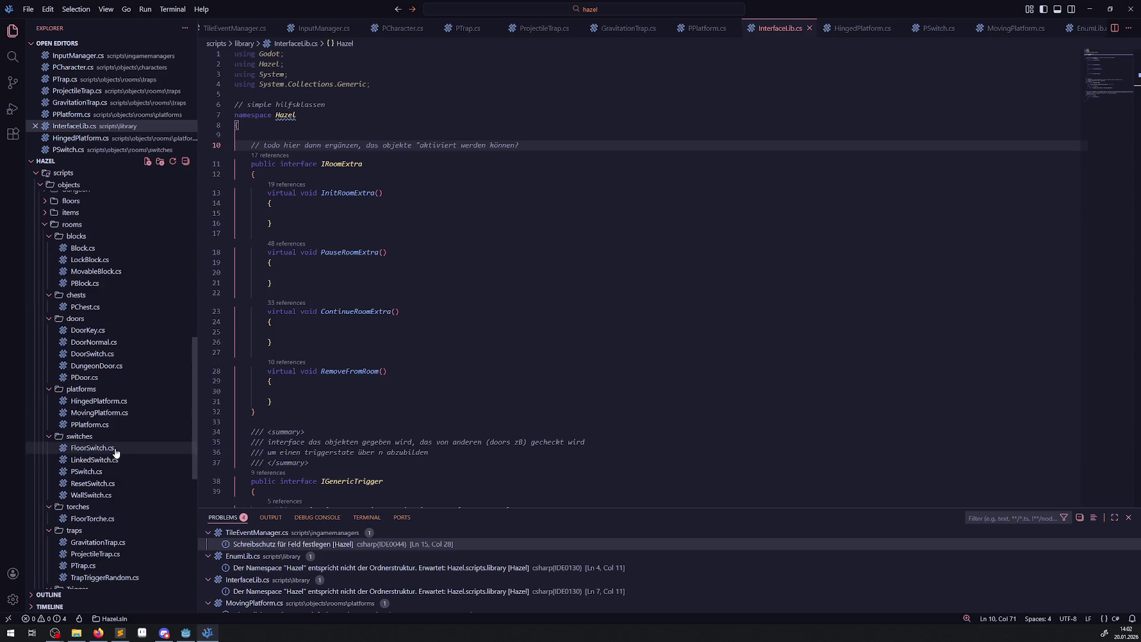
scroll(124, 472, "down", 5)
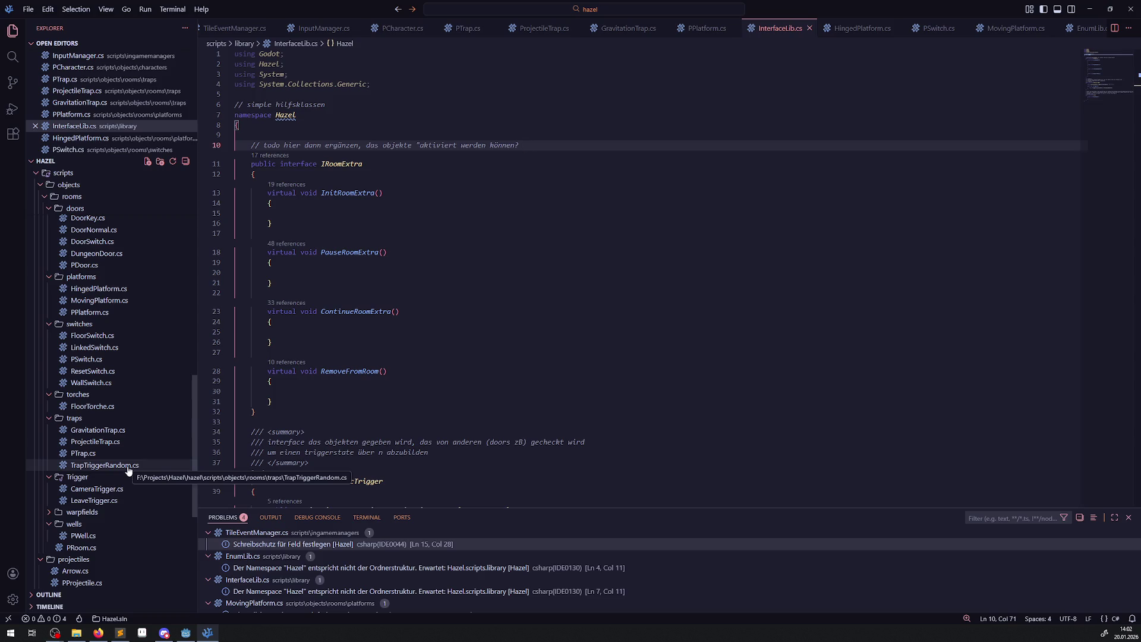
left_click(93, 381)
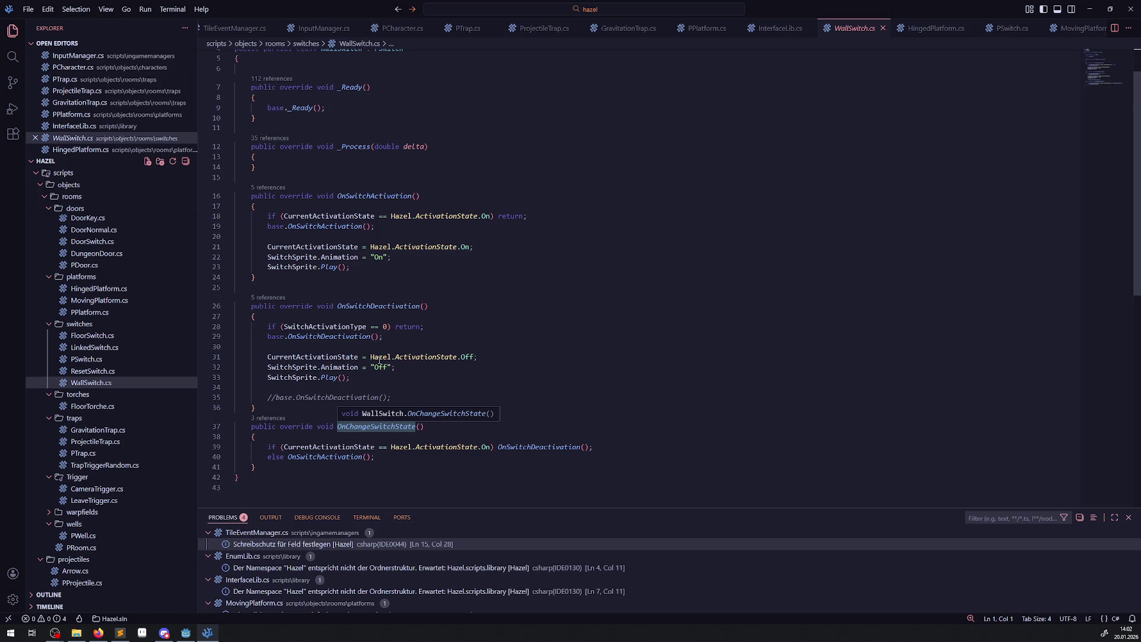
left_click(343, 328)
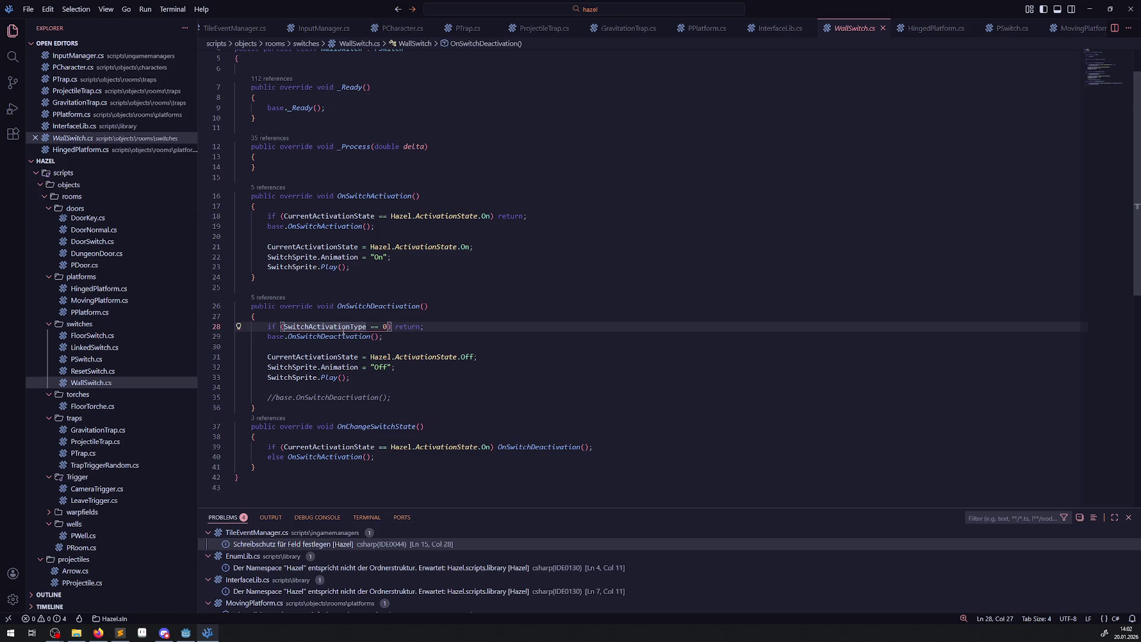
left_click(429, 327)
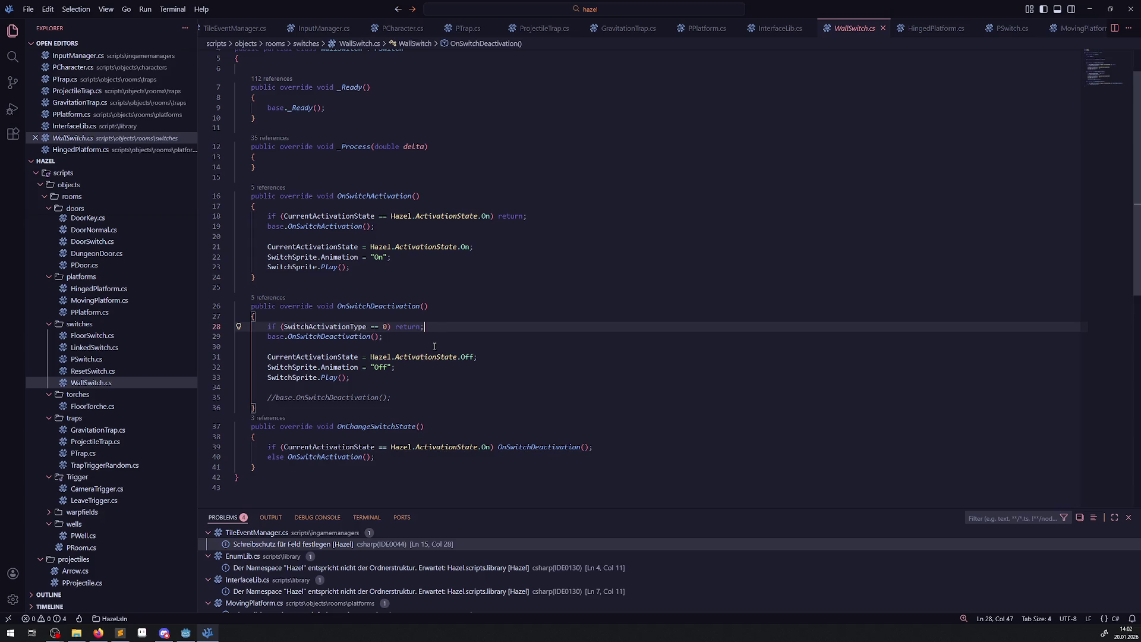
left_click(437, 341)
double_click(438, 341)
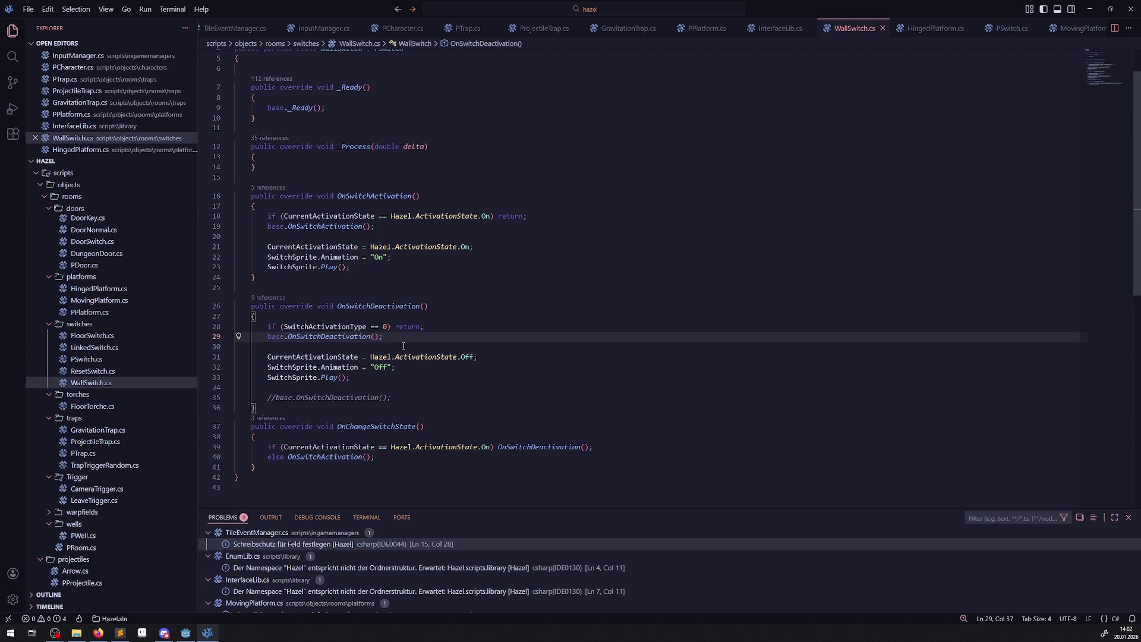
Clear the todo comment and its empty line from OnSwitchDeactivation, and save WallSwitch.cs.
left_click(398, 319)
key("Return")
type("// t")
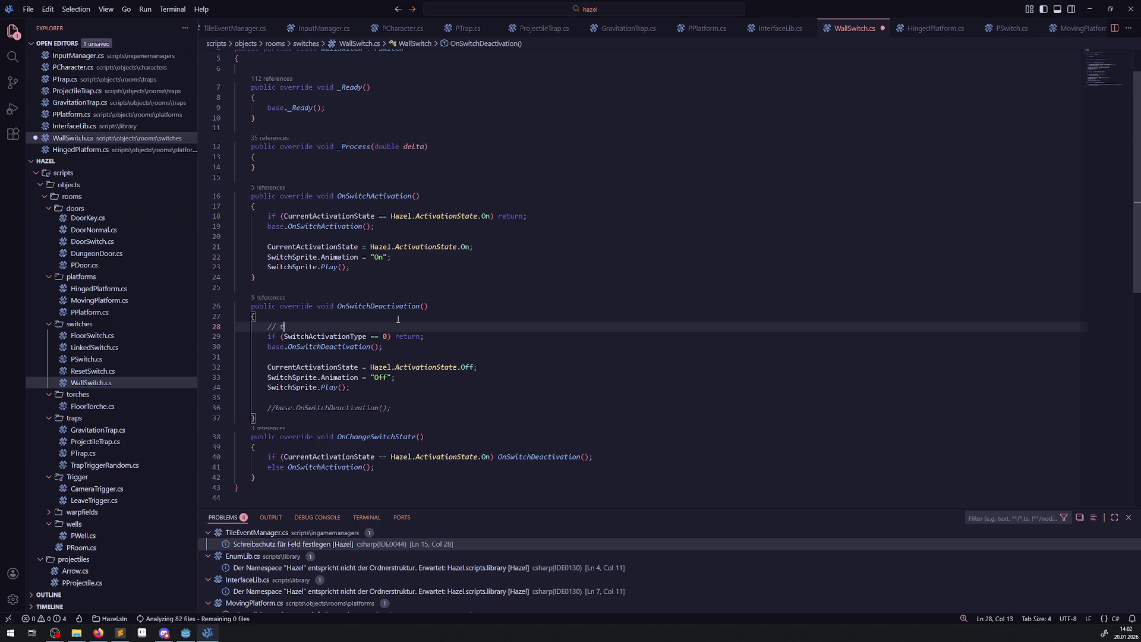
type("odo vll ")
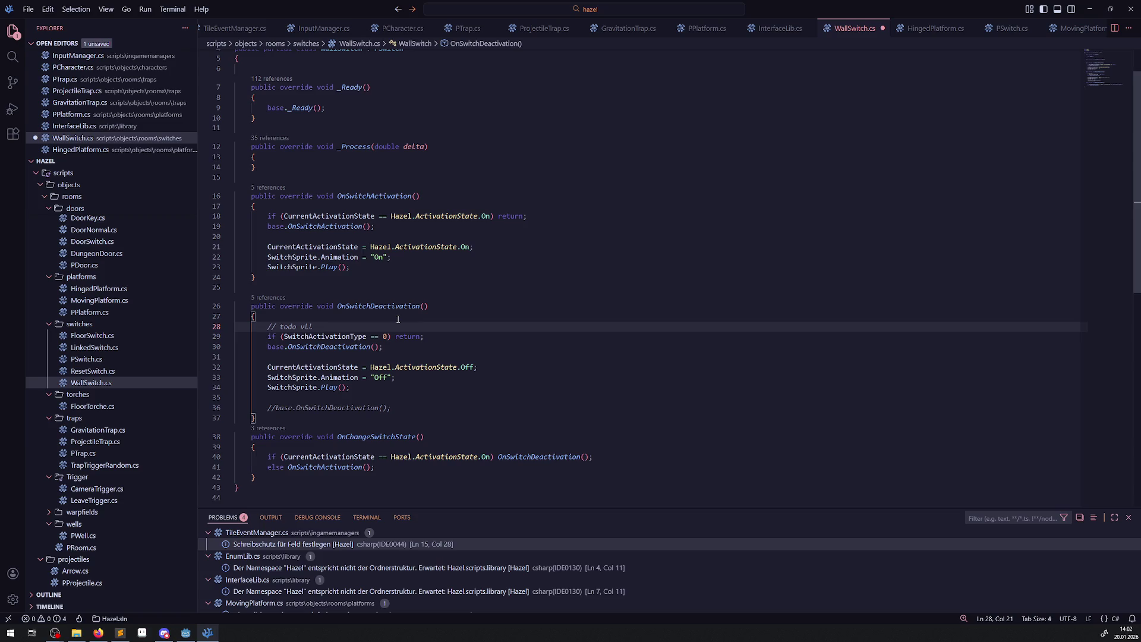
type("zumindest ")
type("die anim")
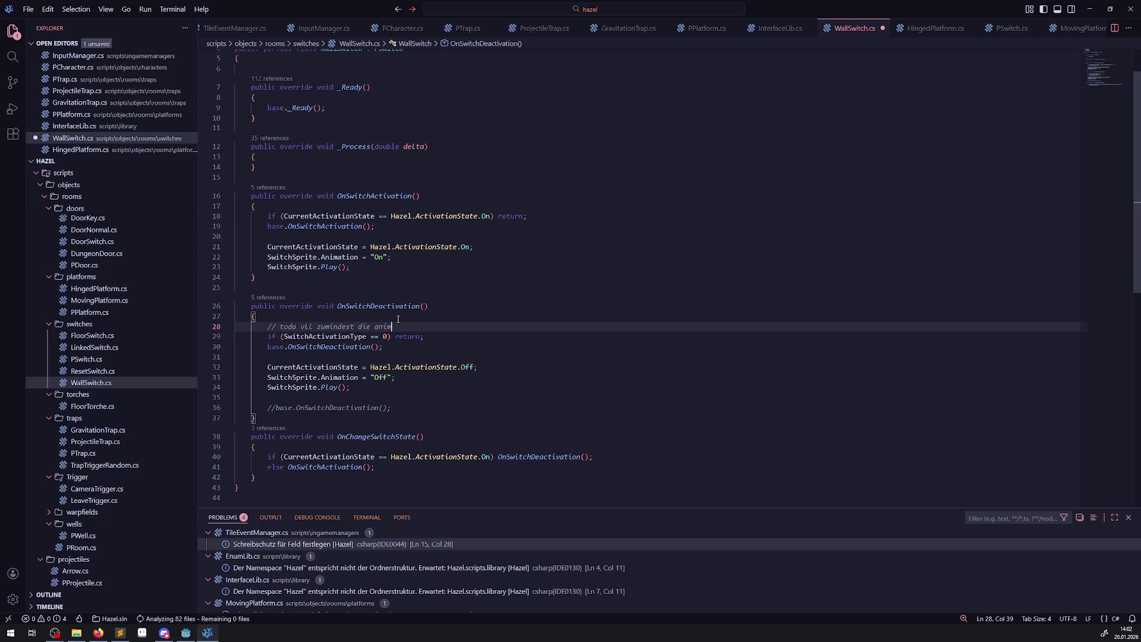
type("ation erlauben")
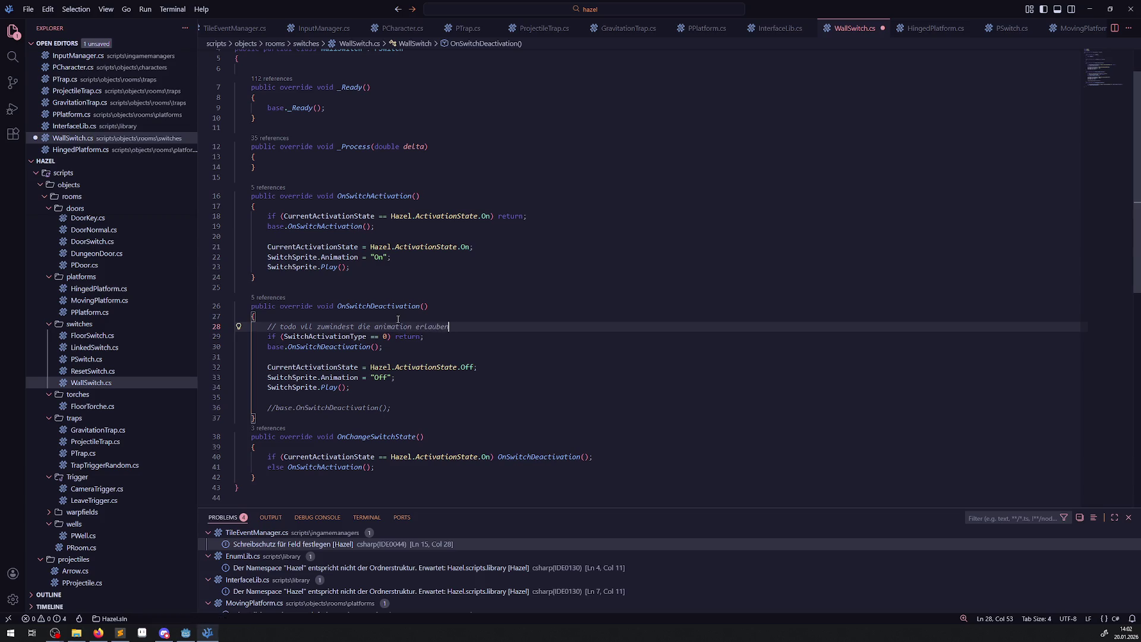
key("ctrl+BackSpace")
key("ctrl+BackSpace")
key("ctrl+BackSpace")
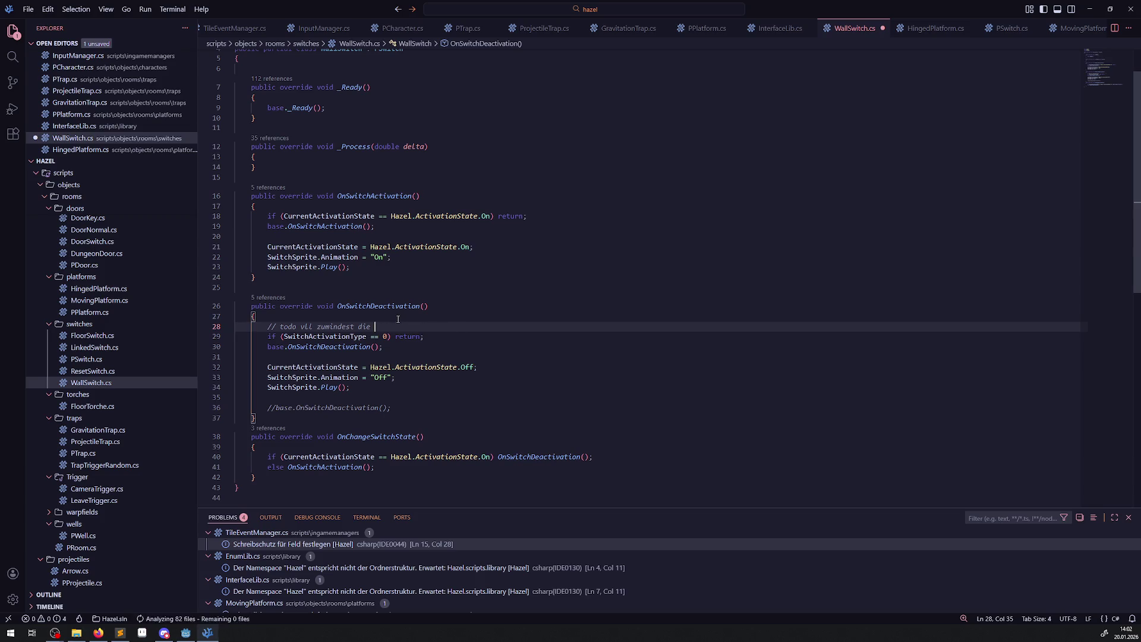
key("BackSpace")
key("ctrl+s")
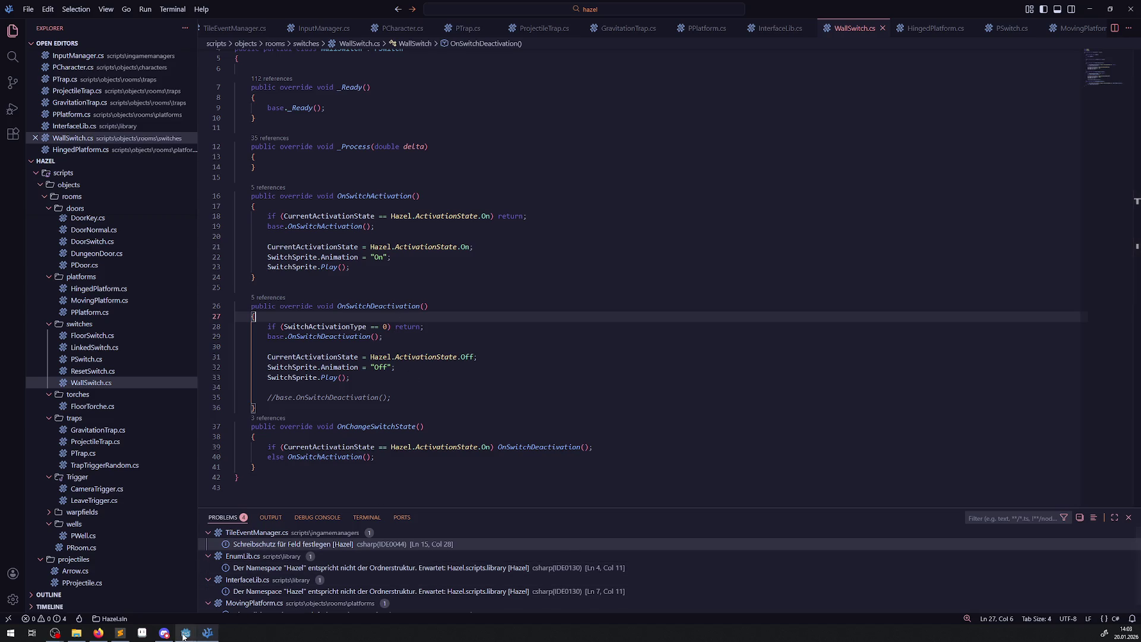
key("alt+Tab")
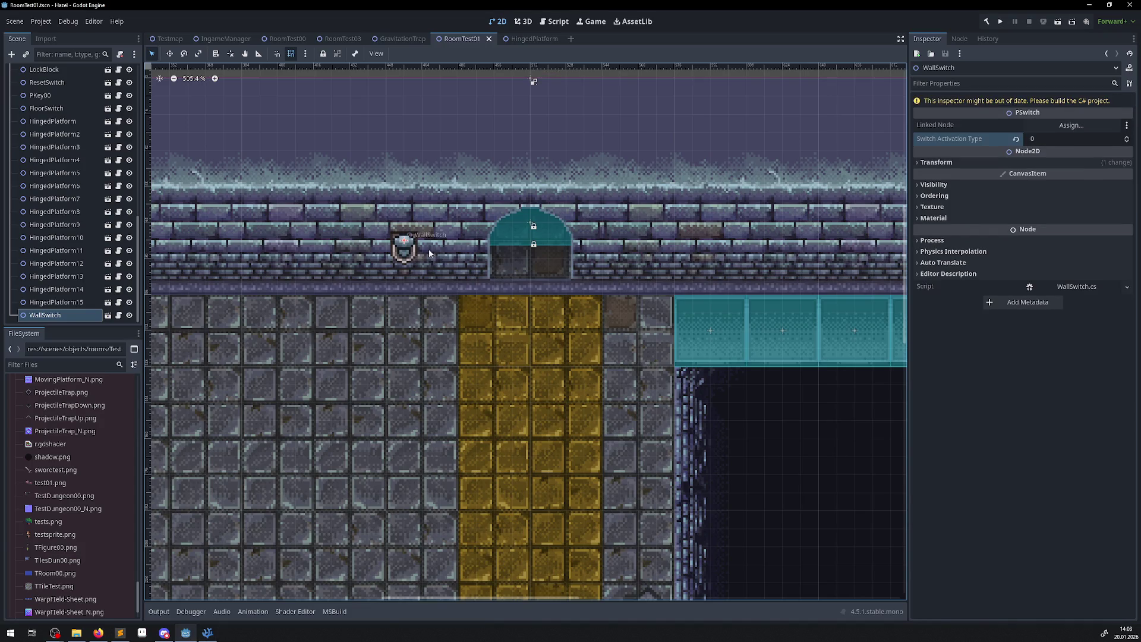
Rebuild the C# project and inspect the LeaveTrigger00 and DoorSwitch nodes in RoomTest01.
left_click(984, 22)
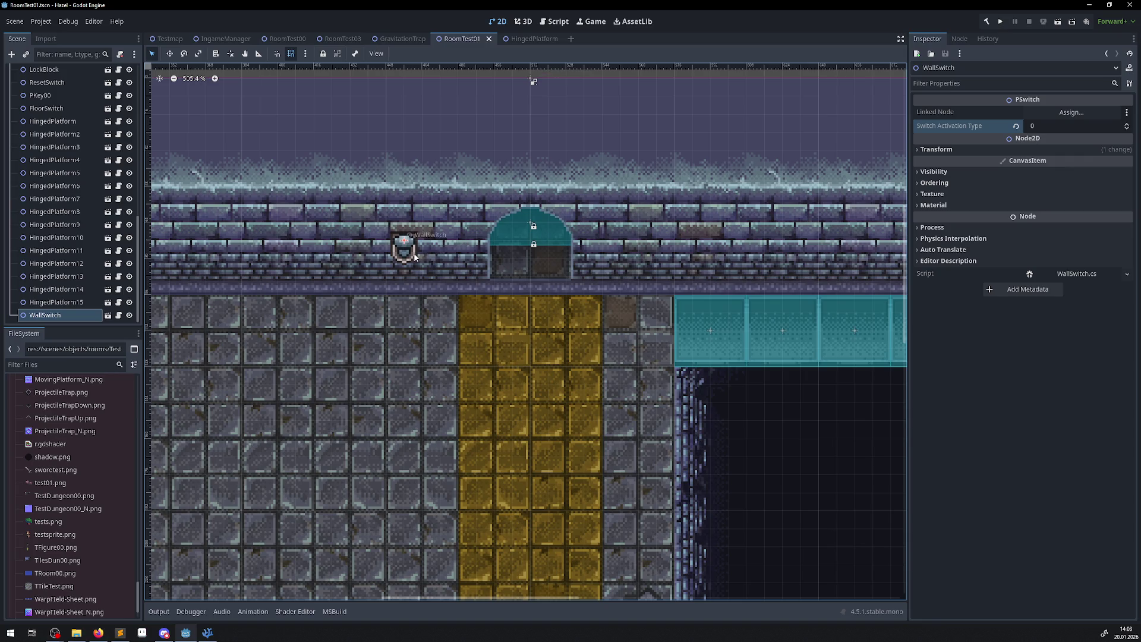
scroll(418, 394, "down", 3)
mouse_move(431, 382)
left_mouse_down()
mouse_move(621, 85)
mouse_move(576, 163)
mouse_move(435, 328)
left_mouse_up()
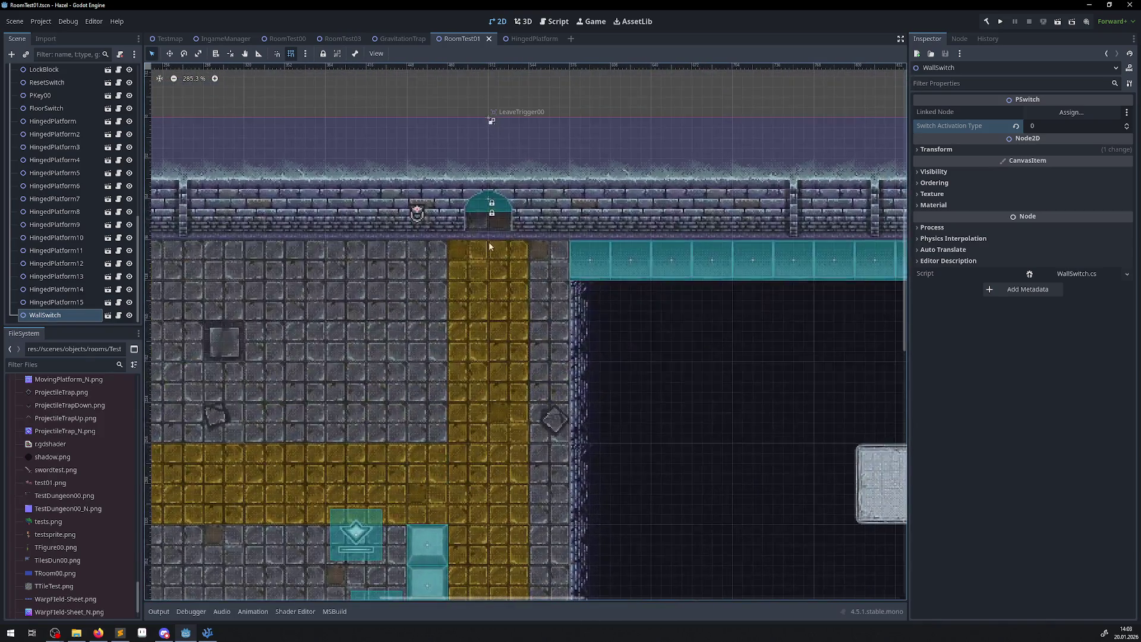
left_click(499, 206)
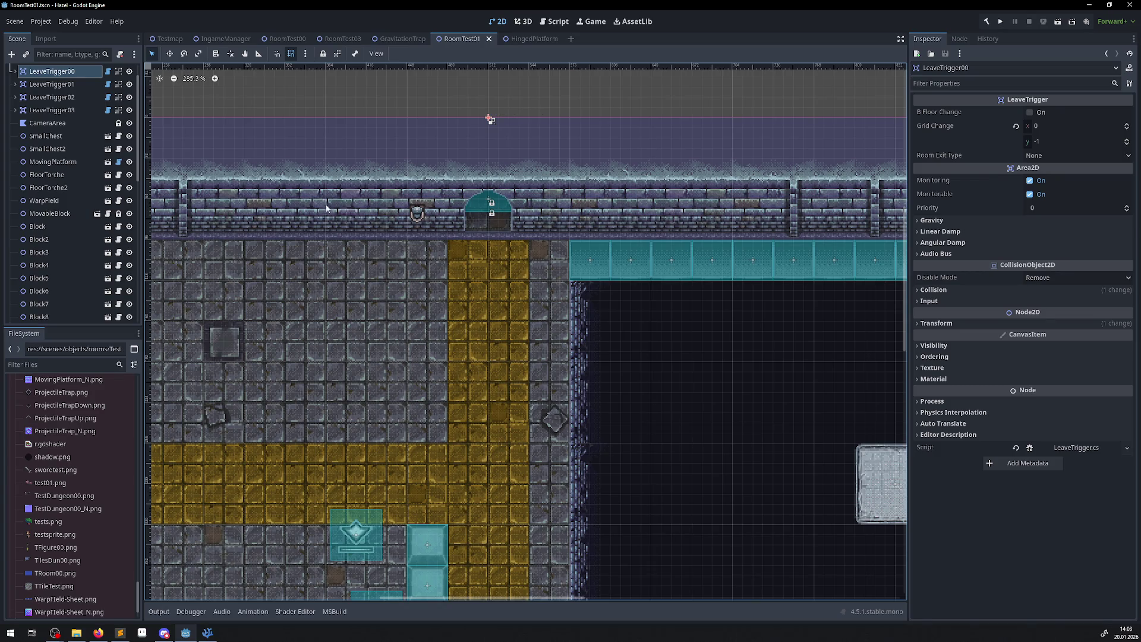
scroll(457, 256, "down", 6)
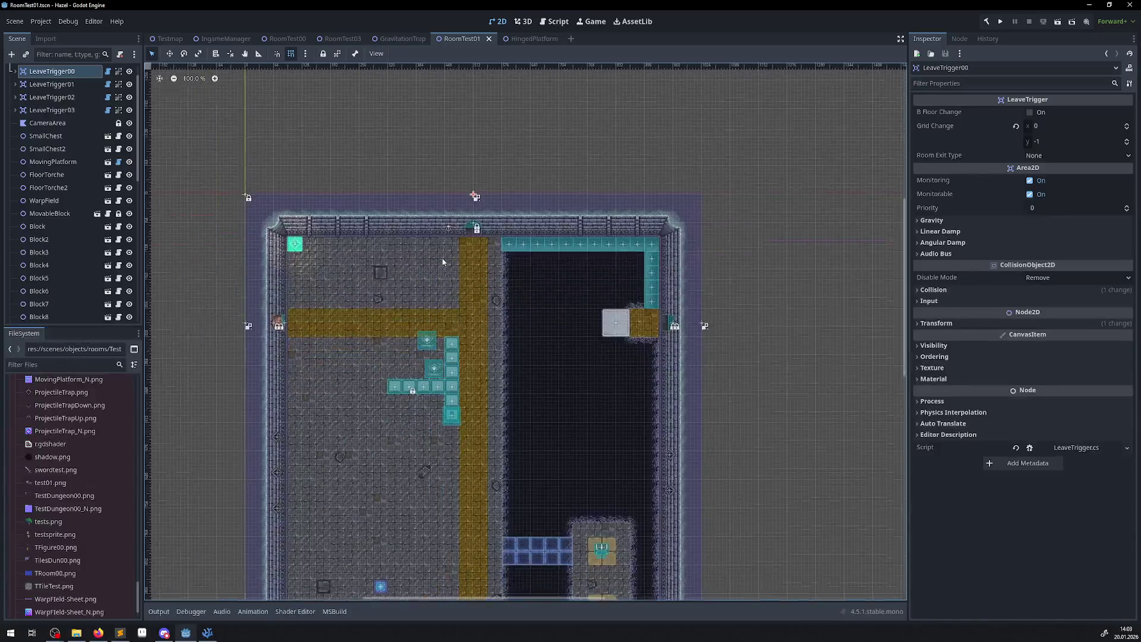
left_click(291, 323)
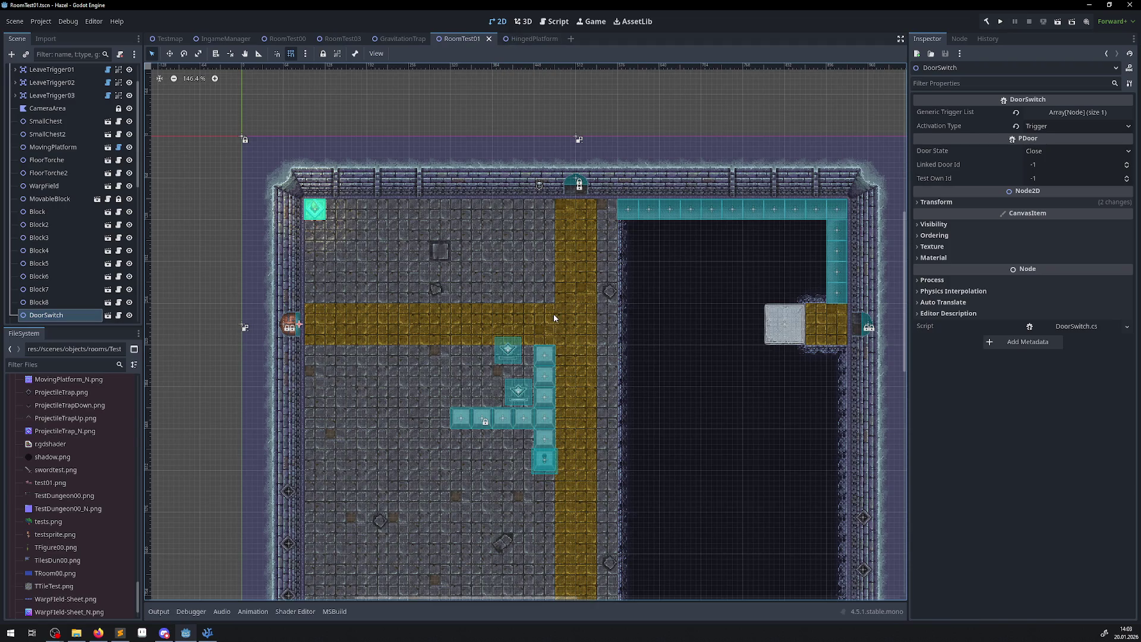
scroll(583, 284, "up", 4)
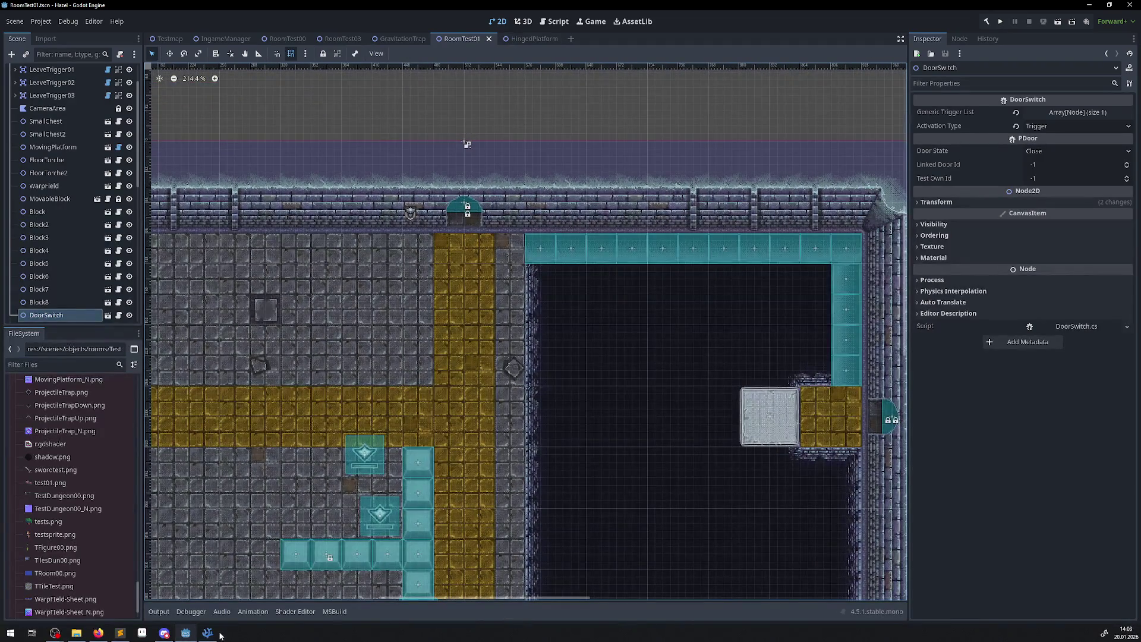
left_click(215, 634)
scroll(773, 28, "down", 2)
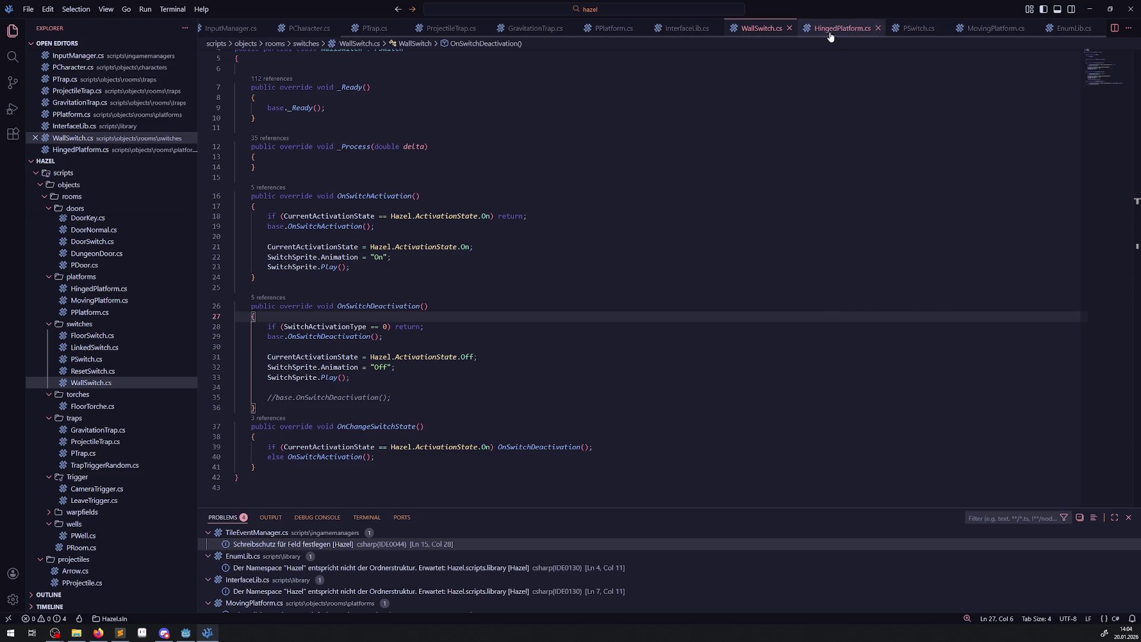
Add an empty virtual OnExtraActivation() method after RemoveFromRoom in InterfaceLib.cs and save.
left_click(686, 28)
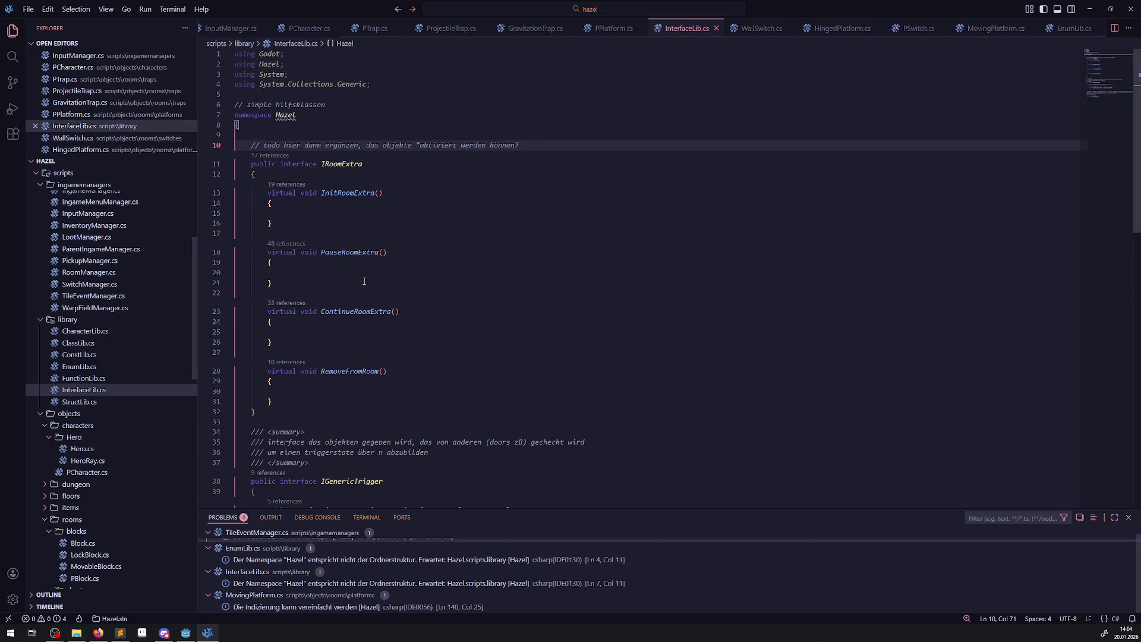
scroll(364, 281, "down", 1)
left_click(299, 377)
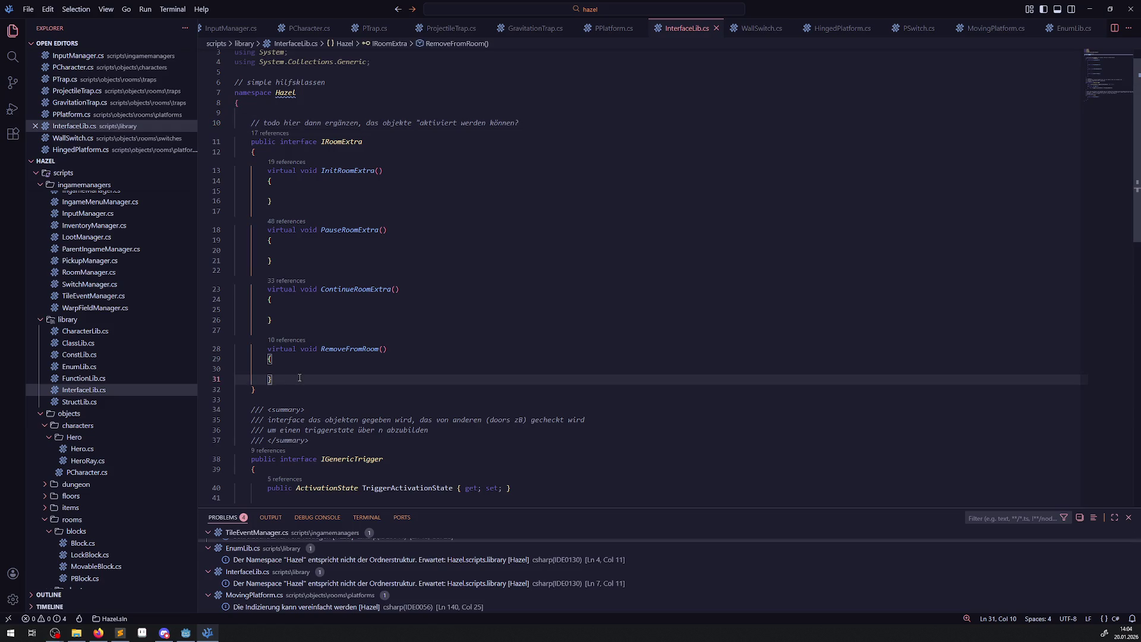
key("Return")
key("Return")
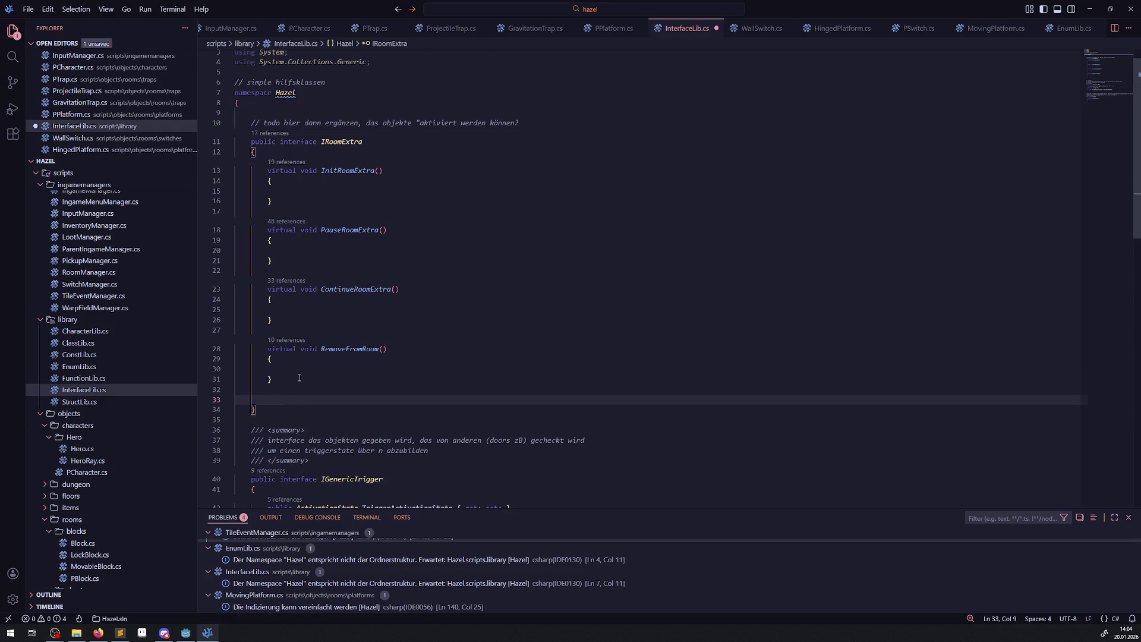
type("vir")
key("Tab")
type("OnExtraActi")
type("vation()")
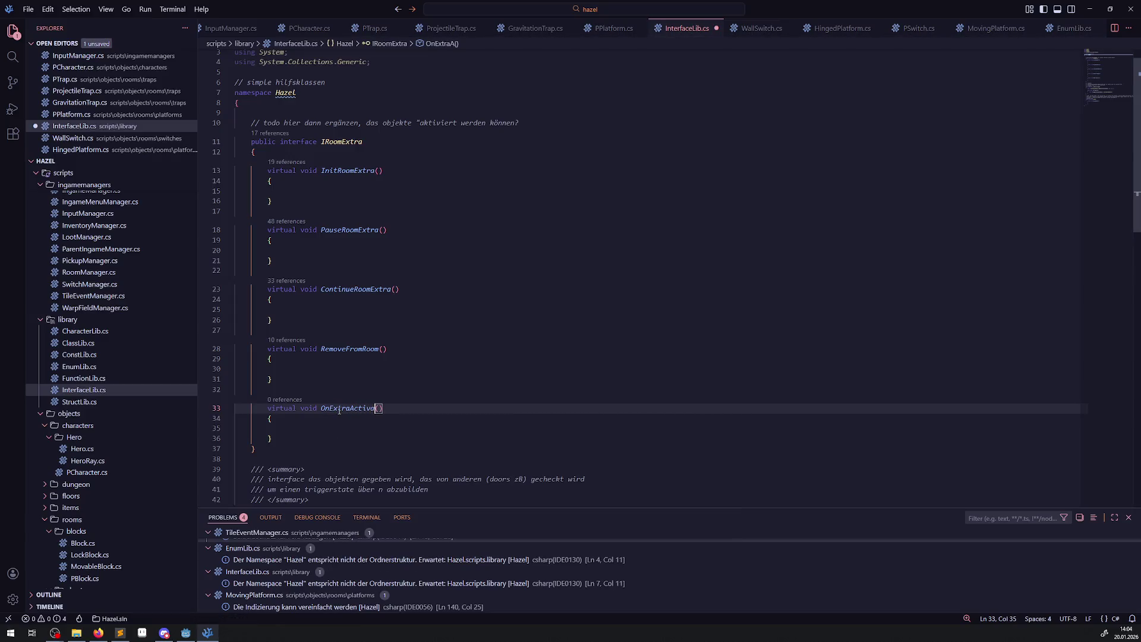
key("BackSpace")
key("BackSpace")
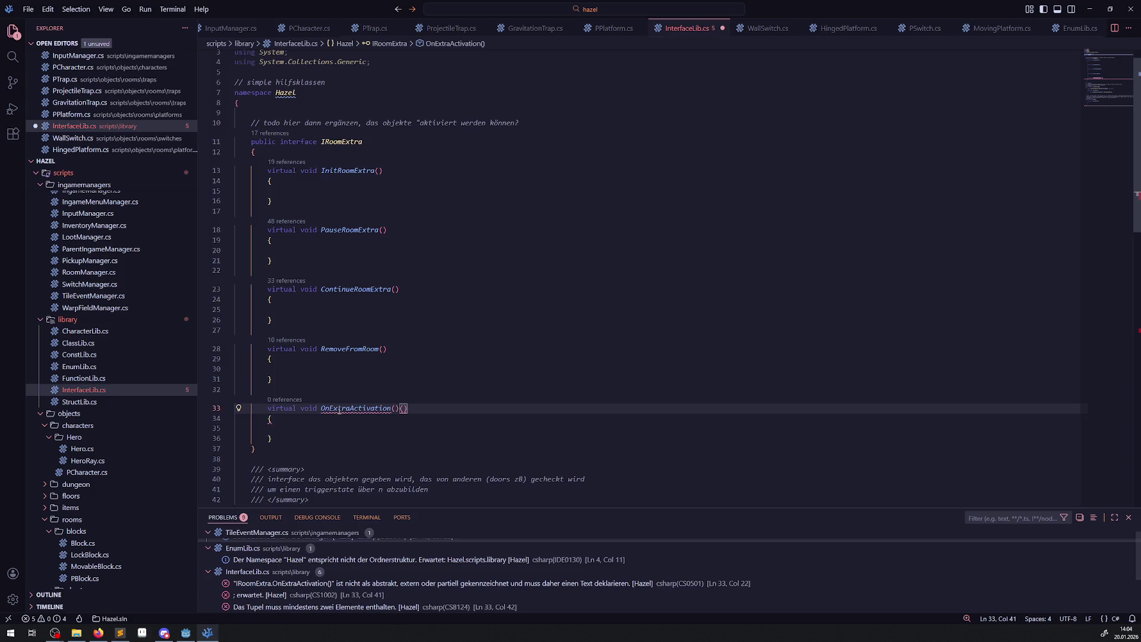
key("ctrl+s")
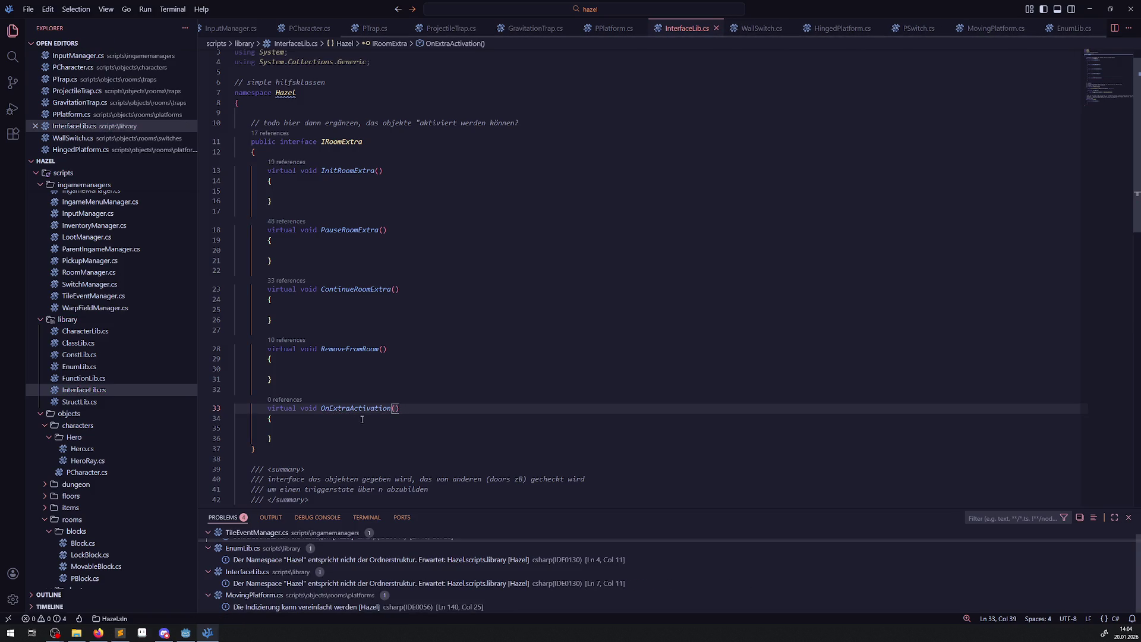
Duplicate the OnExtraActivation method and rename the copy OnExtraDeactivation.
double_click(341, 411)
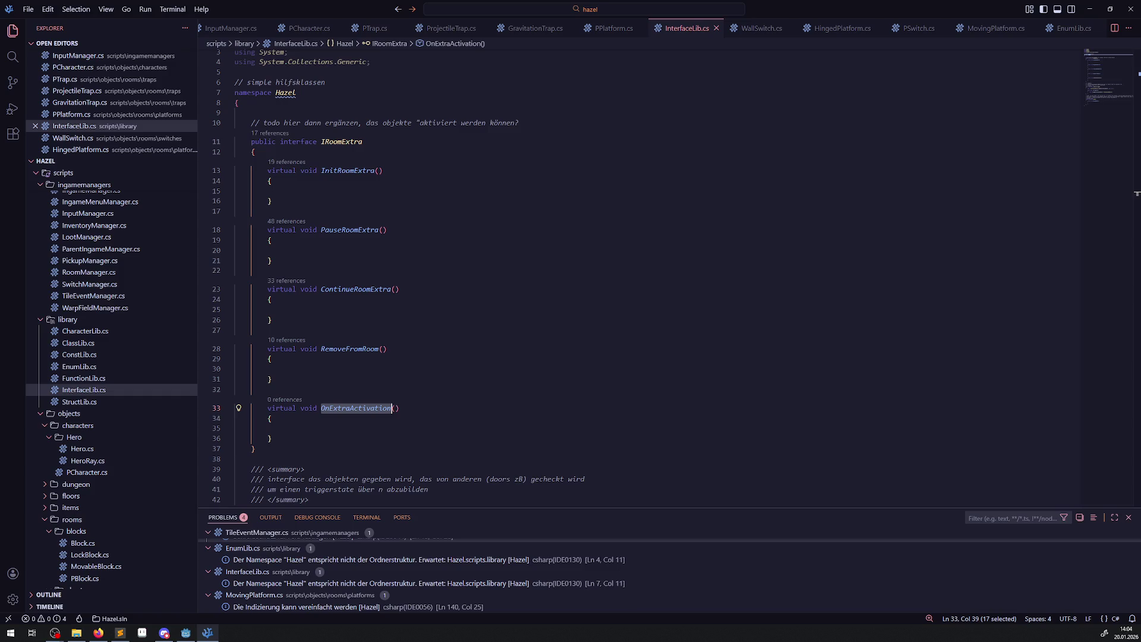
left_click(98, 632)
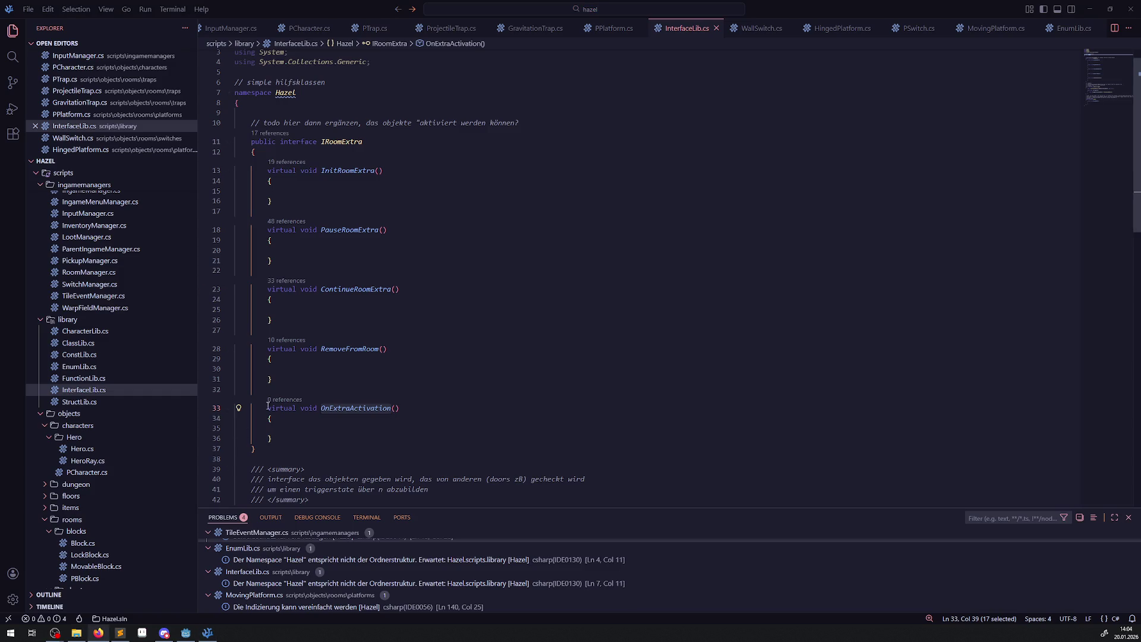
left_click_drag(275, 439, 248, 407)
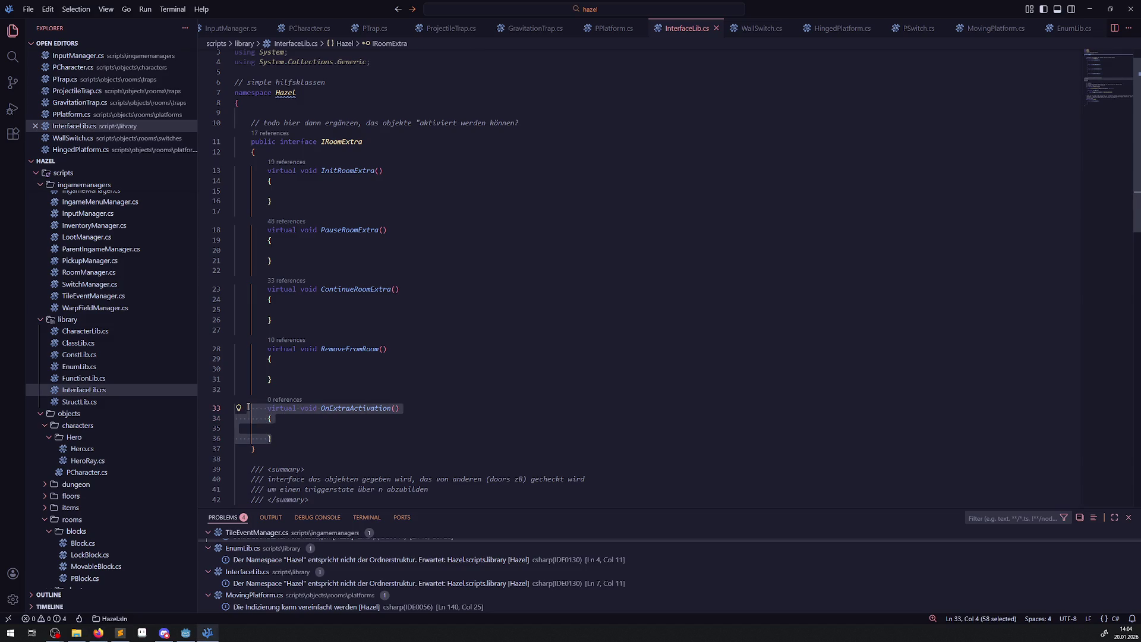
key("ctrl+c")
left_click(286, 436)
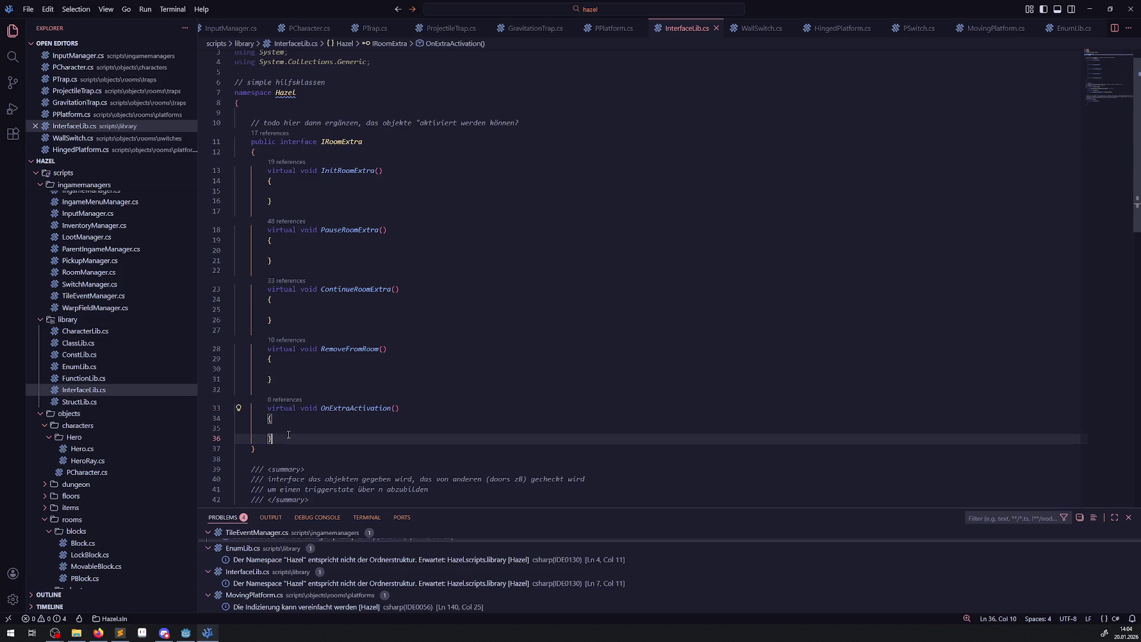
key("Return")
key("Return")
key("ctrl+v")
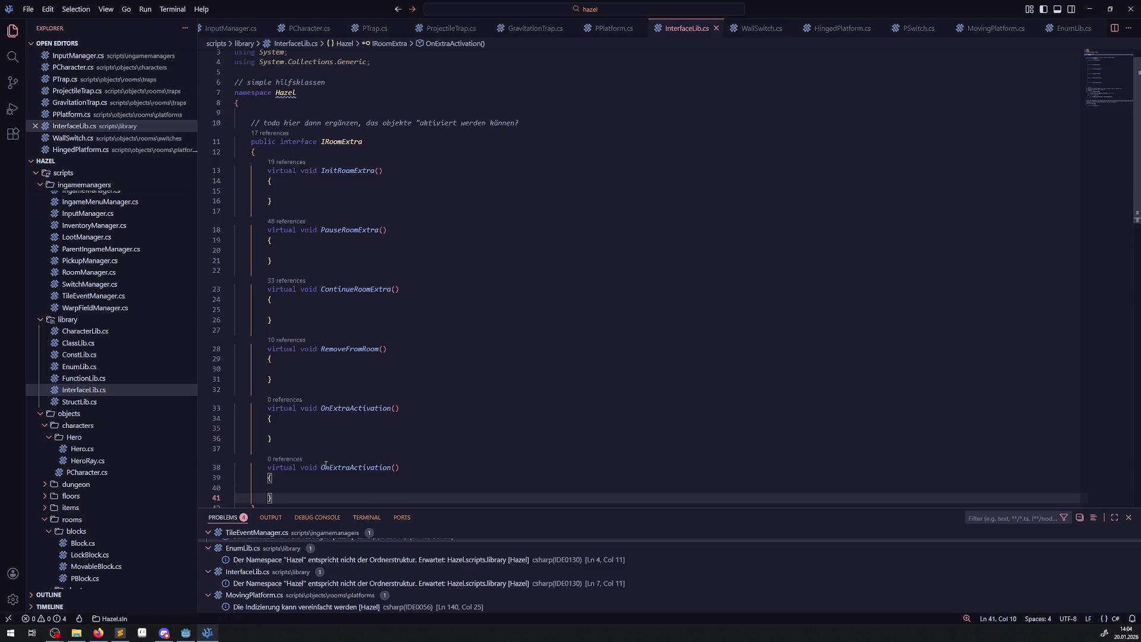
left_click_drag(350, 467, 354, 468)
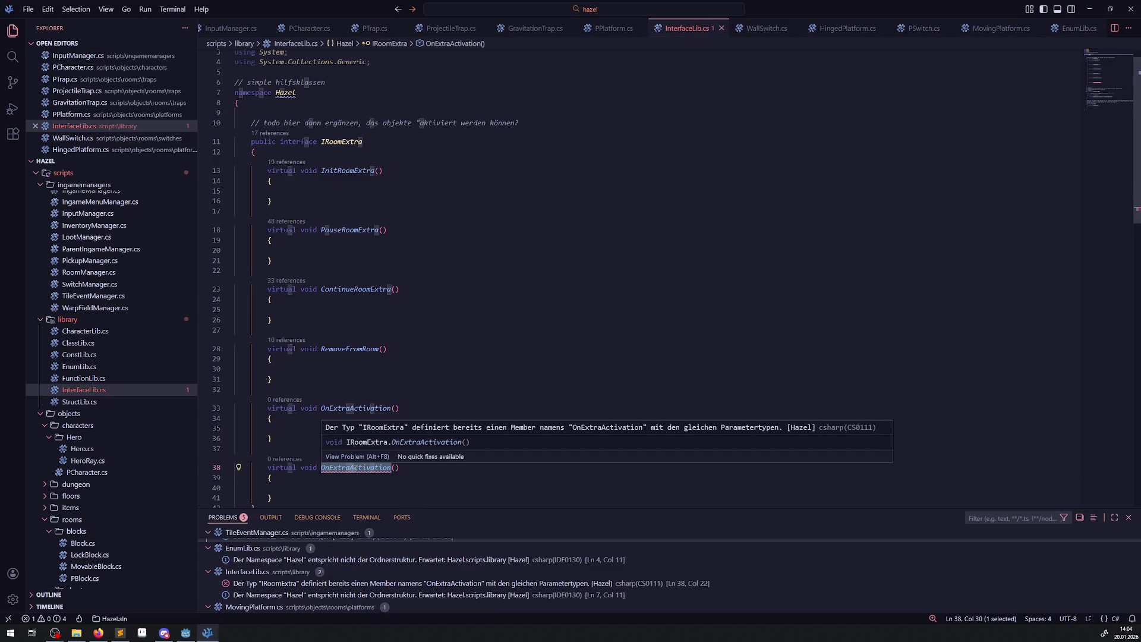
type("Dea")
left_click(433, 432)
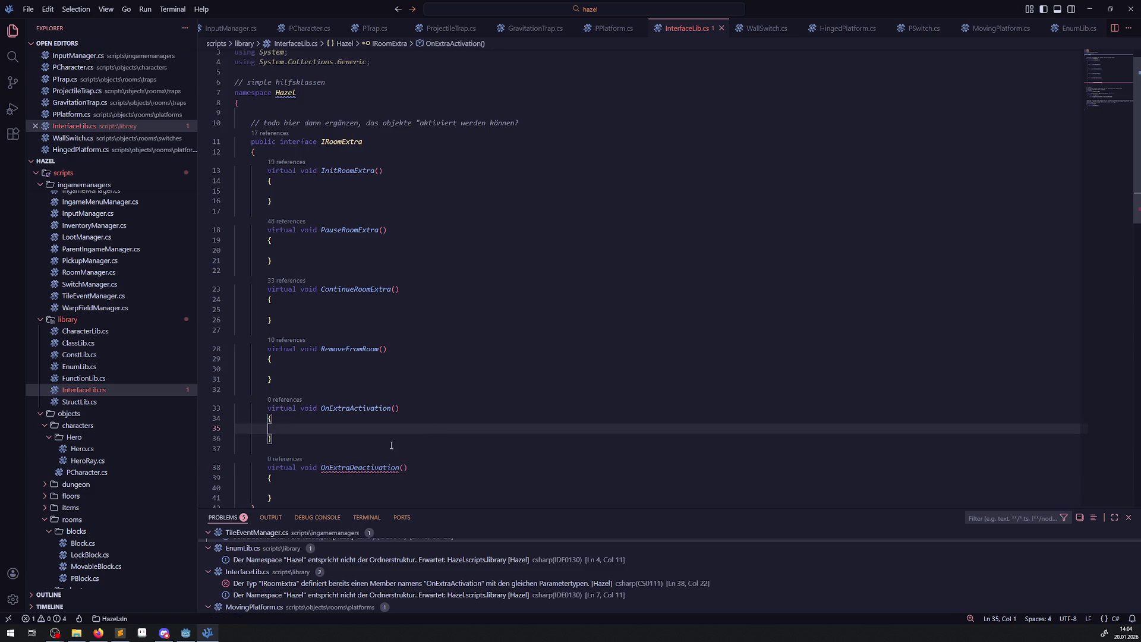
Select the IRoomExtra interface name and move on to PSwitch.cs.
scroll(370, 143, "up", 1)
double_click(346, 166)
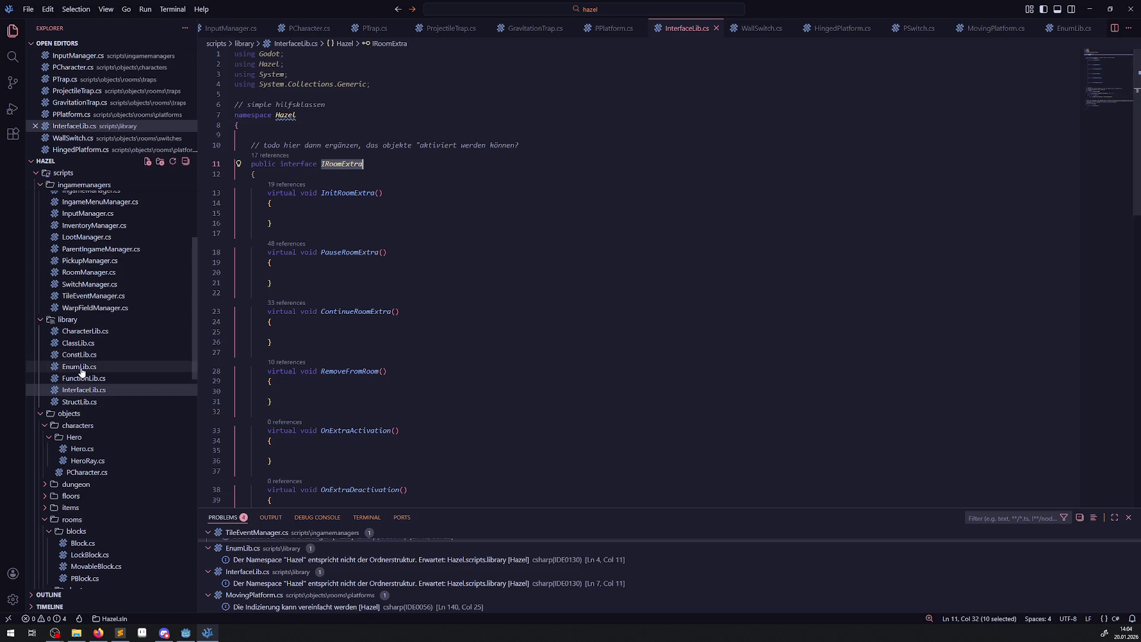
scroll(112, 423, "up", 2)
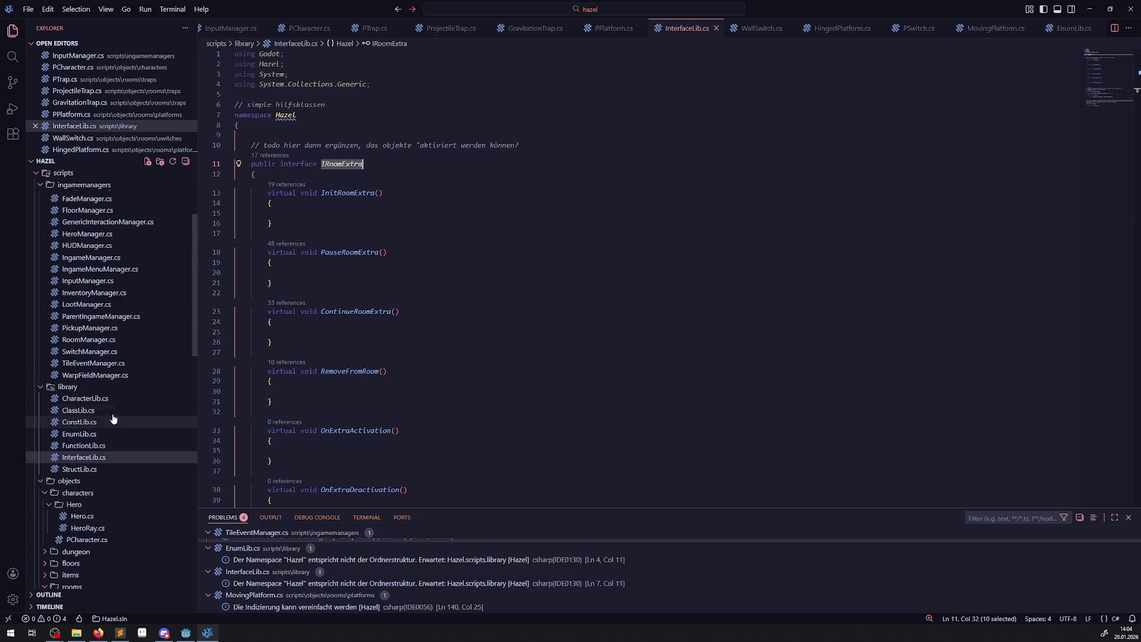
scroll(113, 399, "up", 4)
scroll(116, 398, "down", 10)
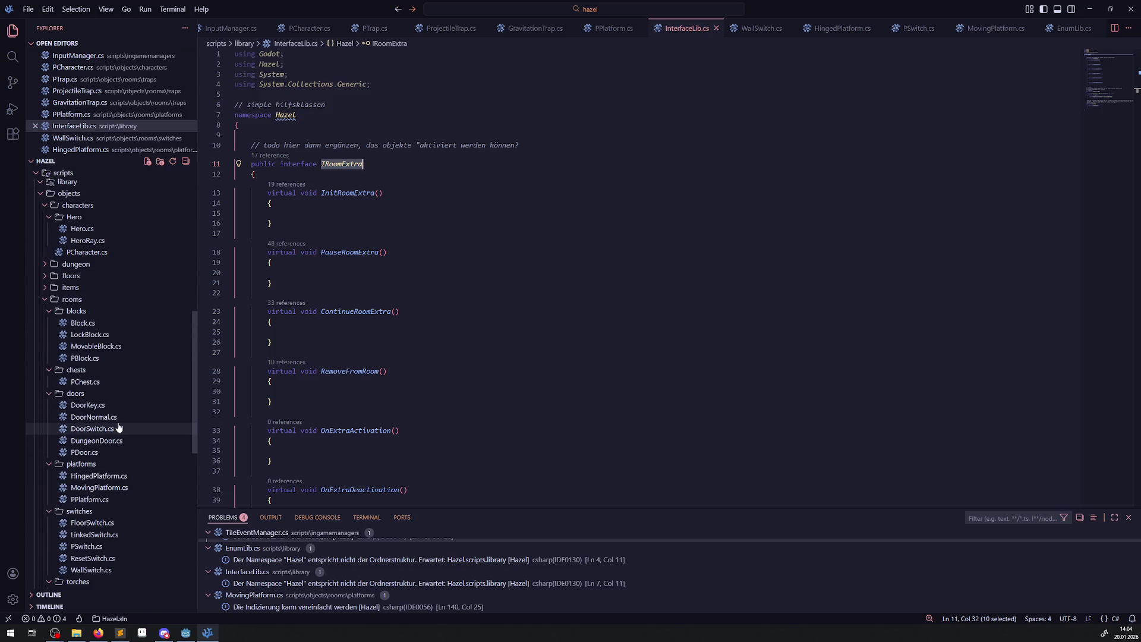
left_click(99, 547)
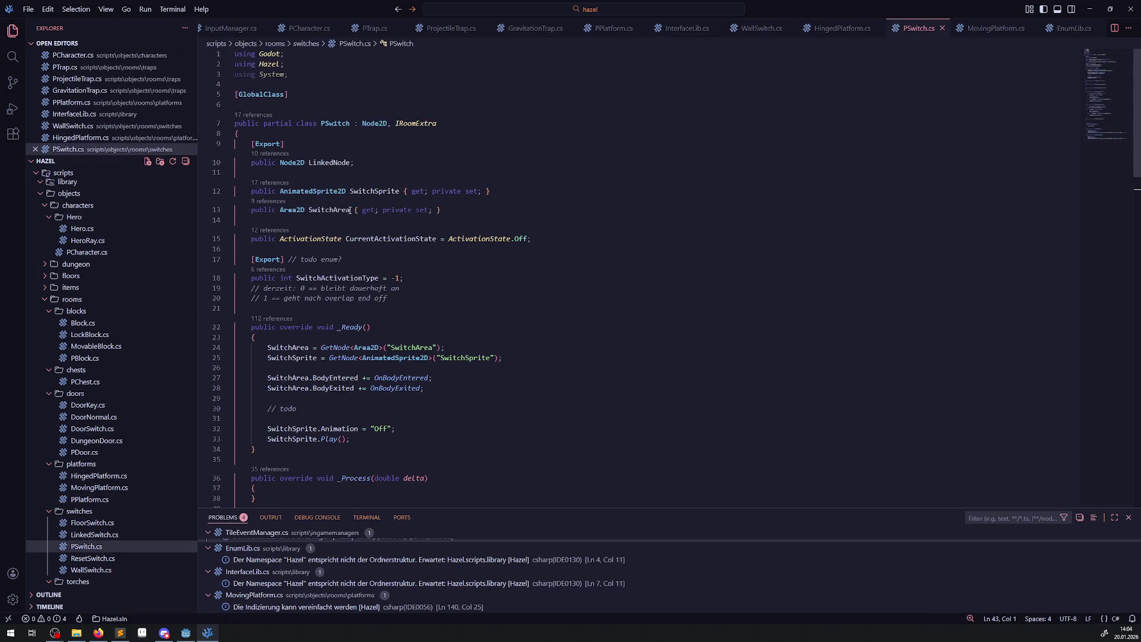
Below the LinkedNode field in PSwitch.cs, add an [Export] line and an IRoomExtra placeholder, then save.
mouse_move(341, 207)
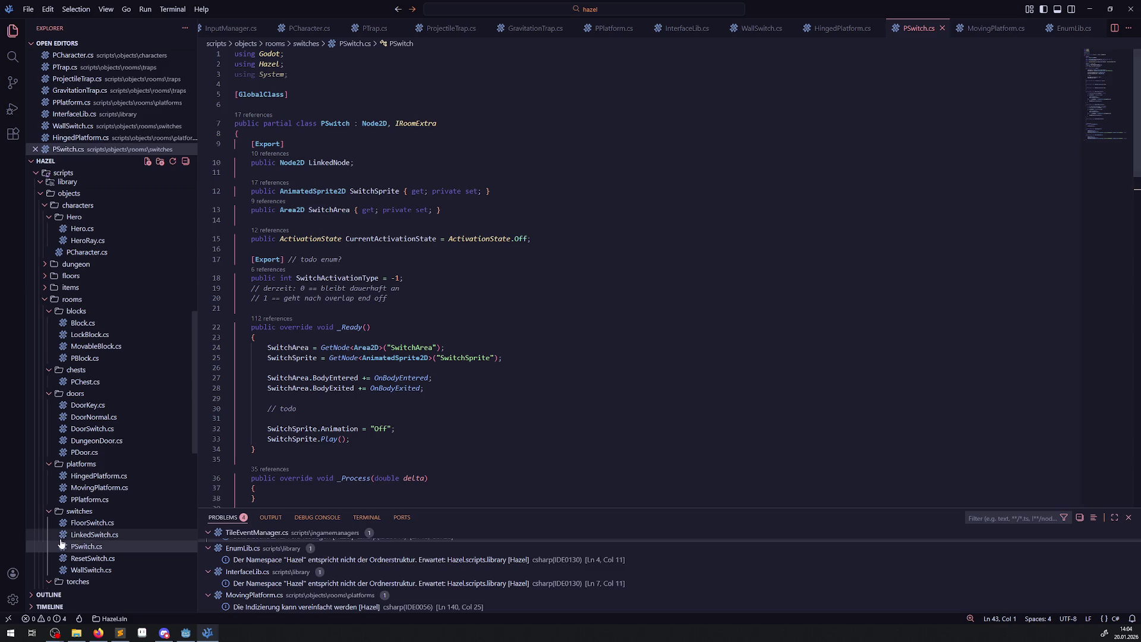
left_click(102, 534)
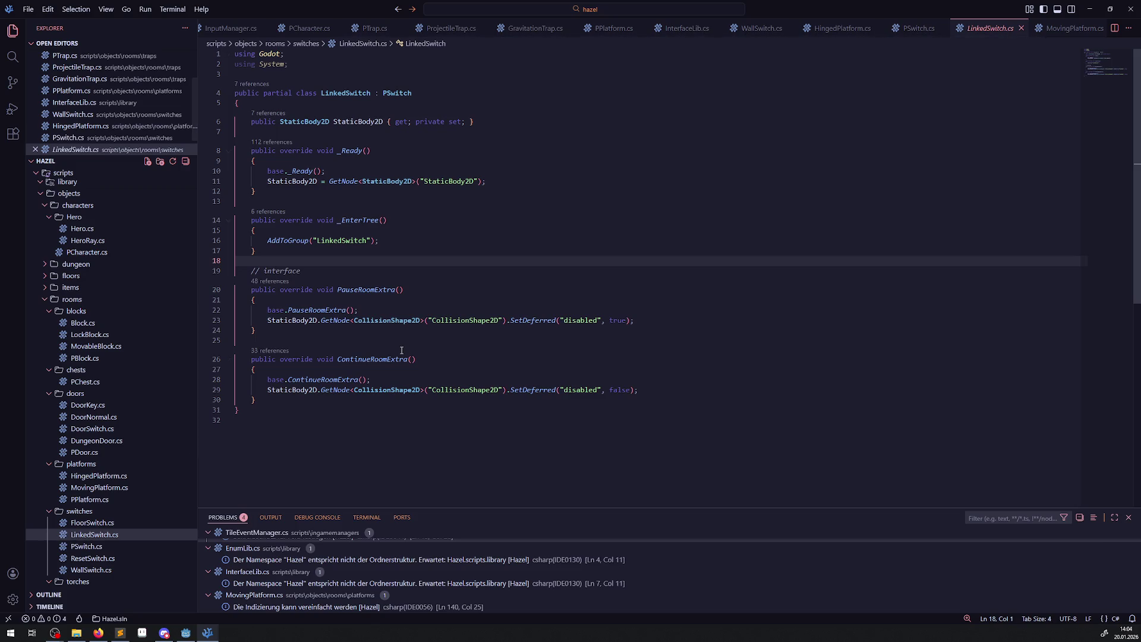
left_click(90, 549)
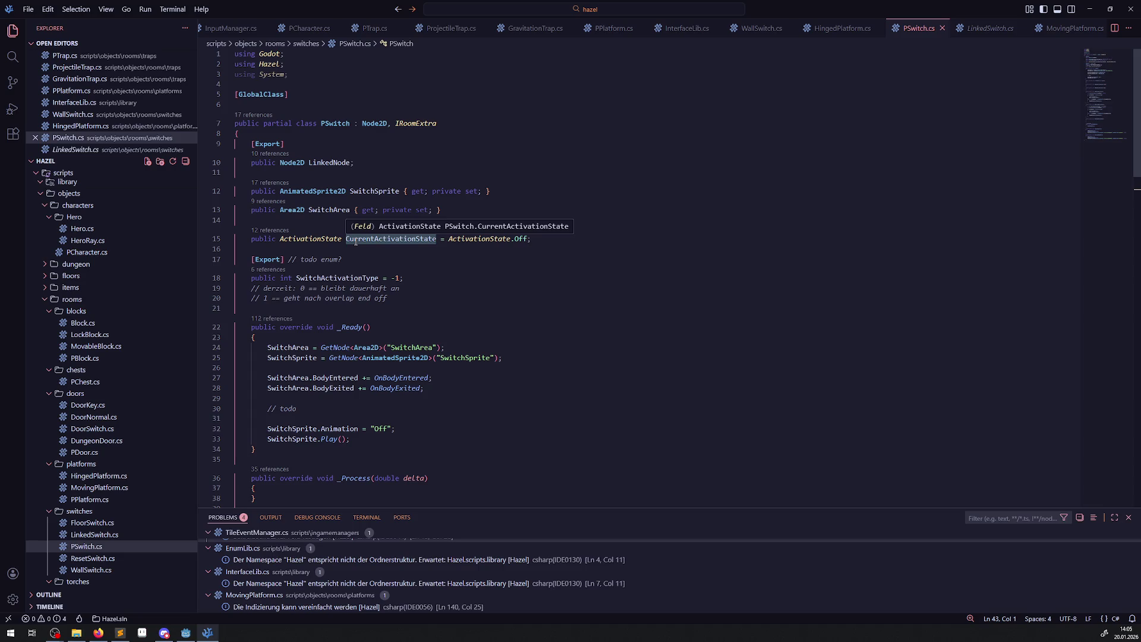
left_click(365, 166)
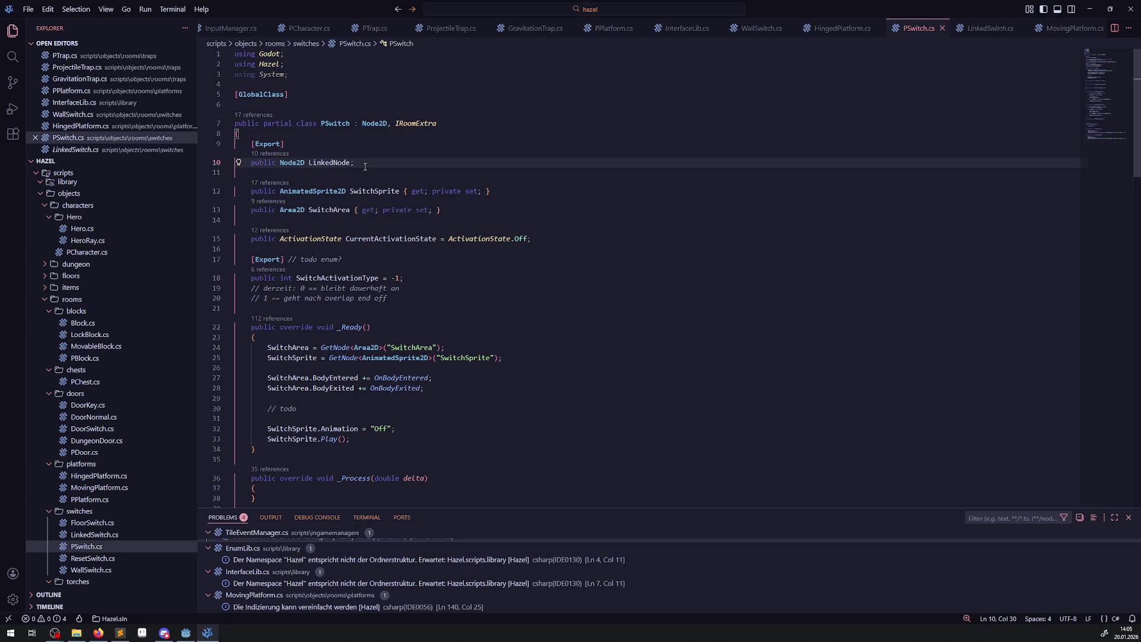
key("Return")
key("Return")
type("IRoomExtra")
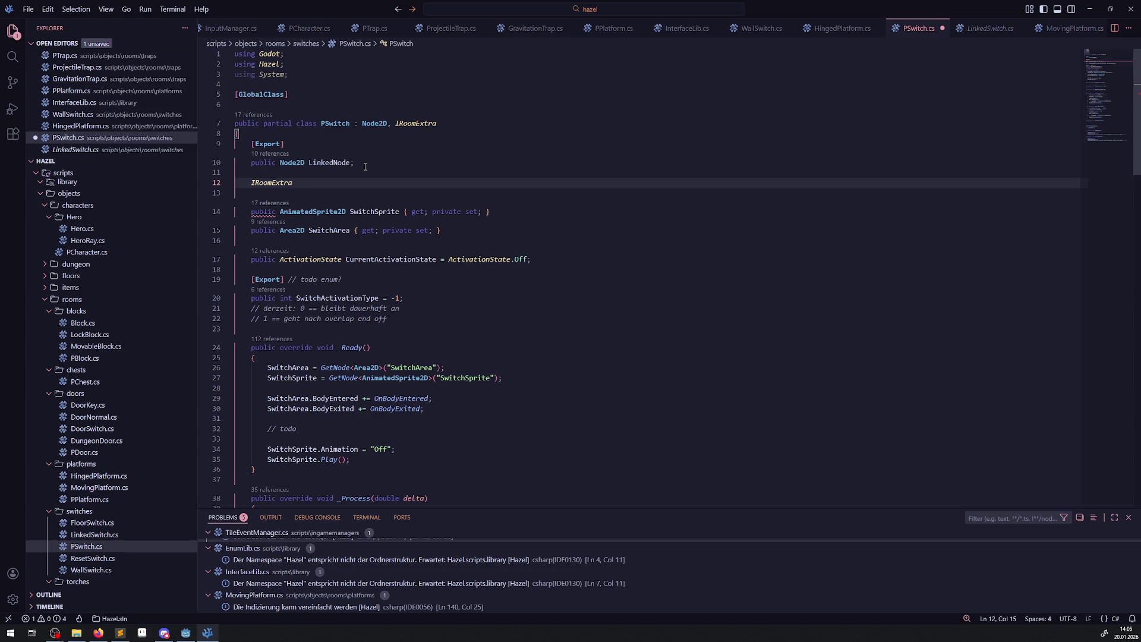
left_click(362, 167)
left_click(358, 171)
type("[]Export")
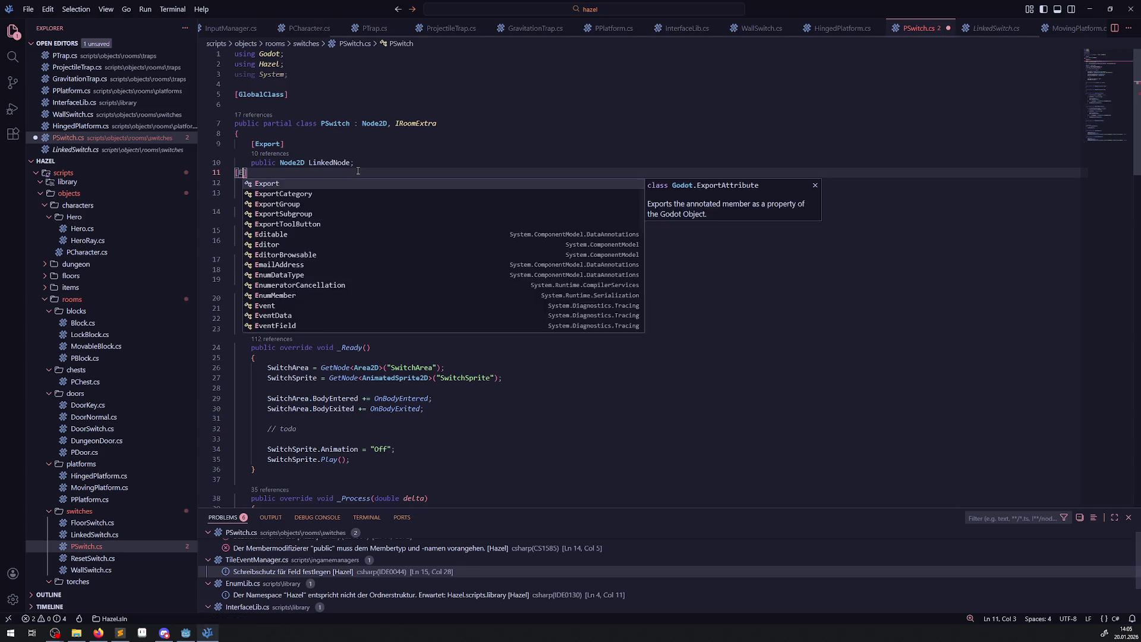
key("ctrl+s")
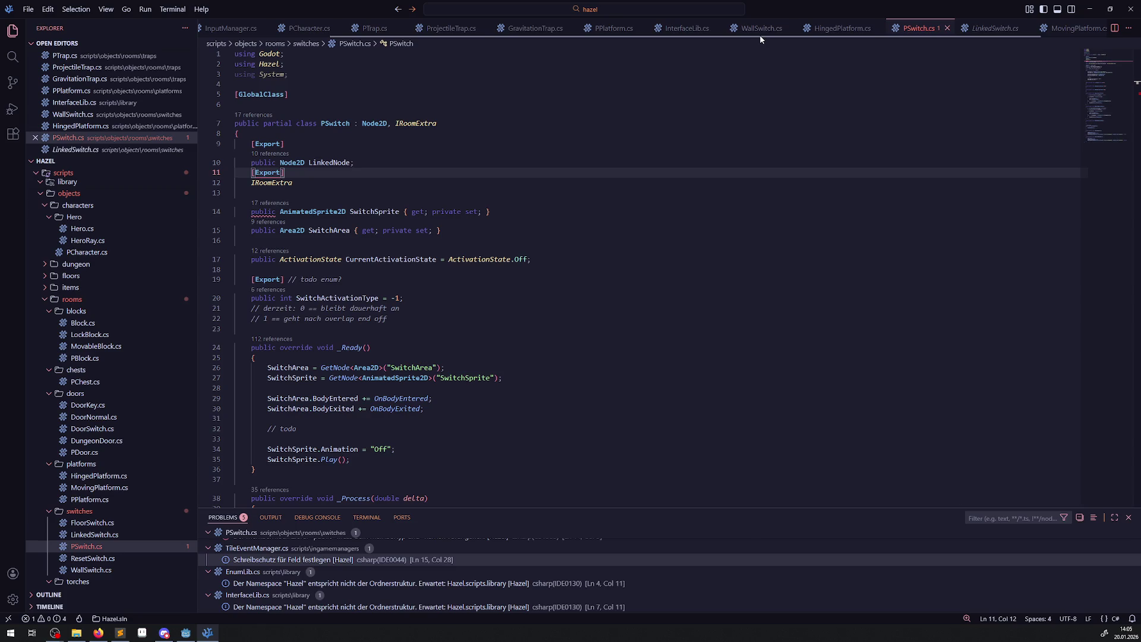
scroll(107, 283, "up", 10)
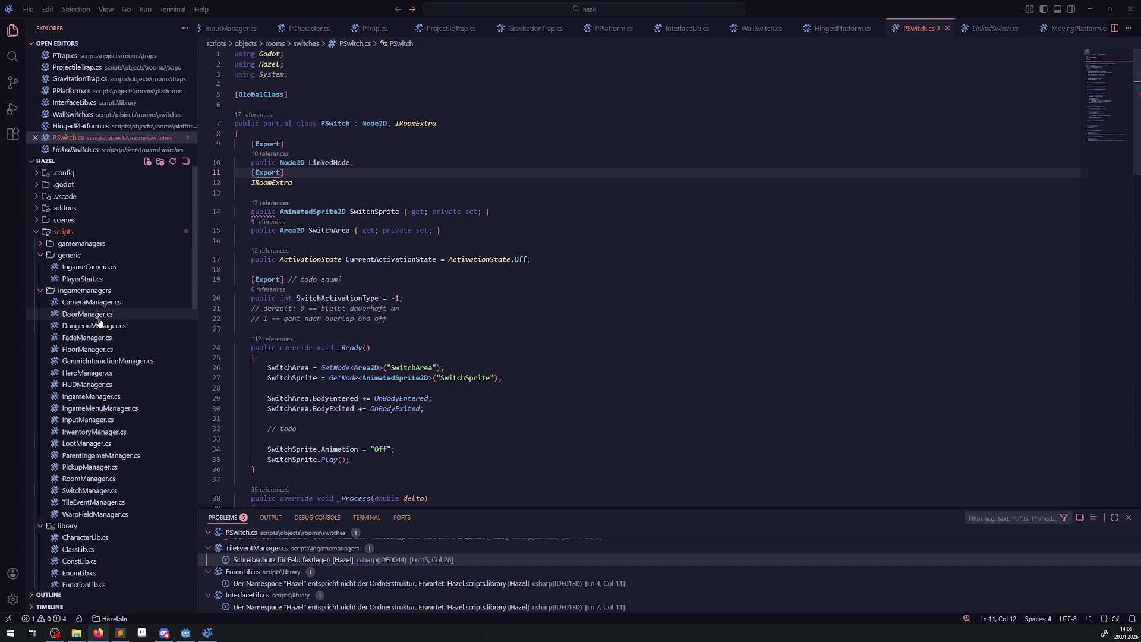
Copy the using System.Collections.Generic import from WarpFieldManager.cs into PSwitch.cs.
left_click(83, 514)
left_click_drag(370, 73, 235, 73)
key("ctrl+c")
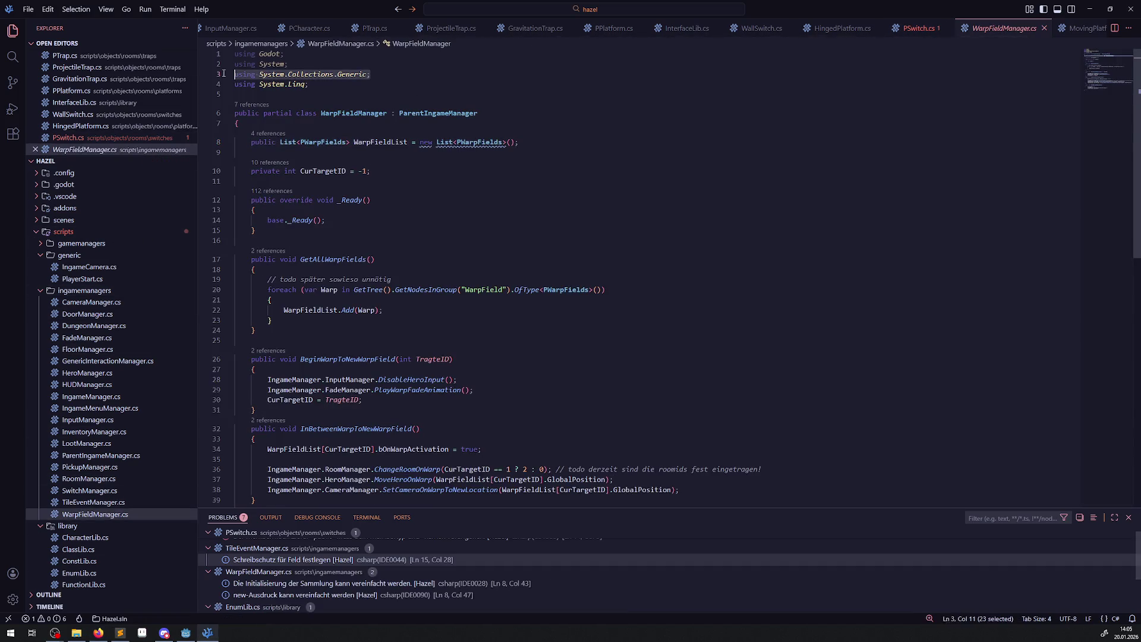
left_click(68, 137)
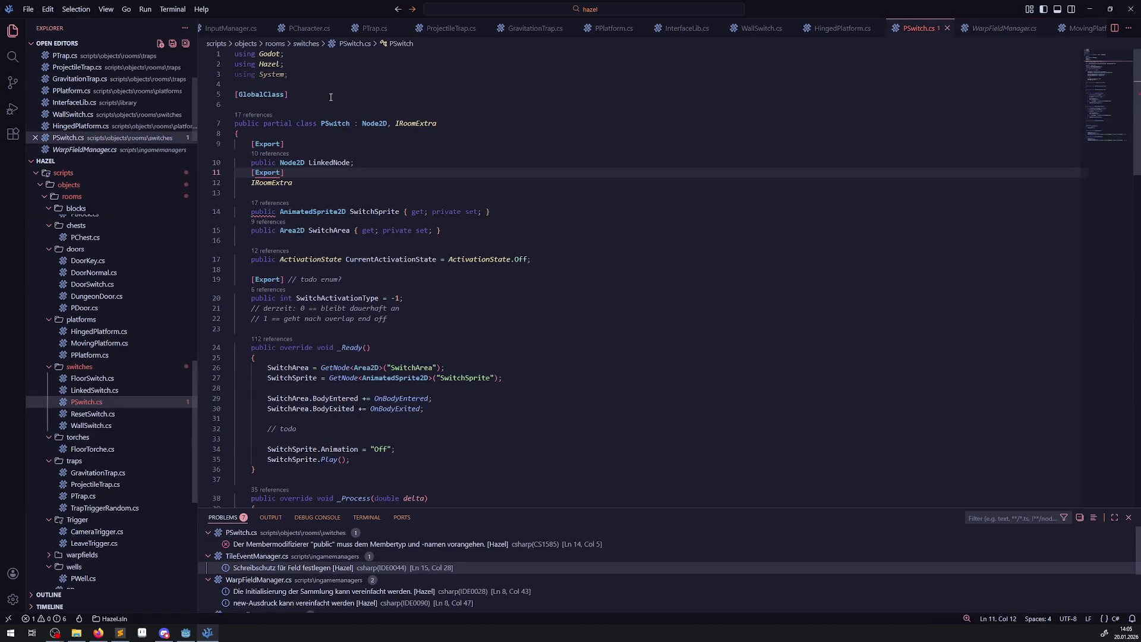
left_click(301, 78)
key("Return")
key("ctrl+v")
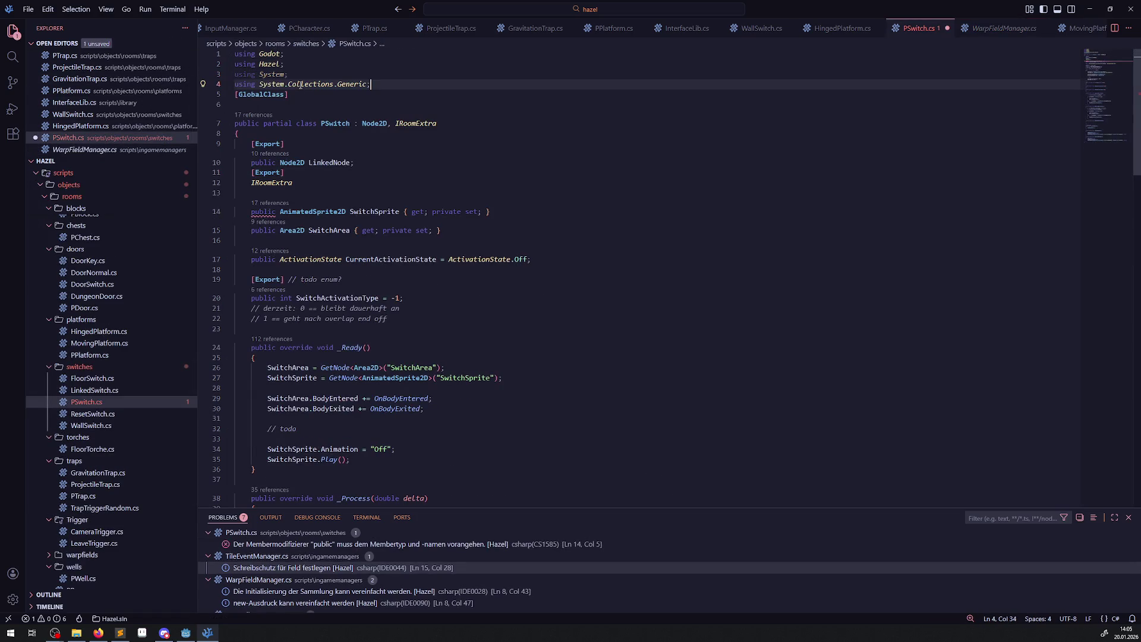
key("Return")
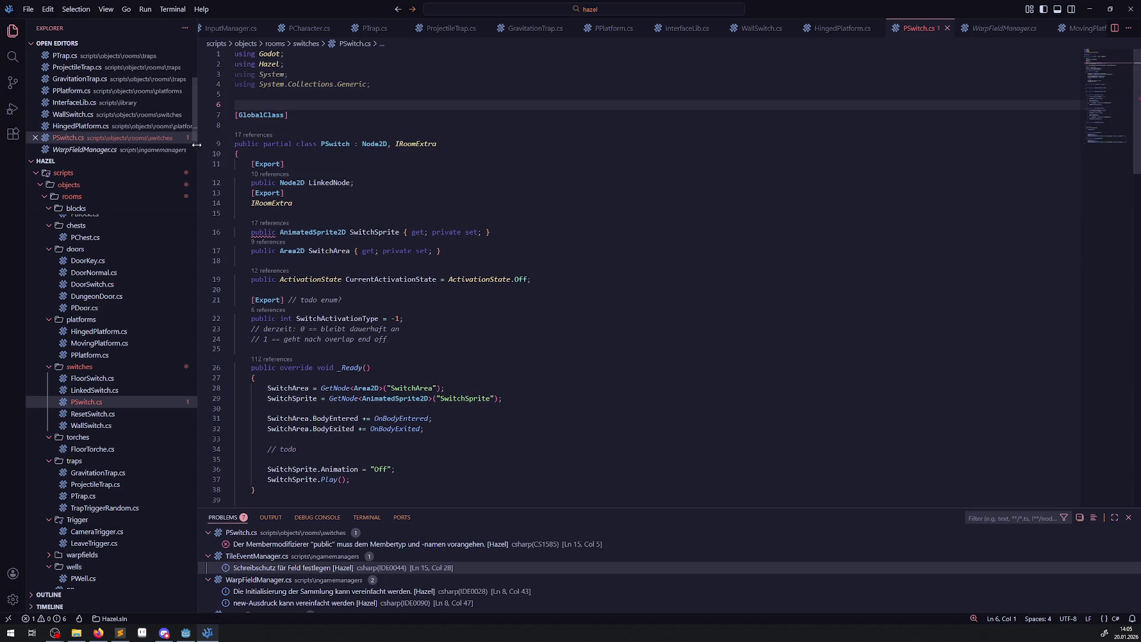
Paste the WarpFieldList declaration from WarpFieldManager.cs below IRoomExtra in PSwitch.cs.
left_click(95, 149)
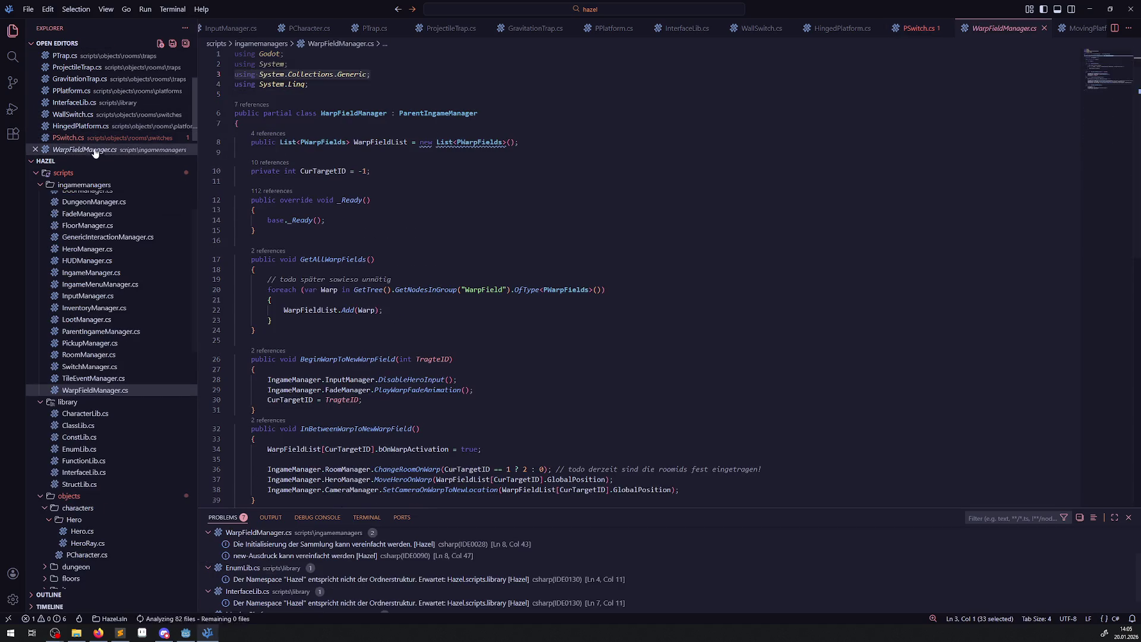
left_click_drag(531, 147, 237, 143)
key("ctrl+c")
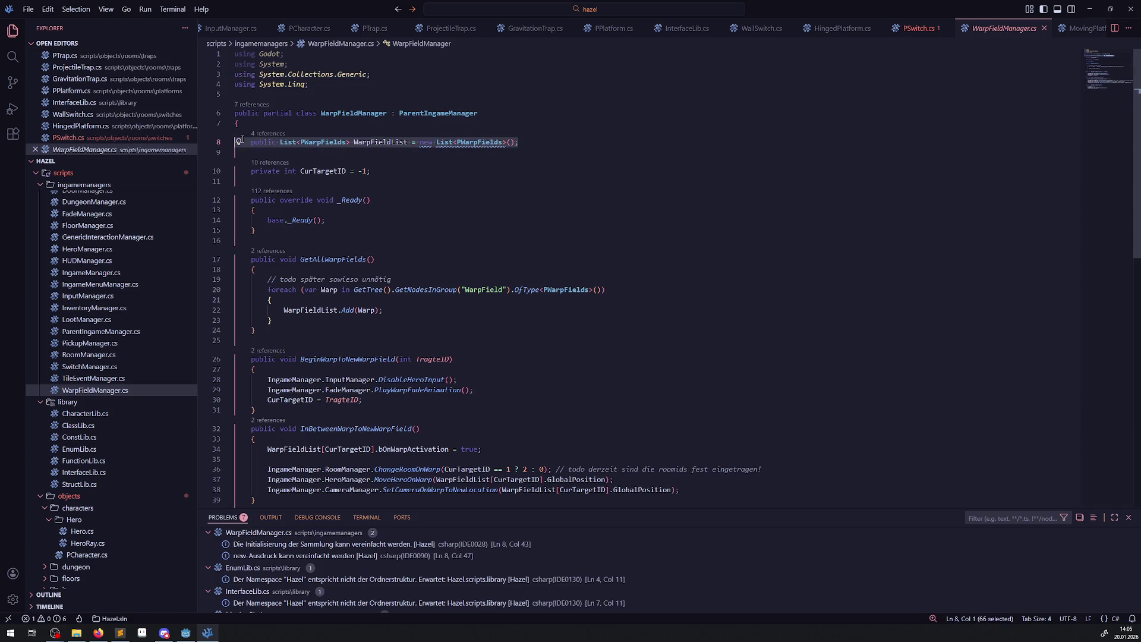
left_click(916, 34)
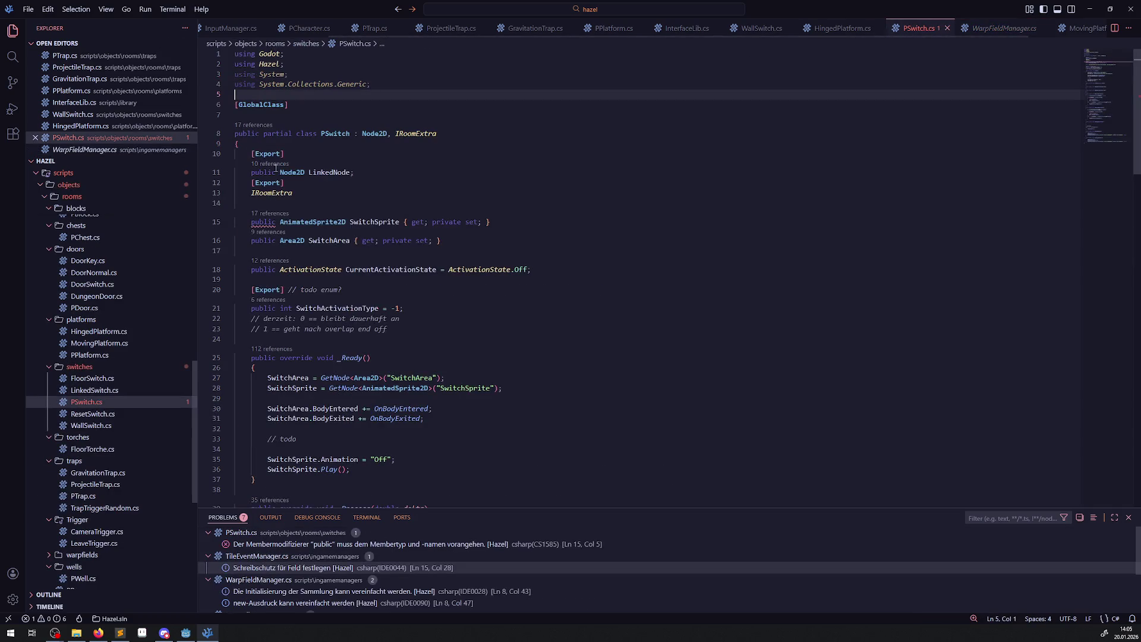
left_click(292, 204)
key("ctrl+v")
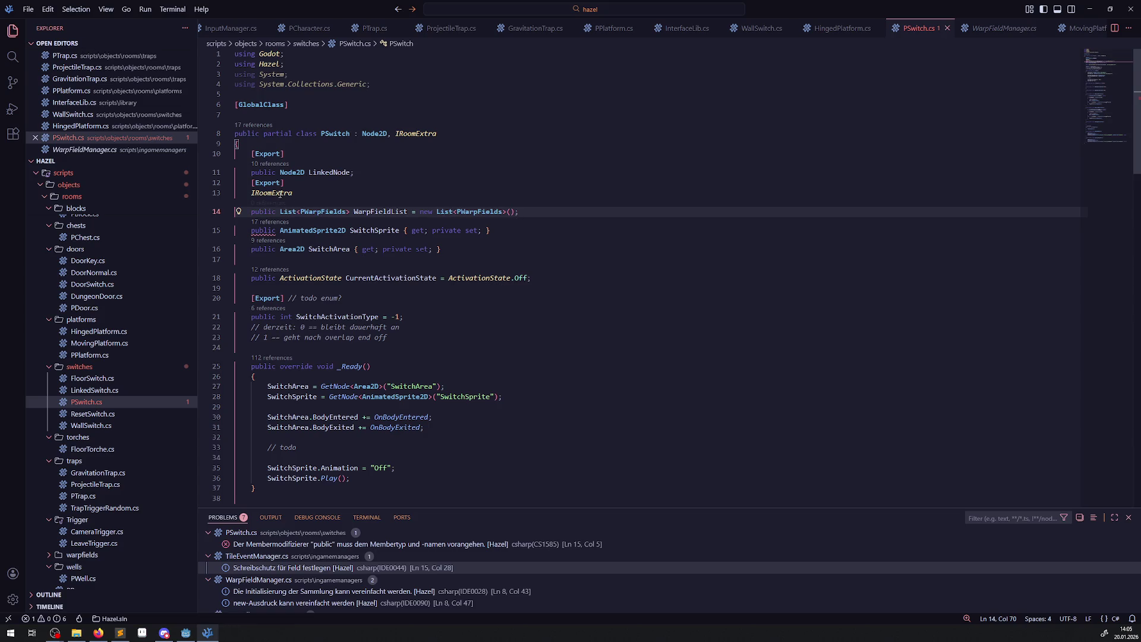
Replace both PWarpFields types with IRoomExtra and delete the leftover IRoomExtra line.
double_click(272, 192)
key("ctrl+c")
double_click(322, 211)
key("ctrl+v")
double_click(474, 211)
key("ctrl+v")
left_click_drag(293, 193, 186, 191)
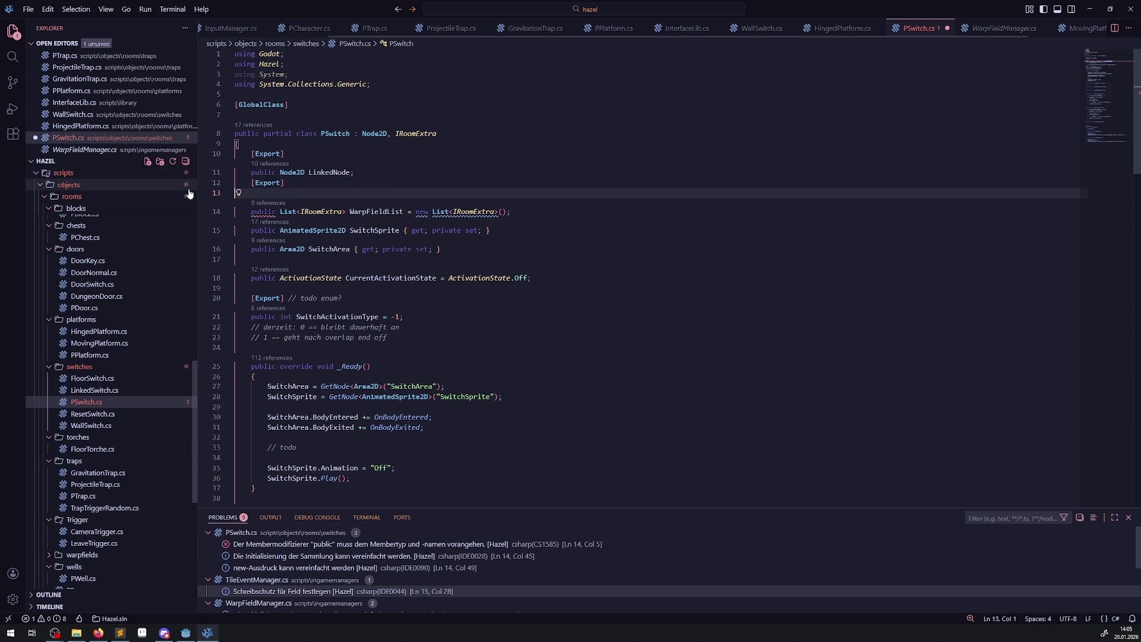
key("Delete")
key("Delete")
left_click(522, 196)
key("Return")
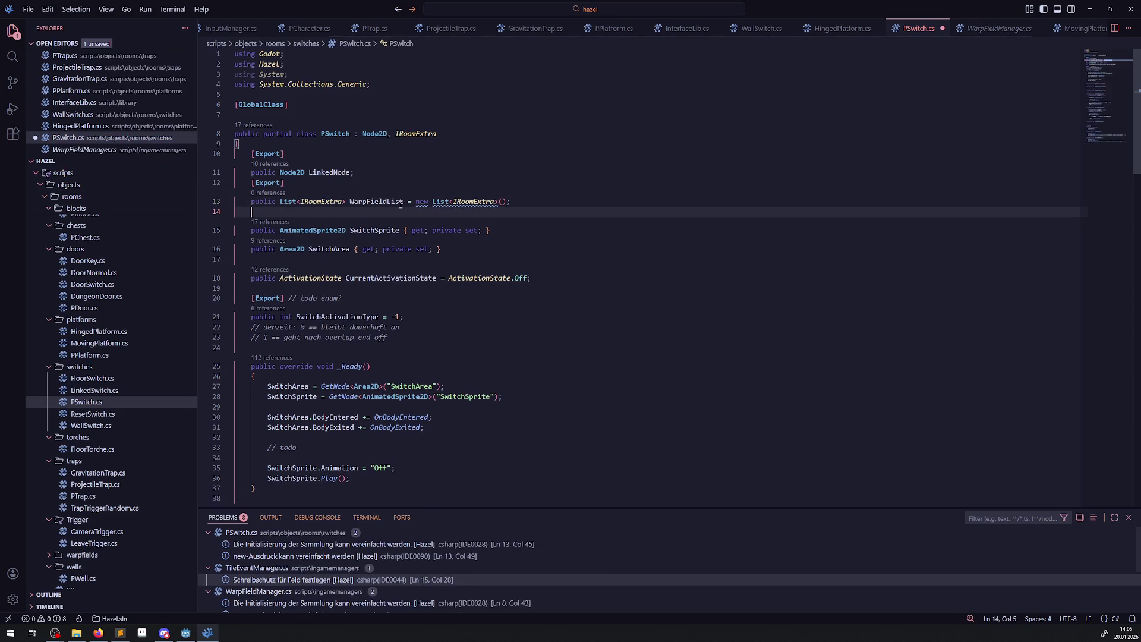
Rename the list field to LinkedList and save PSwitch.cs.
left_click_drag(350, 202, 388, 202)
type("Linkd")
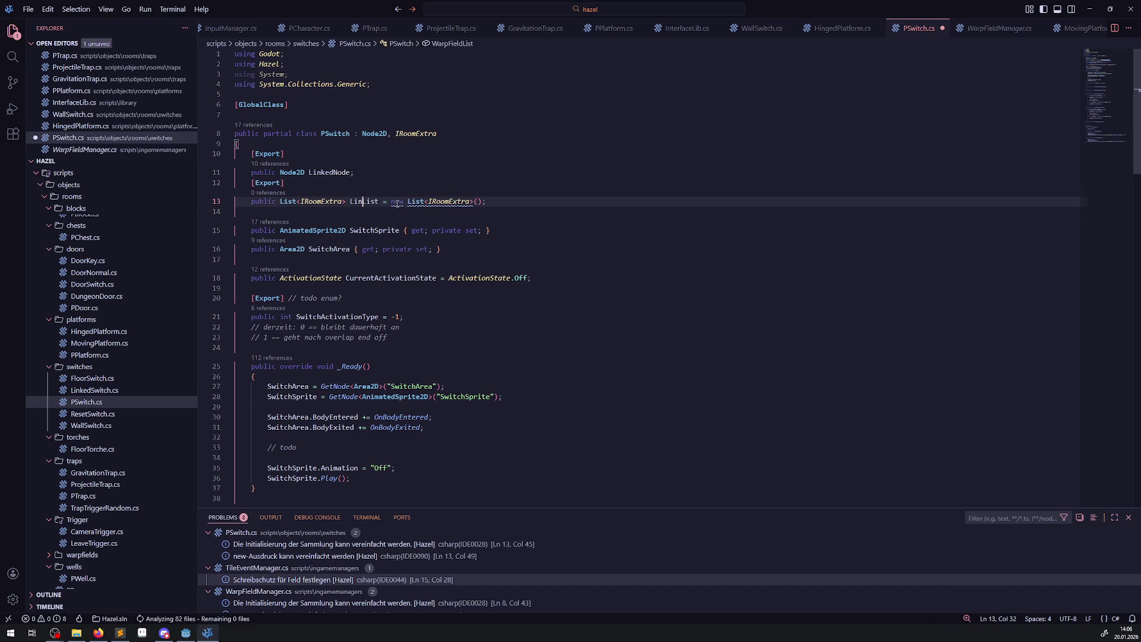
key("BackSpace")
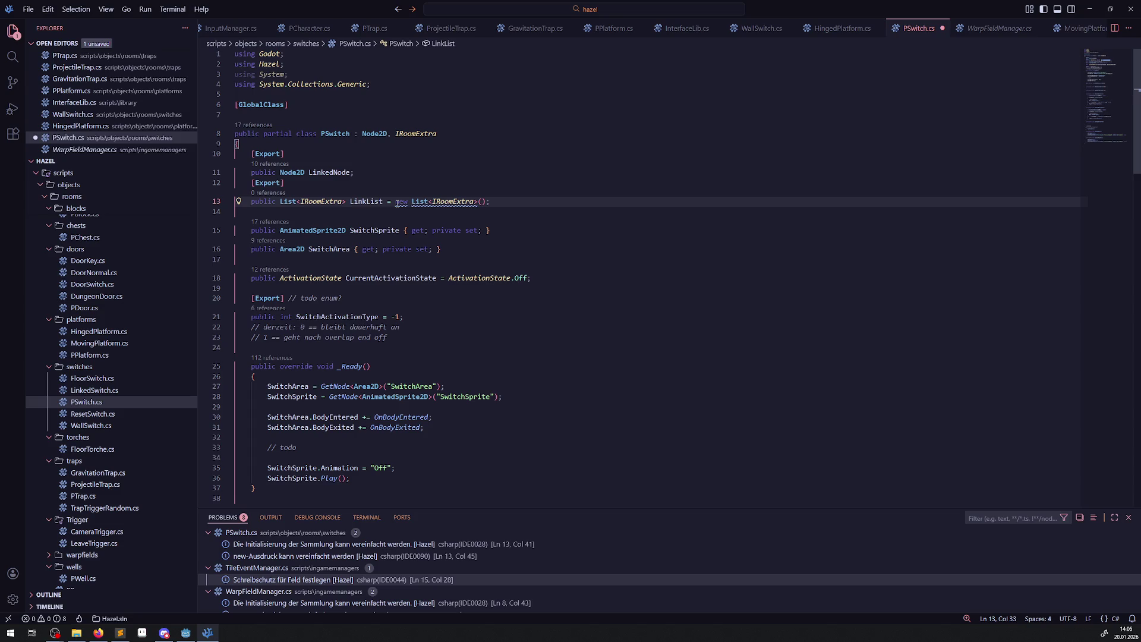
type("ed")
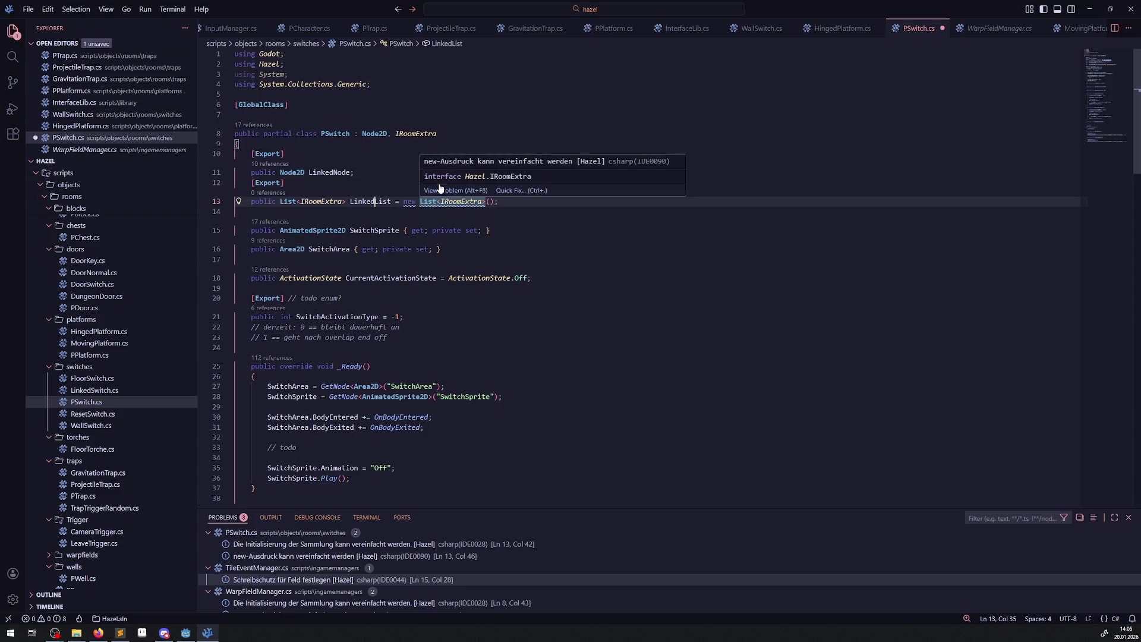
left_click(357, 164)
key("ctrl+s")
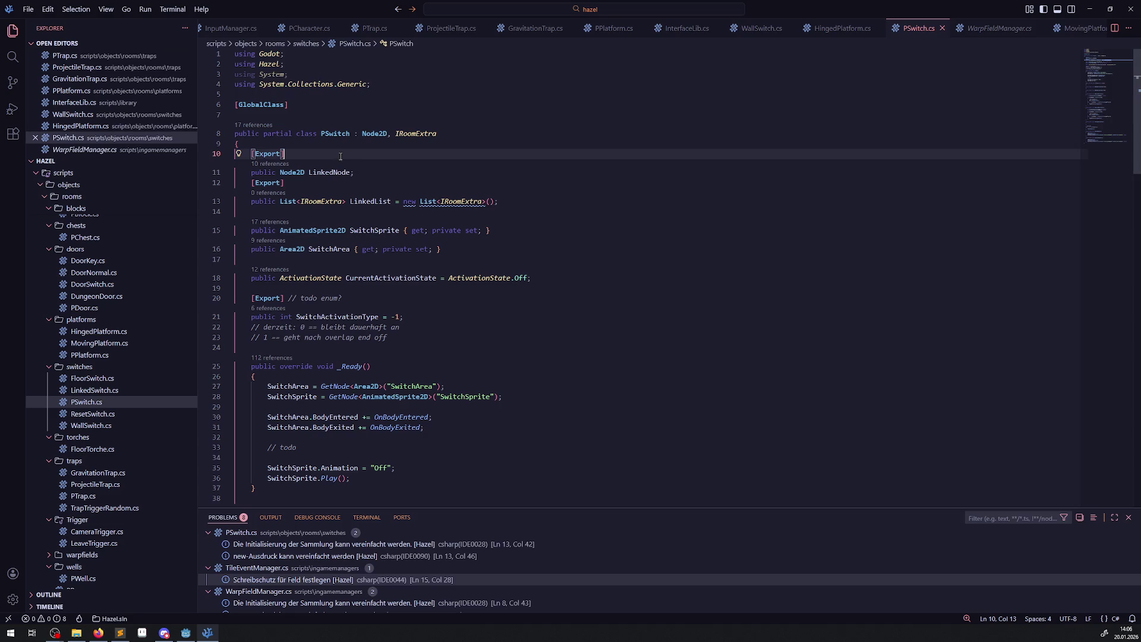
Change both list element types to Node2D, giving List<Node2D> LinkedList, and save.
double_click(317, 202)
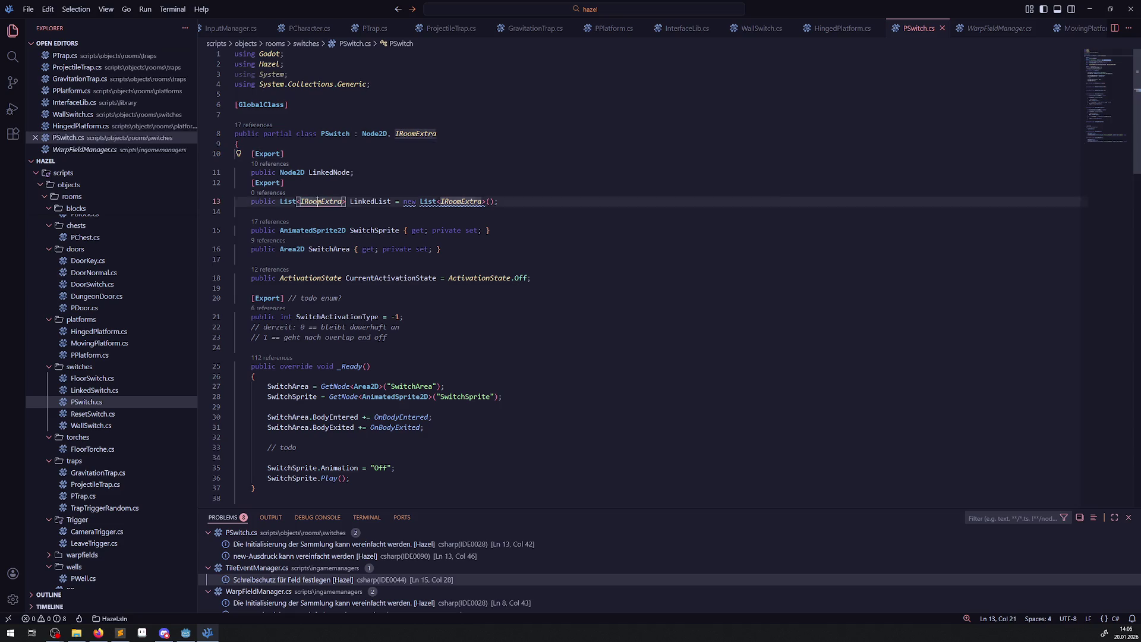
type("Node")
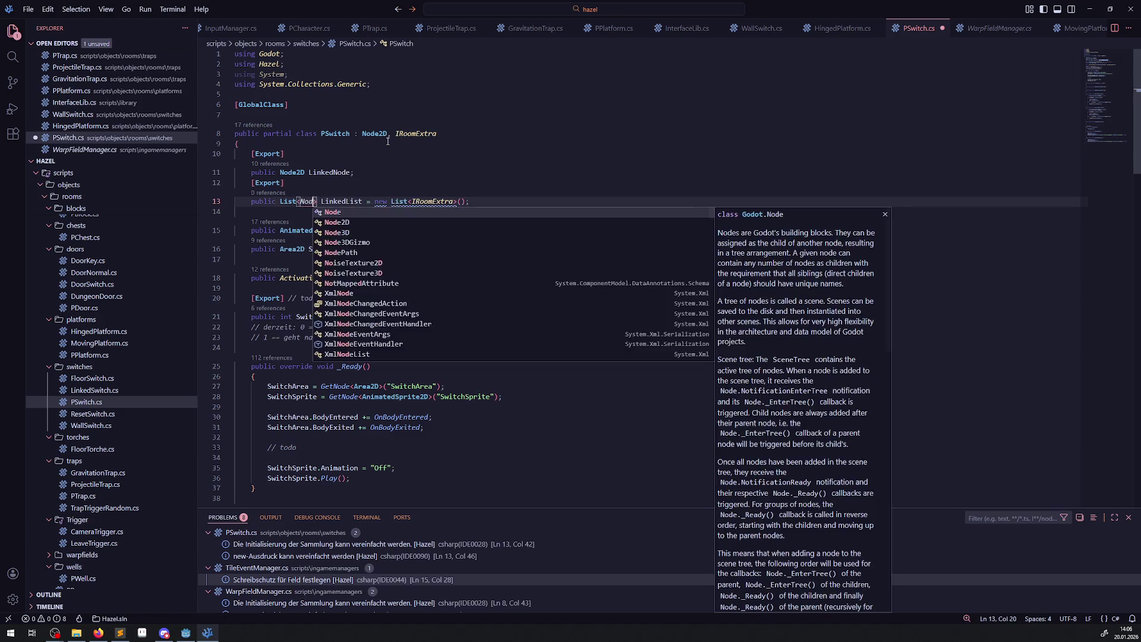
key("Up")
key("Up")
key("End")
key("shift+Home")
key("shift+Home")
double_click(423, 202)
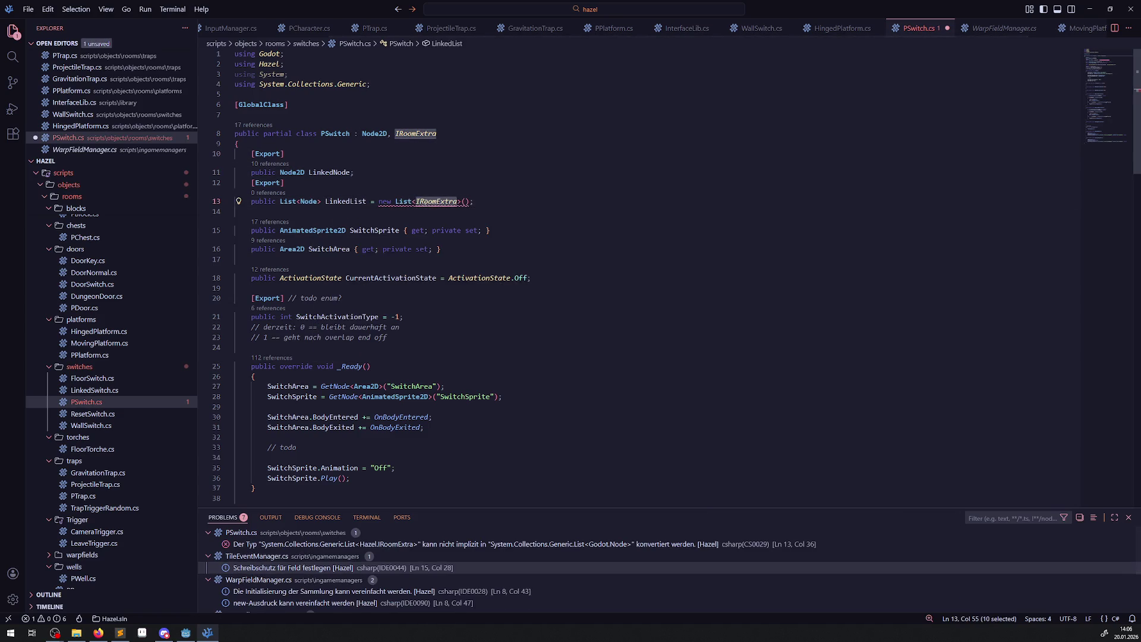
type("Node")
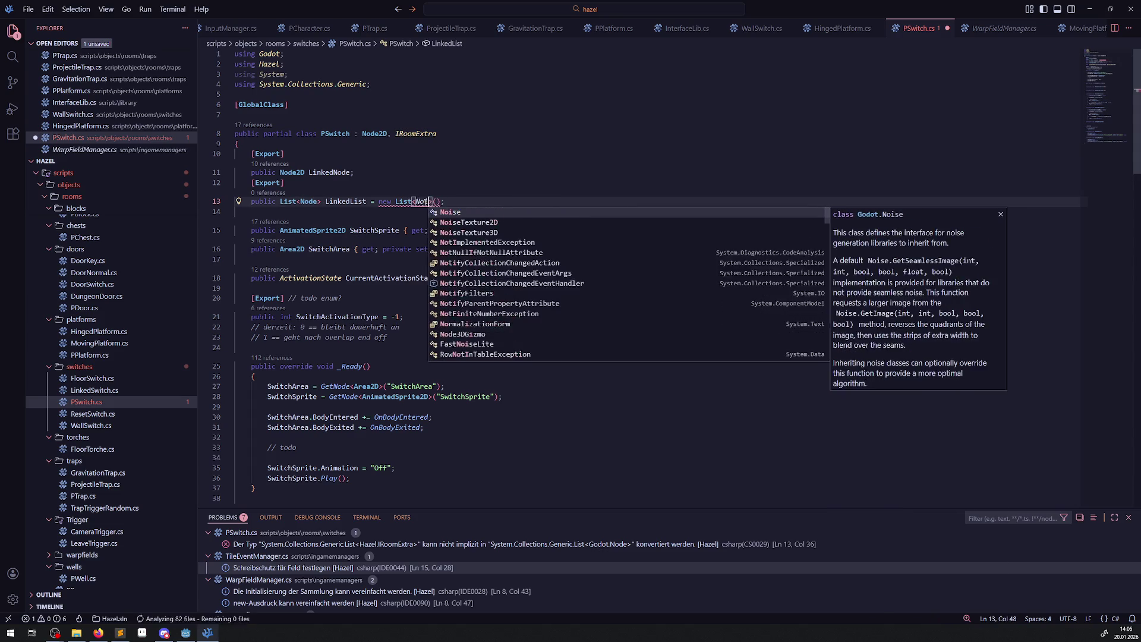
key("Down")
key("Return")
double_click(345, 201)
key("ctrl+v")
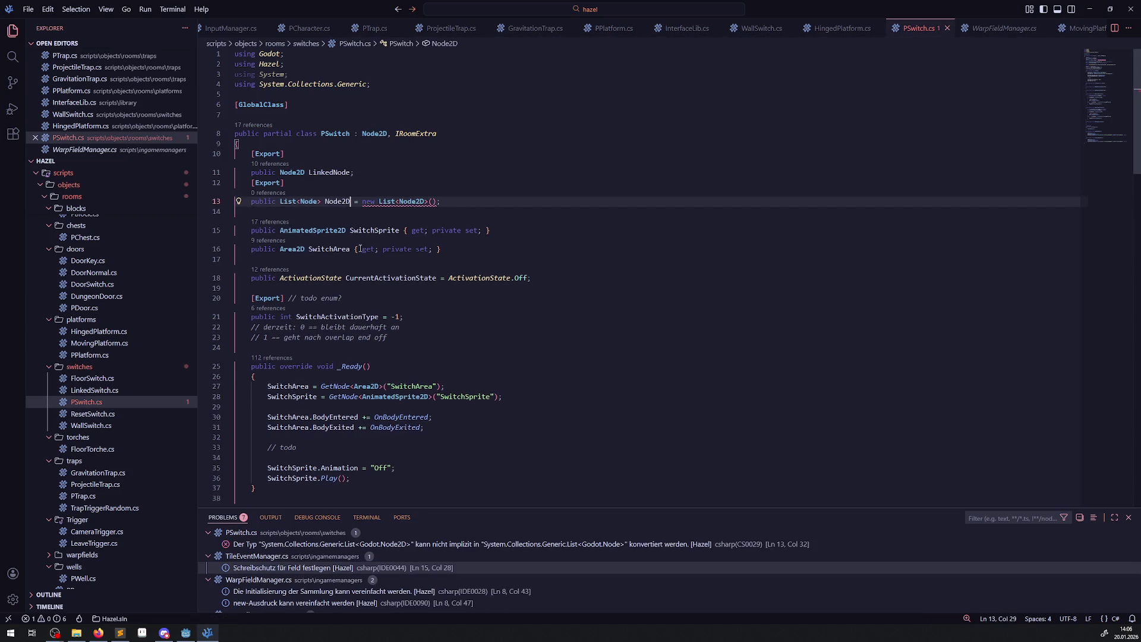
key("ctrl+z")
double_click(304, 201)
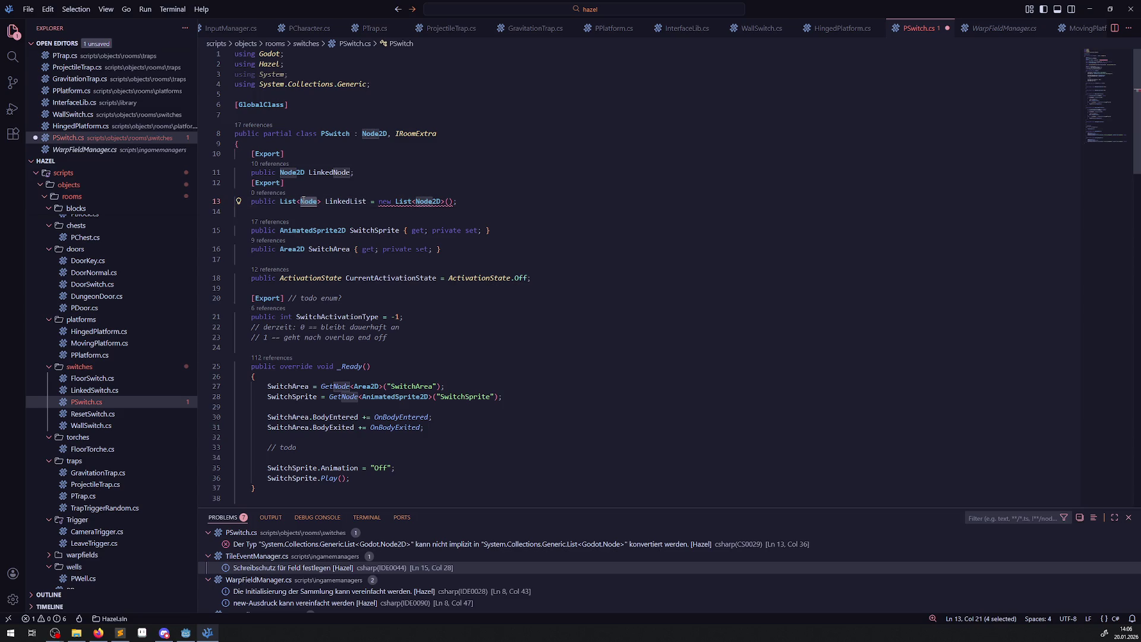
key("ctrl+v")
key("ctrl+s")
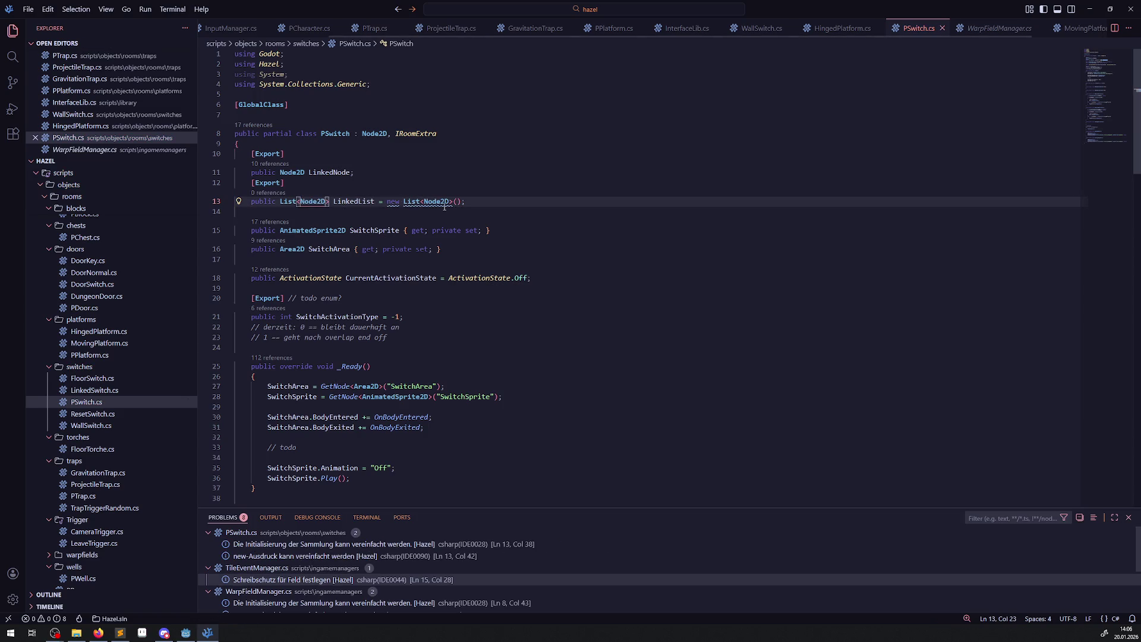
Review the LinkedList and LinkedNode field declarations in PSwitch.cs.
left_click(99, 633)
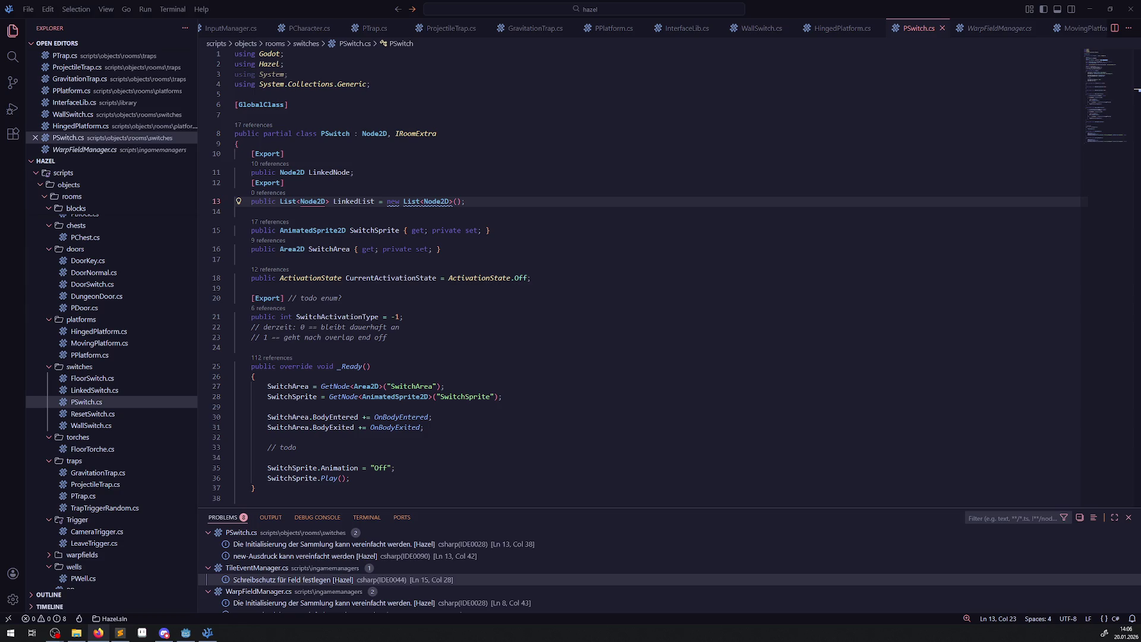
left_click_drag(465, 154, 465, 161)
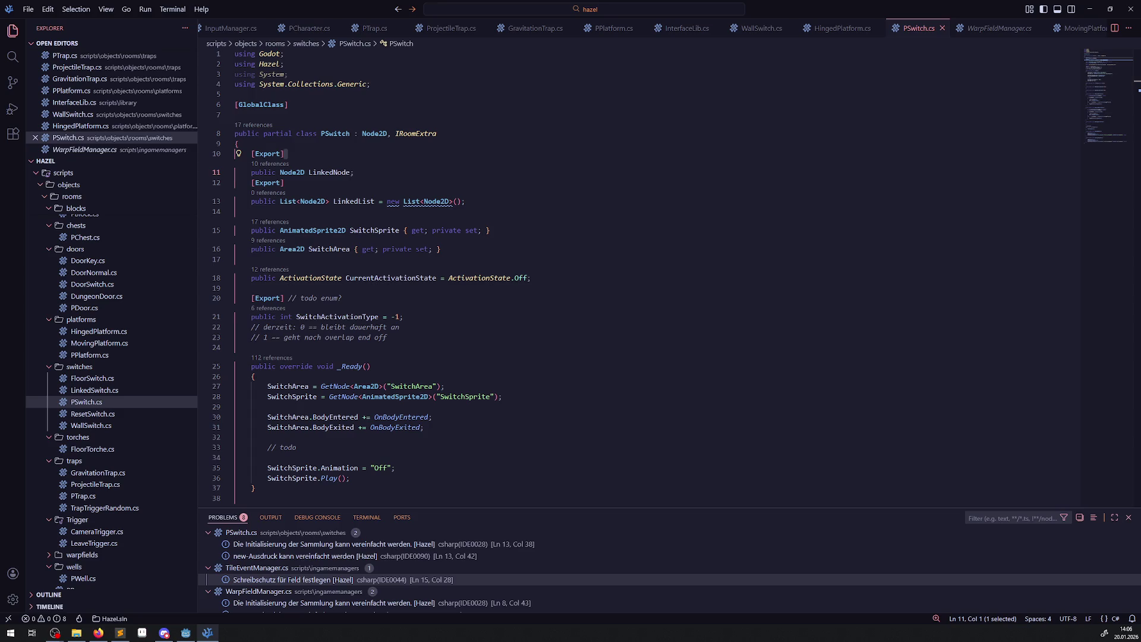
mouse_move(373, 229)
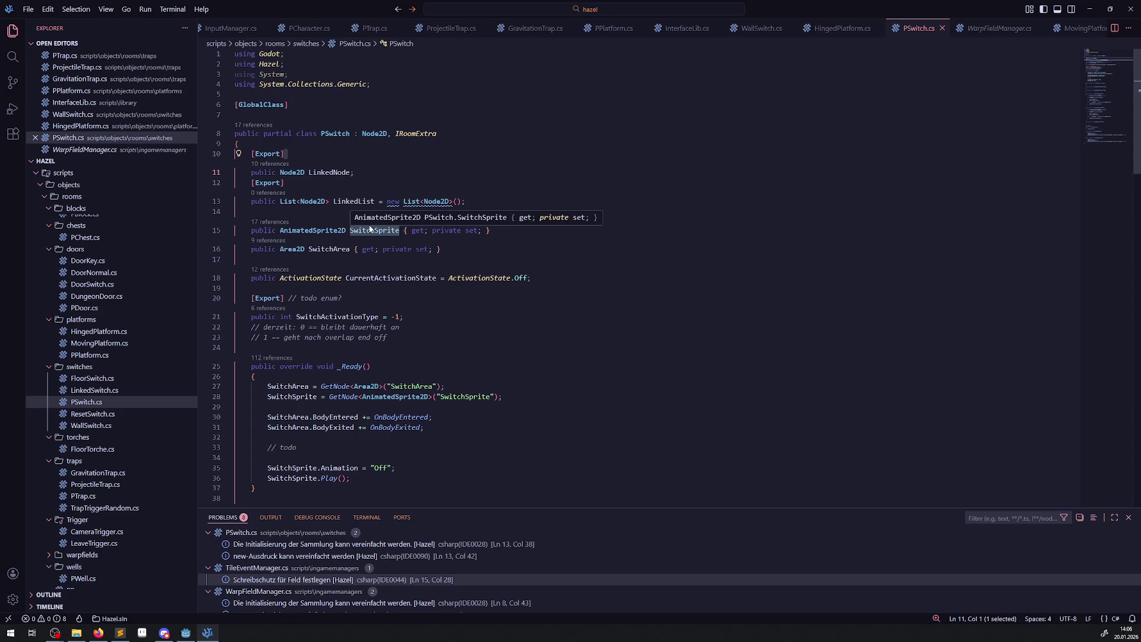
double_click(349, 203)
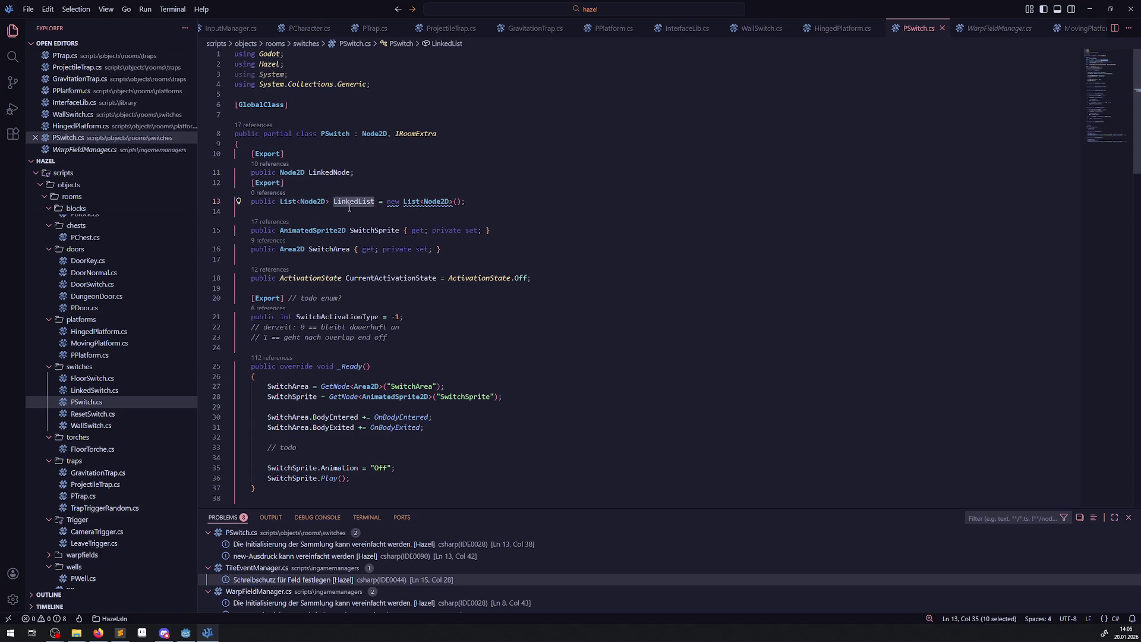
double_click(322, 172)
scroll(460, 261, "down", 10)
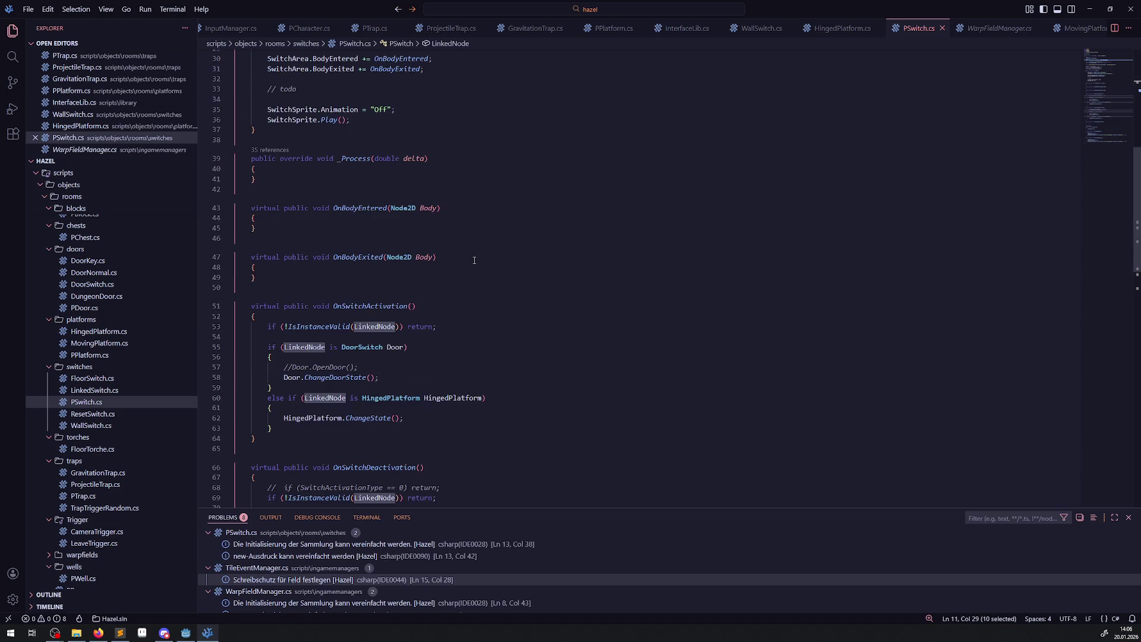
Add a braced foreach (var Node in LinkedList) loop after the validity check in OnSwitchActivation.
scroll(454, 260, "up", 1)
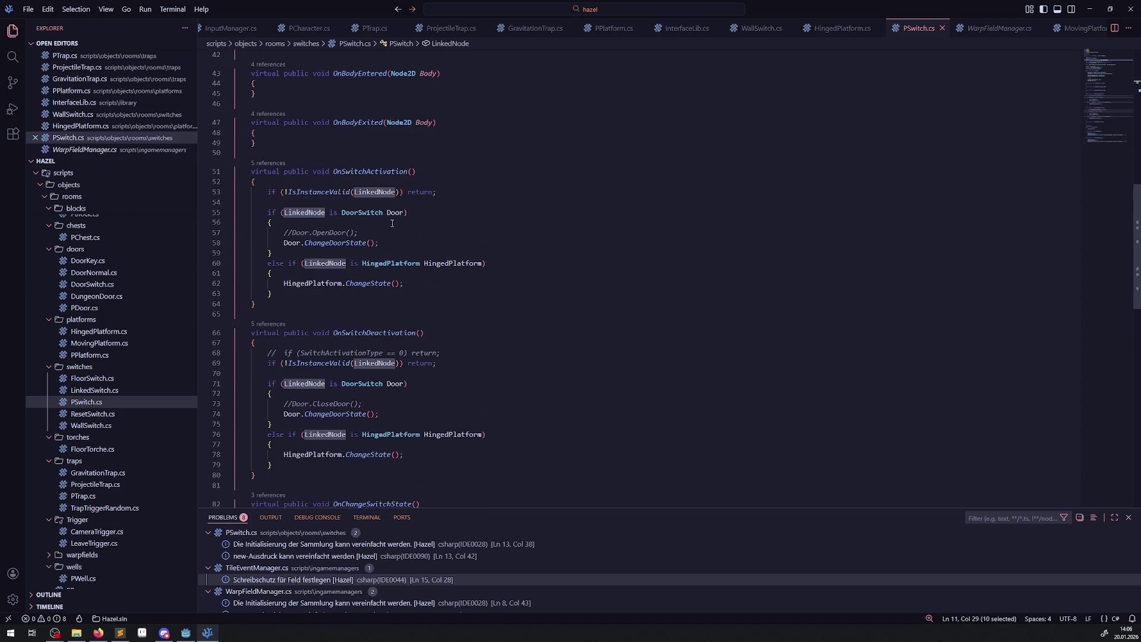
left_click(453, 192)
key("Return")
key("Return")
type("for(")
key("Left")
type("each")
key("Right")
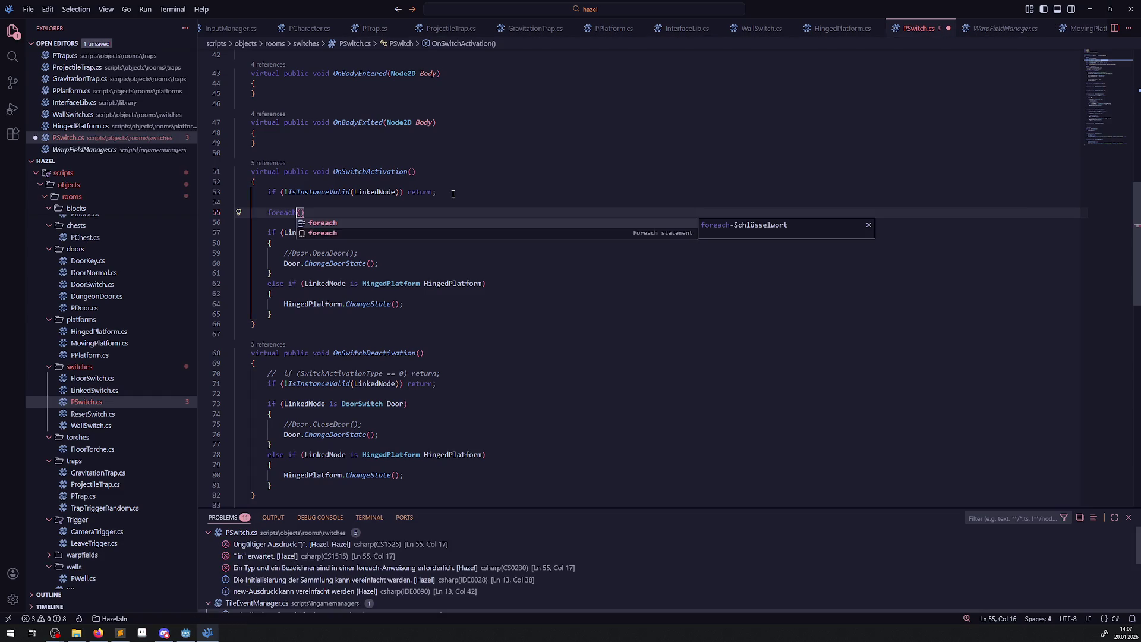
type("var ")
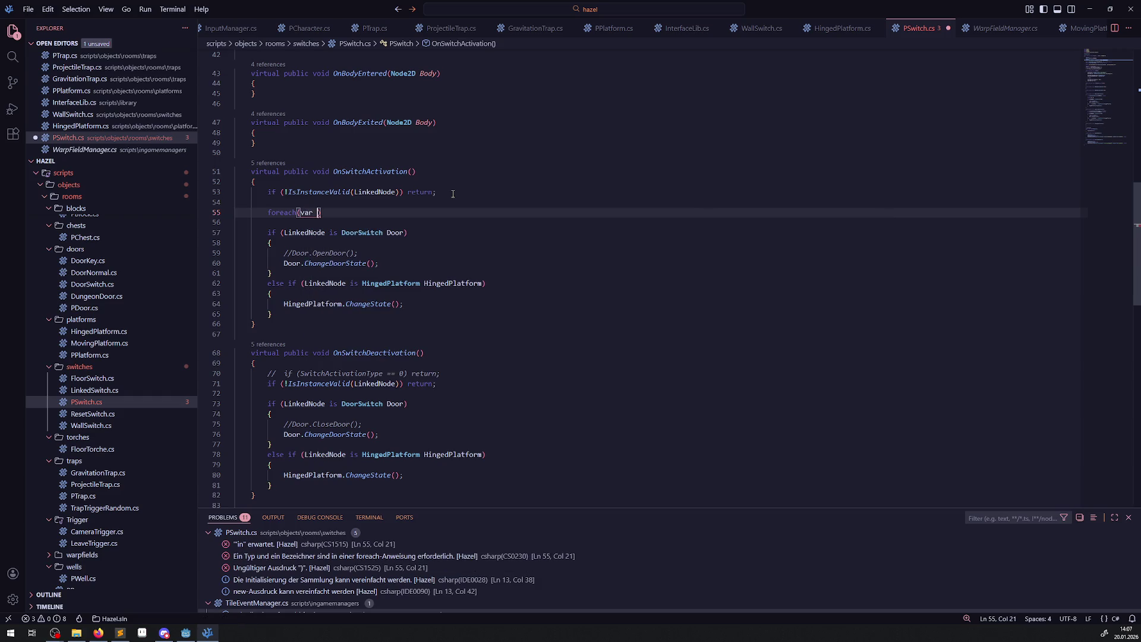
type("Node in ")
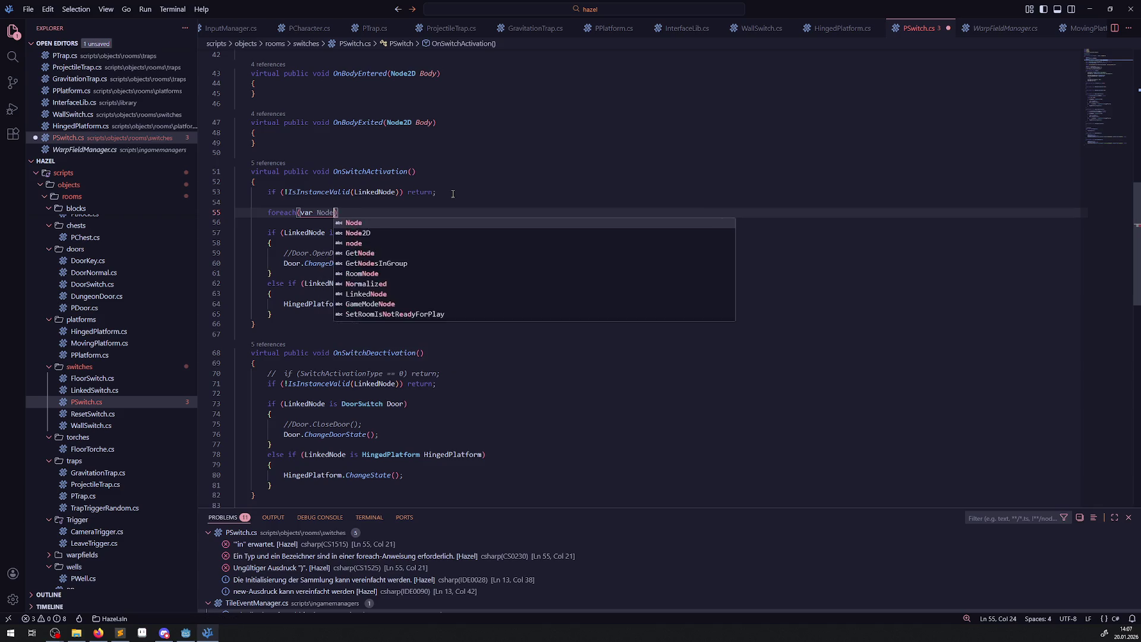
type("LinkedList)")
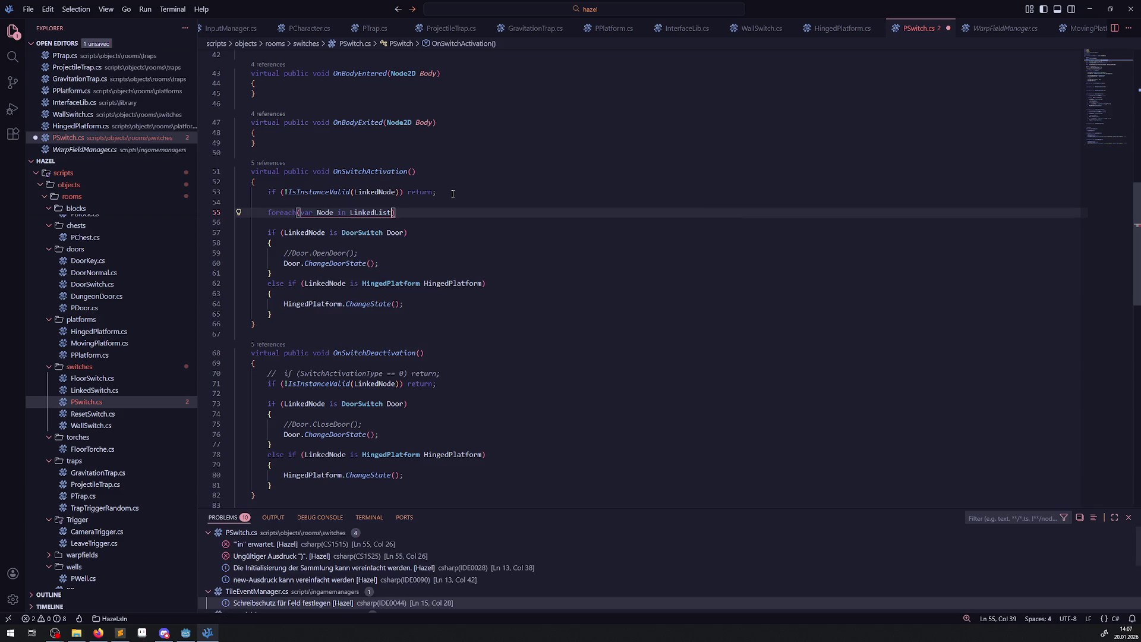
key("Return")
type("{")
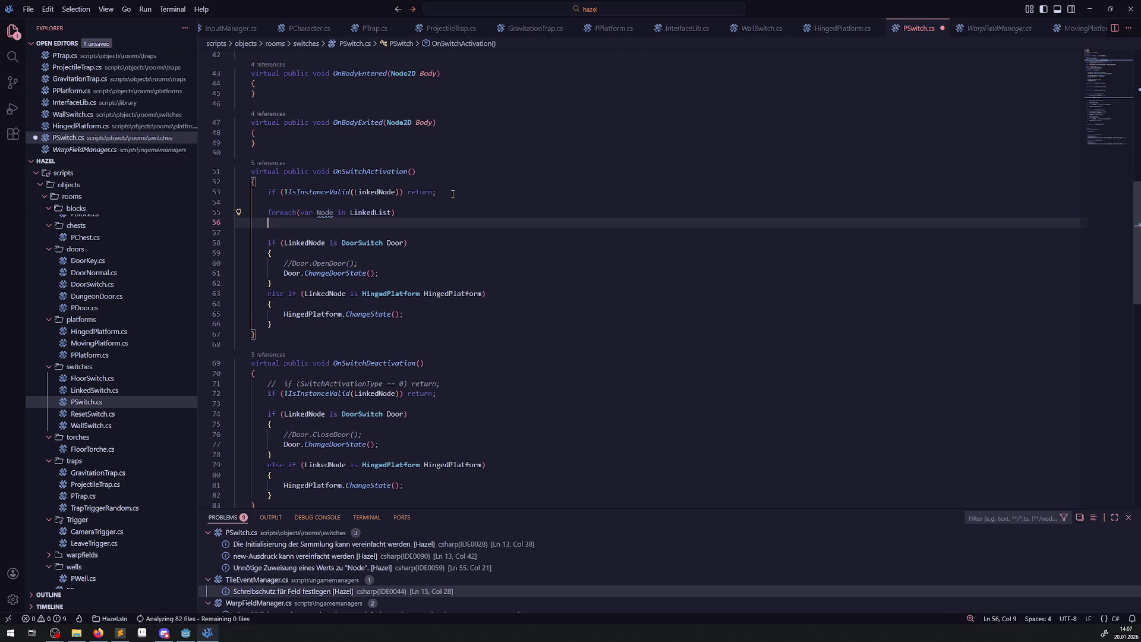
key("Return")
key("ctrl+s")
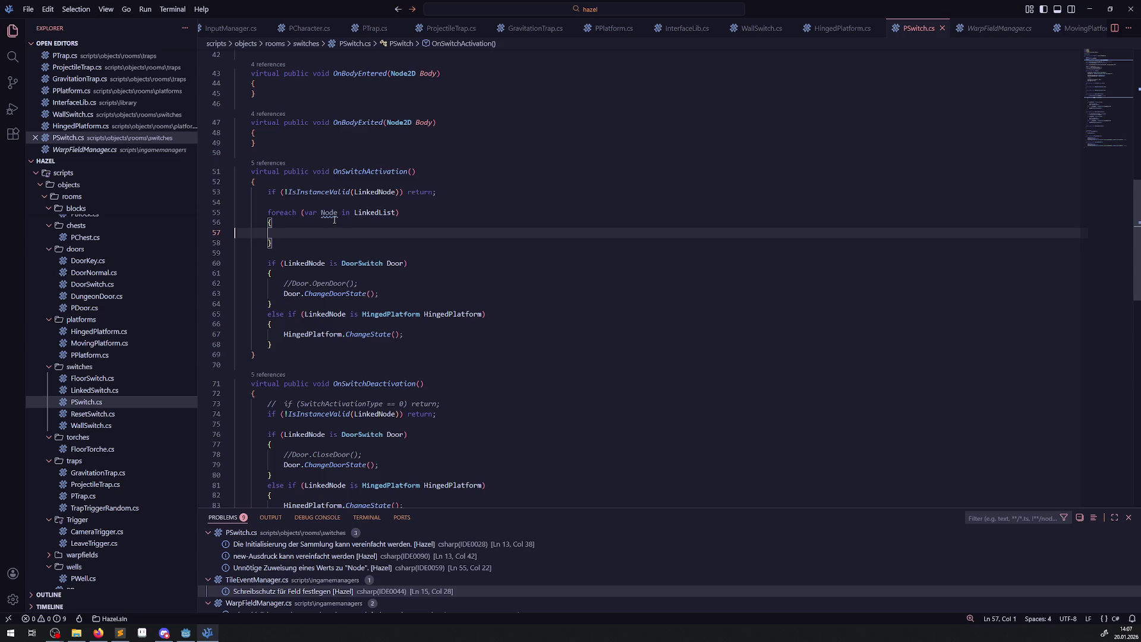
Begin an 'if (Node is' type check inside the loop body.
key("Tab")
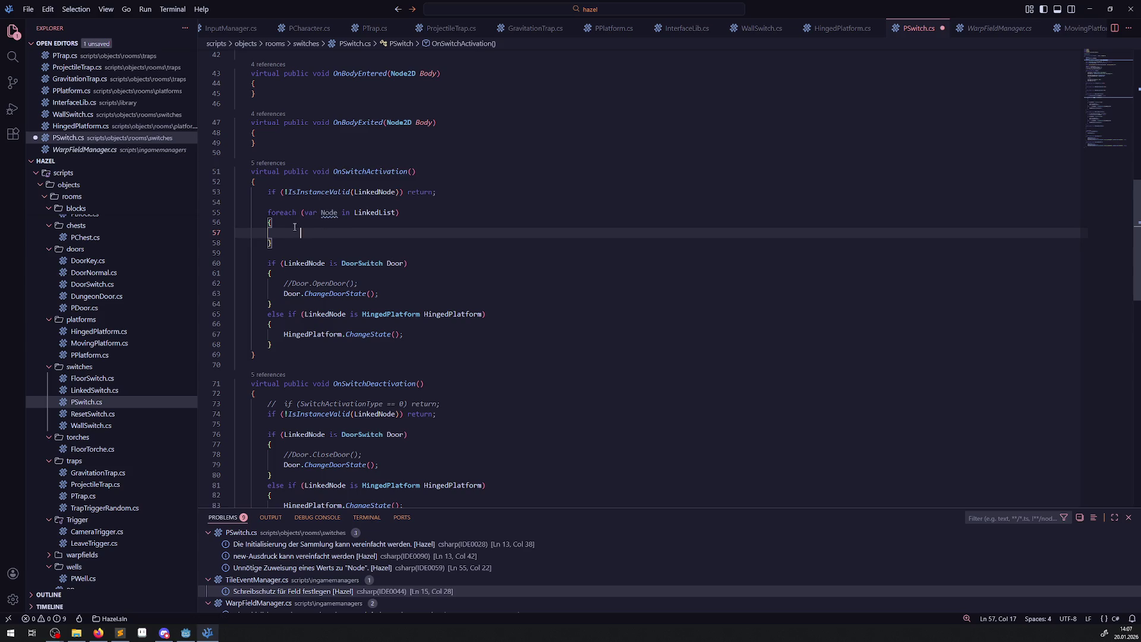
type("if()")
type("Node")
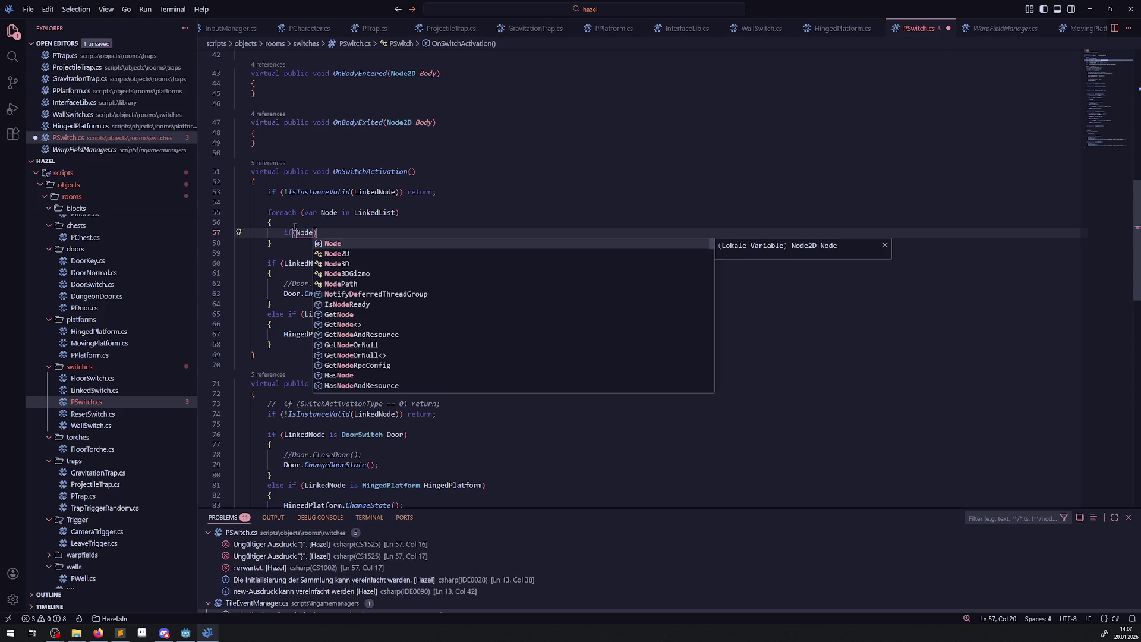
type(" is")
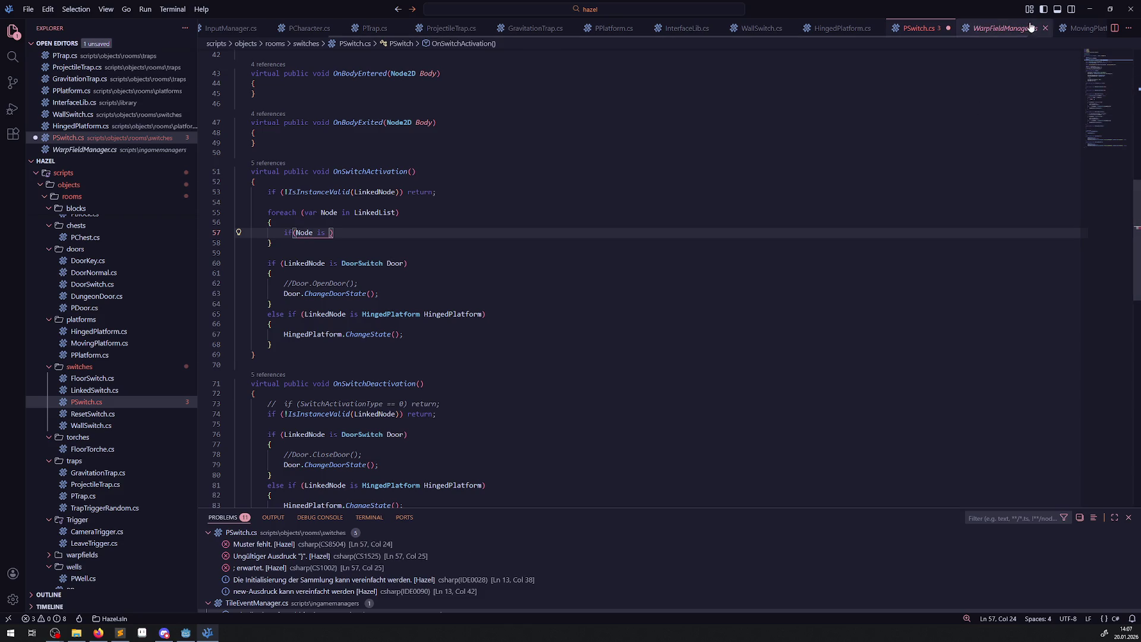
scroll(951, 28, "down", 3)
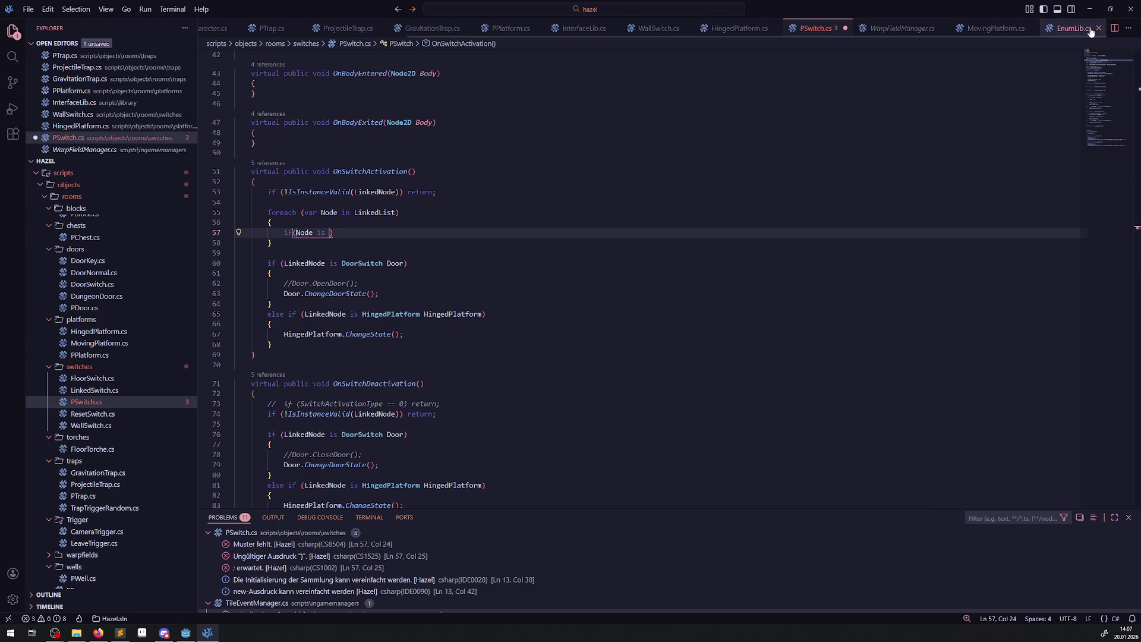
Complete the check as 'if (Node is IRoomExtra Extra)' and save.
left_click(573, 30)
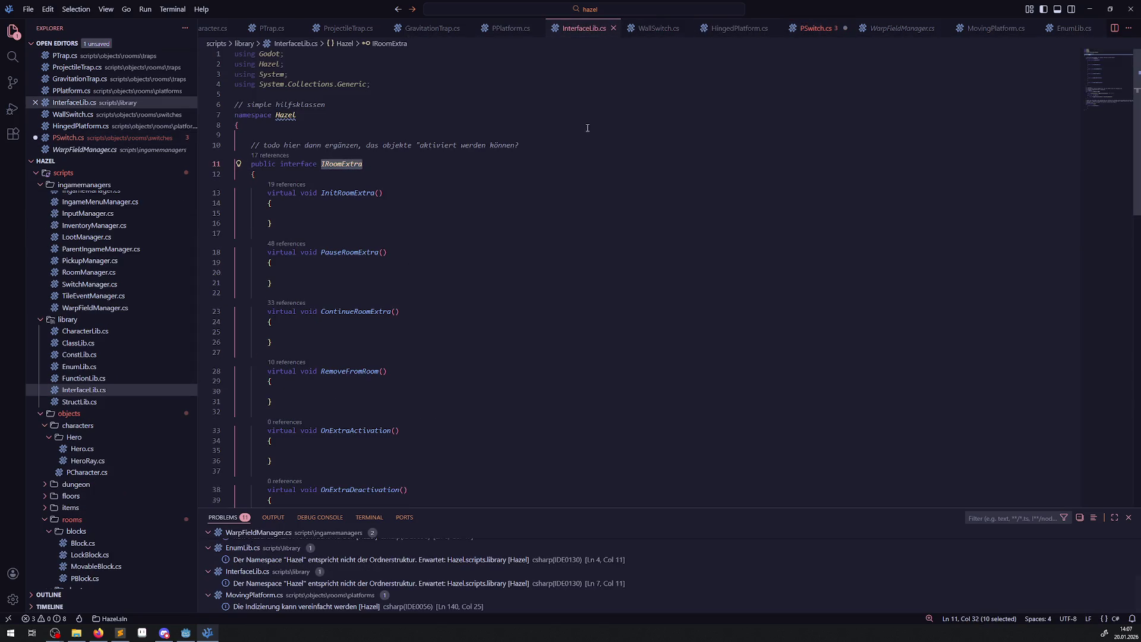
left_click(799, 30)
type("IRoomExtra")
type("E")
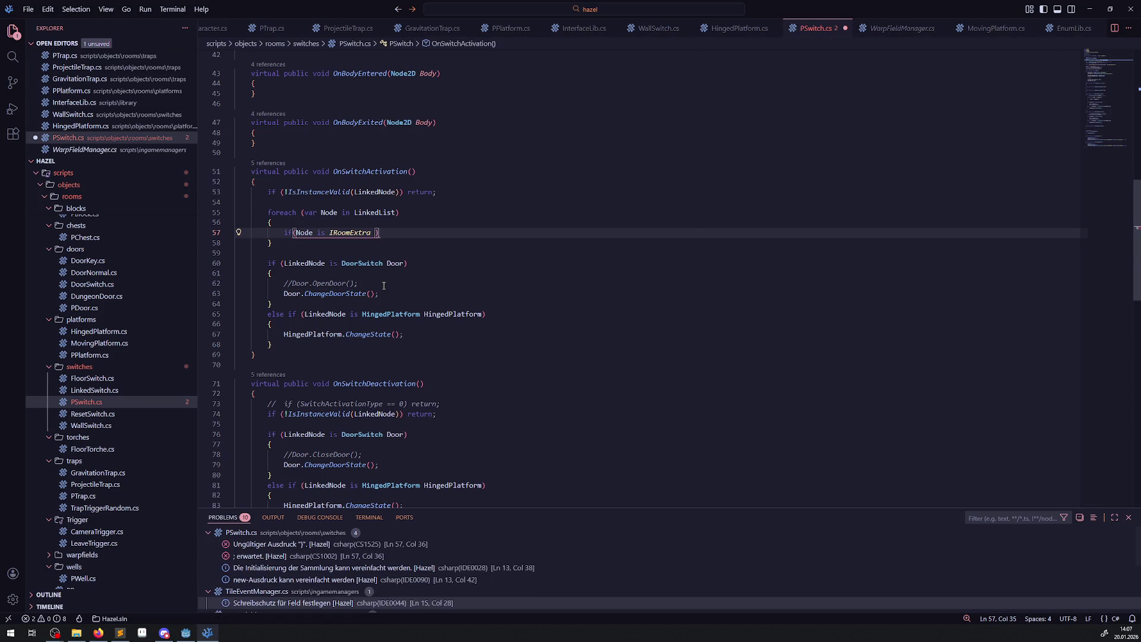
type("xtra")
key("Escape")
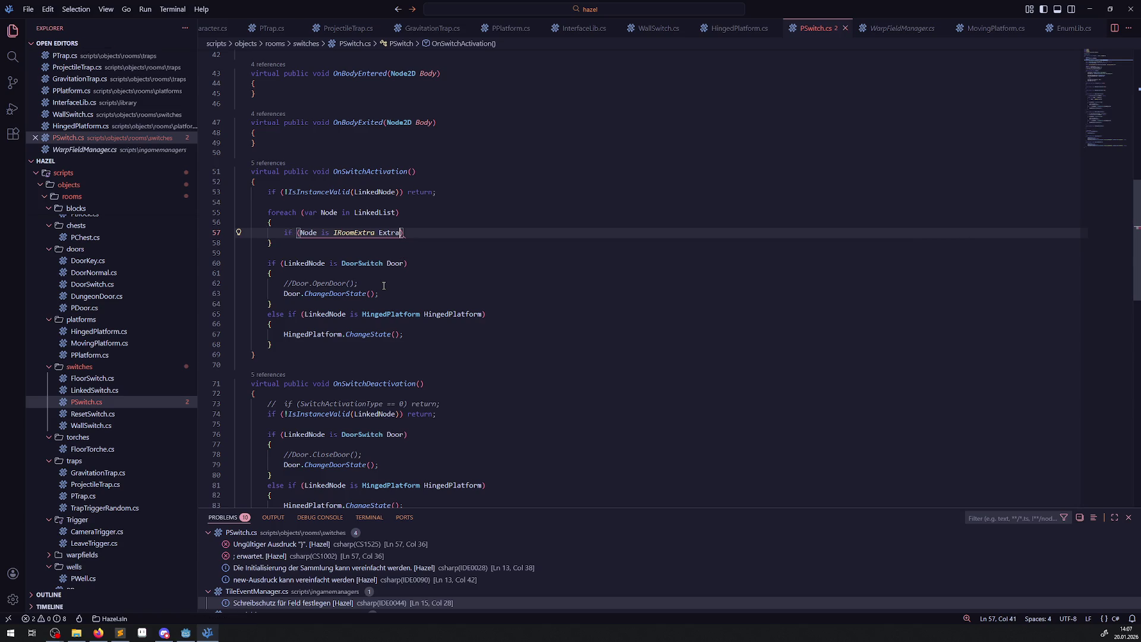
key("ctrl+s")
Have the check call Extra.OnExtraActivation(); and save PSwitch.cs.
left_click(391, 233)
double_click(396, 232)
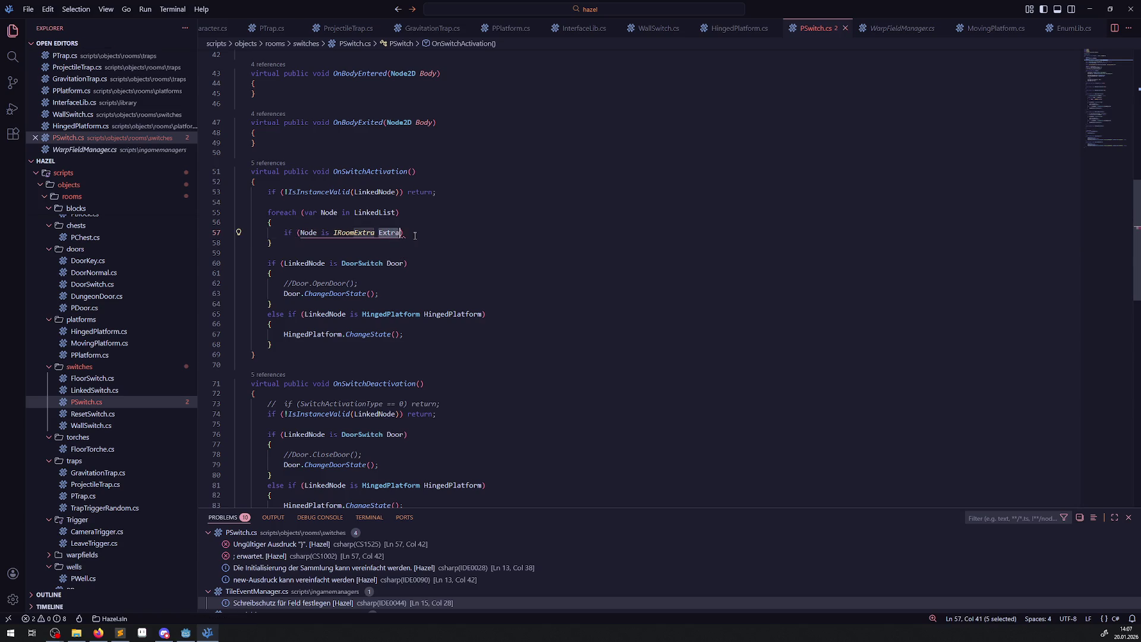
key("End")
type("Extra.")
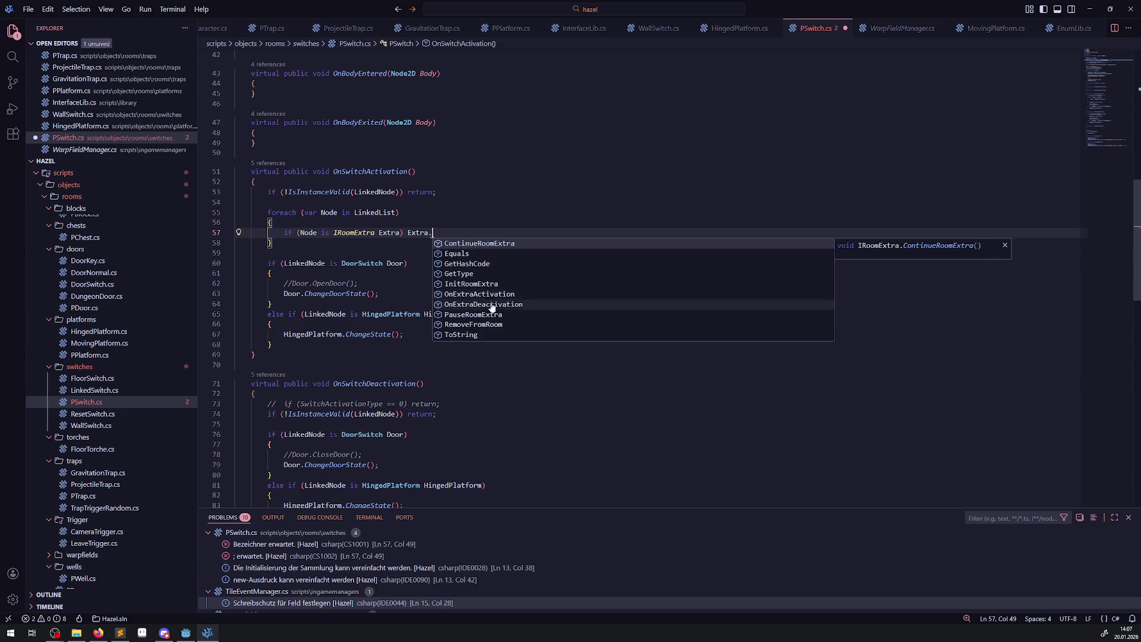
left_click(492, 297)
type("();")
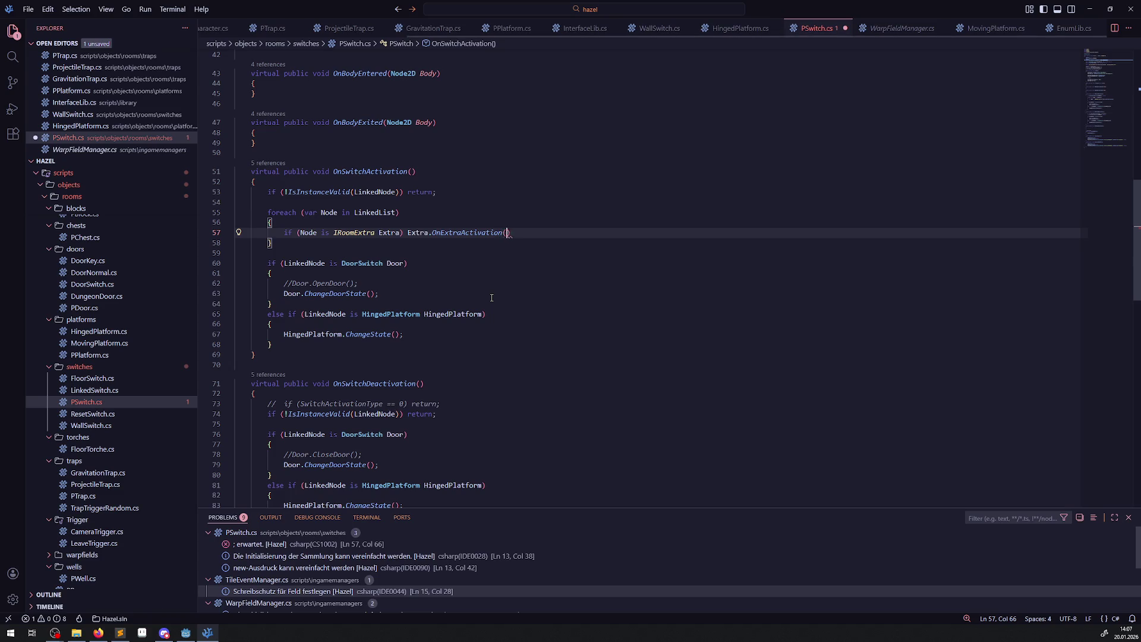
key("ctrl+s")
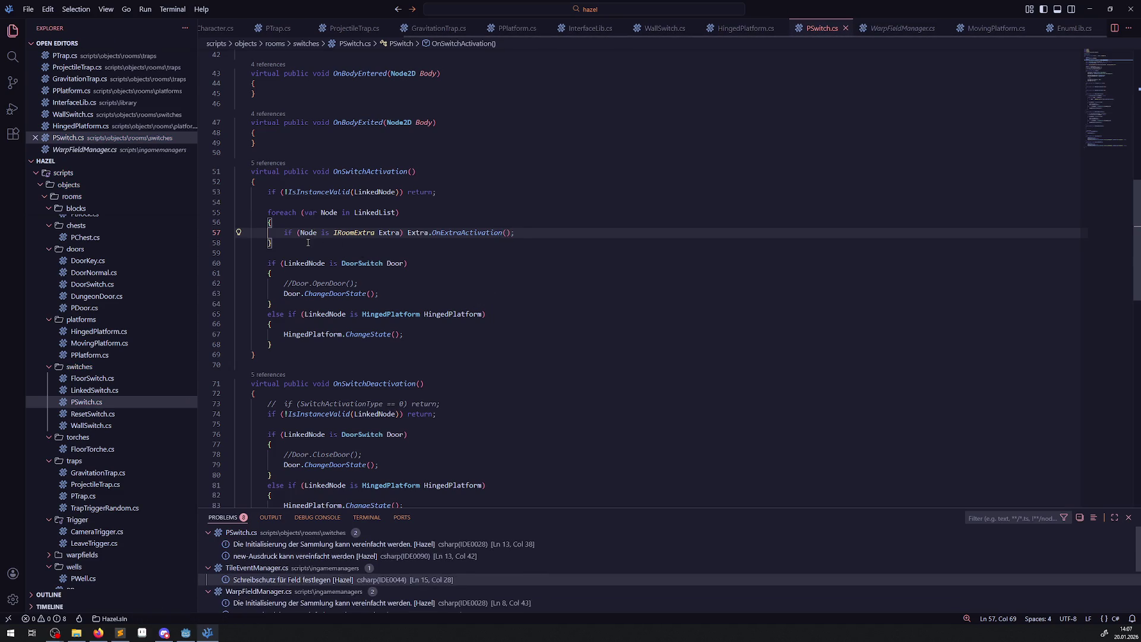
left_click_drag(306, 244, 265, 212)
key("ctrl+c")
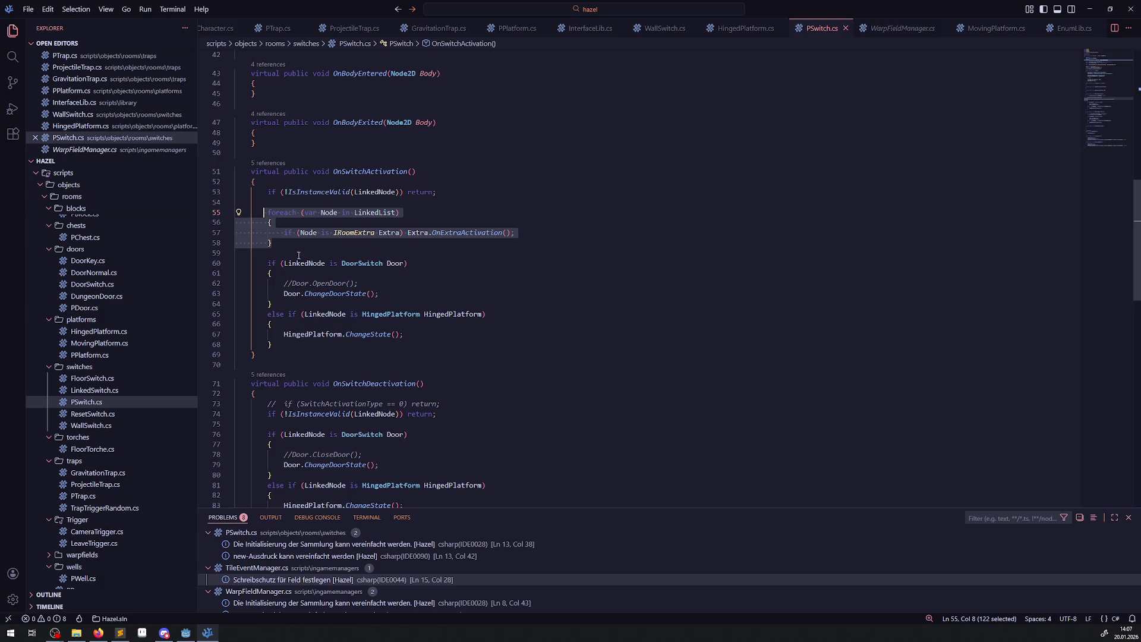
Paste the LinkedList foreach loop into OnSwitchDeactivation, change its call to OnExtraDeactivation, and save PSwitch.cs.
scroll(322, 352, "down", 1)
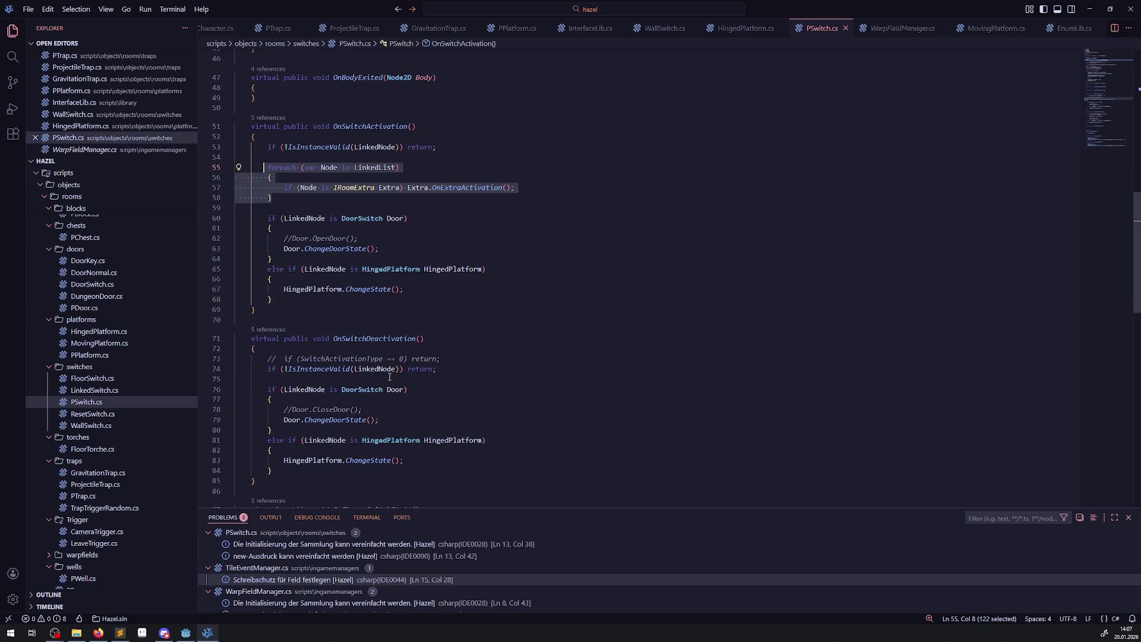
left_click(470, 369)
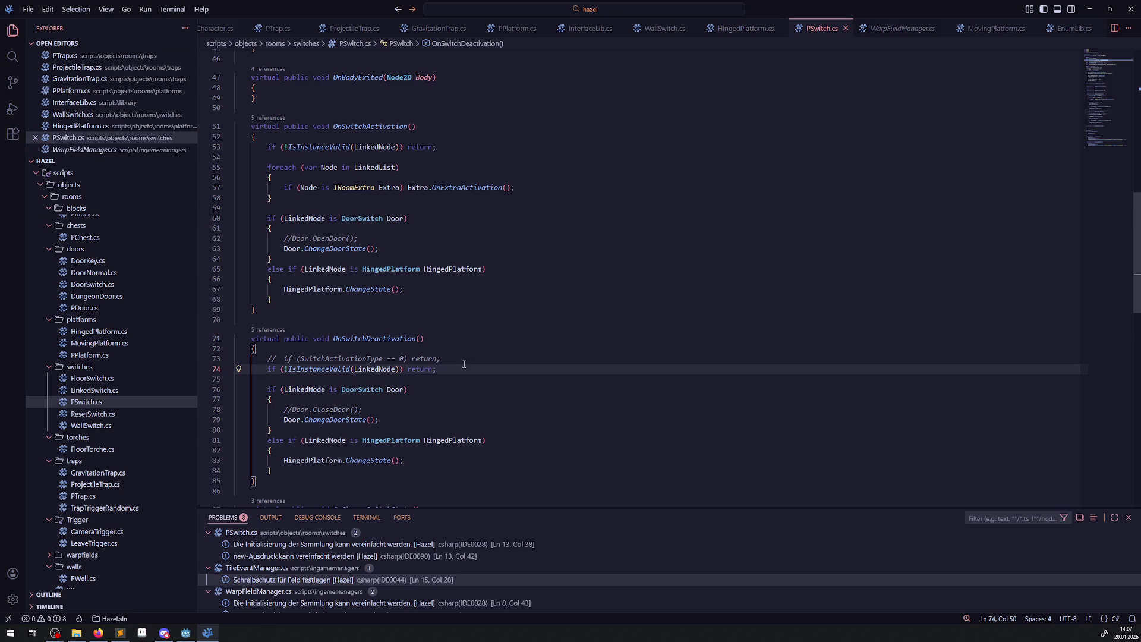
left_click(442, 361)
key("ctrl+v")
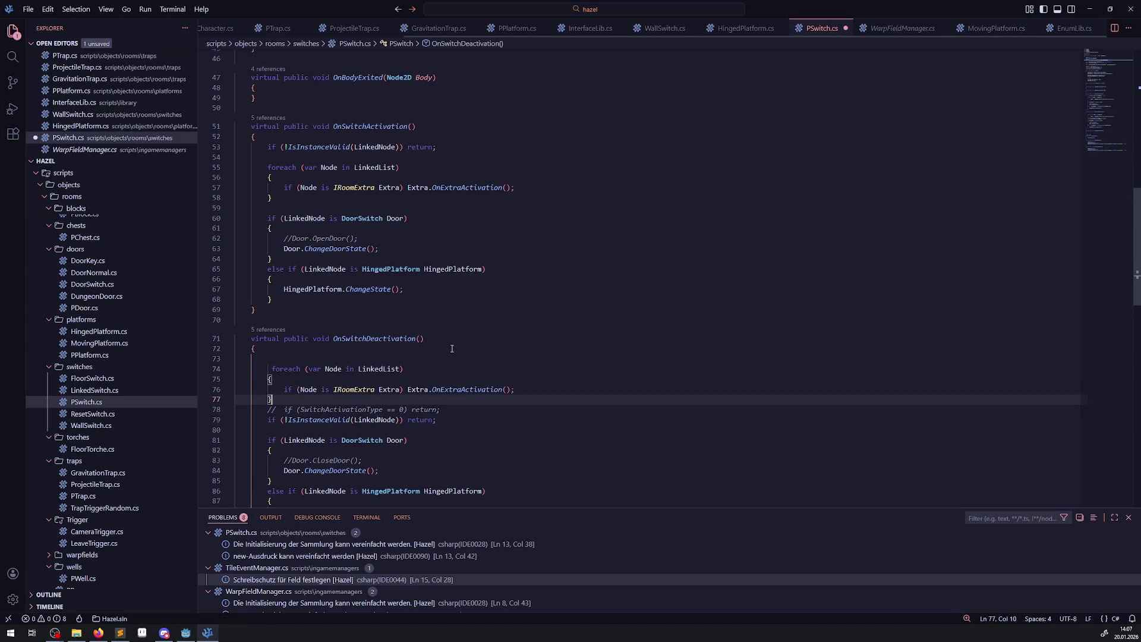
left_click(466, 389)
key("BackSpace")
type("Dea")
key("ctrl+s")
Move OnSwitchActivation's IsInstanceValid check from line 53 to below the foreach loop.
left_click_drag(438, 146, 192, 143)
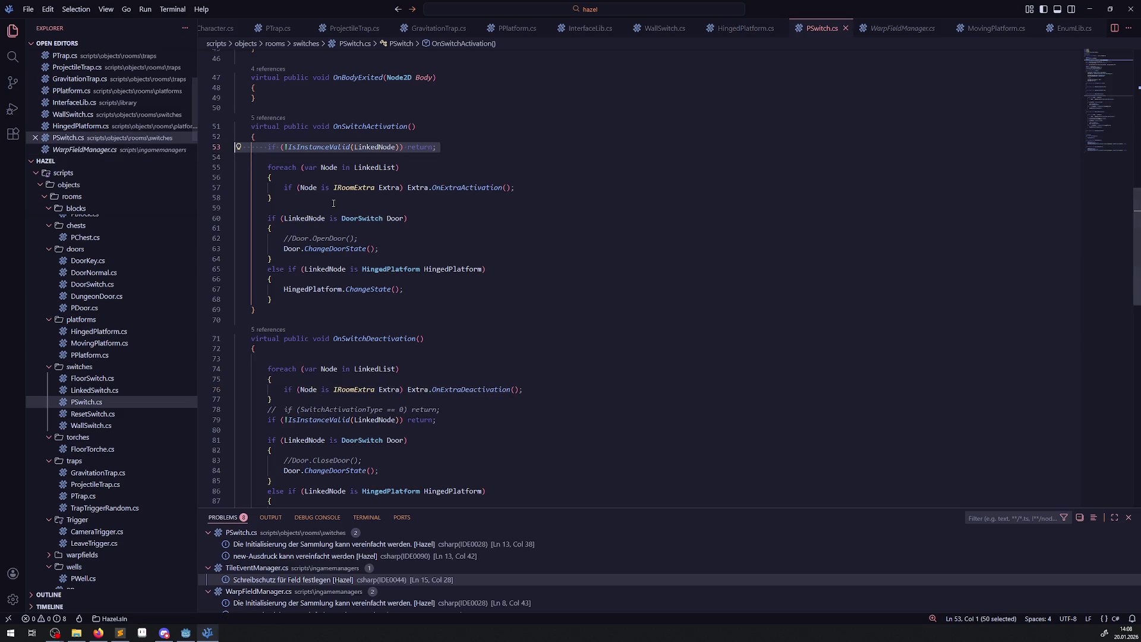
key("ctrl+x")
left_click(287, 199)
key("ctrl+v")
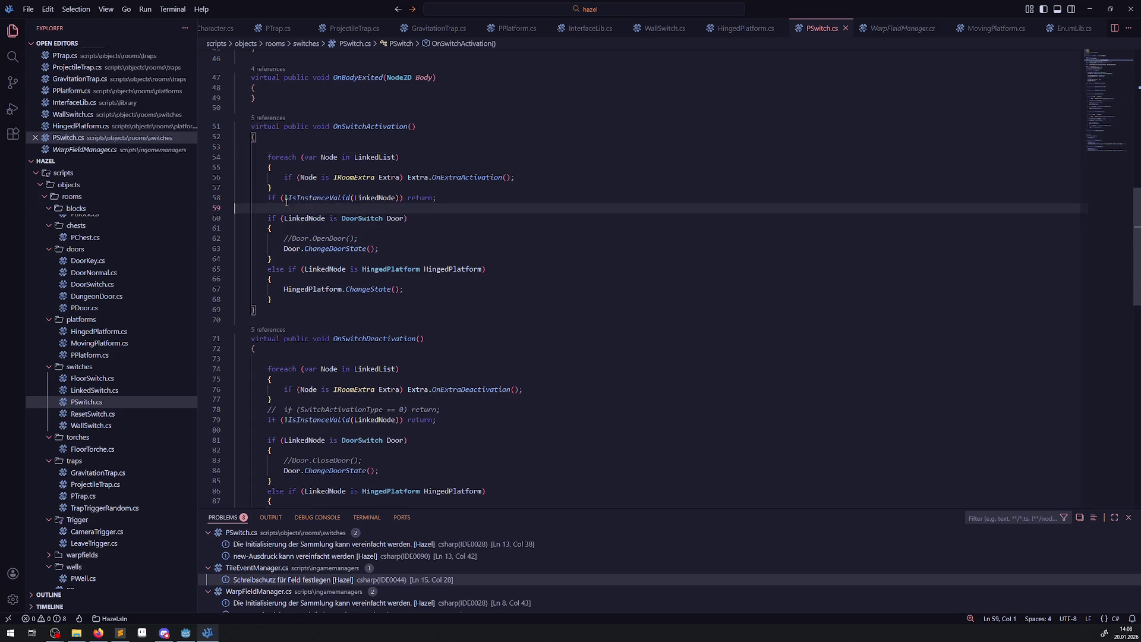
key("Up")
key("End")
key("alt+Up")
key("alt+Down")
key("alt+Down")
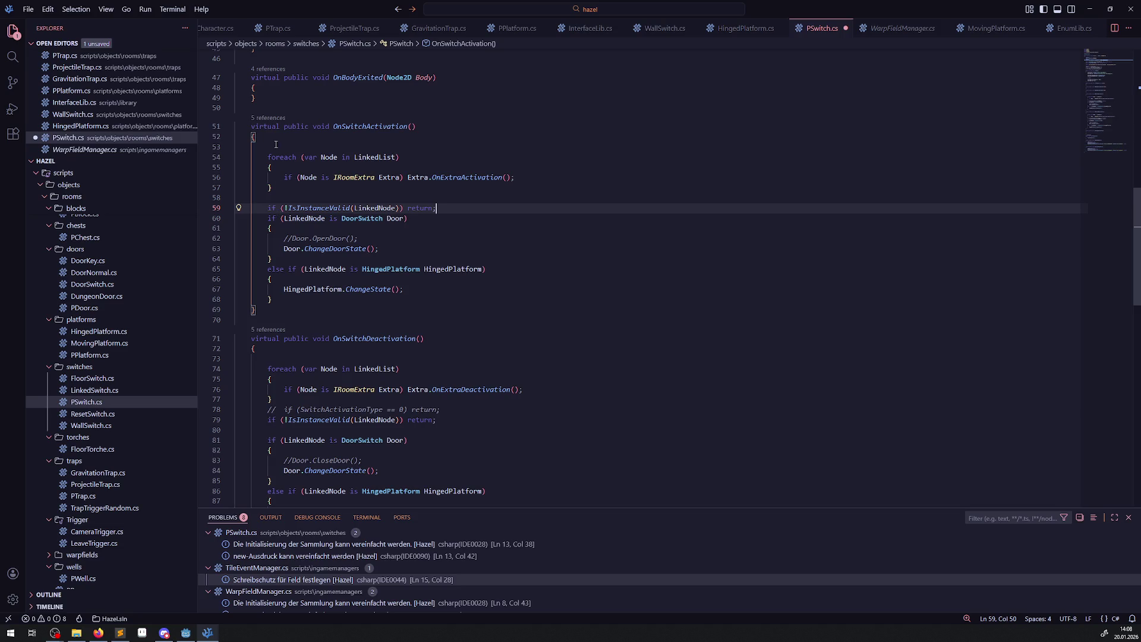
Comment out the door and hinged-platform branches in PSwitch's OnSwitchActivation and OnSwitchDeactivation, then save.
left_click_drag(248, 230, 246, 220)
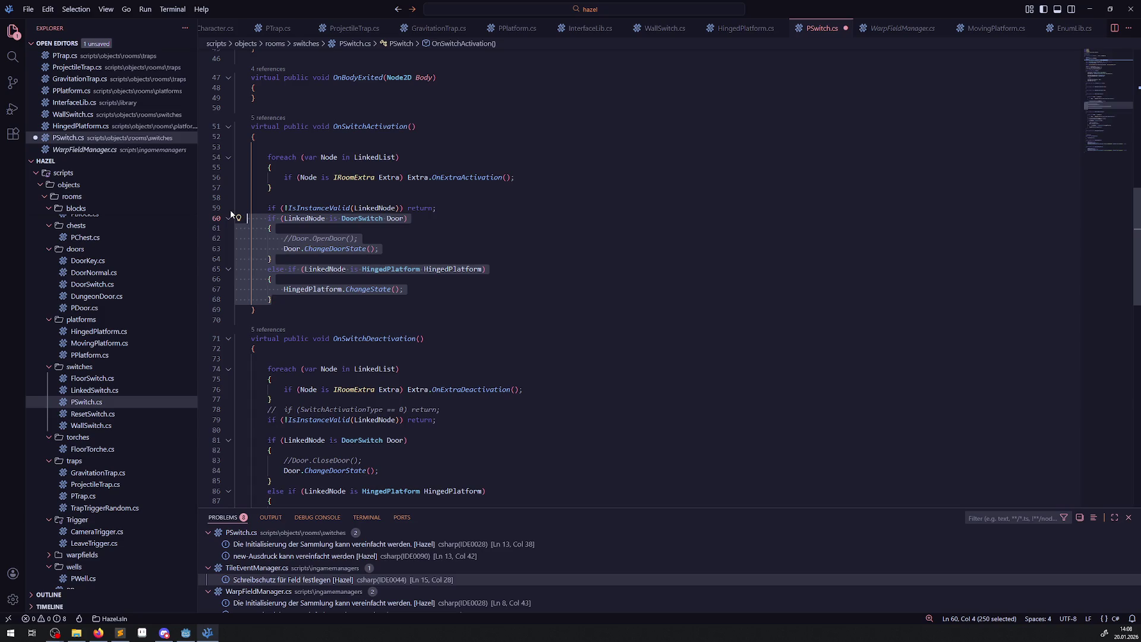
key("ctrl+slash")
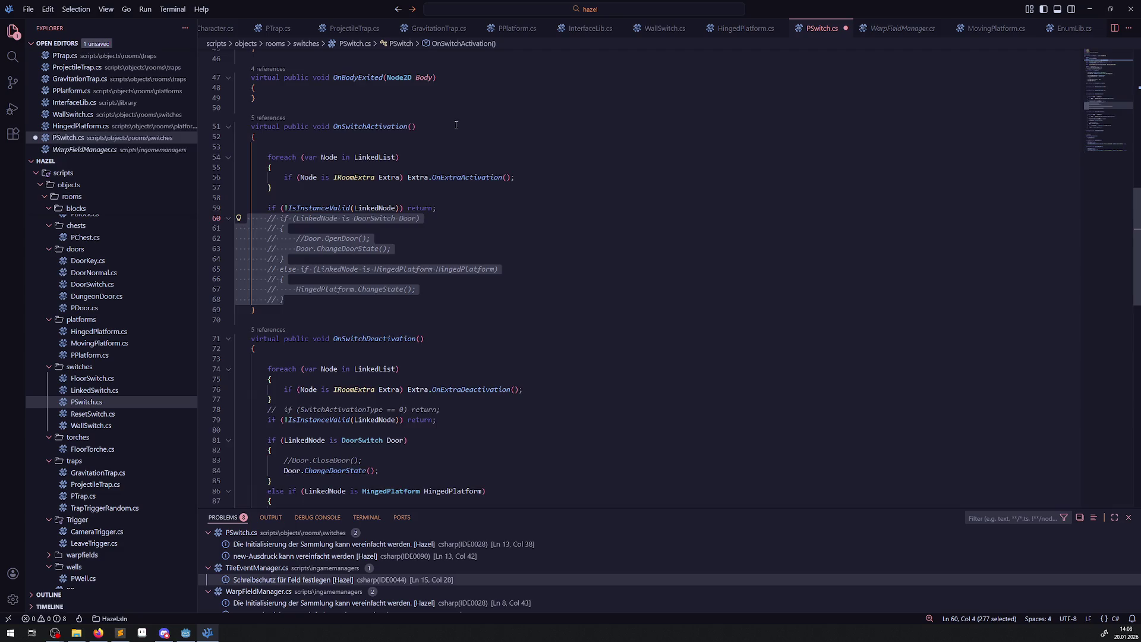
scroll(365, 299, "down", 4)
left_click_drag(298, 410, 265, 297)
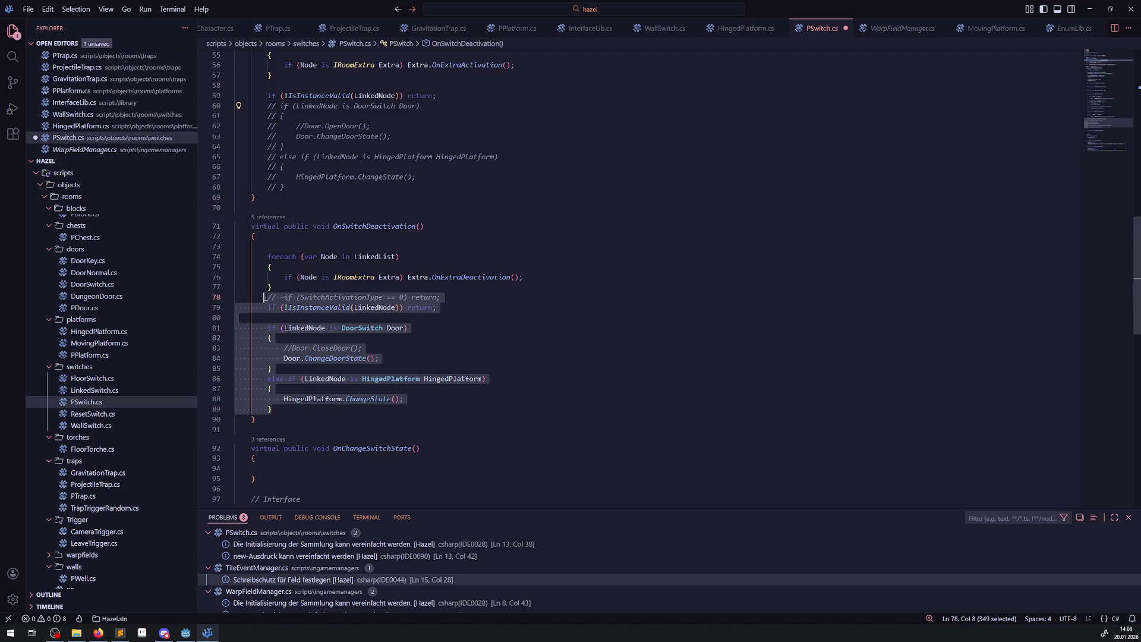
key("ctrl+slash")
left_click(515, 222)
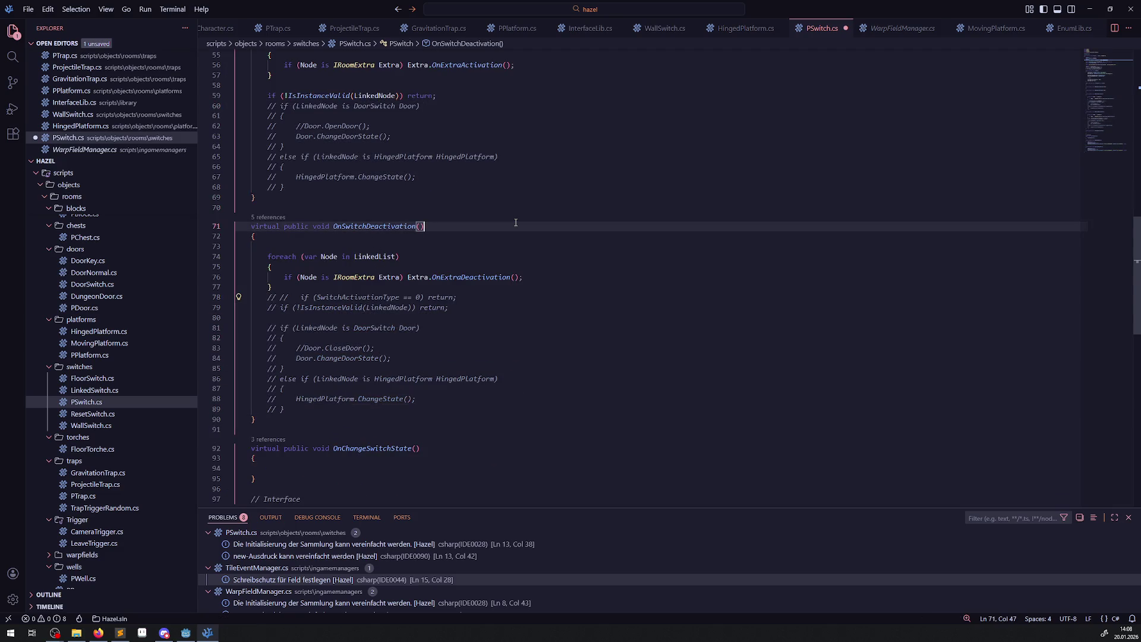
key("ctrl+s")
Comment out the IsInstanceValid check, then select the OnExtraActivation/OnExtraDeactivation declarations in InterfaceLib.cs.
scroll(429, 315, "up", 3)
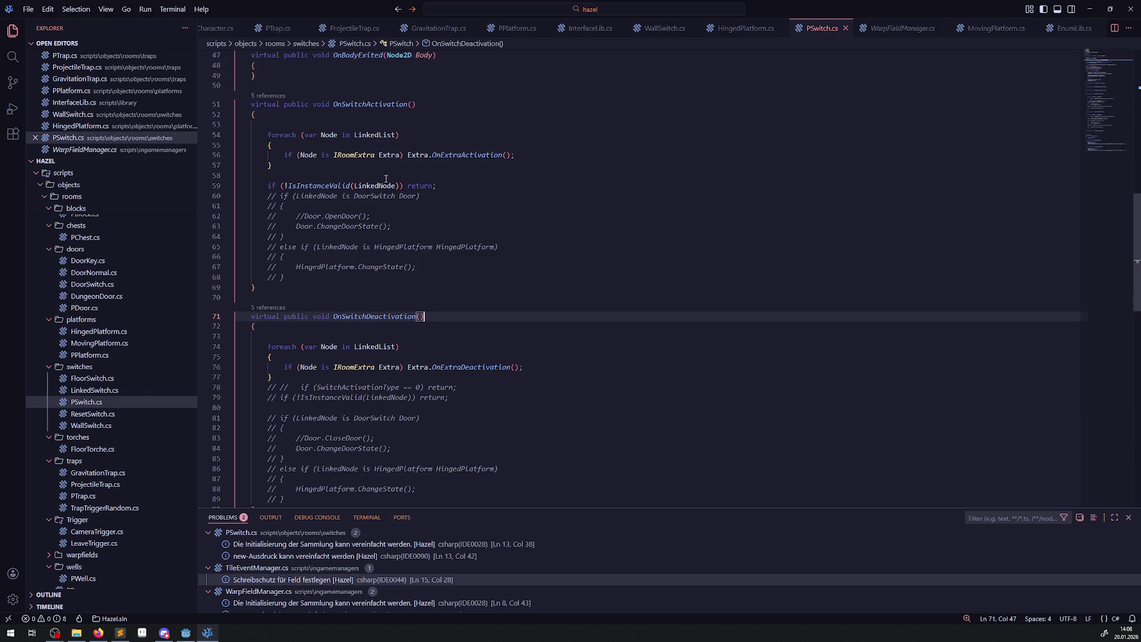
left_click(263, 188)
key("ctrl+slash")
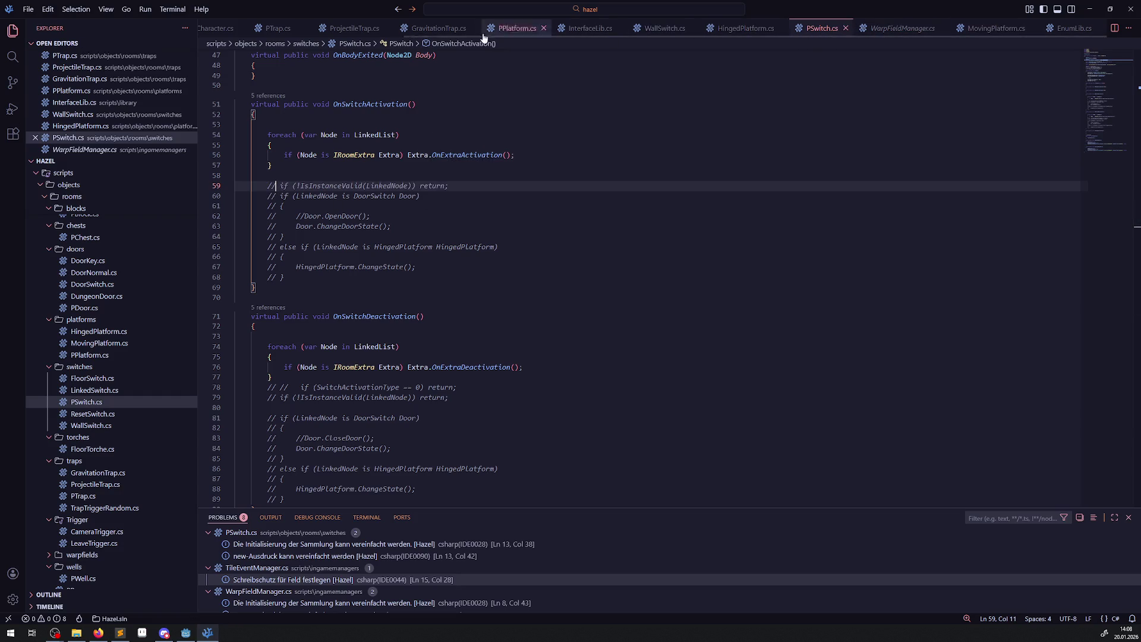
left_click(590, 28)
left_click_drag(280, 451, 258, 363)
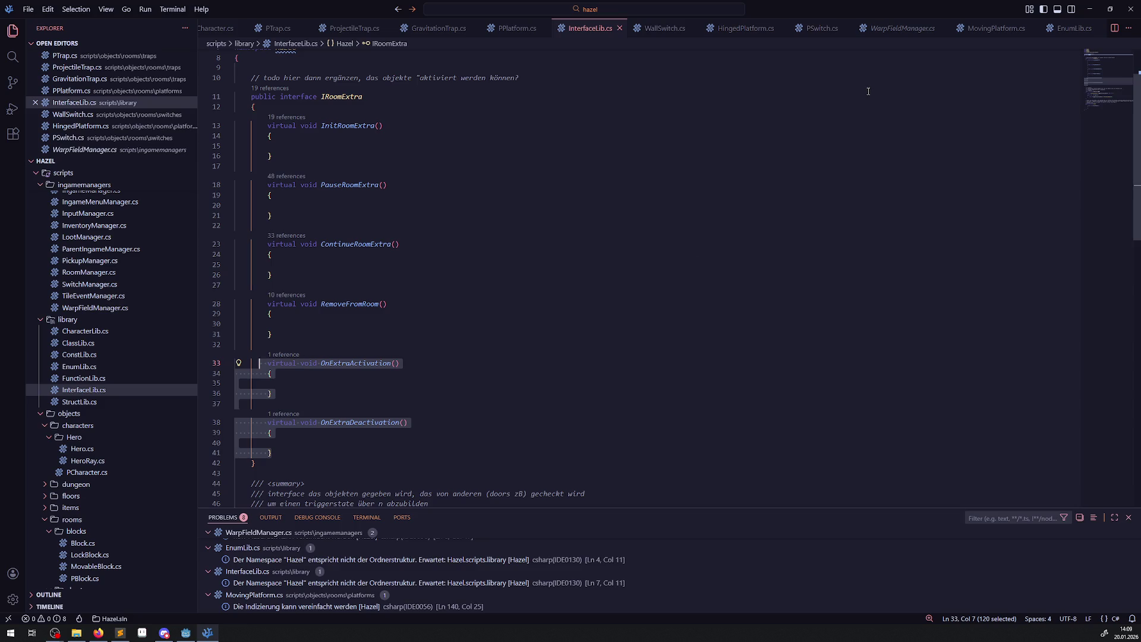
Paste the OnExtraActivation and OnExtraDeactivation stubs into PPlatform.cs below ContinueRoomExtra.
left_click(931, 30)
left_click(944, 28)
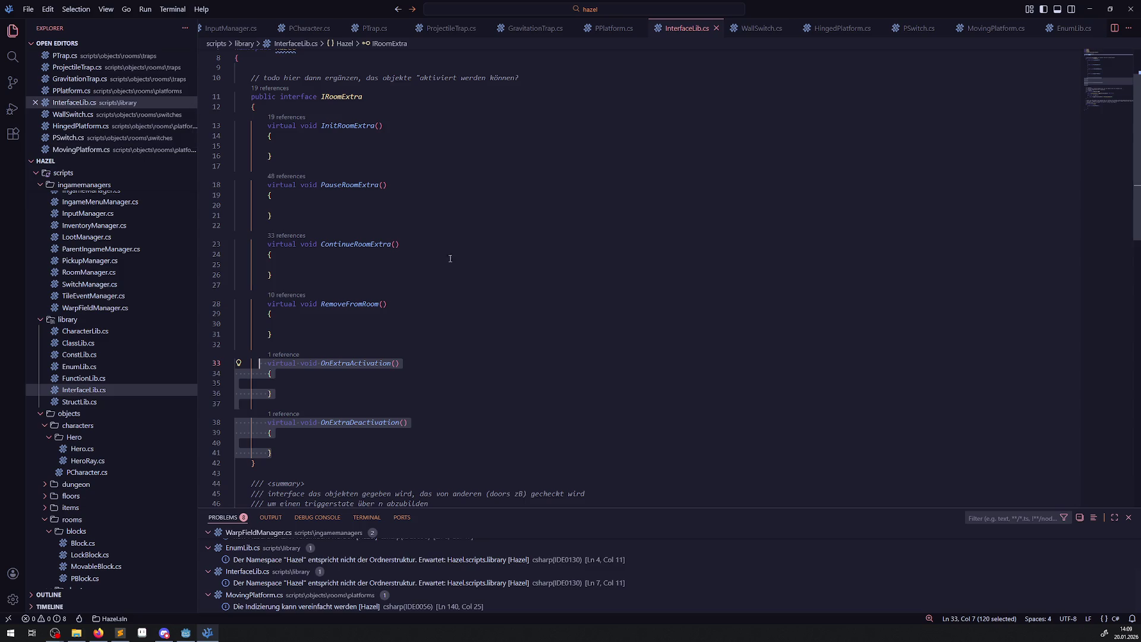
scroll(112, 433, "down", 3)
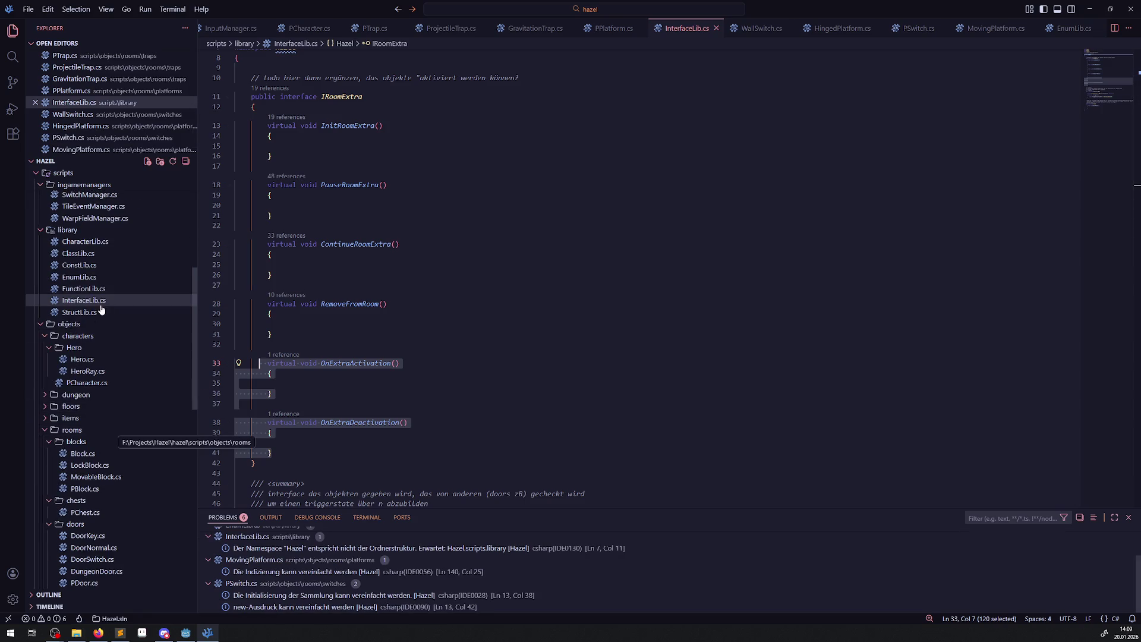
scroll(102, 428, "down", 7)
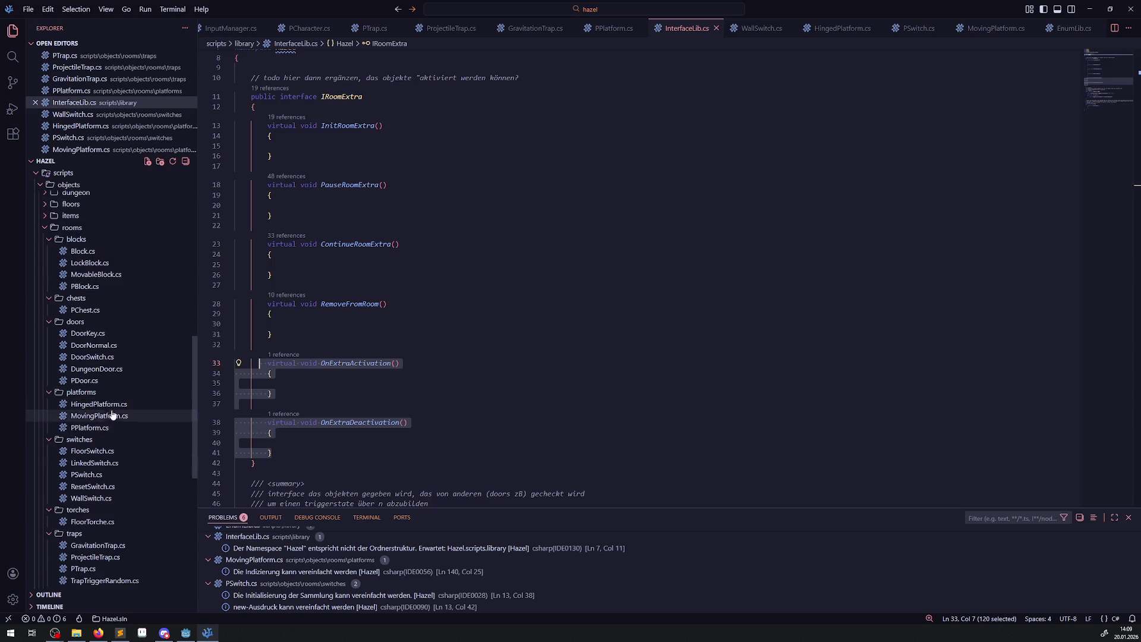
left_click(101, 428)
scroll(275, 281, "down", 10)
scroll(275, 281, "up", 5)
left_click(275, 281)
key("Return")
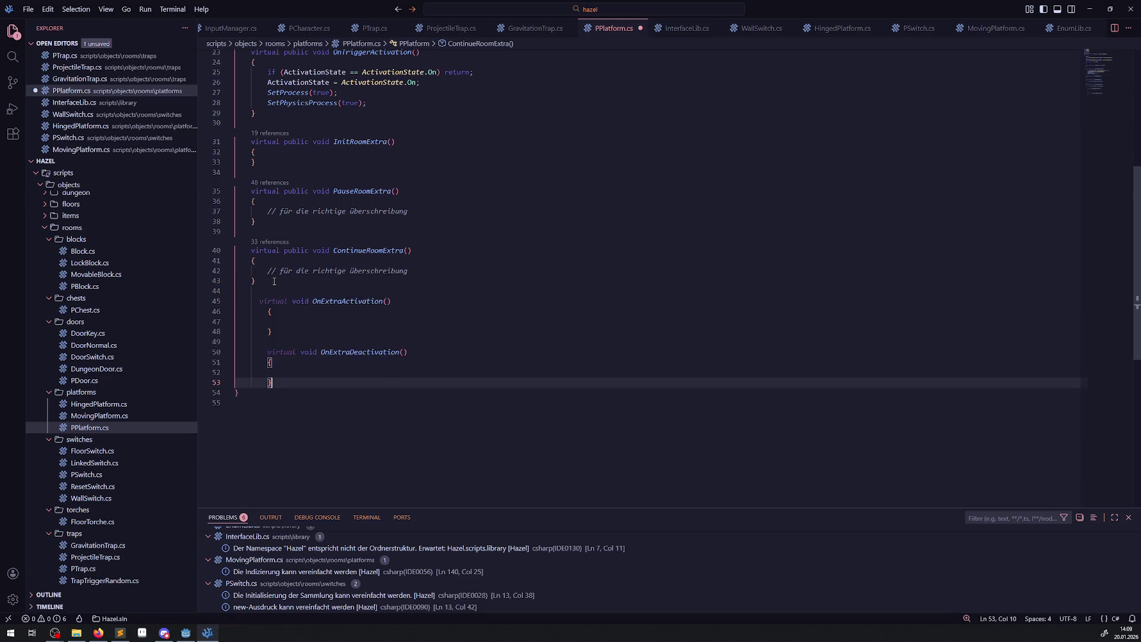
key("Tab")
Make both new PPlatform methods public and save the file.
left_click(284, 309)
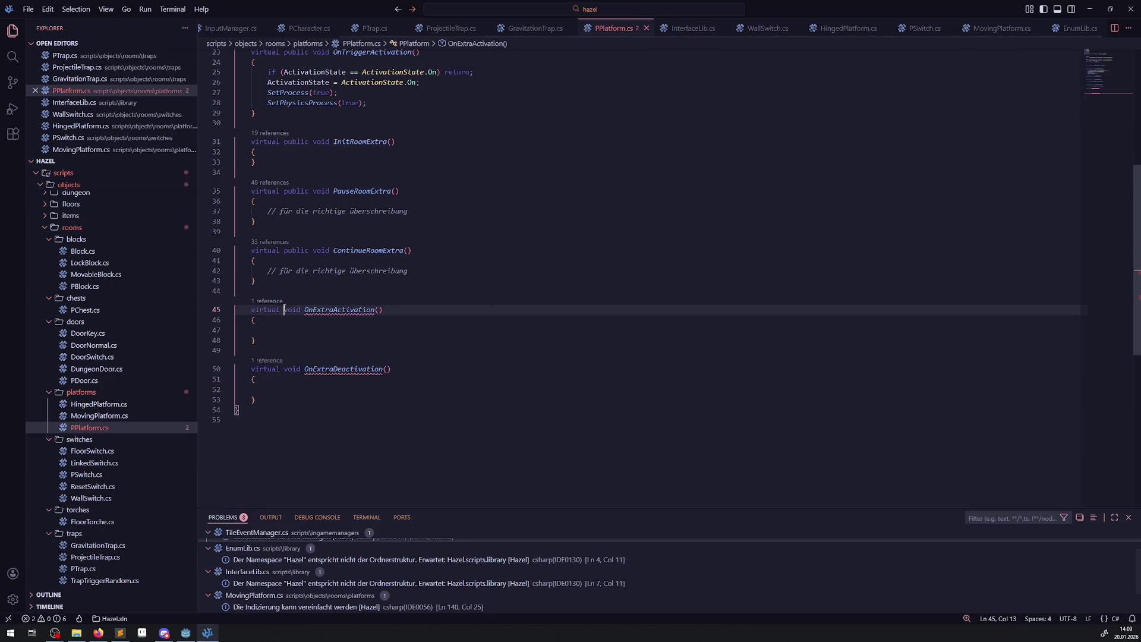
type("public")
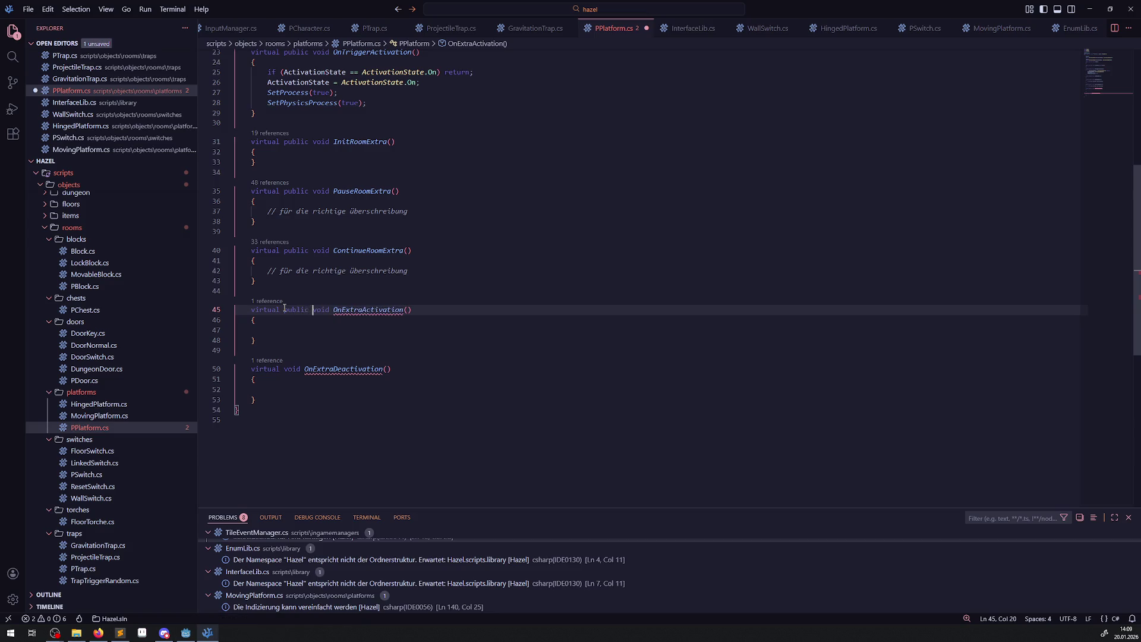
left_click(284, 368)
type("publ")
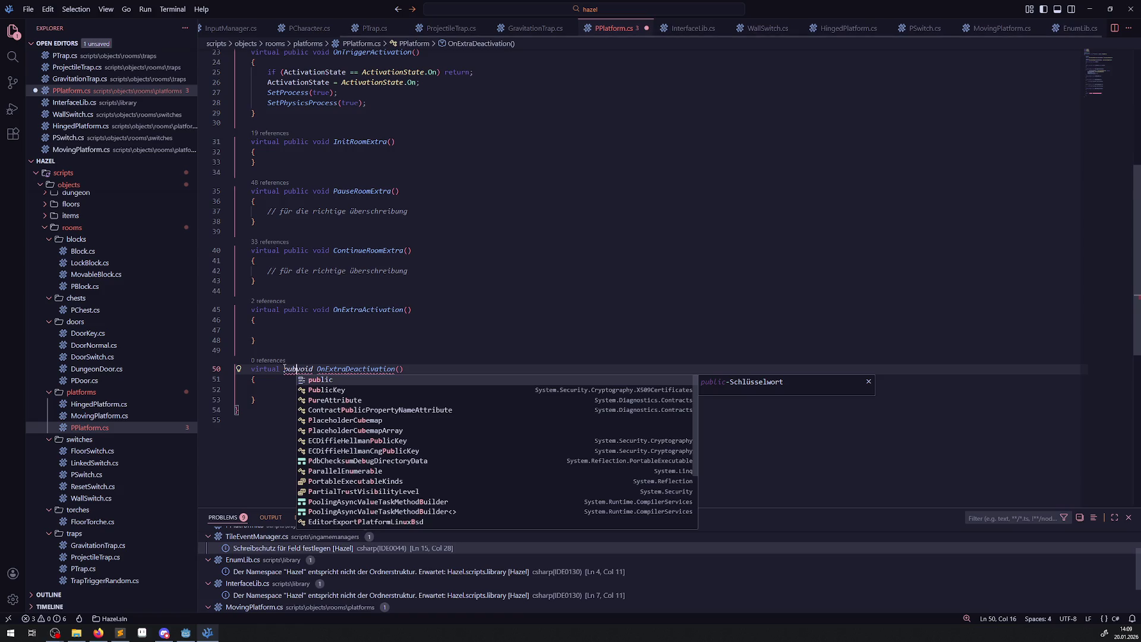
type("ic")
key("ctrl+s")
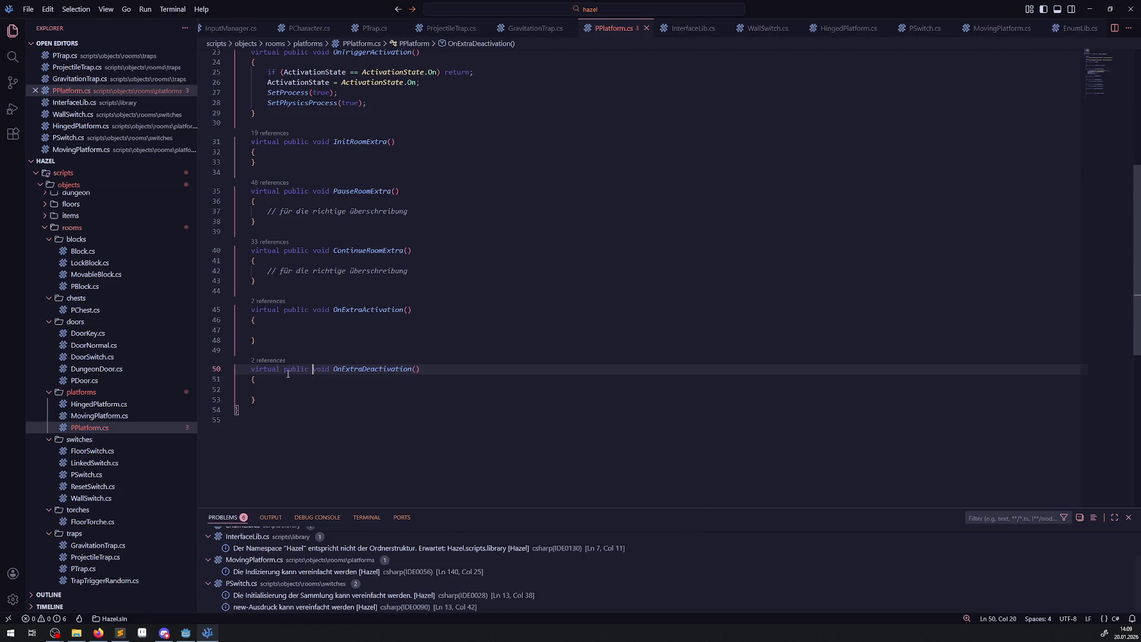
Copy ContinueRoomExtra's override comment into the OnExtraActivation and OnExtraDeactivation bodies.
mouse_move(276, 393)
left_mouse_down()
mouse_move(250, 309)
mouse_move(426, 275)
left_mouse_up()
left_click(253, 310)
left_click(260, 271)
key("ctrl+c")
left_click(294, 328)
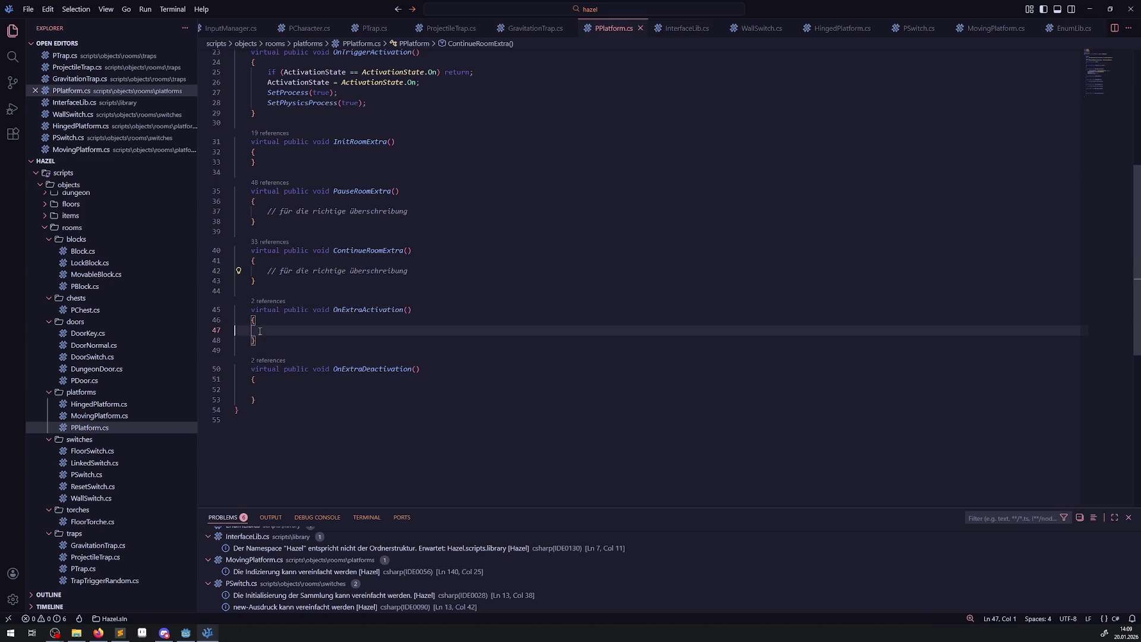
key("ctrl+v")
left_click(284, 389)
key("ctrl+v")
Copy both extra-activation methods and bring up HingedPlatform.cs.
mouse_move(284, 398)
left_mouse_down()
mouse_move(238, 366)
mouse_move(241, 300)
left_mouse_up()
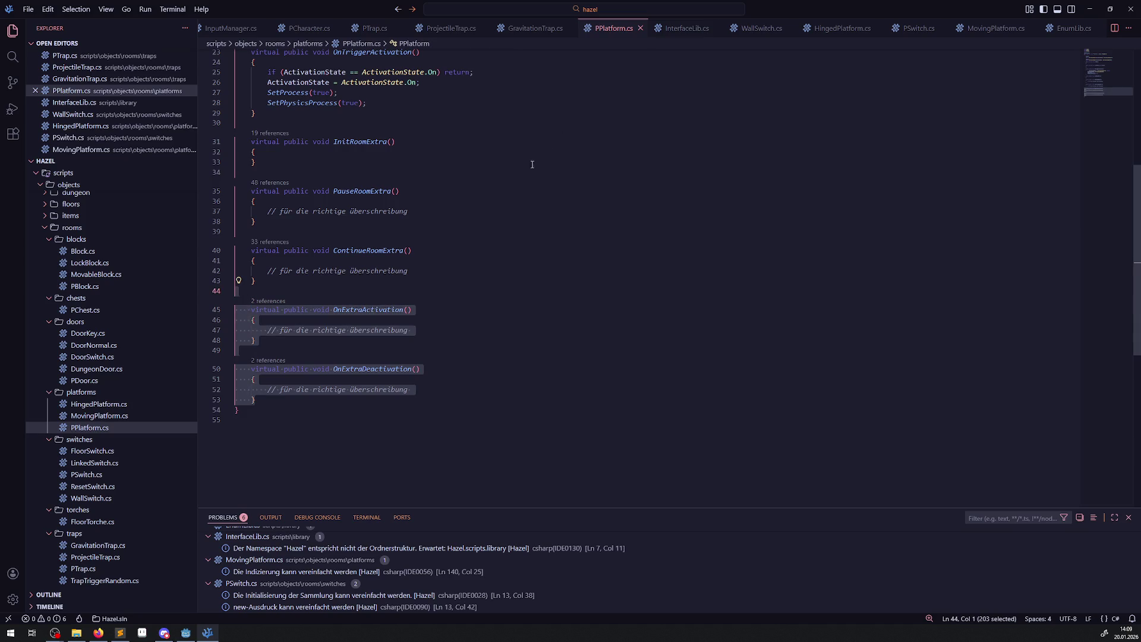
left_click(98, 404)
scroll(350, 348, "down", 10)
scroll(333, 350, "down", 3)
Paste the two extra-activation methods into HingedPlatform.cs after ContinueRoomExtra.
left_click(276, 333)
scroll(322, 357, "up", 5)
left_click(274, 217)
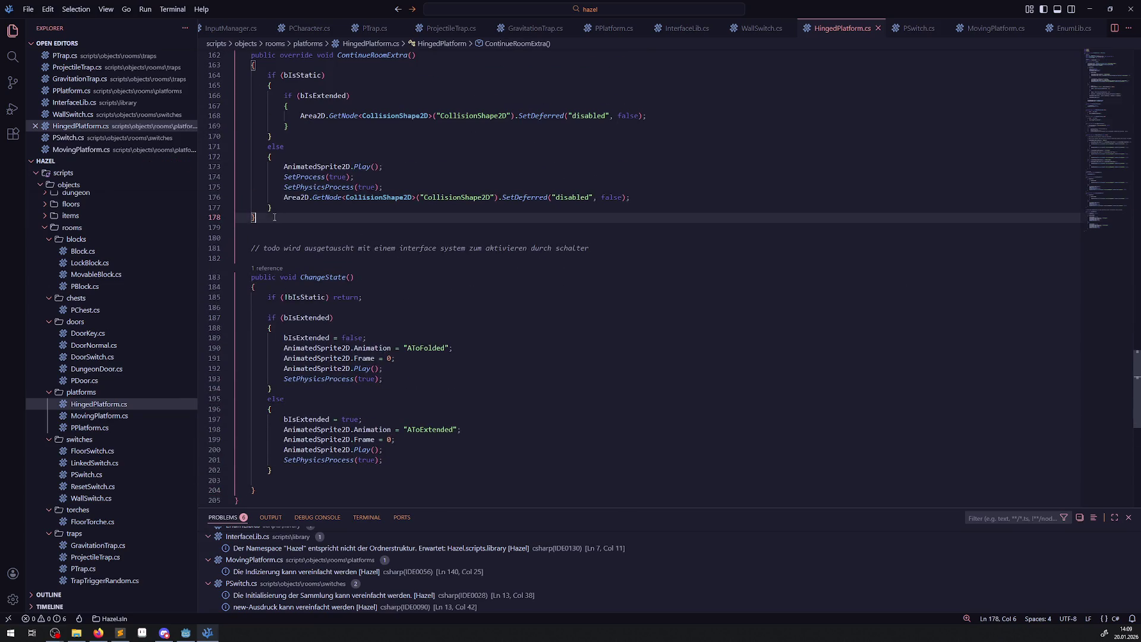
key("ctrl+v")
Change both pasted methods from virtual to override and save.
double_click(265, 256)
key("BackSpace")
key("Delete")
double_click(265, 315)
key("BackSpace")
key("Delete")
left_click(280, 257)
type("override")
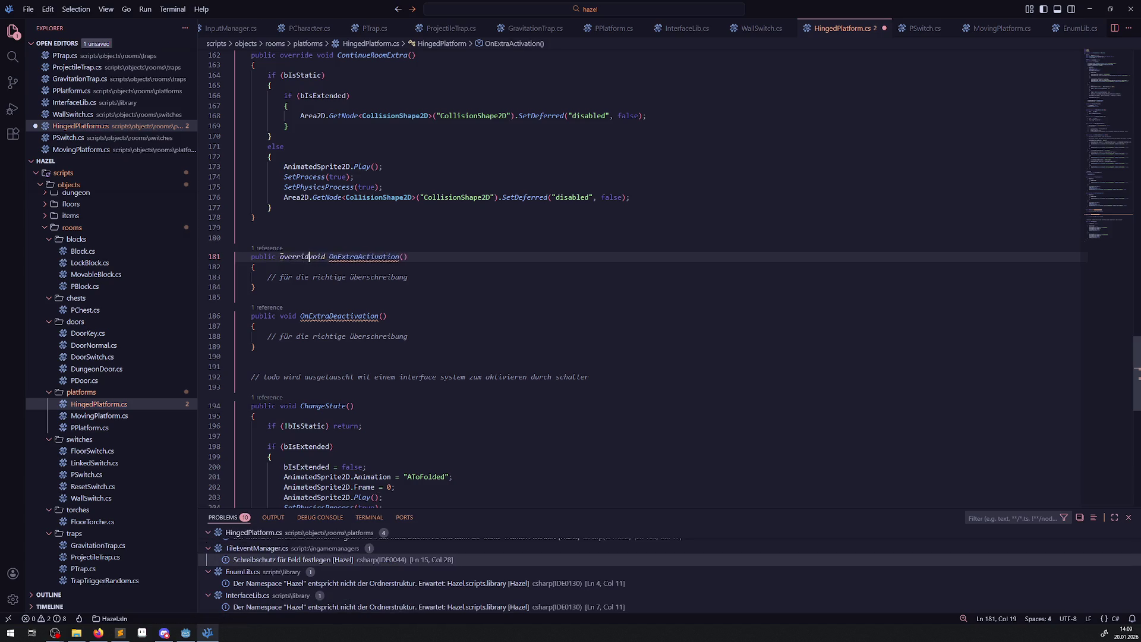
left_click(280, 316)
type("override")
key("ctrl+s")
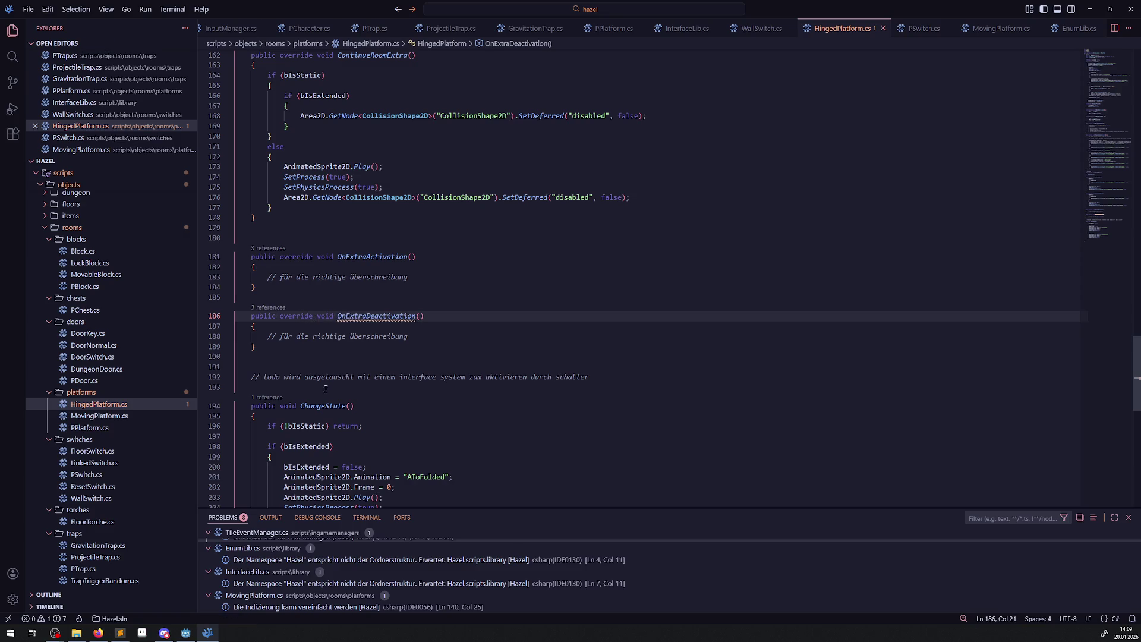
Replace the comment in OnExtraActivation with a ChangeState(); call and save.
scroll(349, 347, "down", 3)
scroll(350, 347, "down", 2)
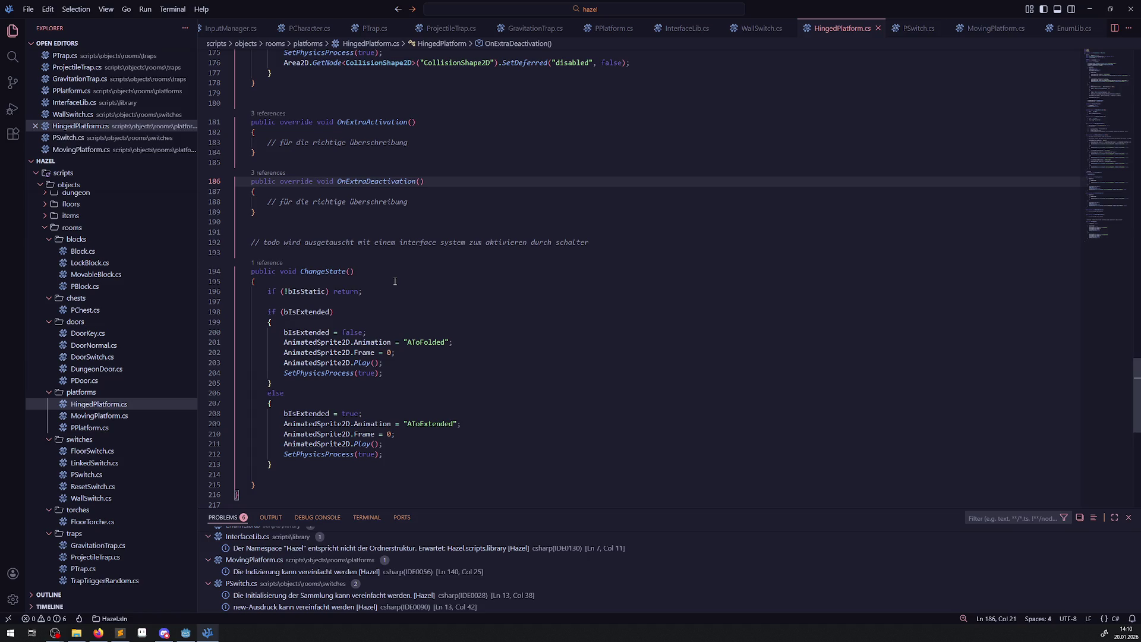
double_click(322, 271)
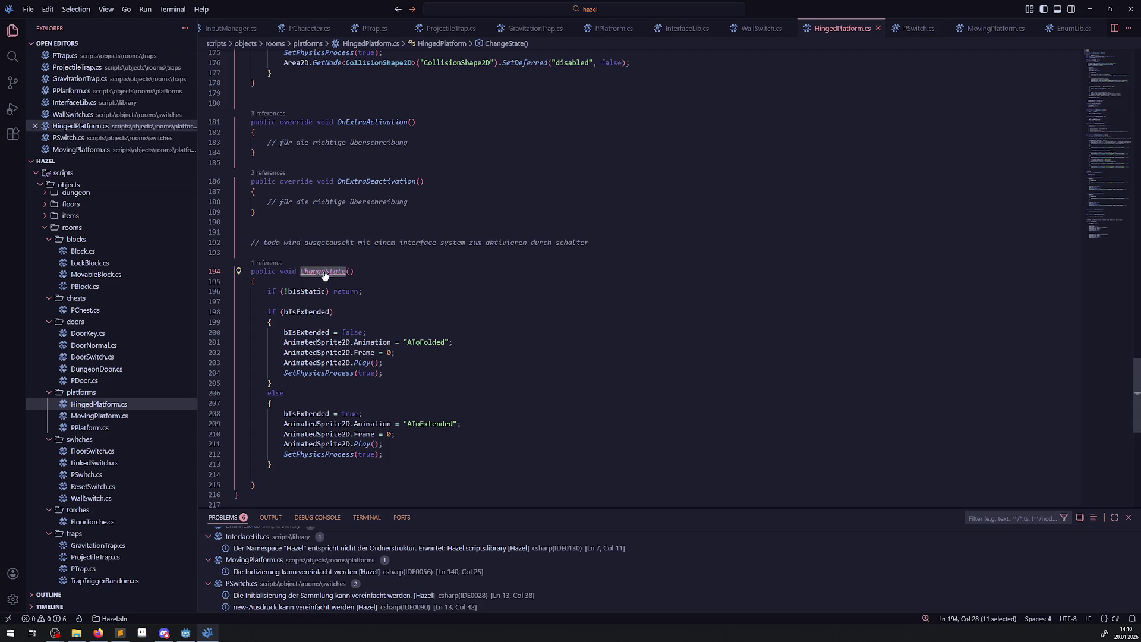
left_click_drag(438, 138, 262, 143)
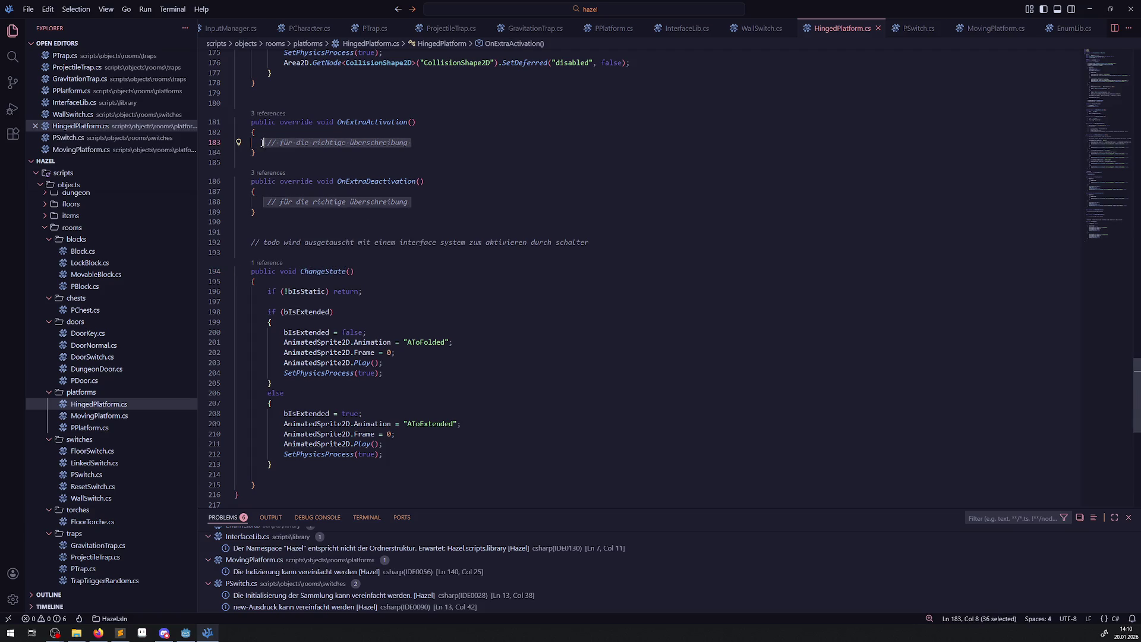
key("ctrl+v")
type("();")
key("ctrl+s")
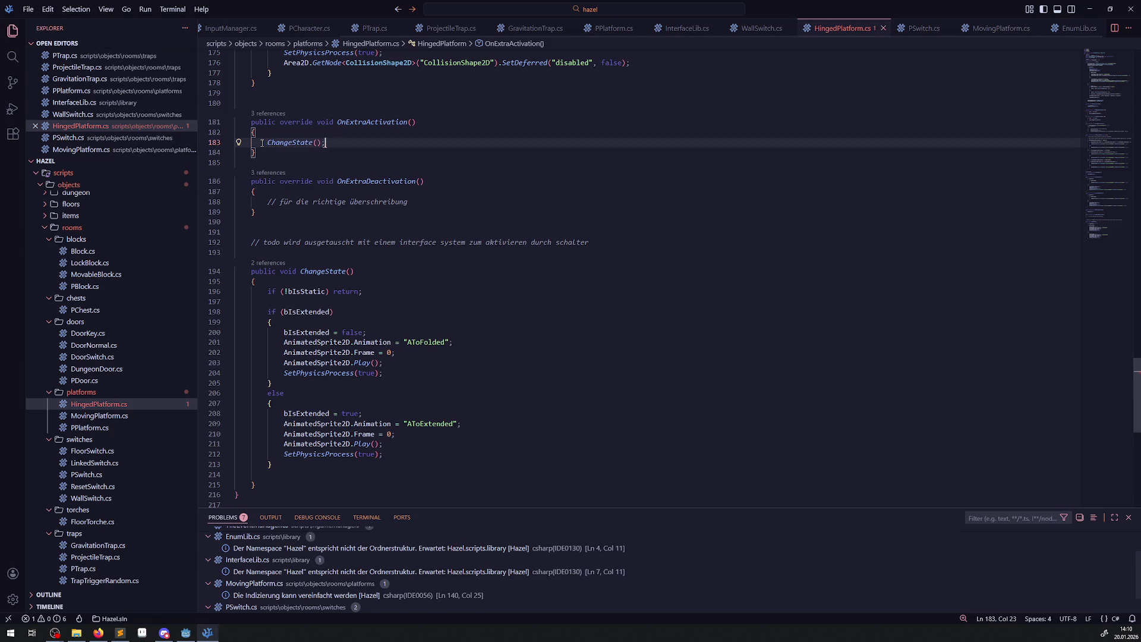
Replace the comment in OnExtraDeactivation with ChangeState(); and save.
left_click(409, 202)
left_click_drag(410, 202, 247, 202)
key("ctrl+v")
type("();")
key("ctrl+s")
left_click(607, 188)
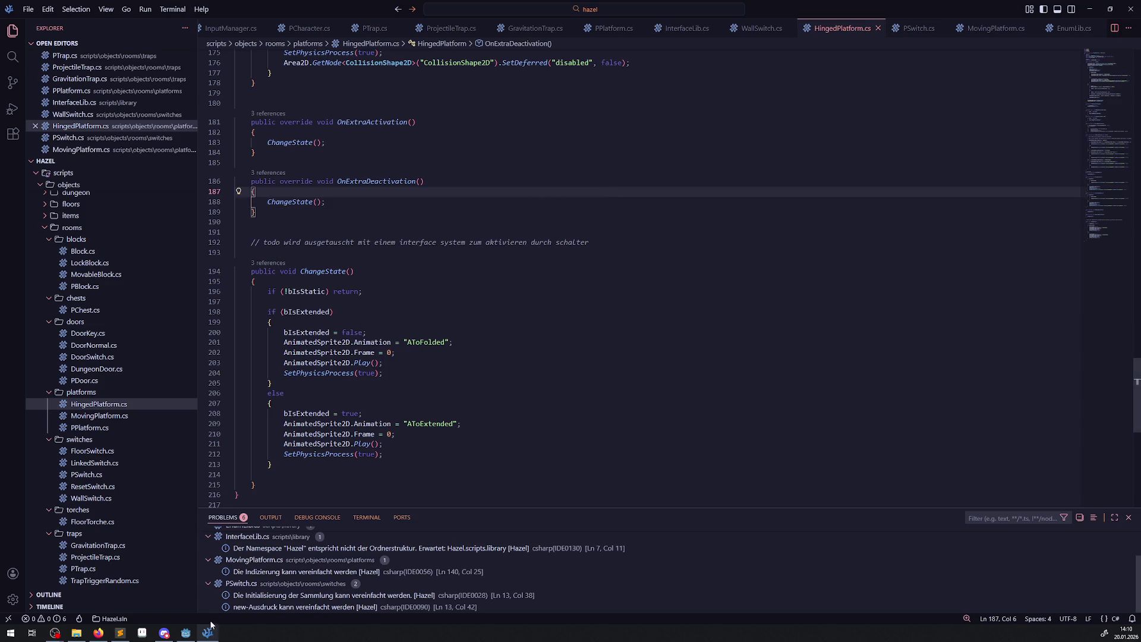
left_click(186, 632)
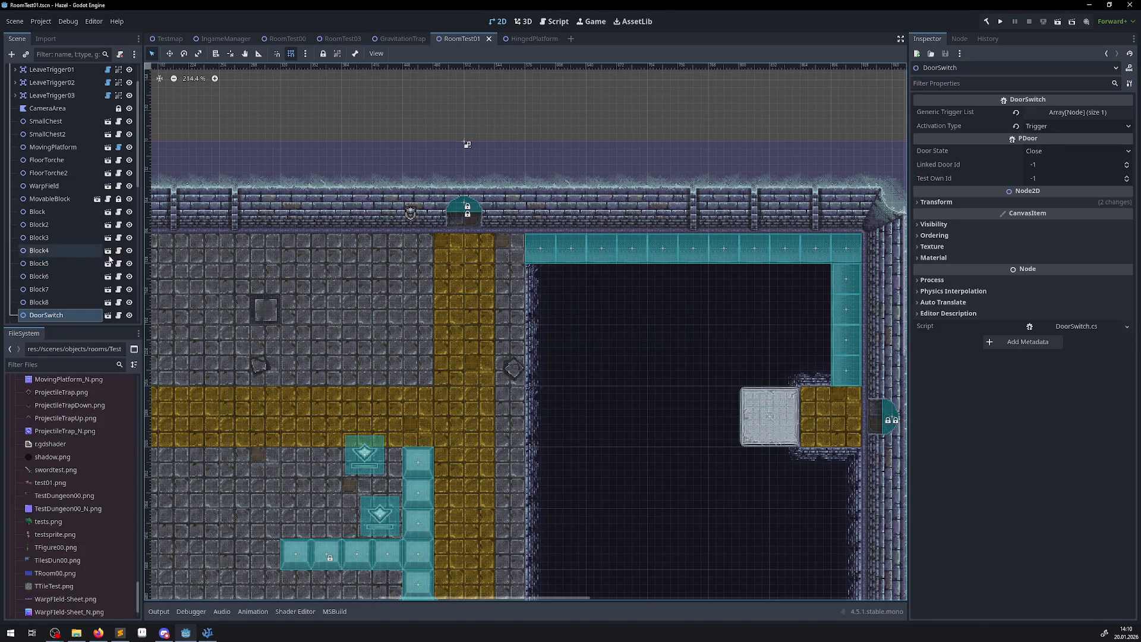
Select the WallSwitch node in the RoomTest01 scene tree.
left_click(538, 247)
scroll(73, 276, "down", 5)
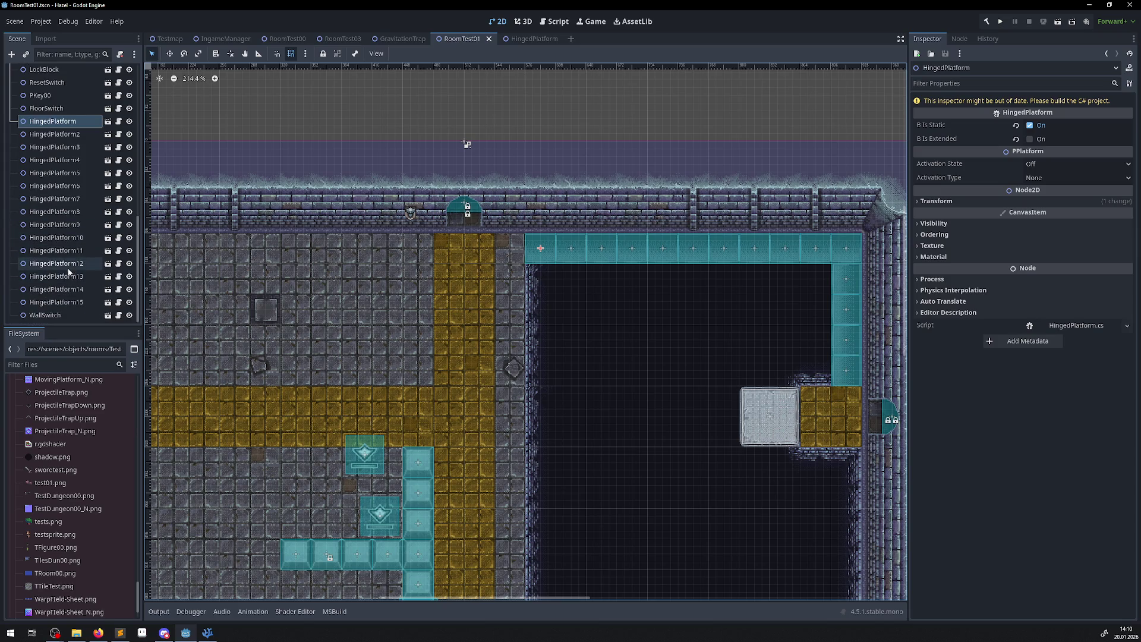
left_click(64, 303, "shift")
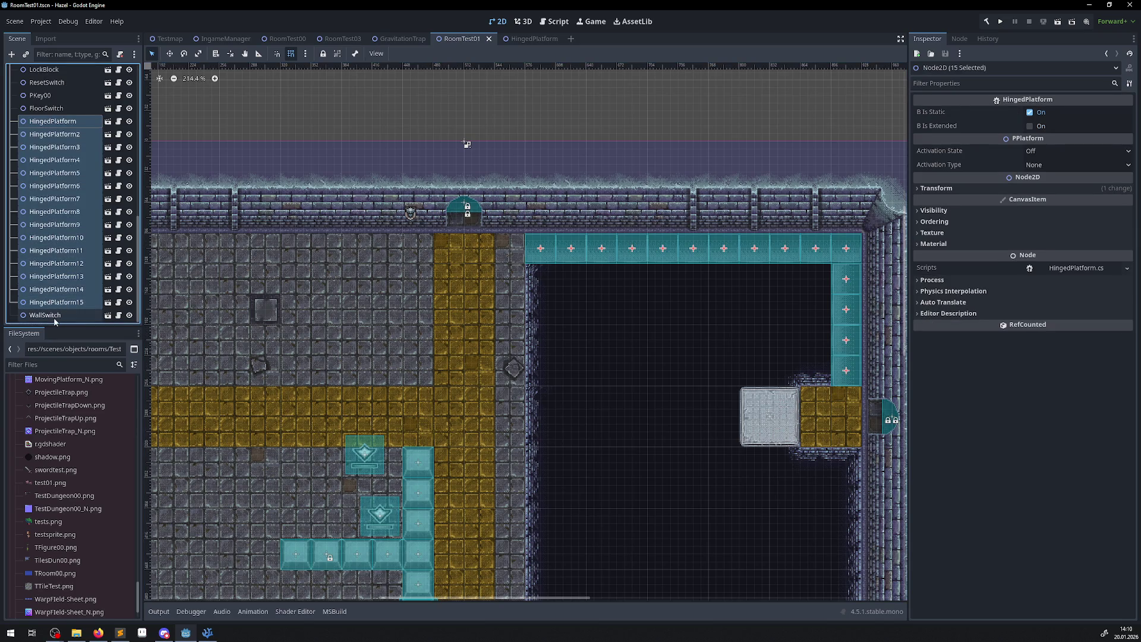
left_click(54, 318)
left_click(63, 303, "ctrl")
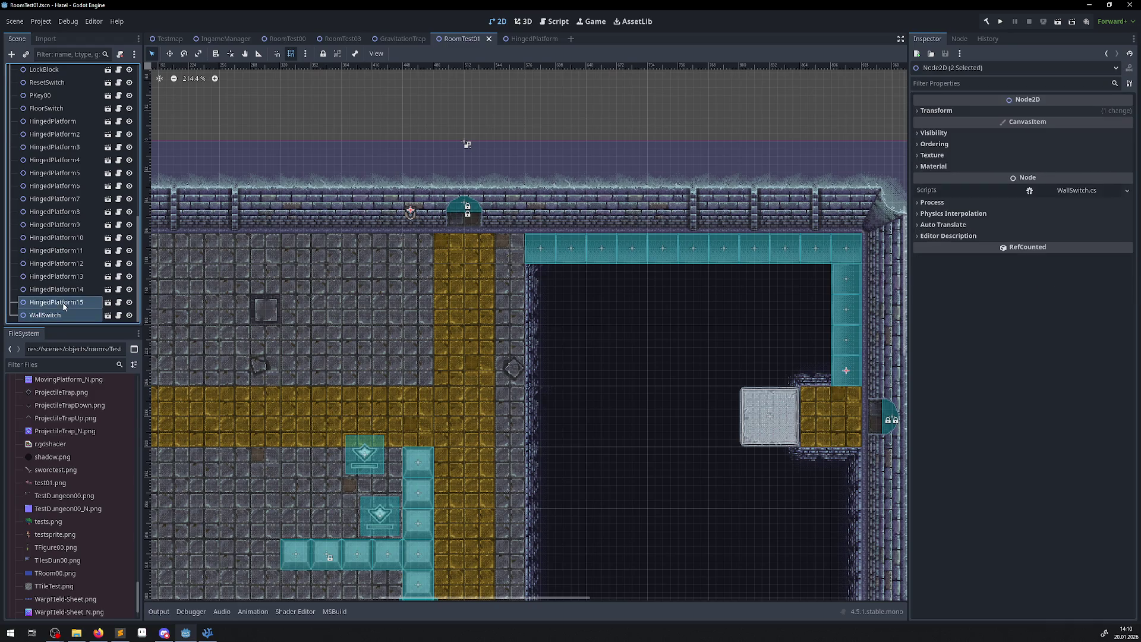
left_click(65, 306, "ctrl")
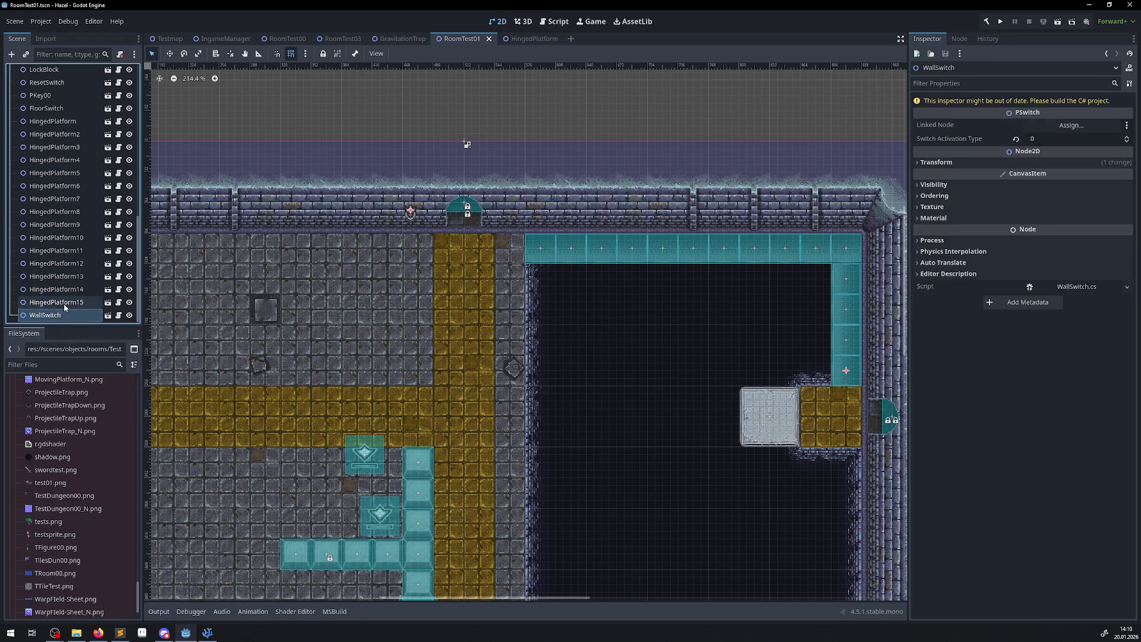
left_click(67, 305, "ctrl")
left_click(67, 305, "ctrl")
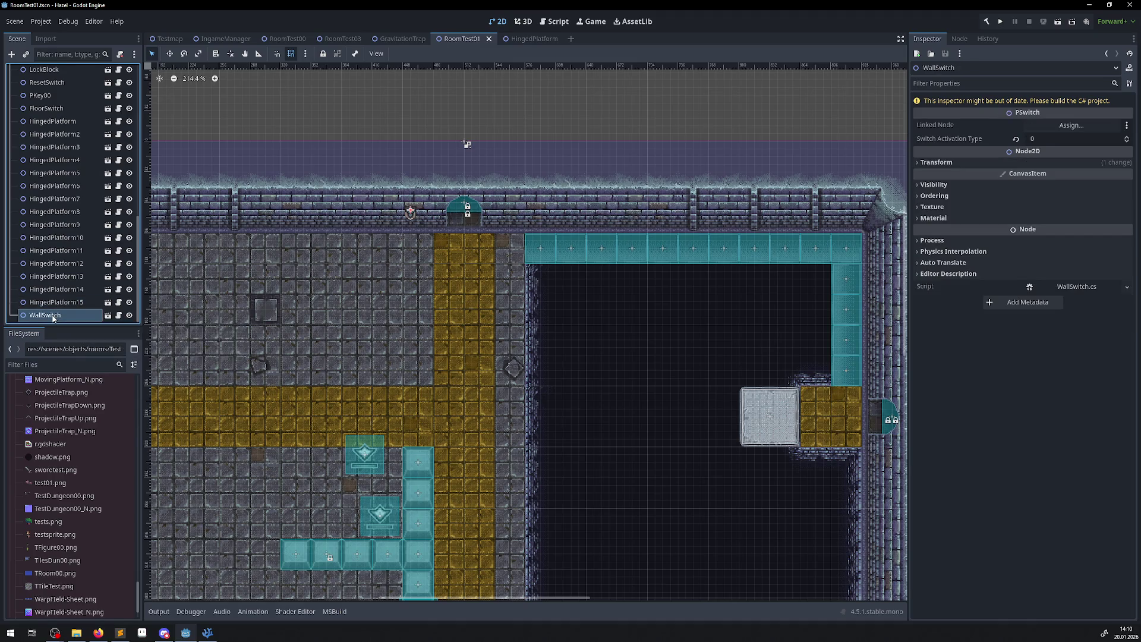
Build the C# project, dismiss the build error, and jump to the PSwitch.cs error.
left_click(985, 21)
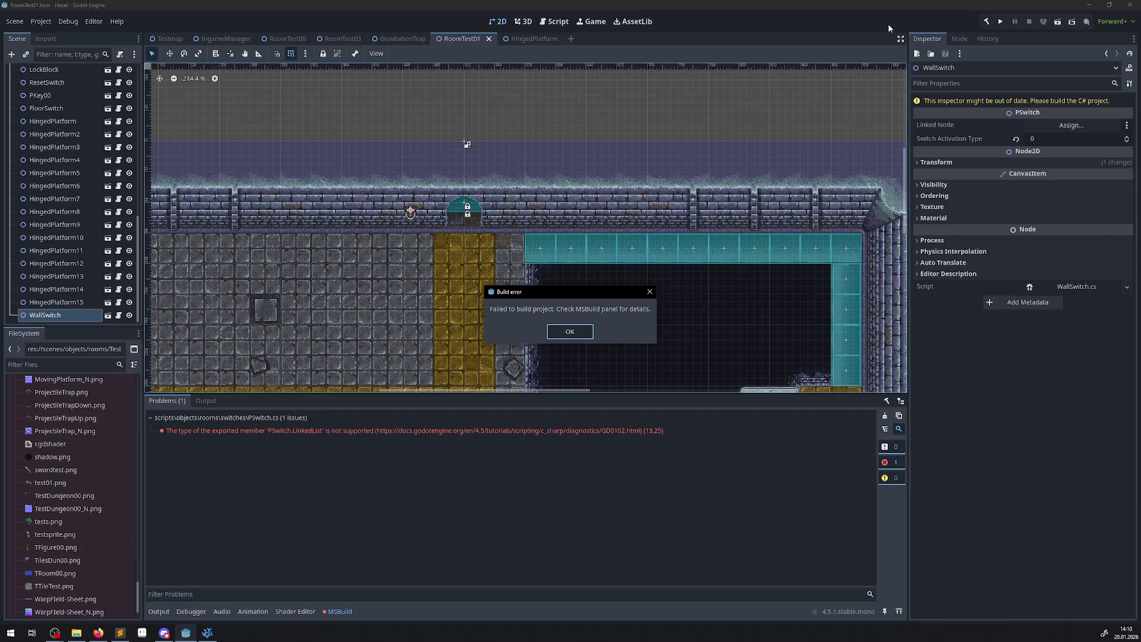
left_click(573, 330)
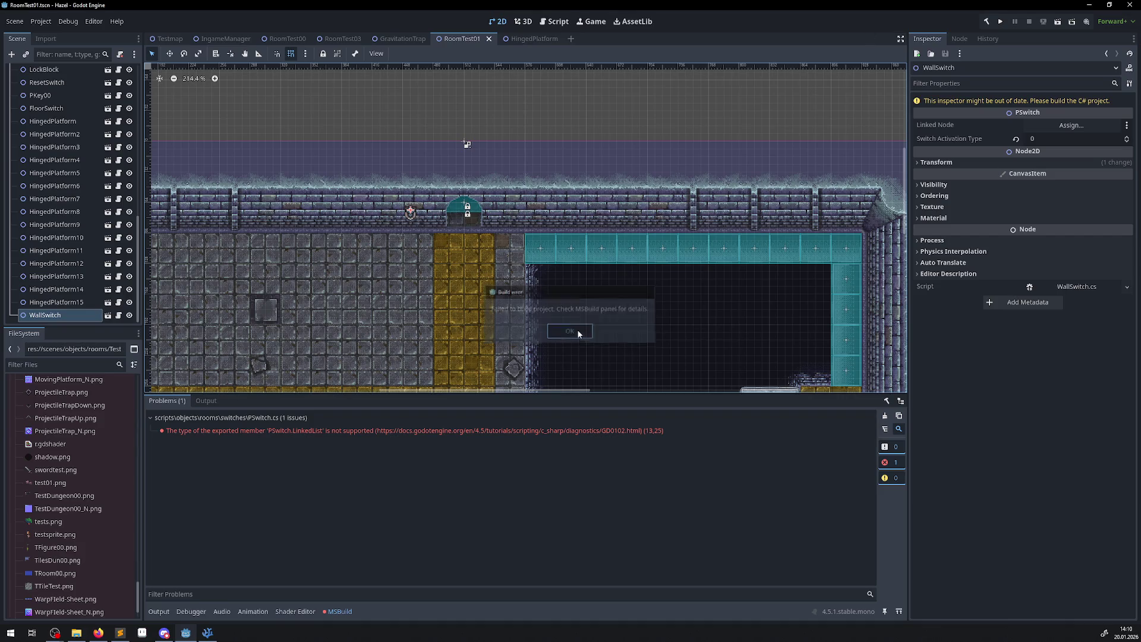
double_click(594, 430)
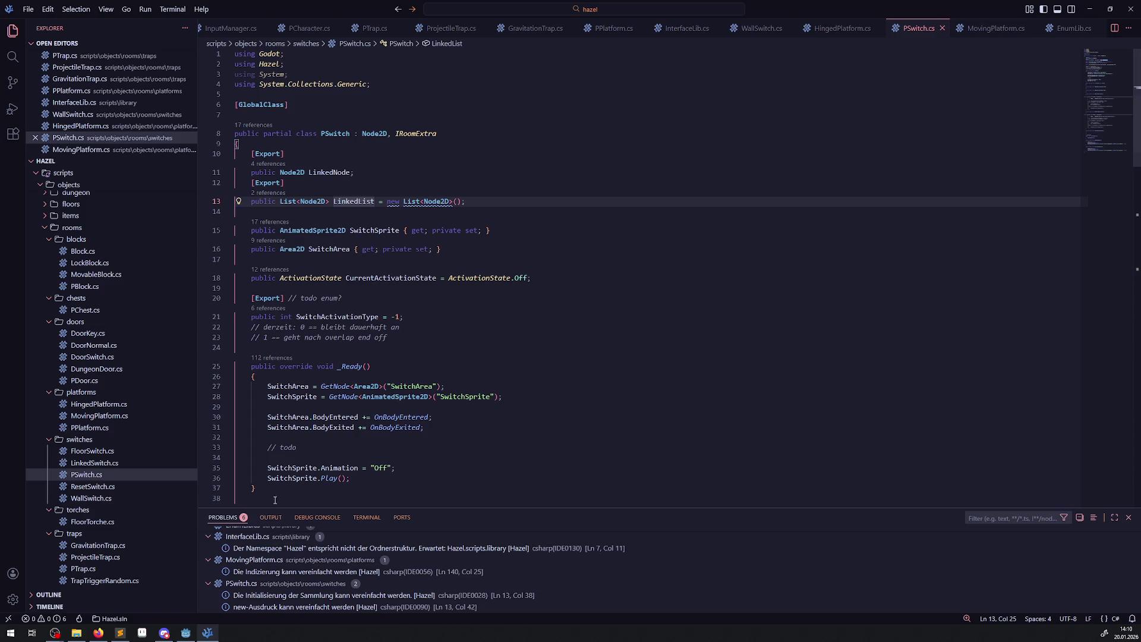
Add a todo comment below LinkedNode noting the list must be an array for now, and save.
left_click(317, 539)
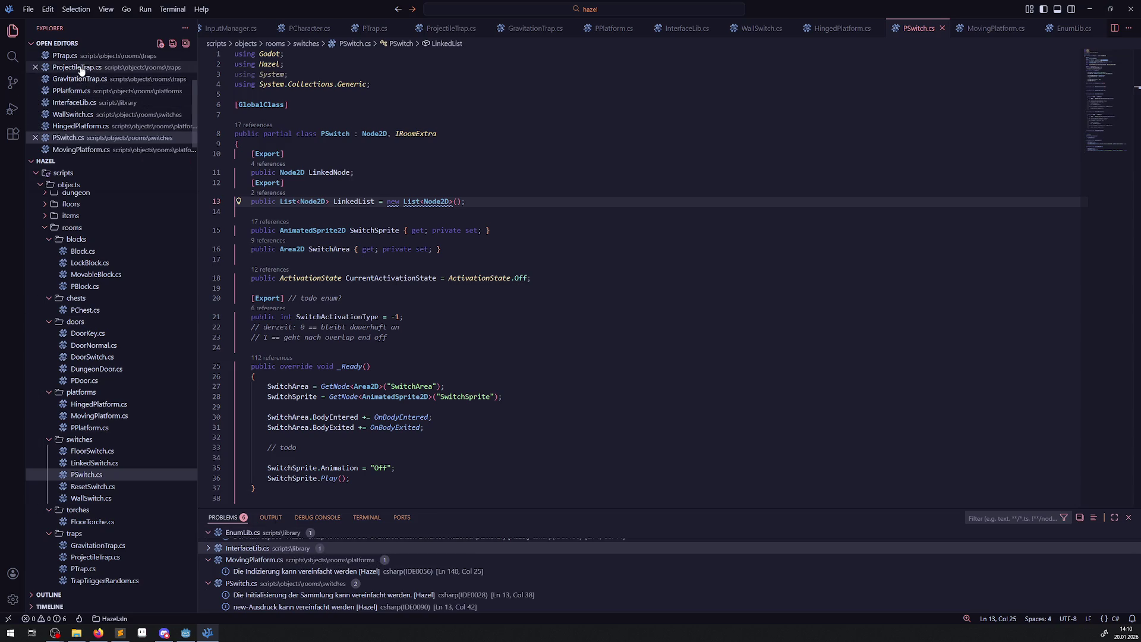
left_click(185, 632)
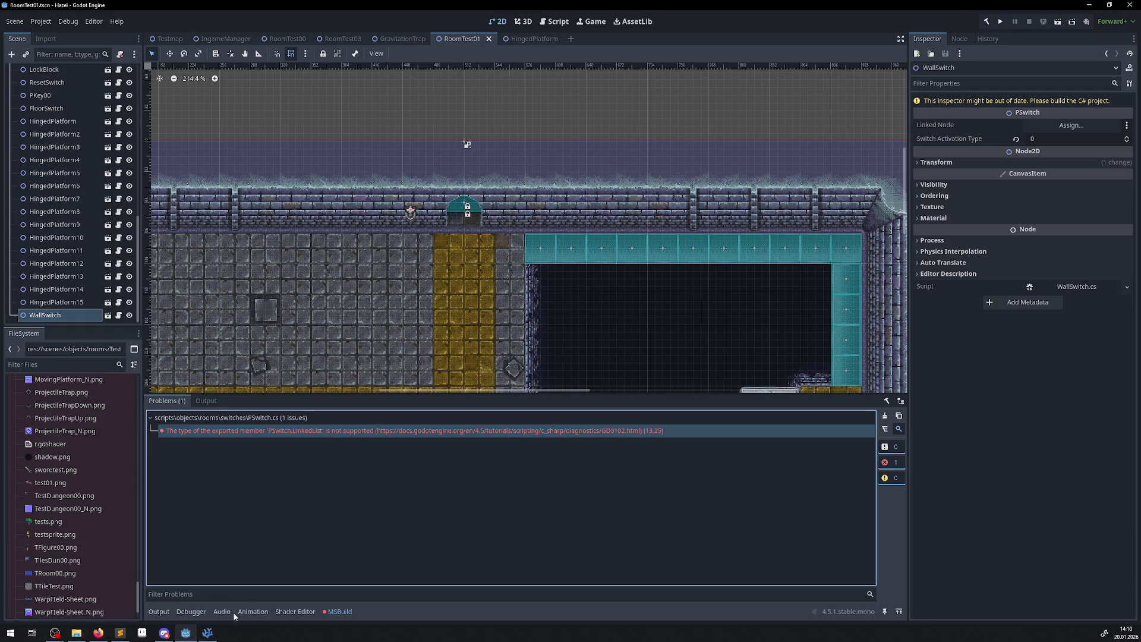
left_click(207, 632)
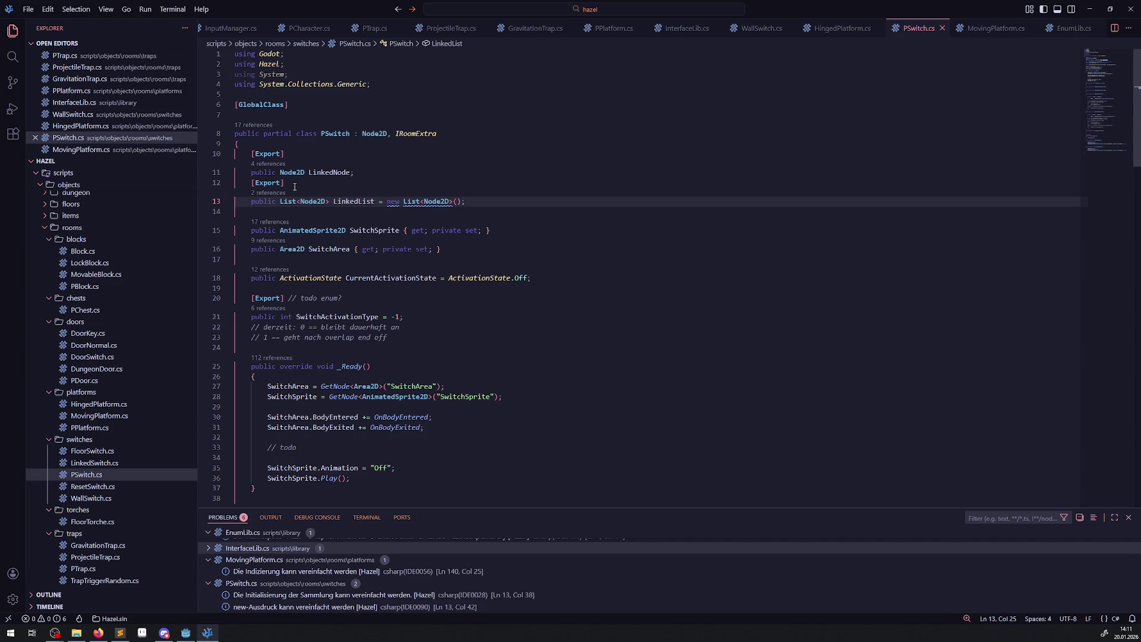
left_click(363, 171)
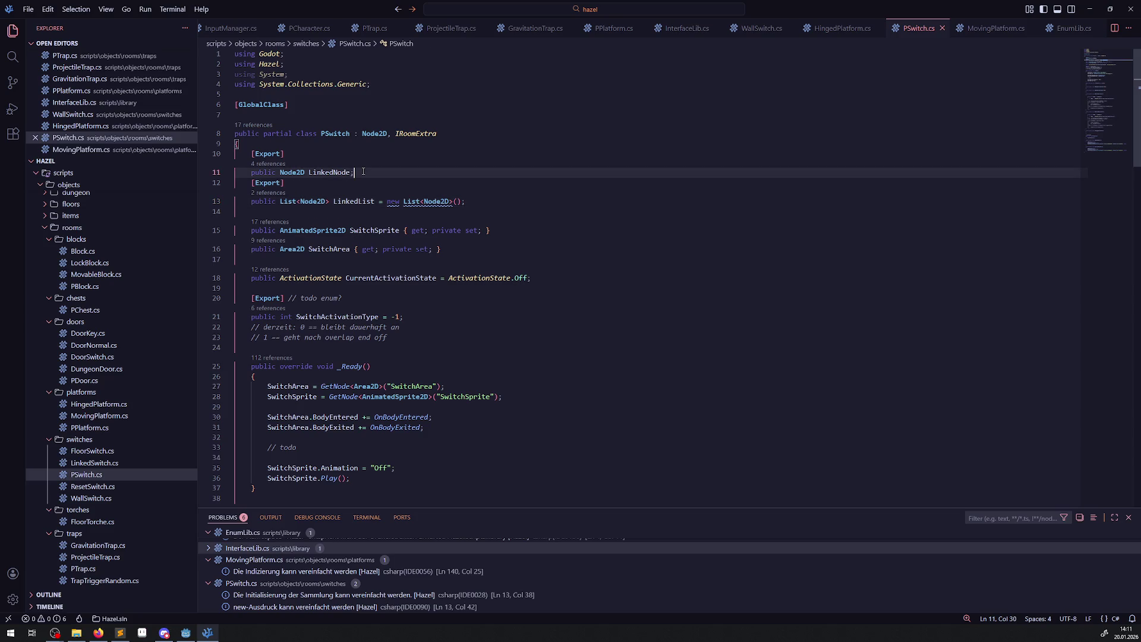
key("Return")
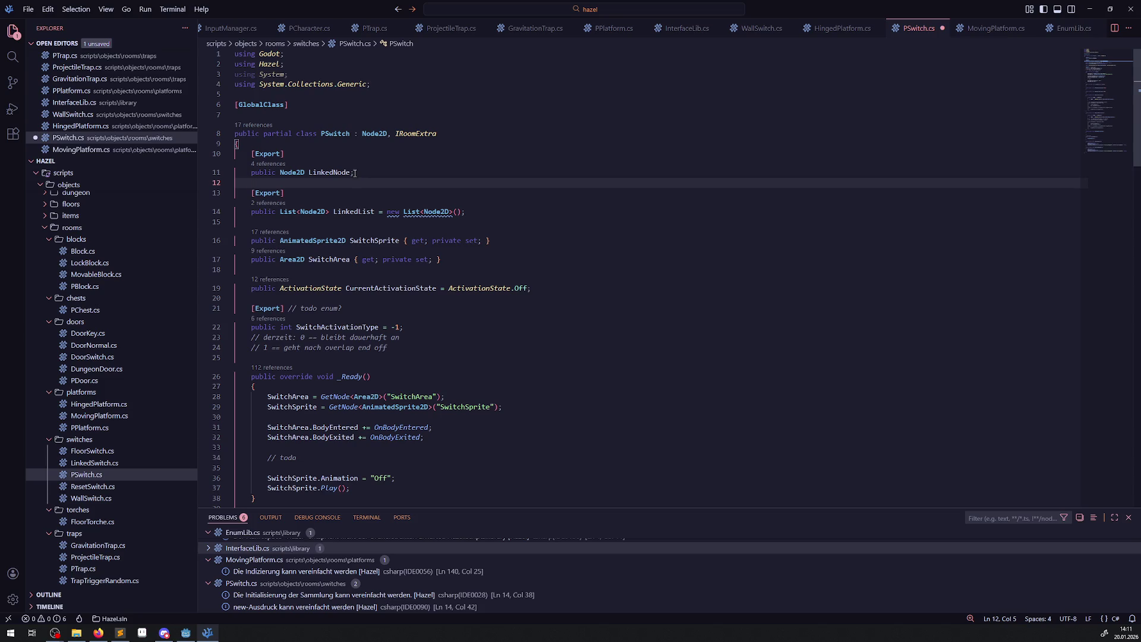
type("#")
key("BackSpace")
key("Return")
type("// todo ")
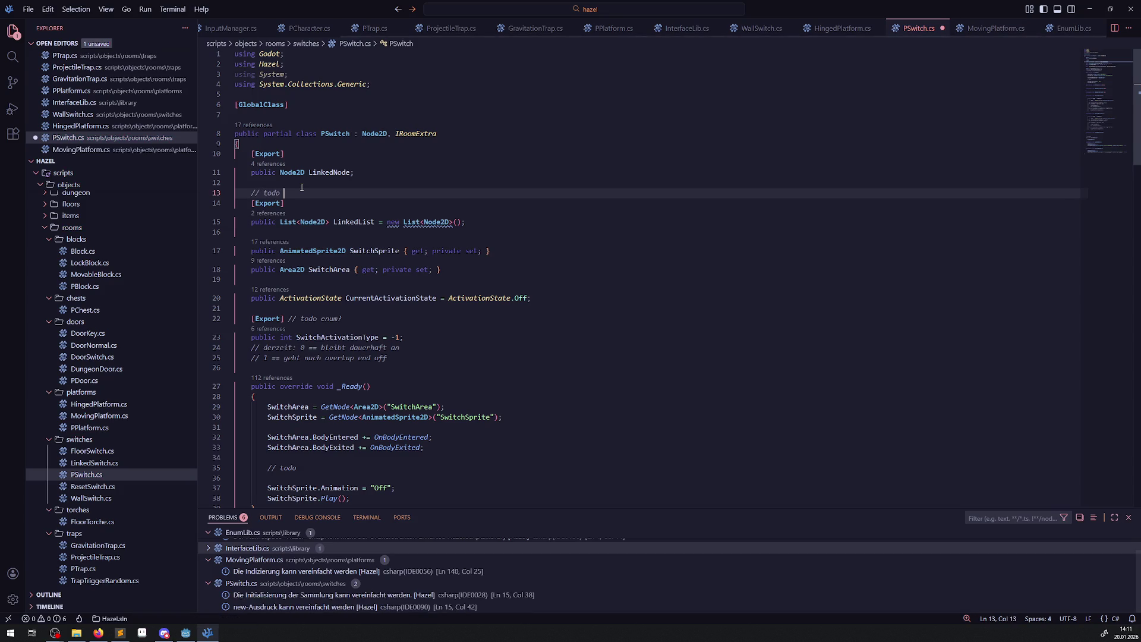
type("list geht nic")
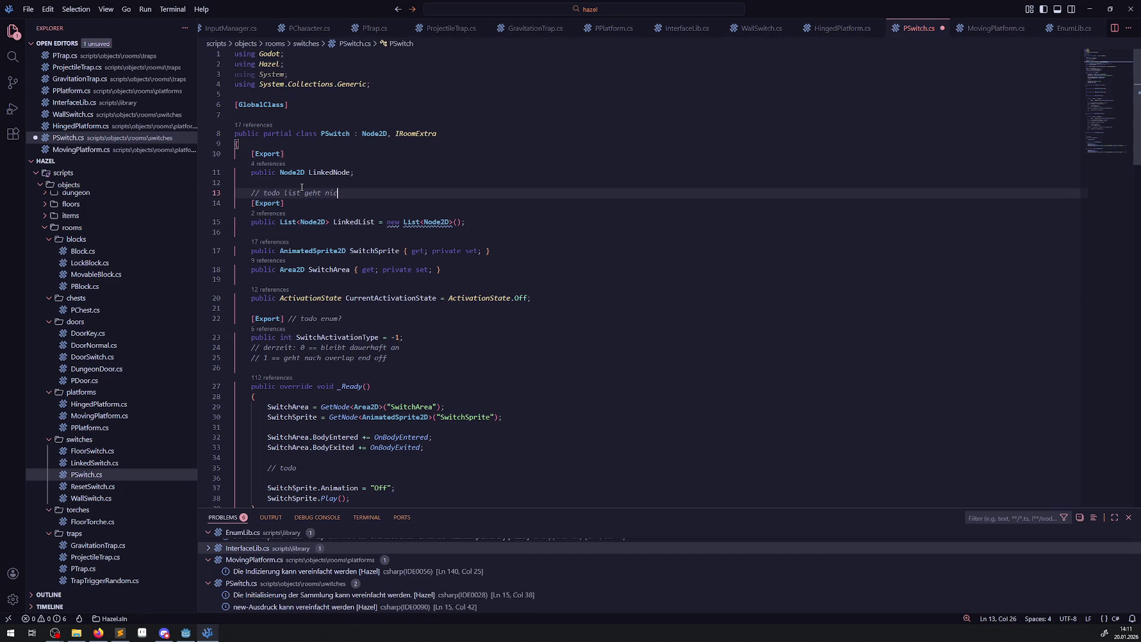
type("ht als export; ")
type("daher erstmal als array, u")
type("nklar wegen")
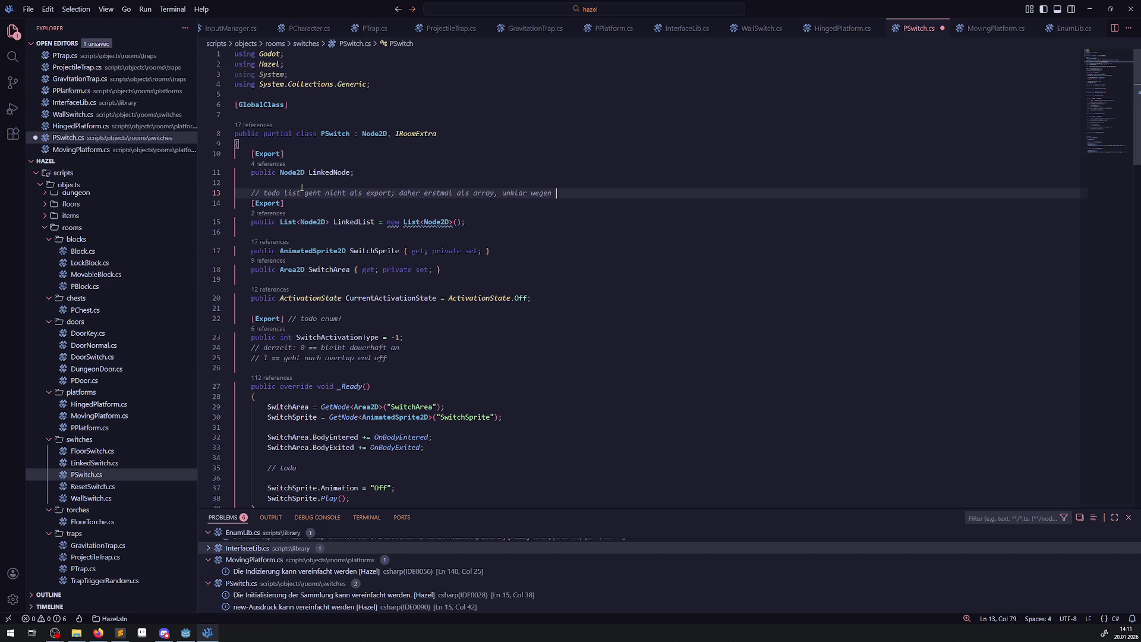
type("m  generator später")
key("ctrl+s")
Keep a commented copy of the LinkedList line and change it to 'public Node2D[] LinkedList;', then save.
left_click(247, 221)
key("shift+alt+Down")
type("//")
double_click(295, 222)
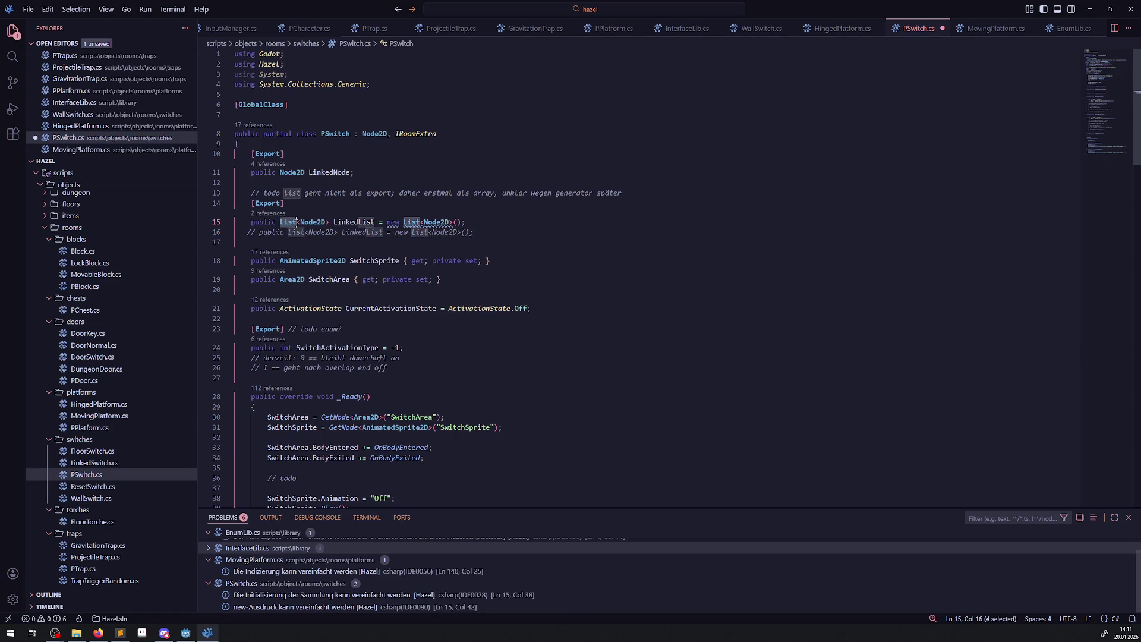
key("Delete")
key("Delete")
key("ctrl+Right")
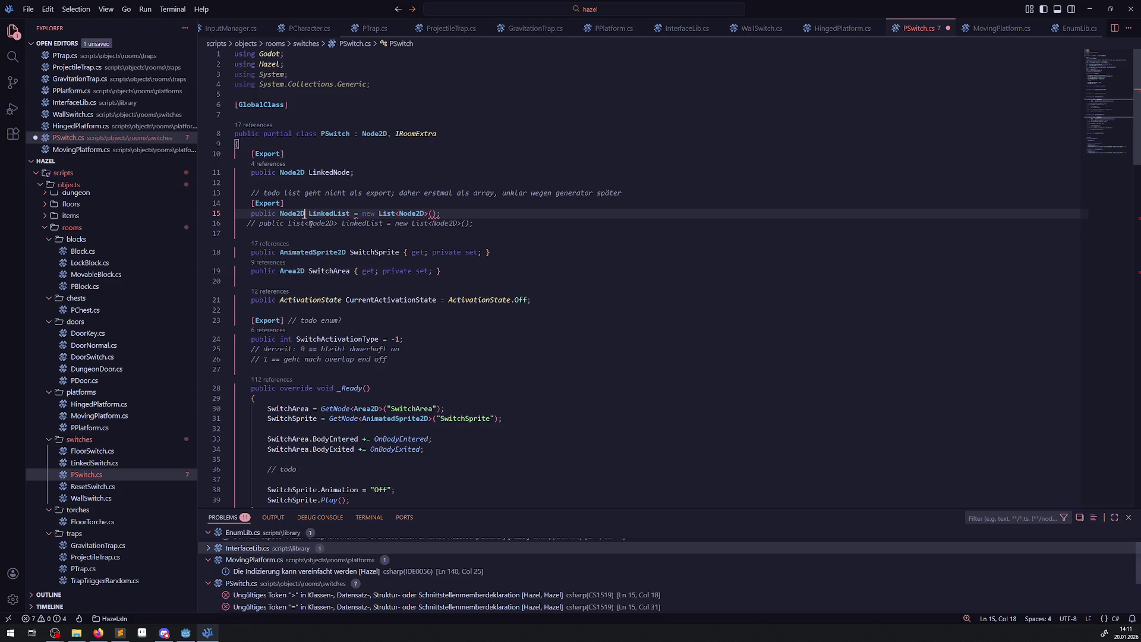
key("Delete")
type("[]")
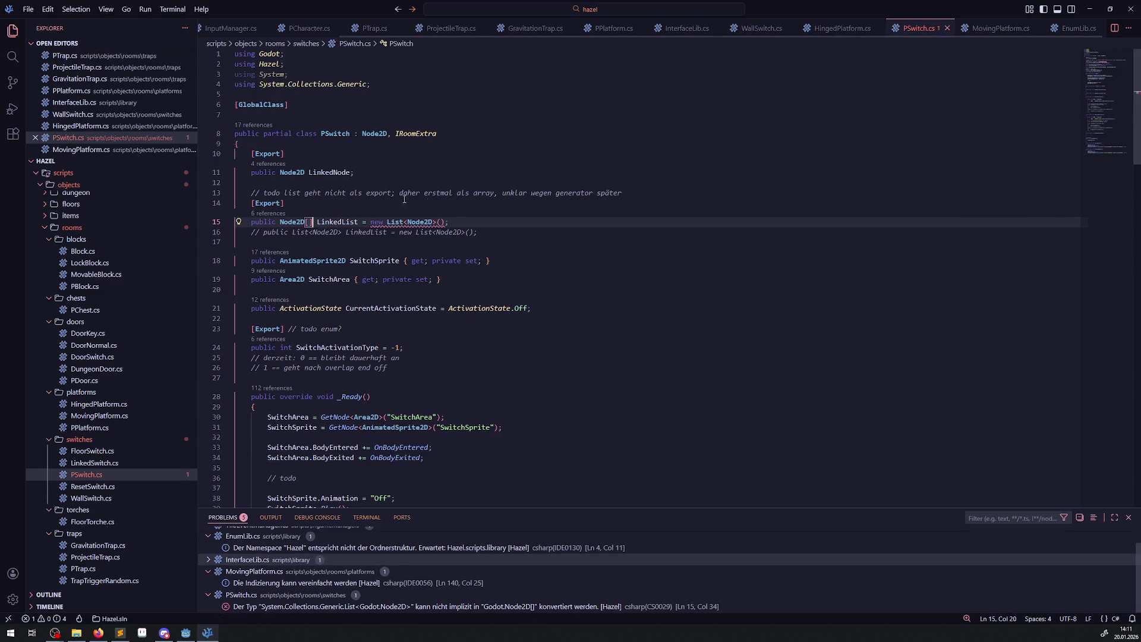
left_click_drag(371, 221, 446, 222)
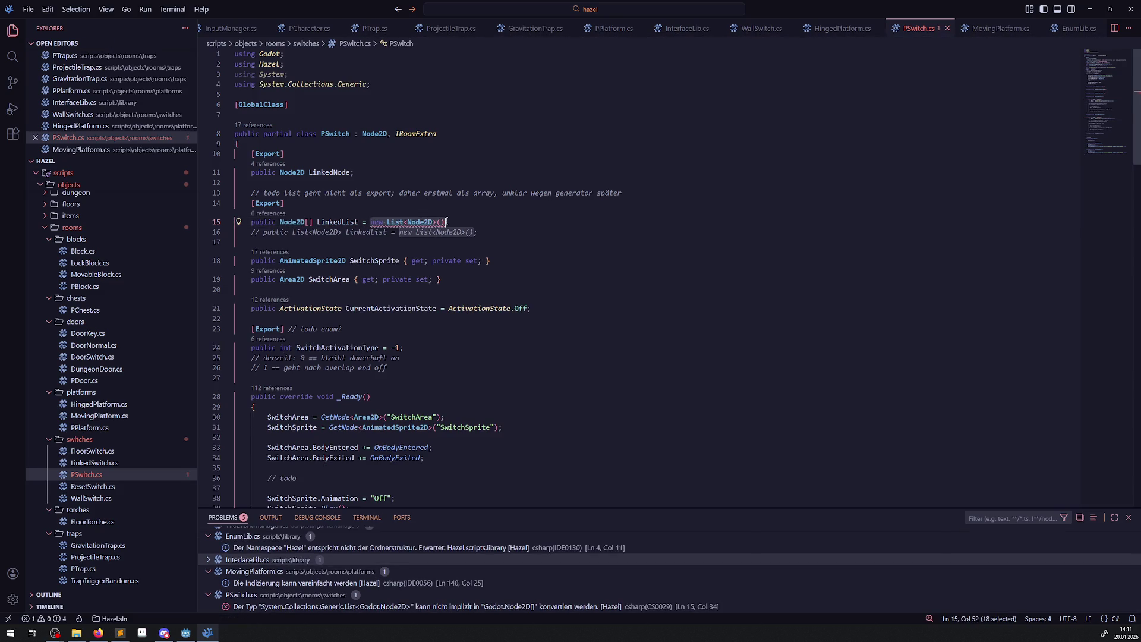
left_click(446, 222)
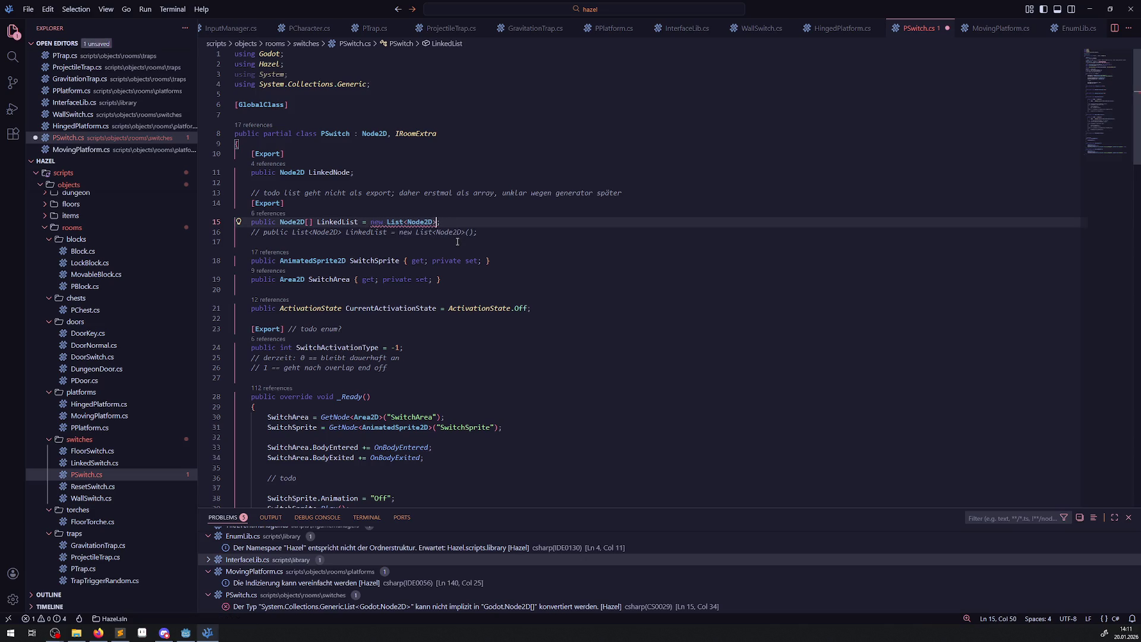
key("BackSpace")
key("BackSpace")
key("BackSpace")
key("BackSpace")
key("ctrl+s")
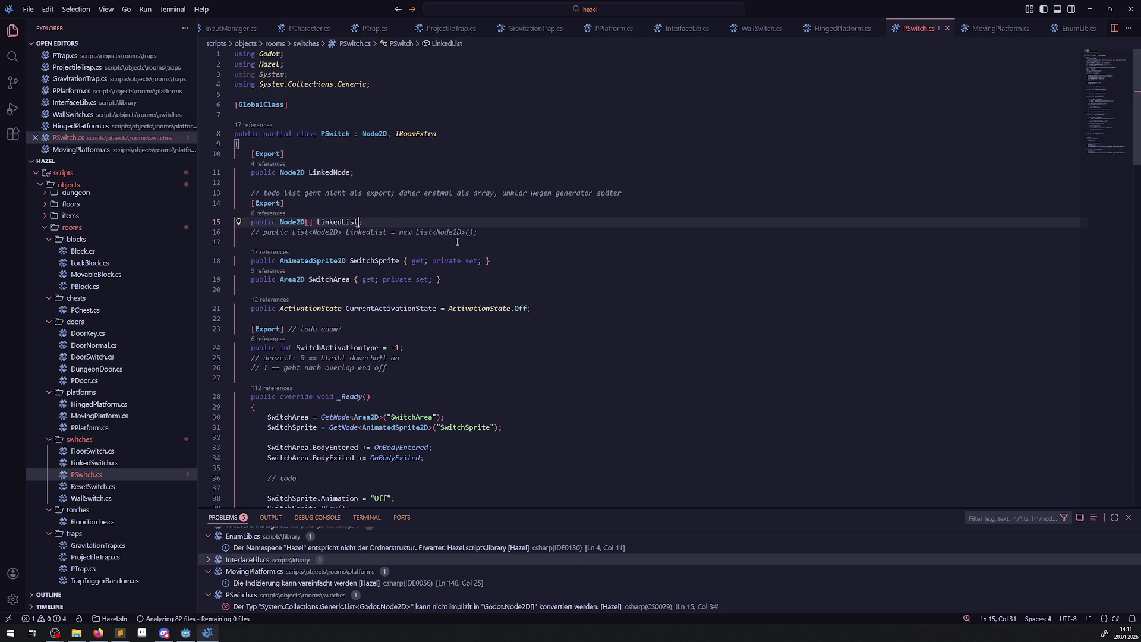
left_click(186, 634)
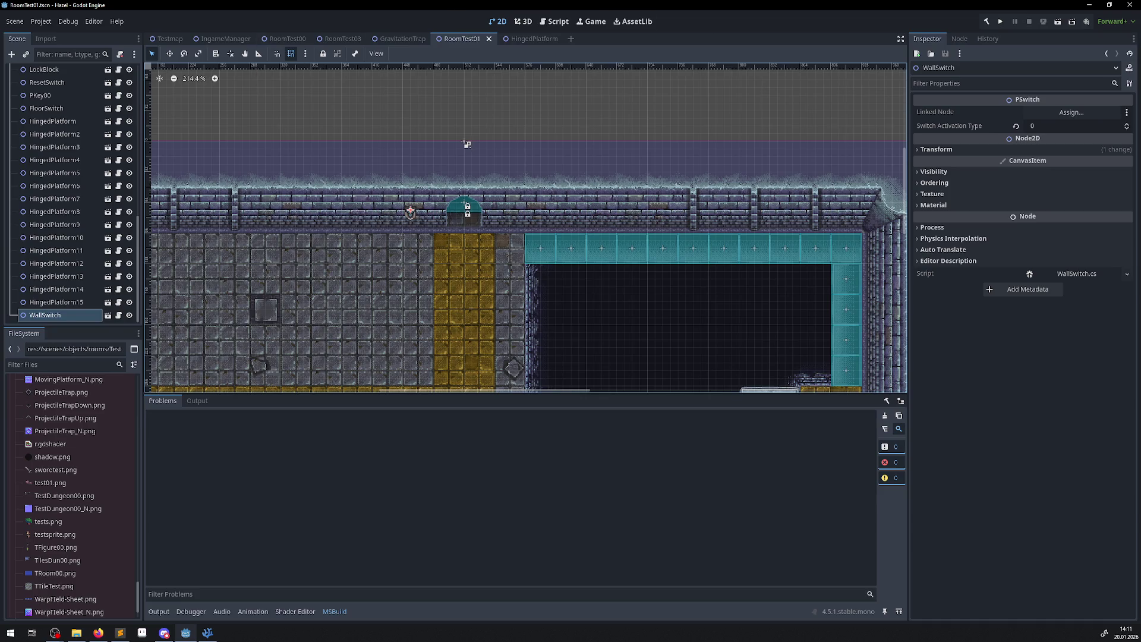
Try dragging HingedPlatform onto WallSwitch's linked node field, then reselect WallSwitch.
key("alt+Tab")
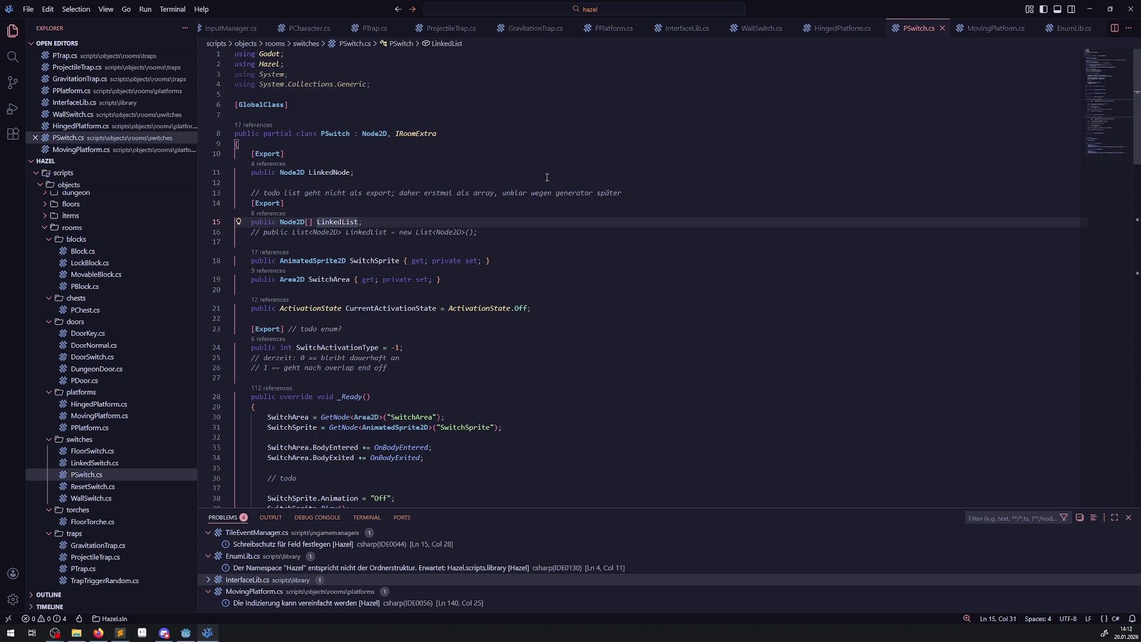
left_click(190, 634)
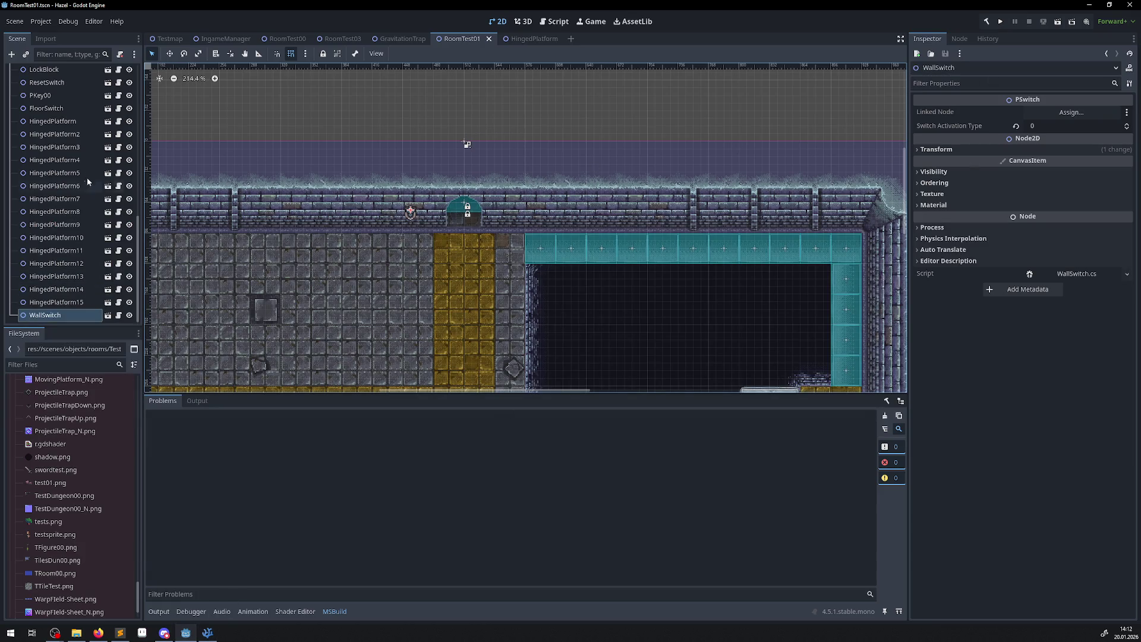
left_click_drag(53, 120, 542, 137)
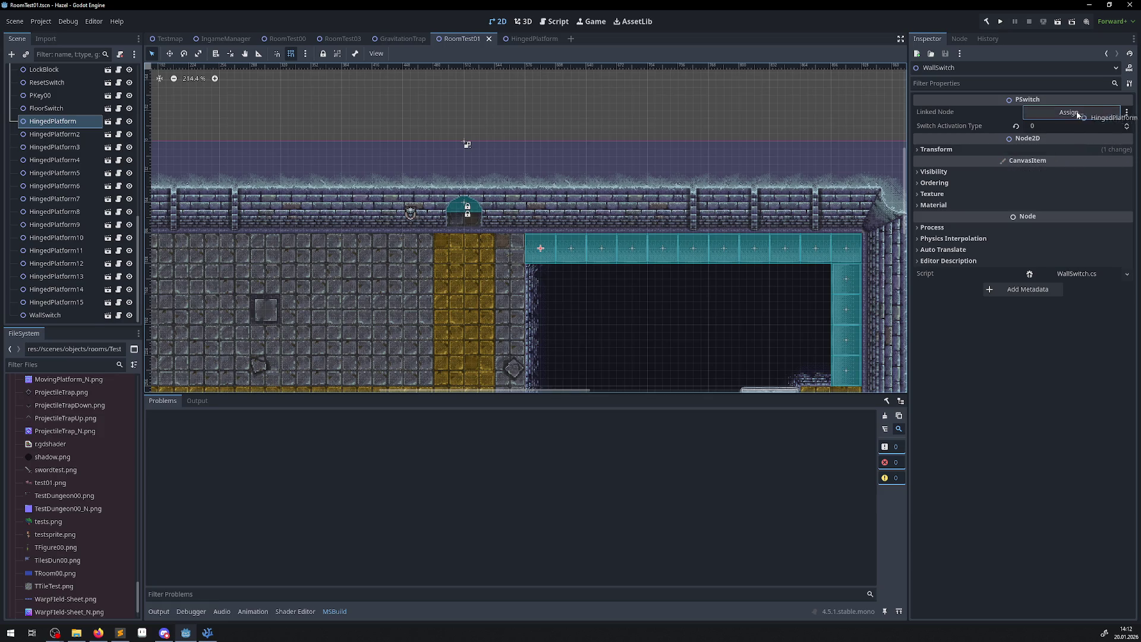
left_click_drag(1040, 119, 944, 109)
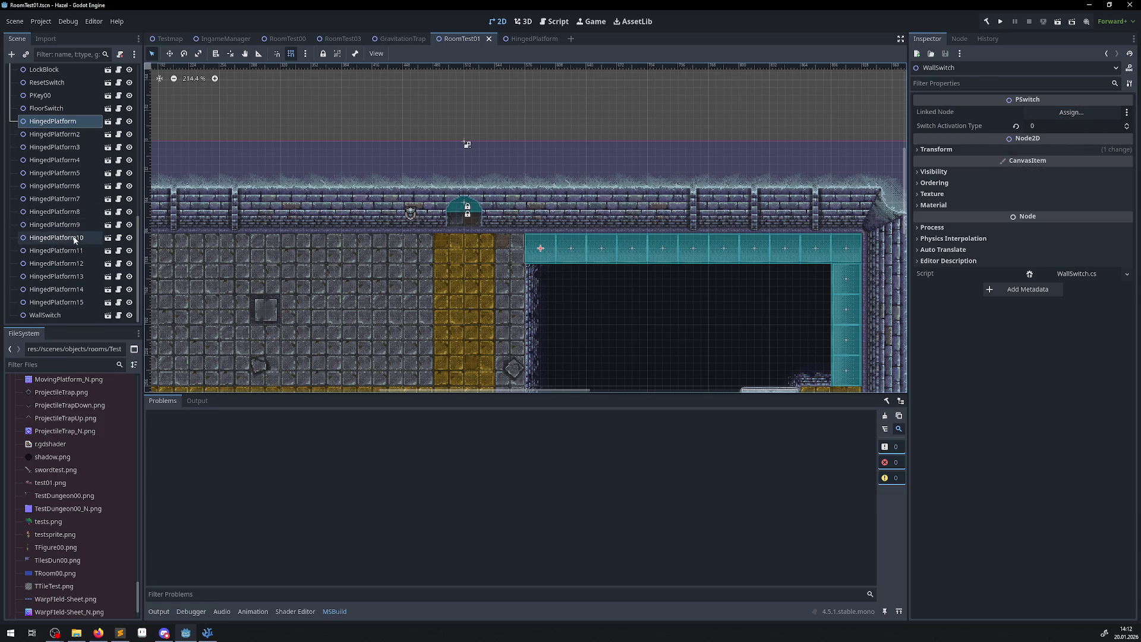
left_click(48, 316)
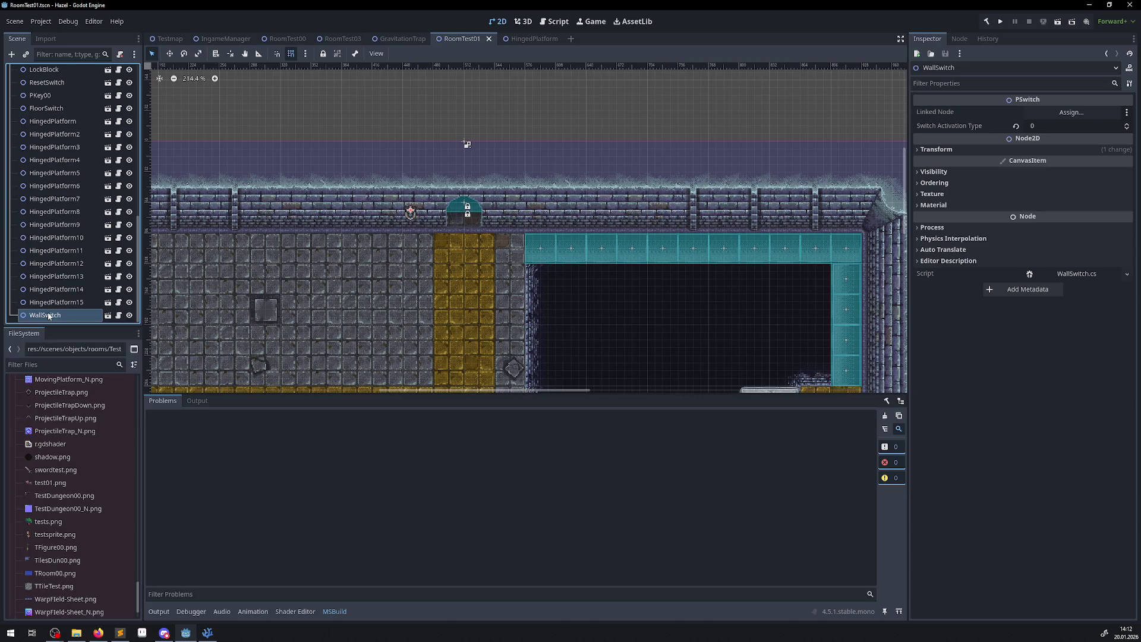
Rebuild the C# project so WallSwitch shows the empty Linked List Node2D array.
left_click(208, 634)
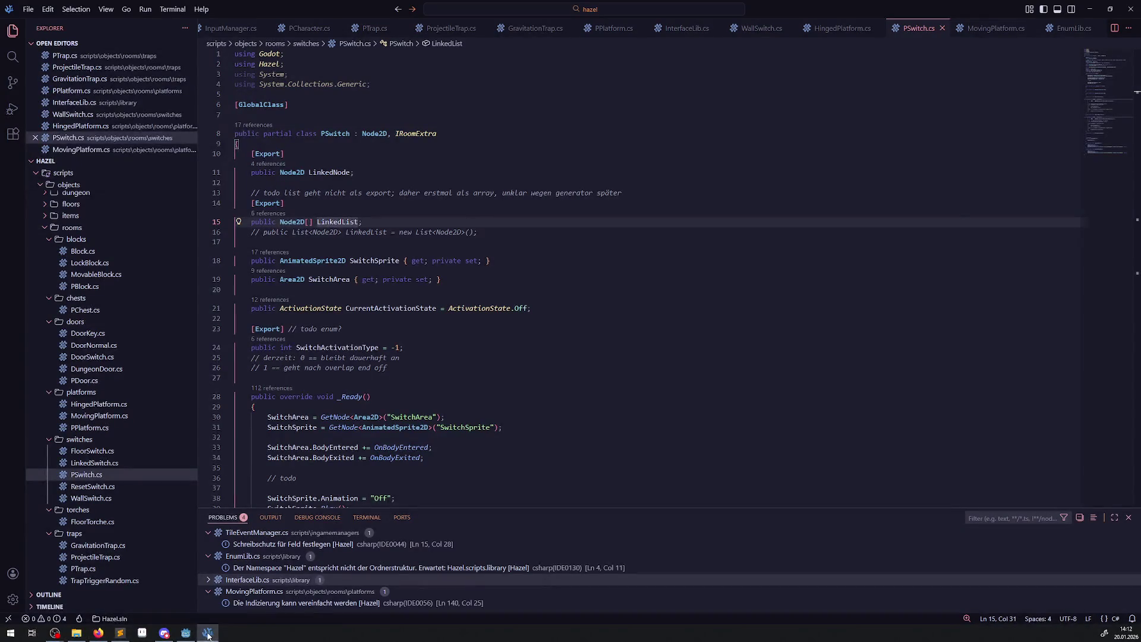
left_click(607, 304)
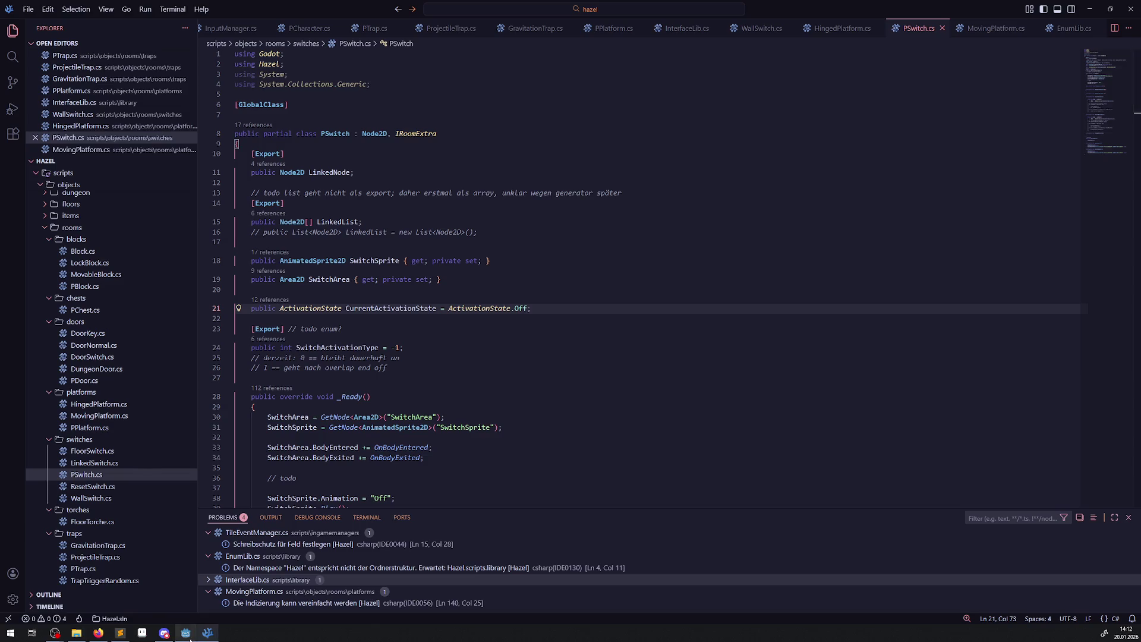
left_click(188, 635)
left_click(985, 22)
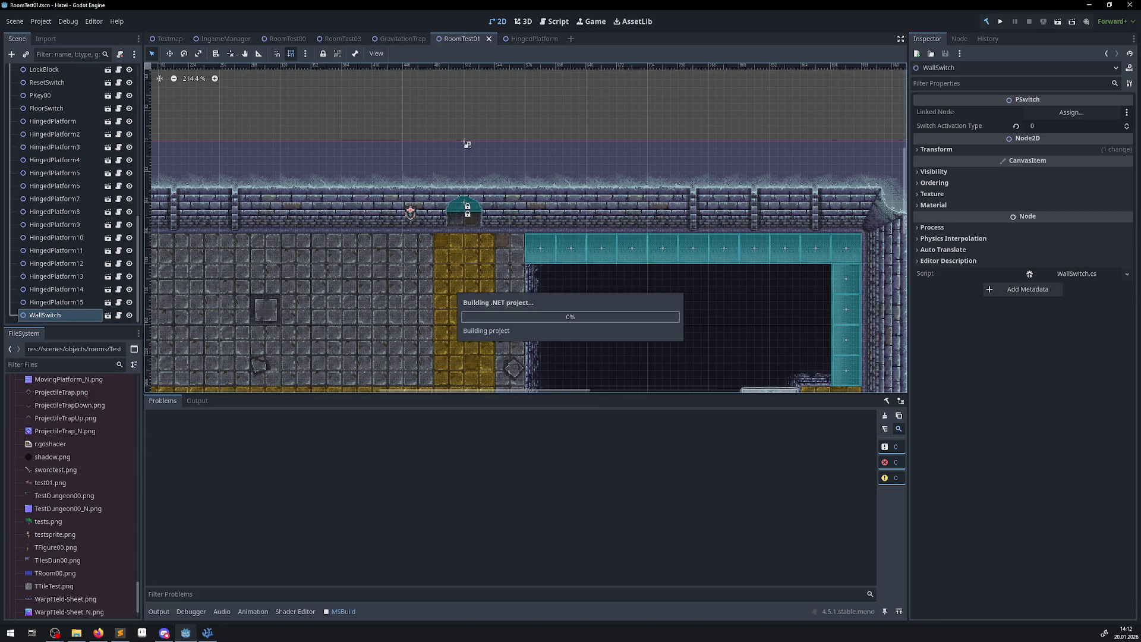
left_click(202, 636)
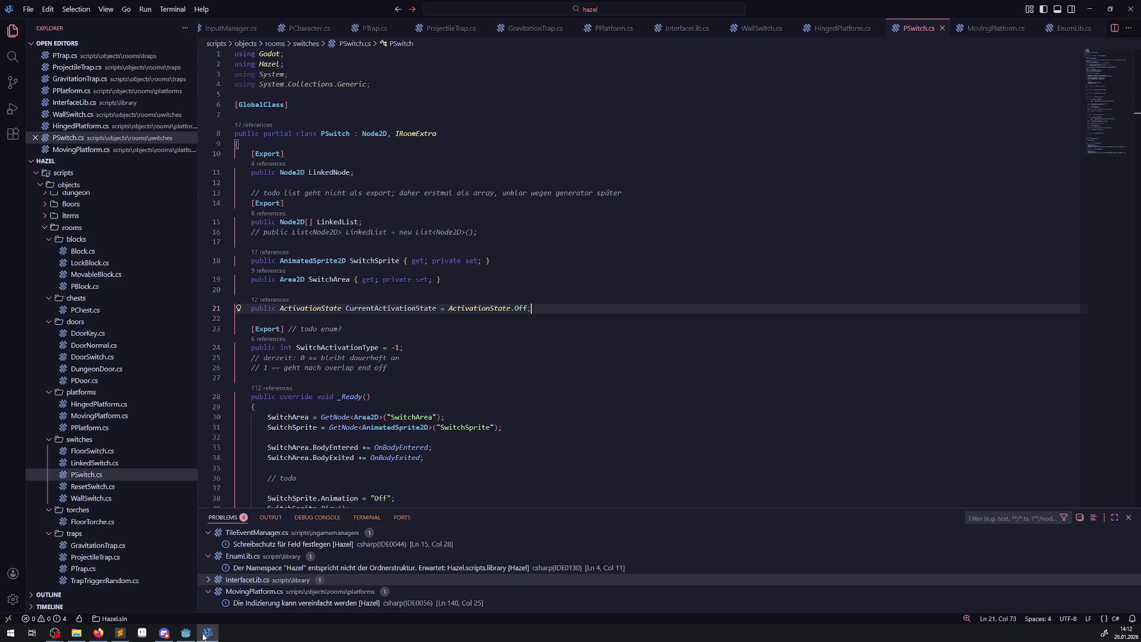
left_click(204, 636)
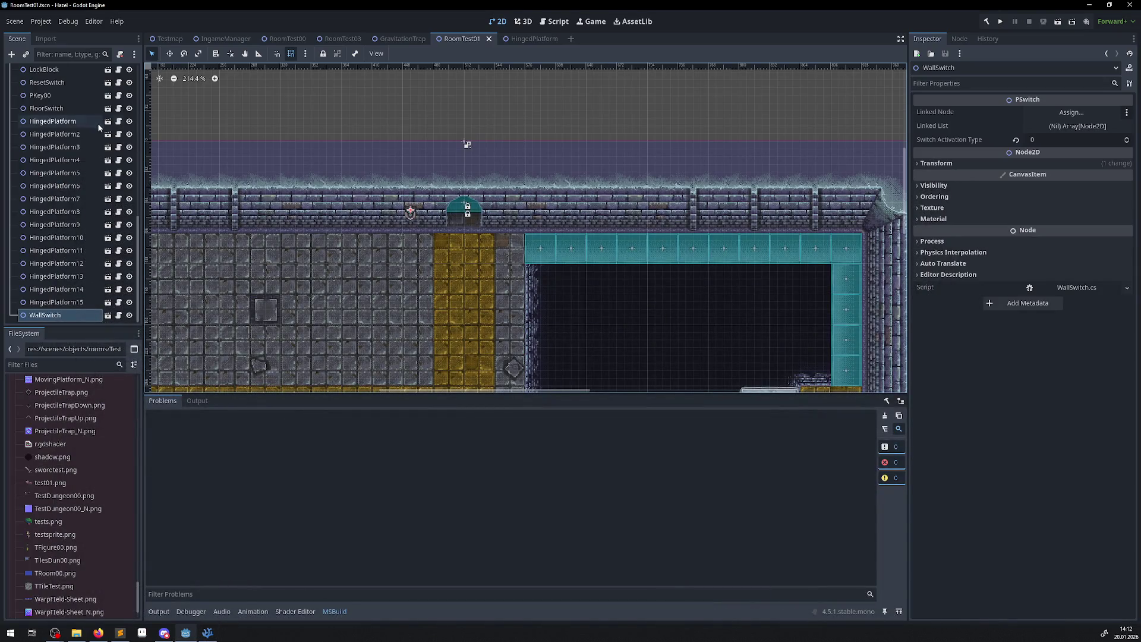
Add HingedPlatform through HingedPlatform6 to WallSwitch's Linked List.
left_click_drag(56, 123, 1041, 127)
left_click_drag(77, 134, 1072, 134)
mouse_move(71, 152)
left_mouse_down()
mouse_move(1073, 175)
mouse_move(1065, 127)
left_mouse_up()
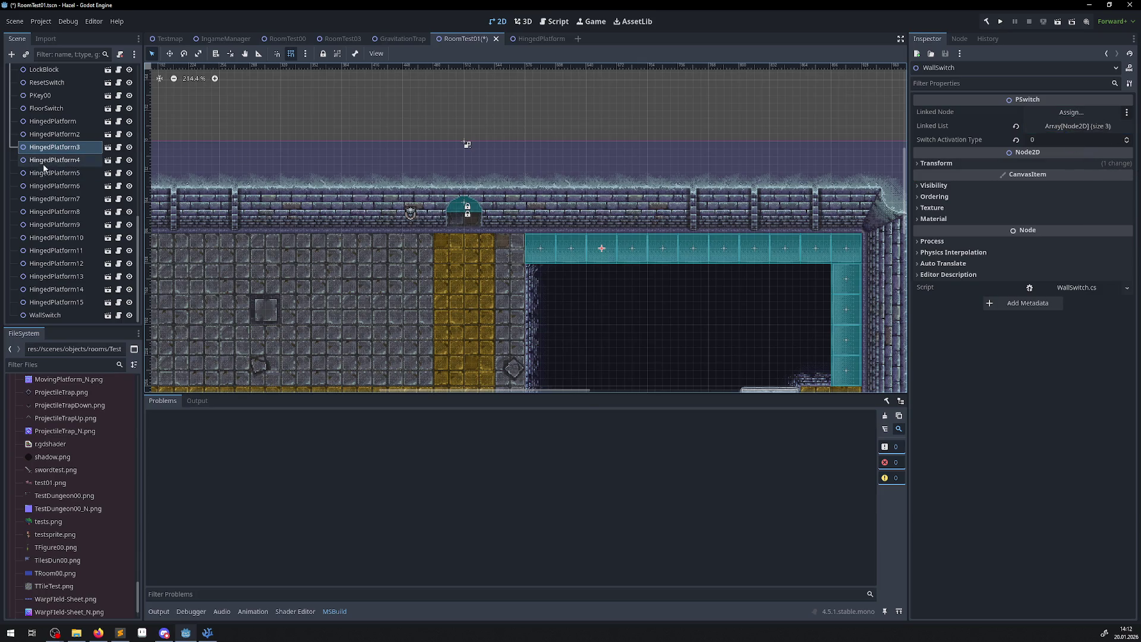
left_click_drag(47, 164, 1052, 221)
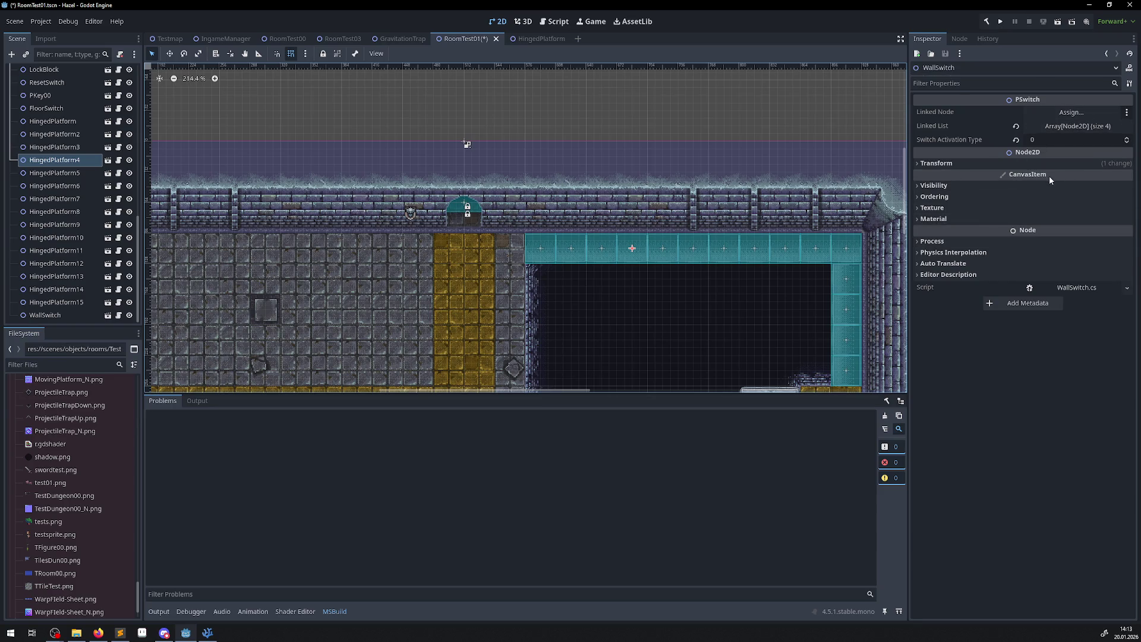
mouse_move(54, 172)
left_mouse_down()
mouse_move(1030, 161)
mouse_move(1063, 126)
left_mouse_up()
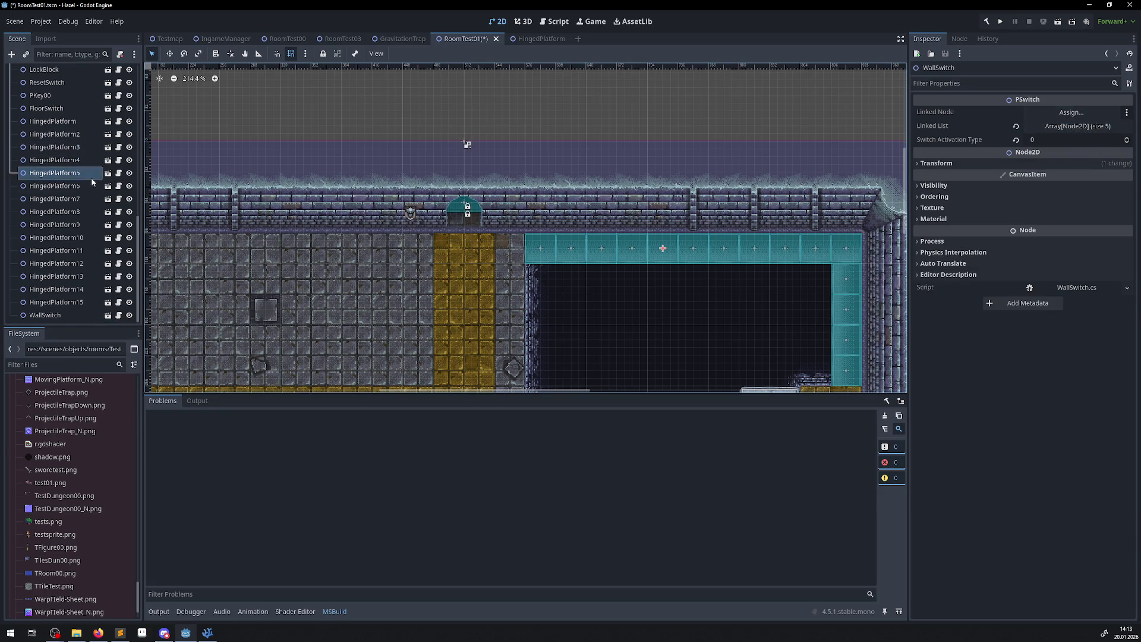
left_click_drag(92, 184, 309, 202)
left_click_drag(1077, 129, 1077, 129)
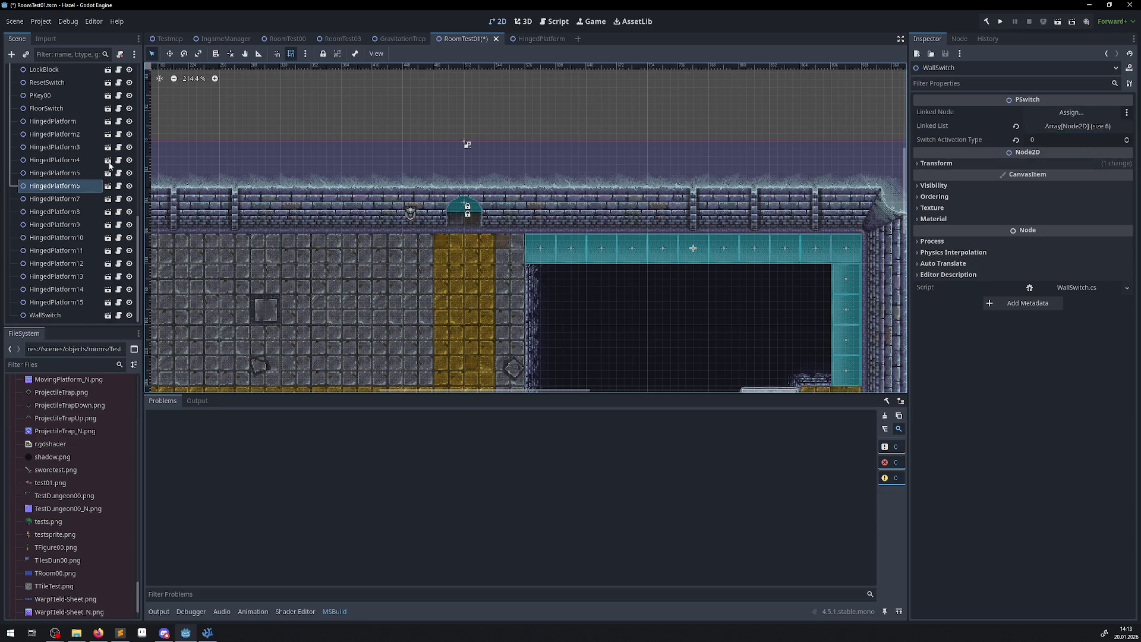
Add HingedPlatform7 through HingedPlatform15 to the Linked List, completing all 15 platforms.
left_click_drag(59, 199, 784, 179)
left_click_drag(1027, 130, 1026, 130)
mouse_move(76, 212)
left_mouse_down()
mouse_move(1072, 211)
mouse_move(1072, 133)
left_mouse_up()
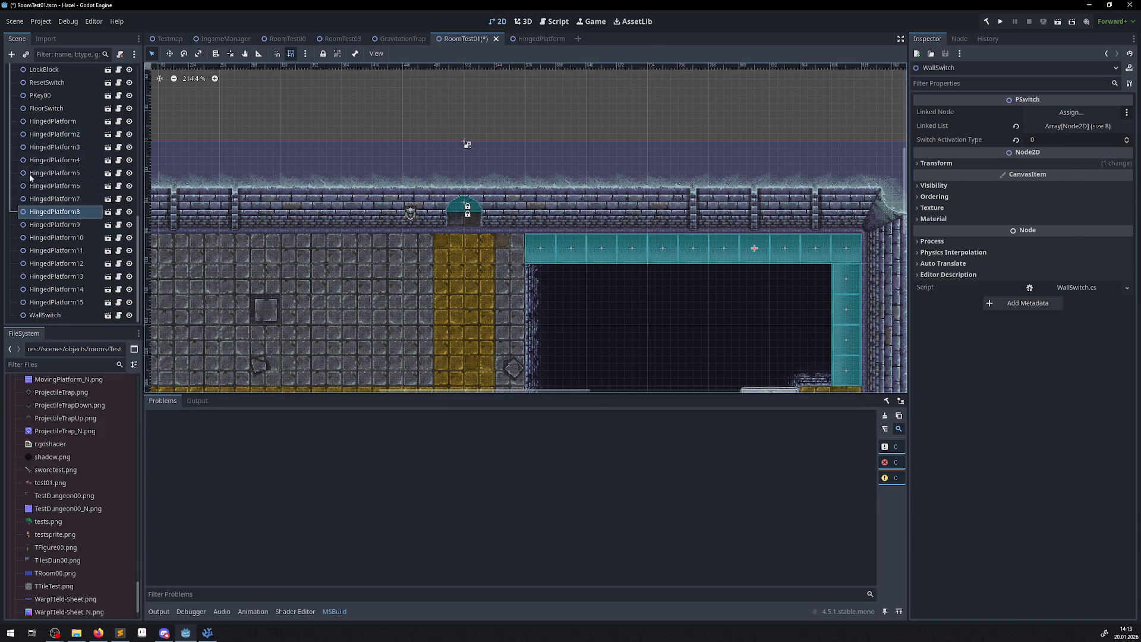
mouse_move(54, 224)
left_mouse_down()
mouse_move(1010, 178)
mouse_move(1063, 130)
left_mouse_up()
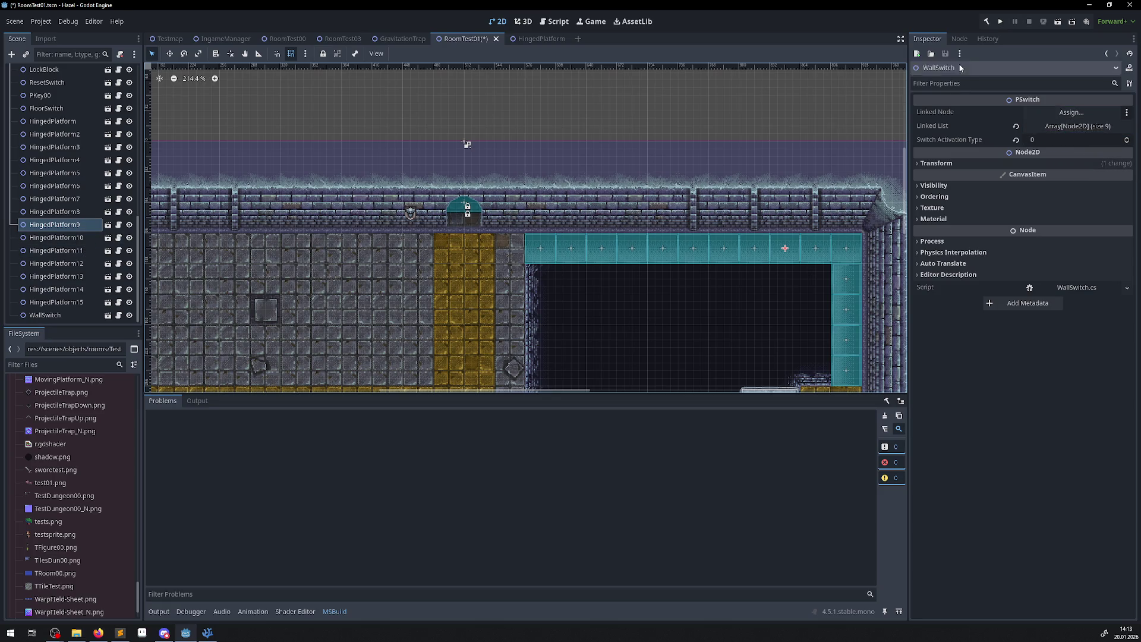
mouse_move(57, 238)
left_mouse_down()
mouse_move(677, 245)
mouse_move(1084, 127)
left_mouse_up()
mouse_move(56, 250)
left_mouse_down()
mouse_move(594, 155)
mouse_move(1075, 127)
left_mouse_up()
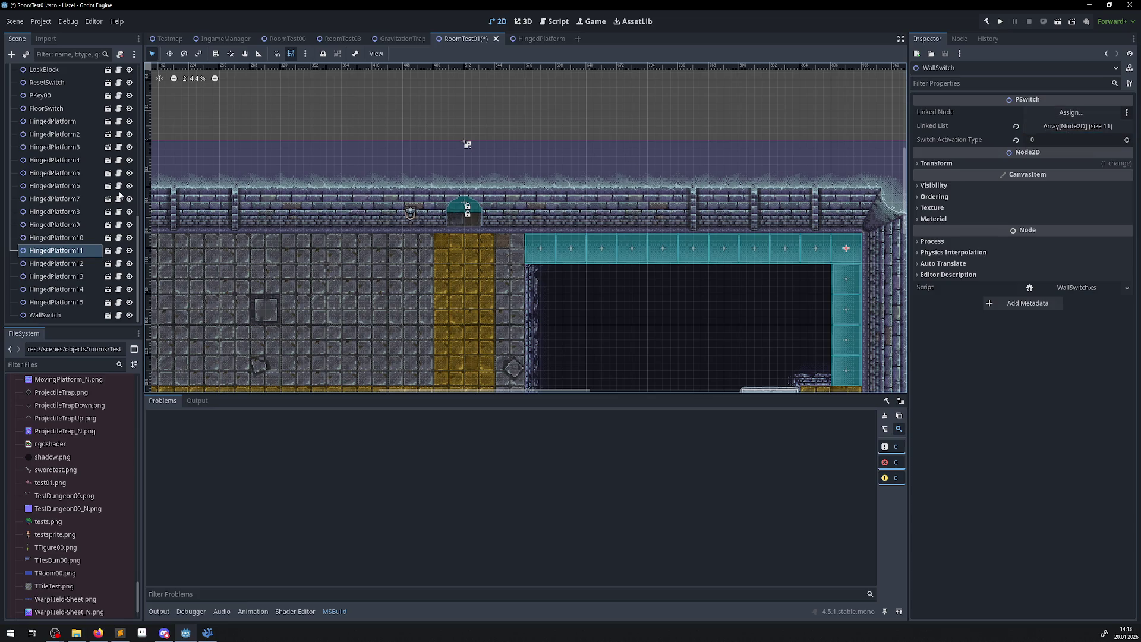
mouse_move(37, 261)
left_mouse_down()
mouse_move(1100, 172)
mouse_move(1075, 127)
left_mouse_up()
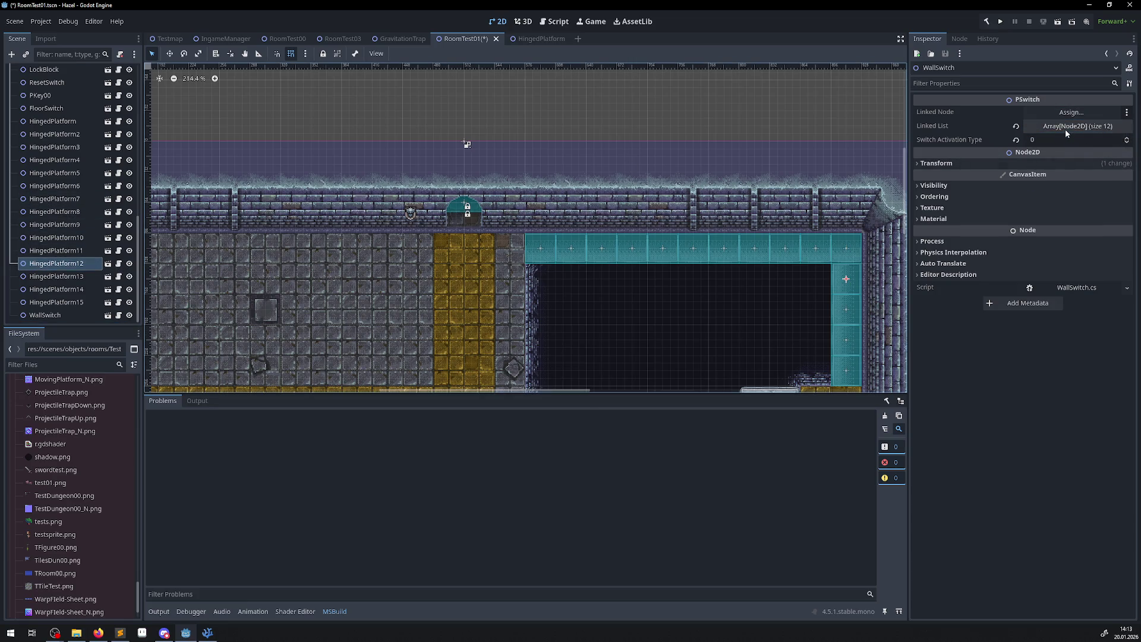
mouse_move(68, 281)
left_mouse_down()
mouse_move(1069, 190)
mouse_move(1075, 127)
left_mouse_up()
left_click_drag(40, 292, 1031, 192)
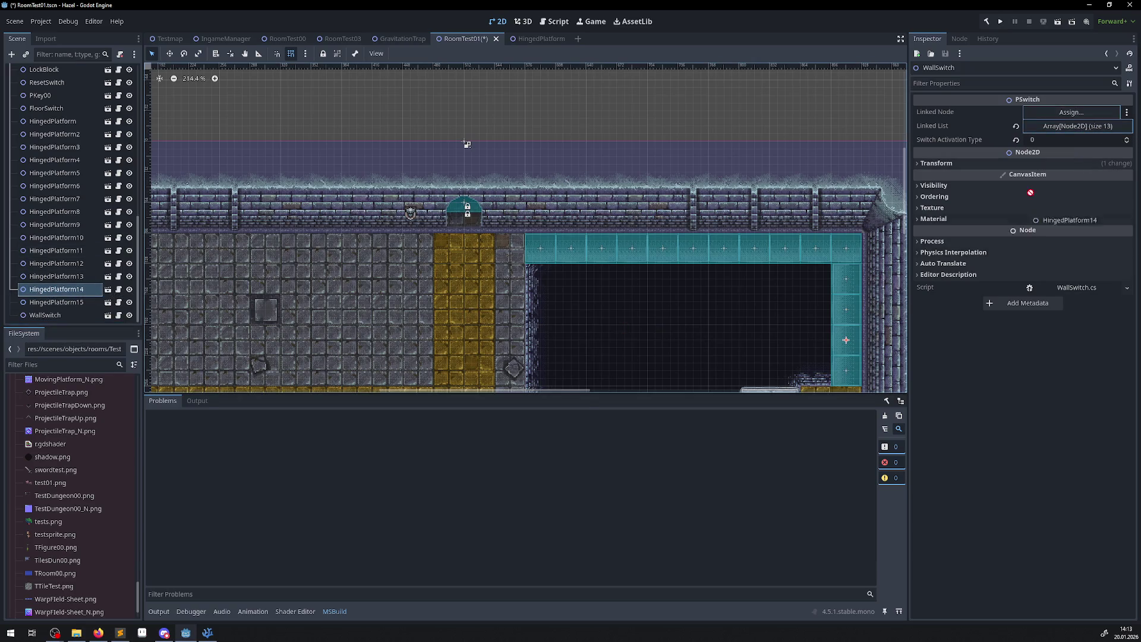
left_click_drag(1066, 133, 1067, 128)
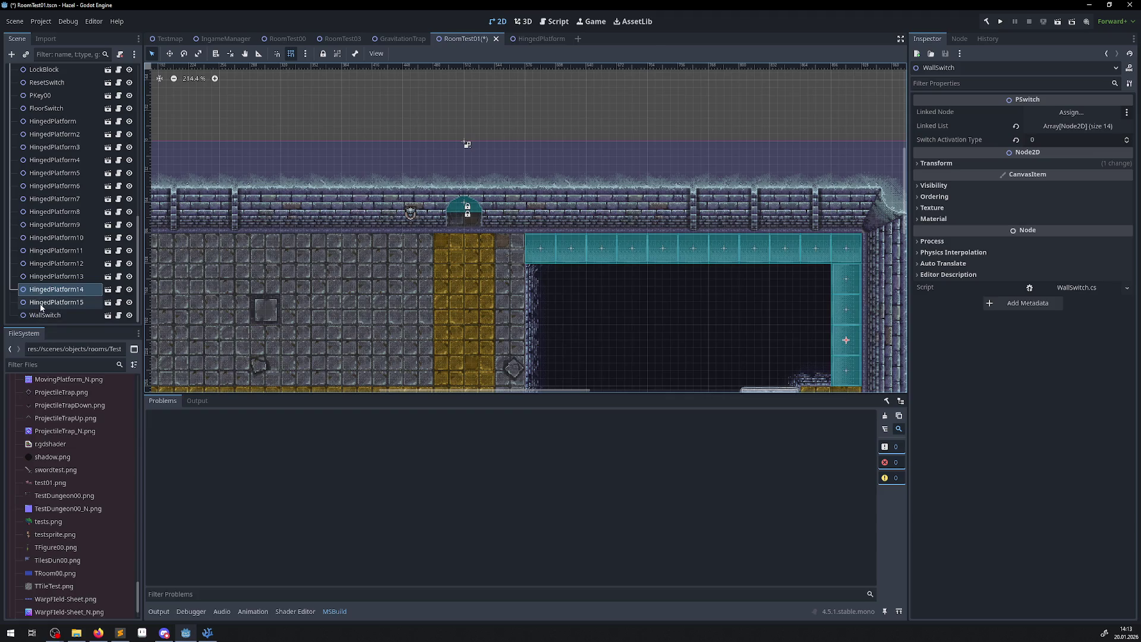
left_click_drag(56, 302, 818, 319)
left_click_drag(1100, 135, 1072, 126)
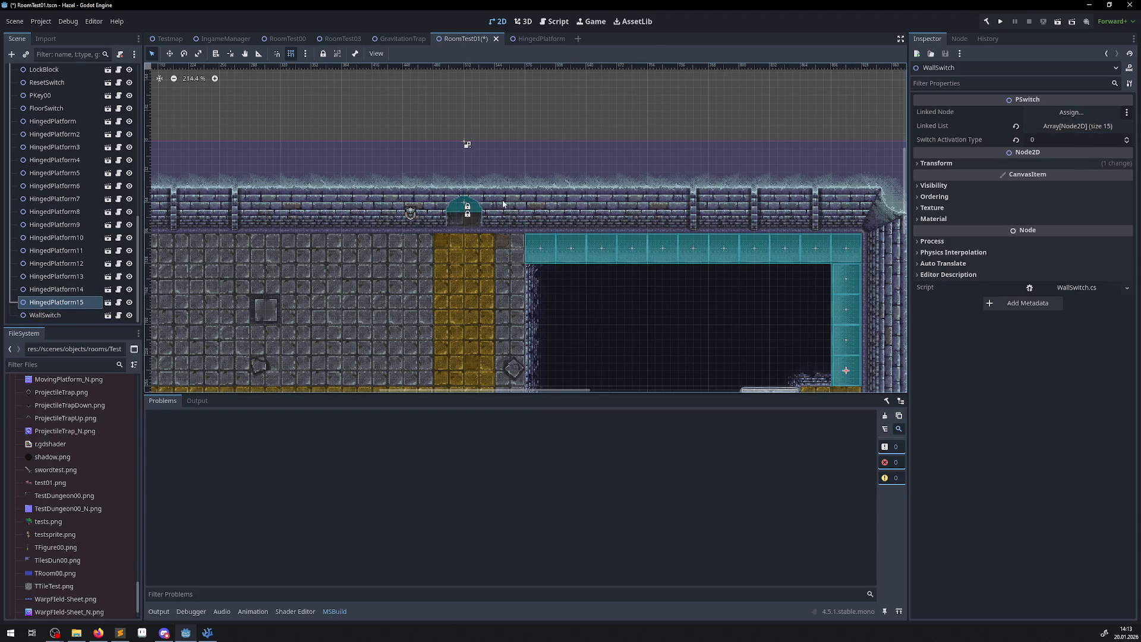
Launch the game and walk the character through the first rooms onto the grey ledge.
left_click(998, 22)
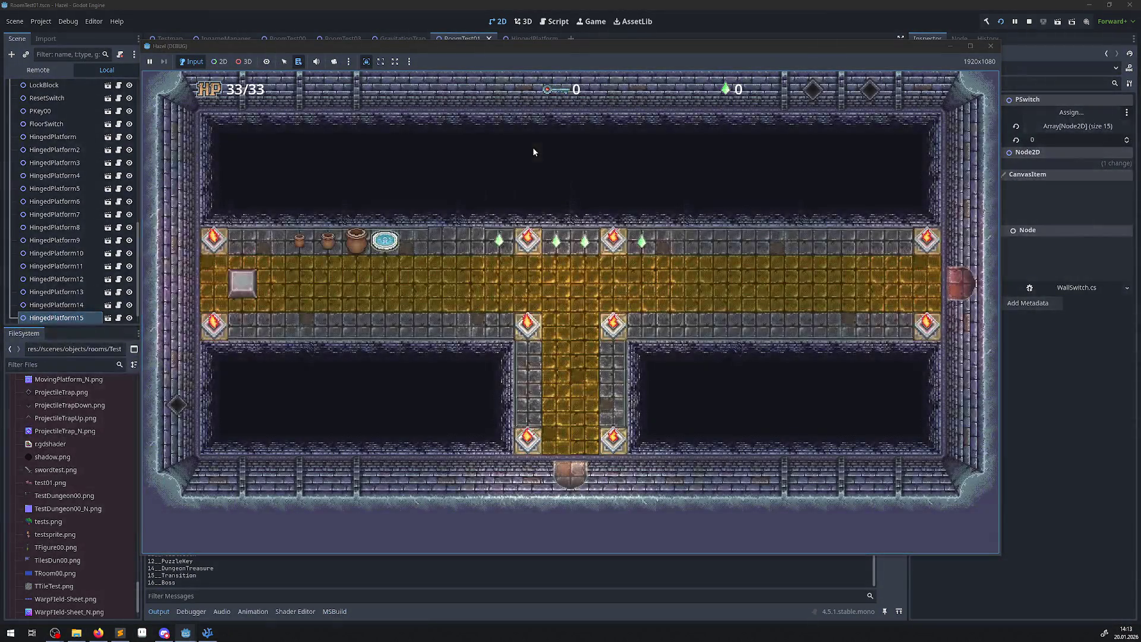
key("Right")
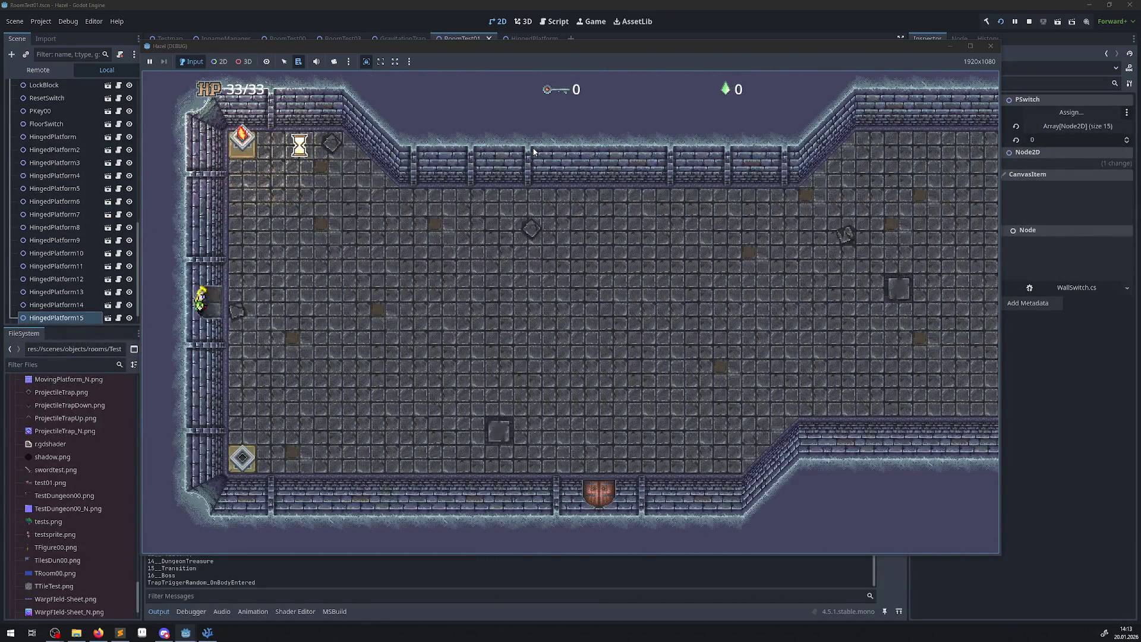
key("Down")
key("Right")
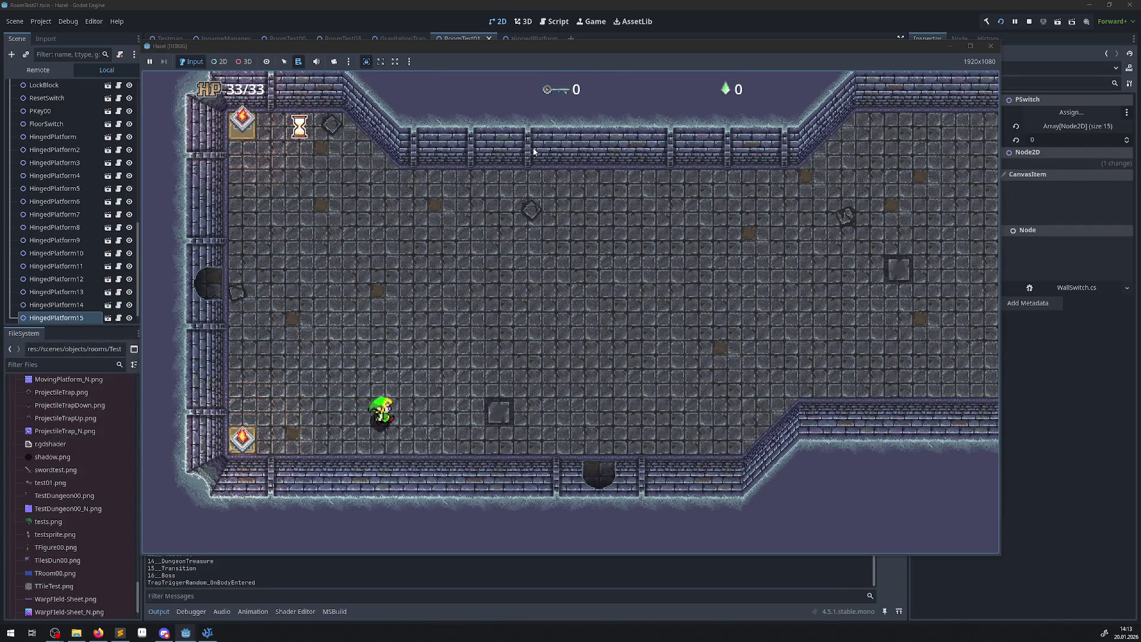
key("Down")
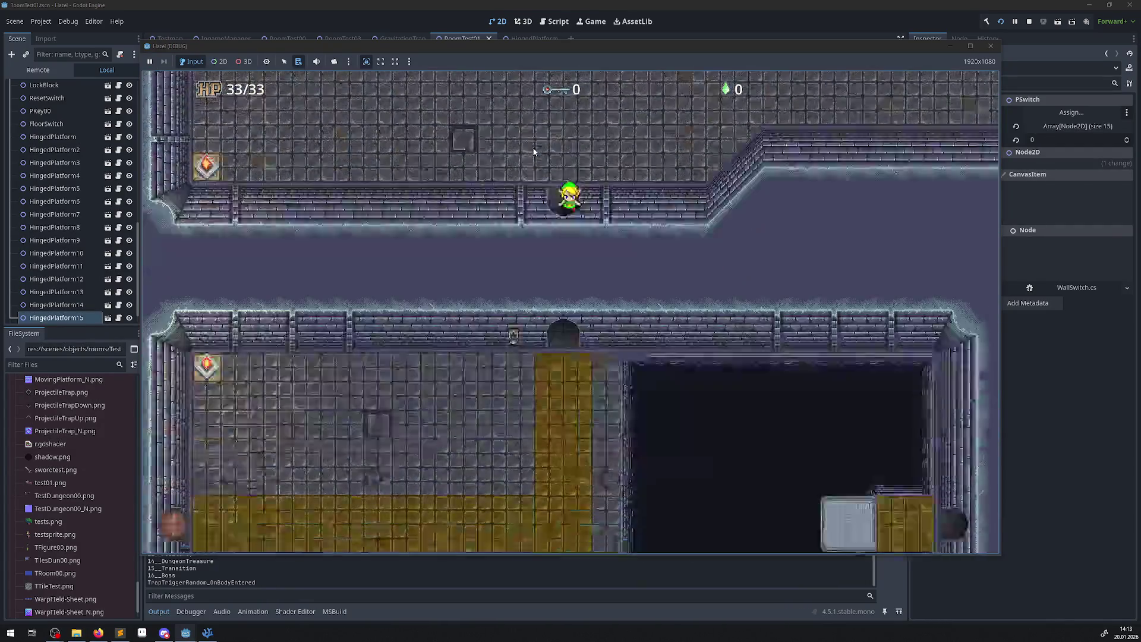
key("Right")
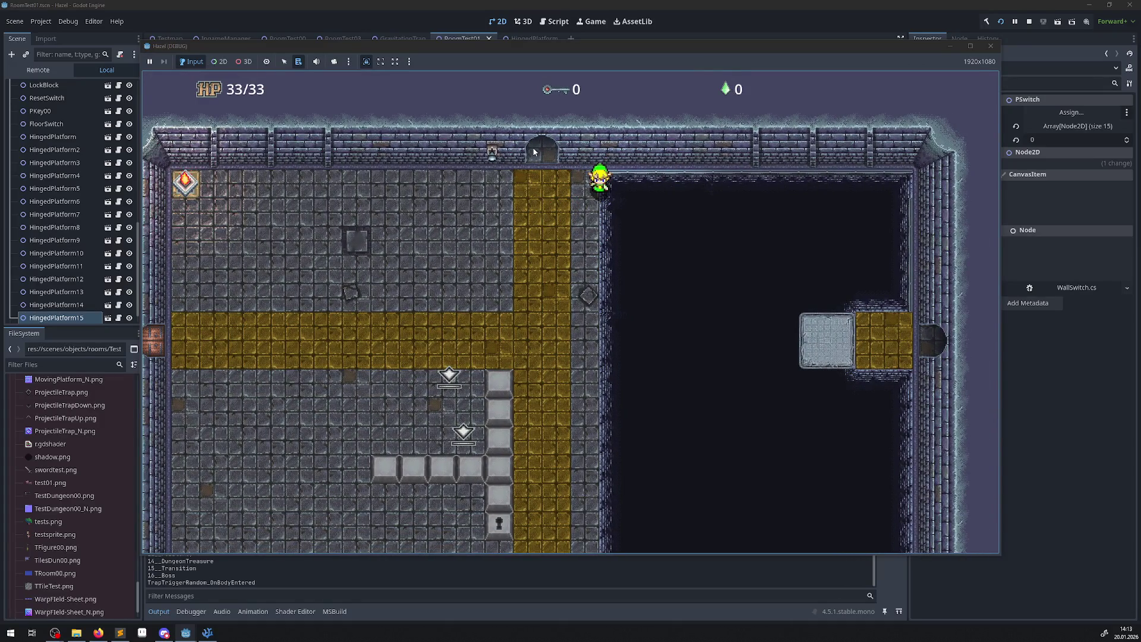
key("Left")
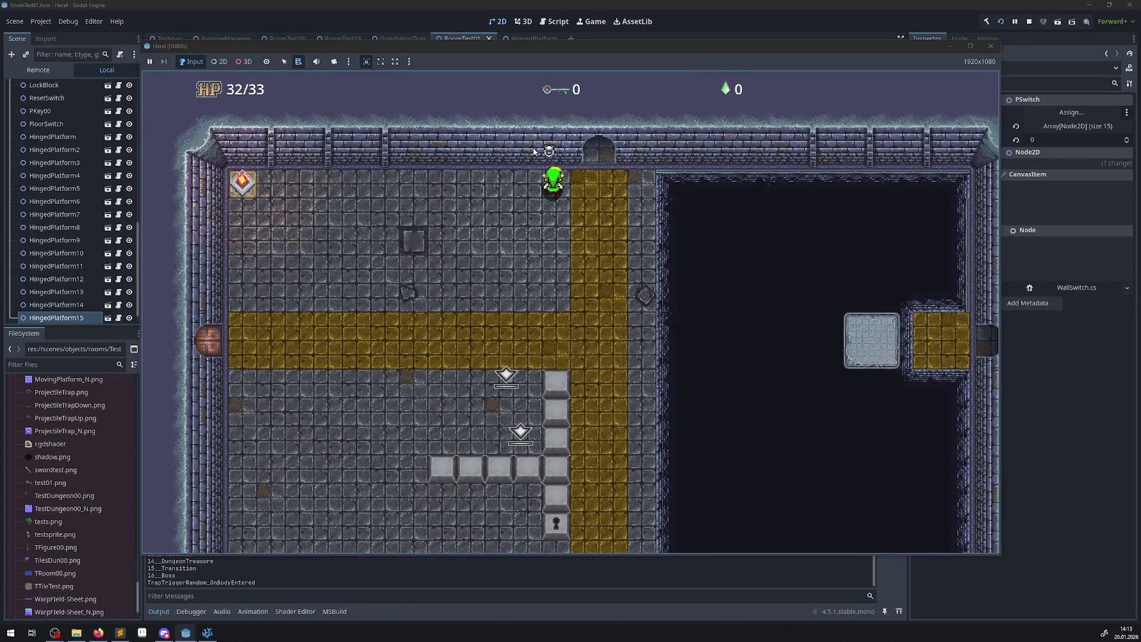
key("Right")
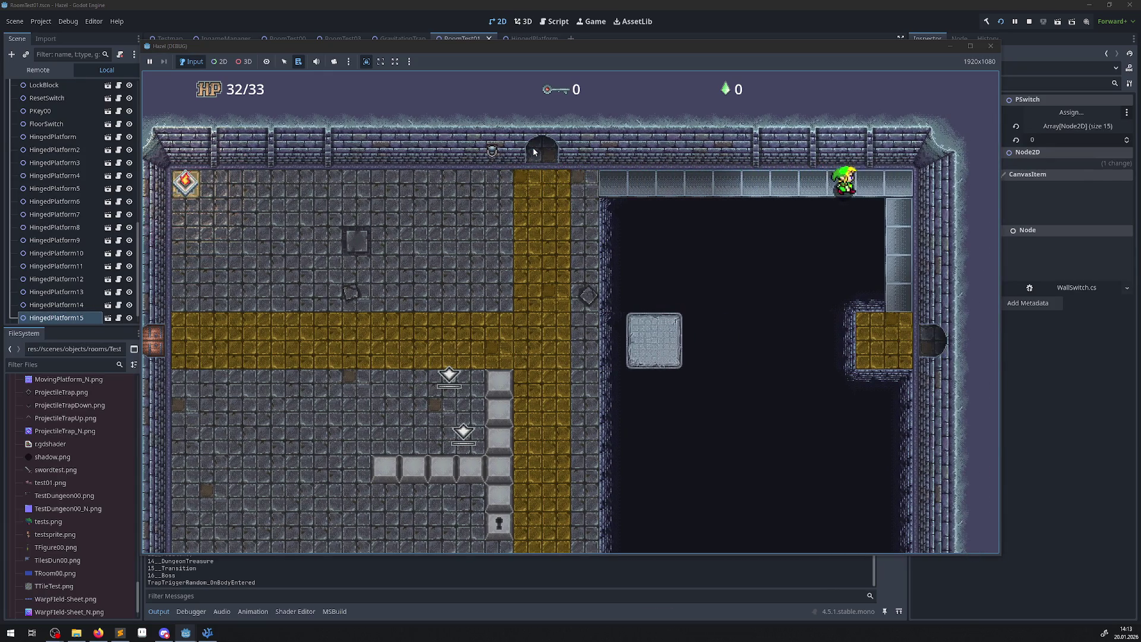
Follow the ledge past the right door toward the wall switch, then stop the game.
key("Down")
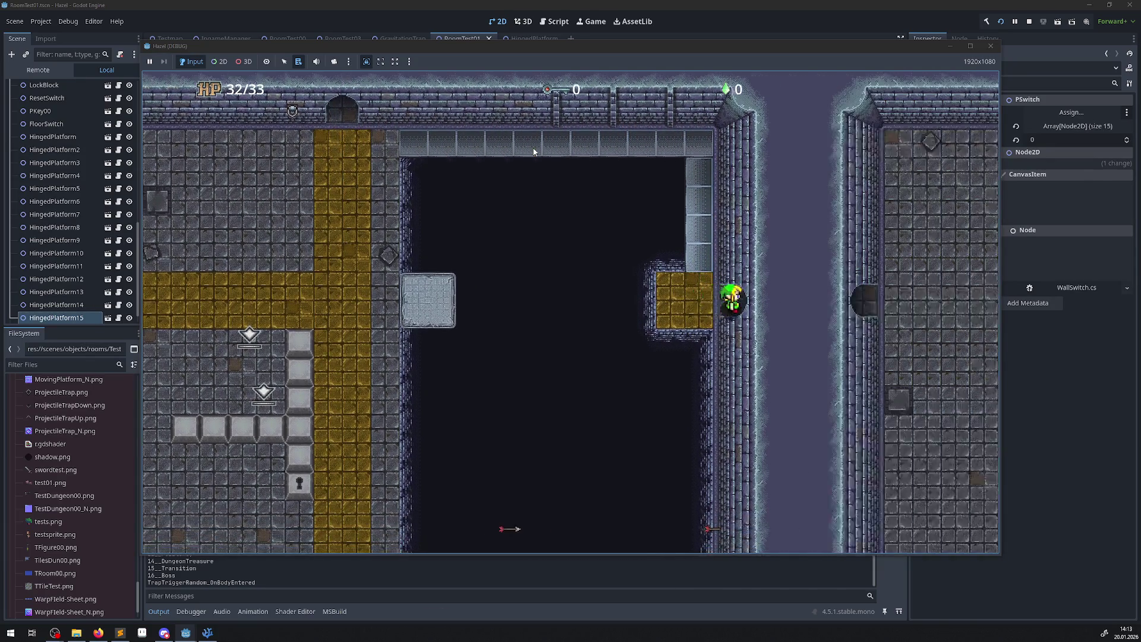
key("Right")
key("Left")
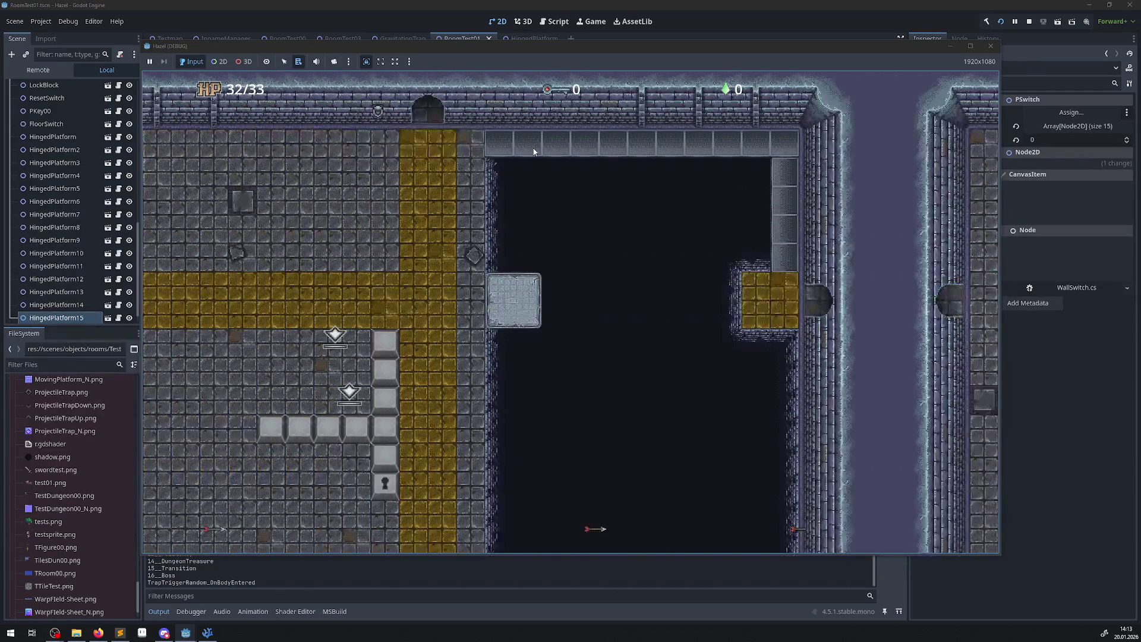
key("Up")
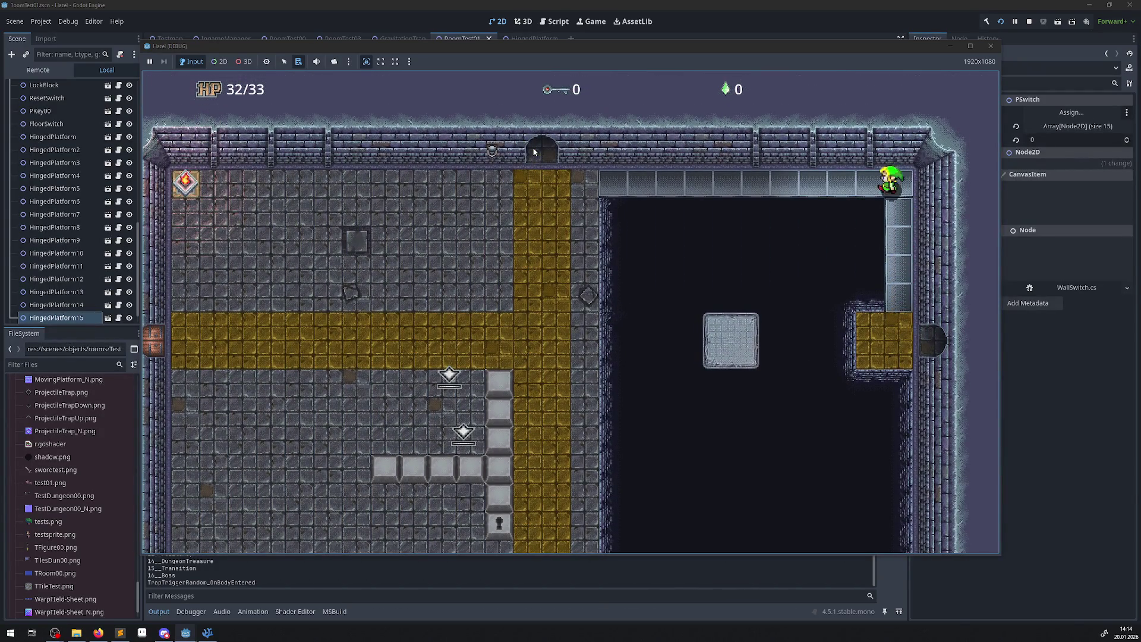
key("Left")
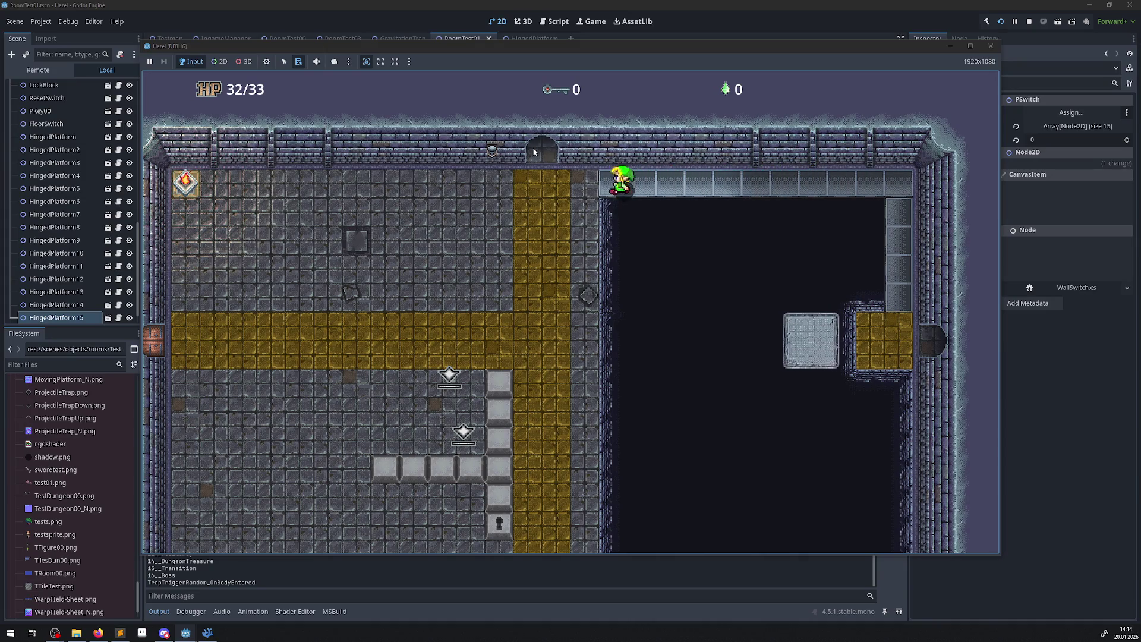
key("Down")
key("Left")
key("Up")
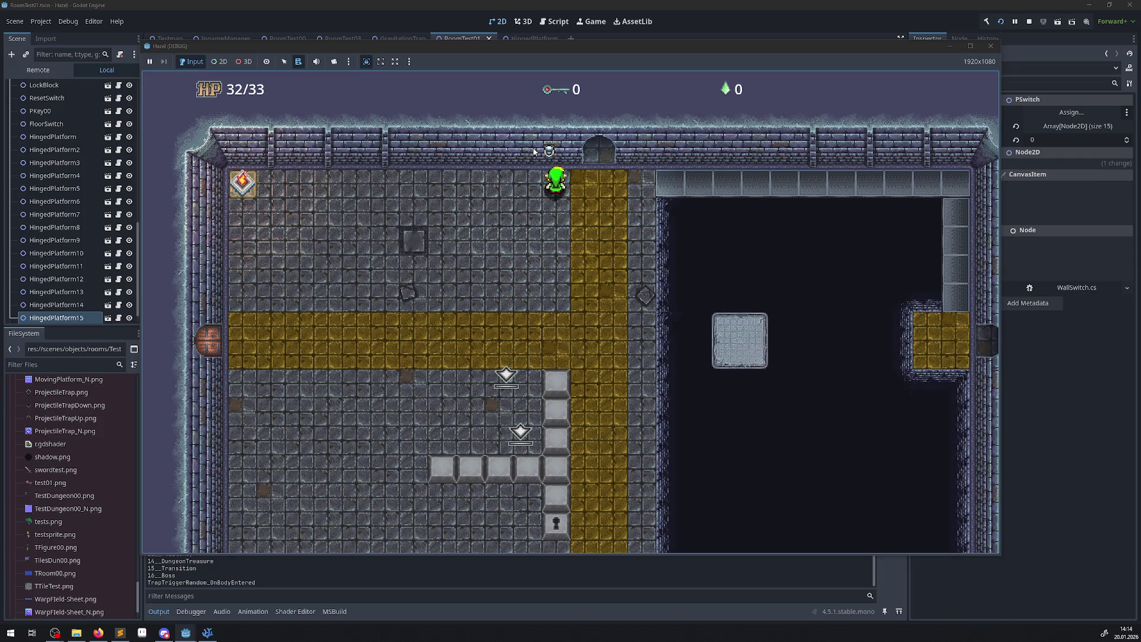
key("Left")
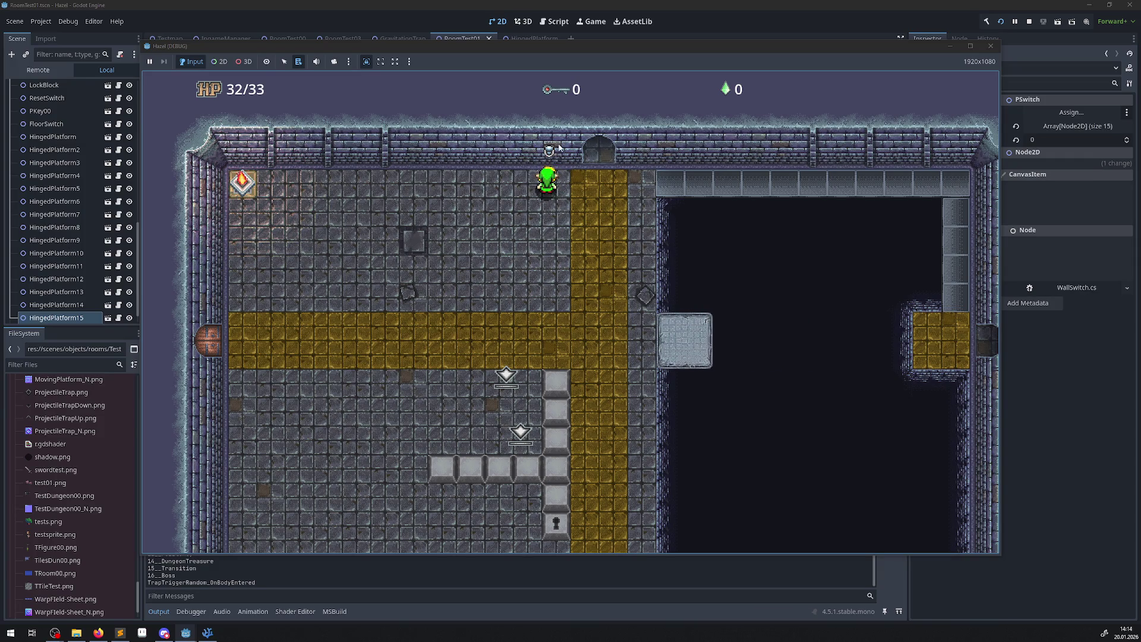
left_click(990, 45)
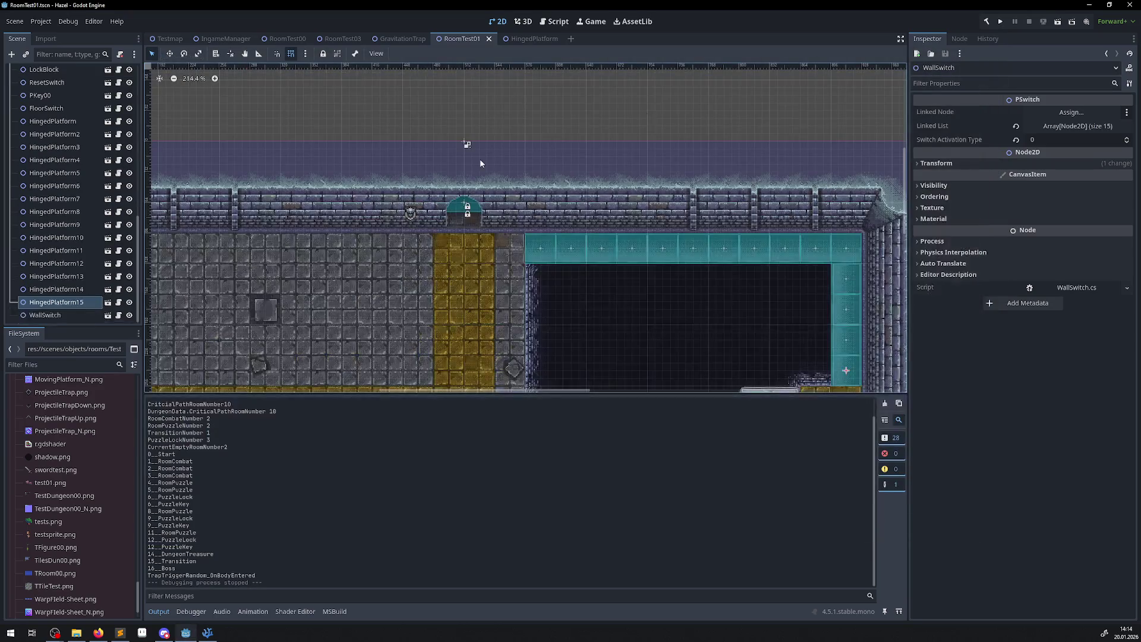
Set the WallSwitch's activation type to 1.
left_click(413, 215)
left_click(1057, 141)
type("1")
key("Return")
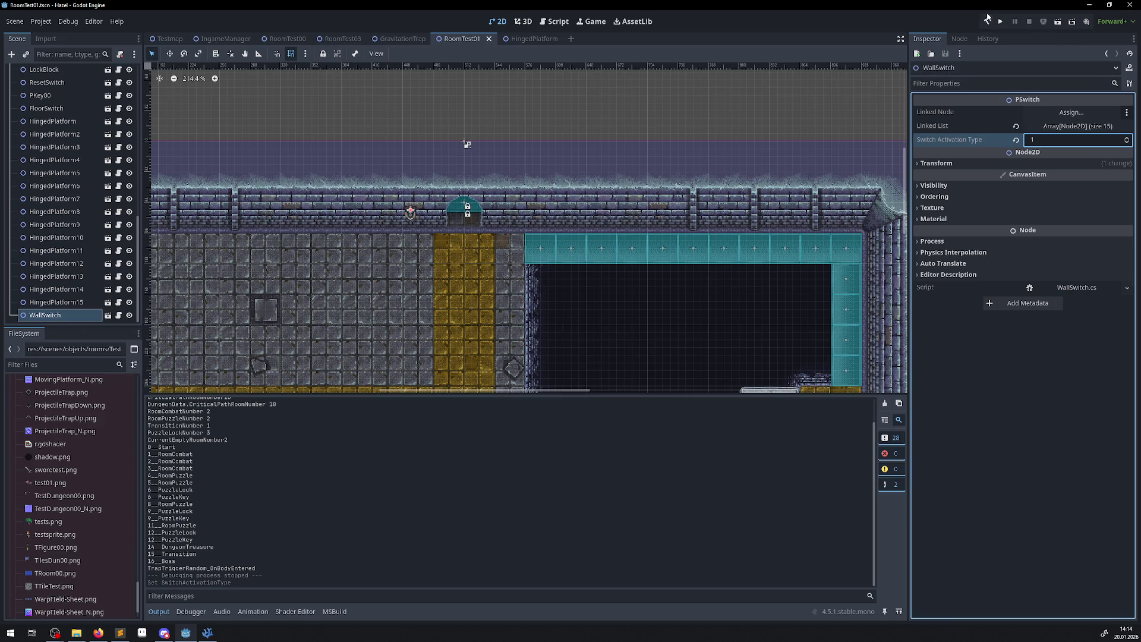
Rerun the game and walk down to the top walkway facing the wall switch.
left_click(1001, 22)
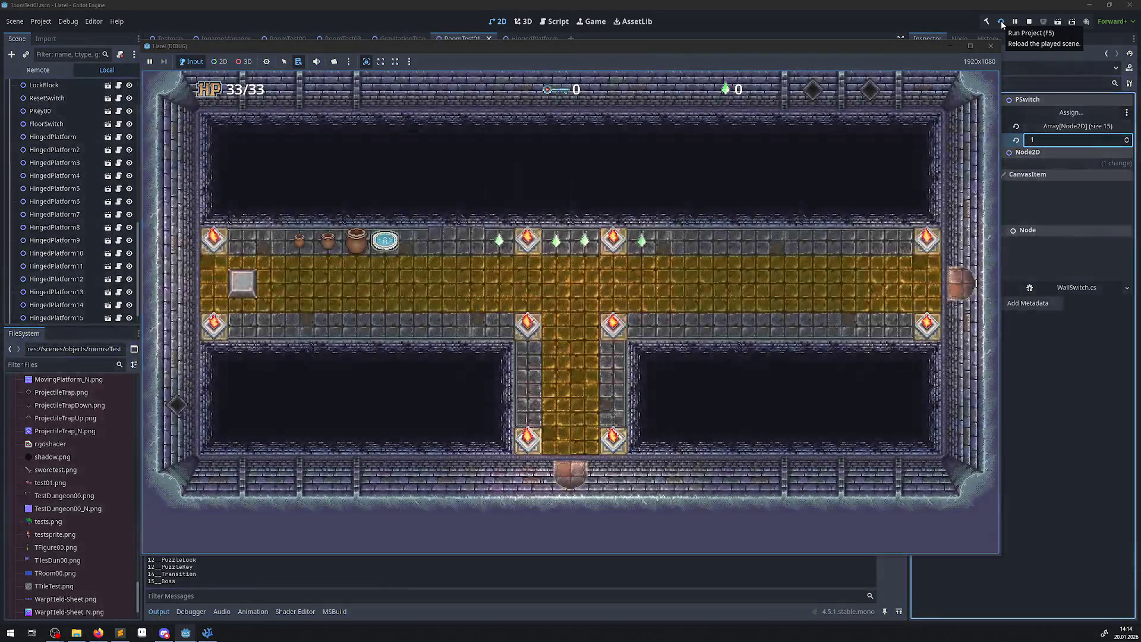
key("Right")
key("Right")
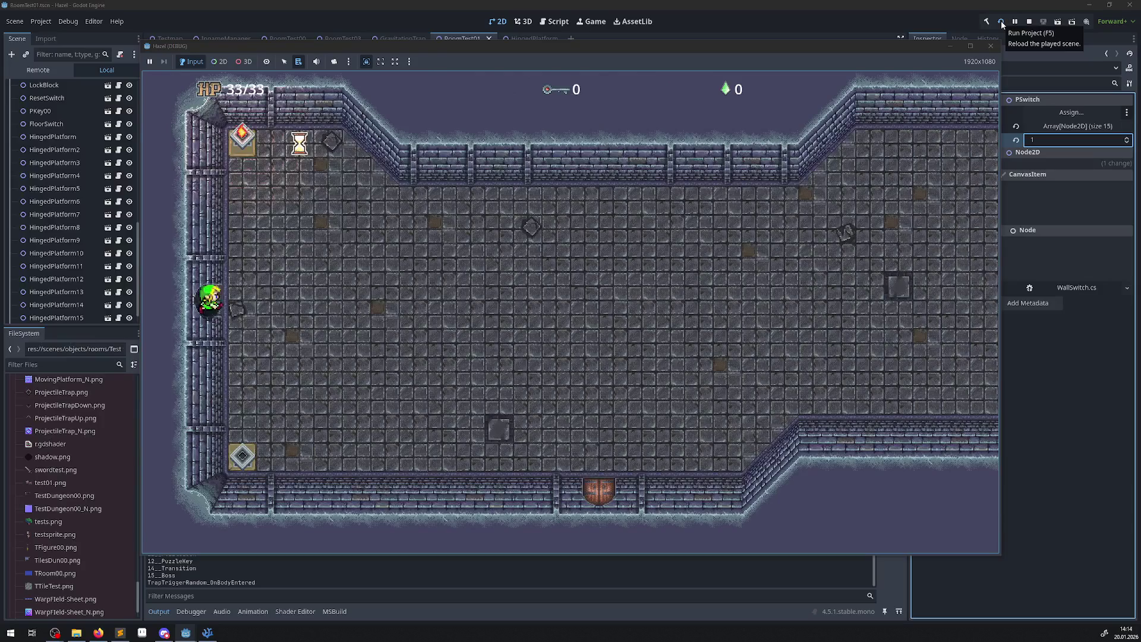
key("Down")
key("Right")
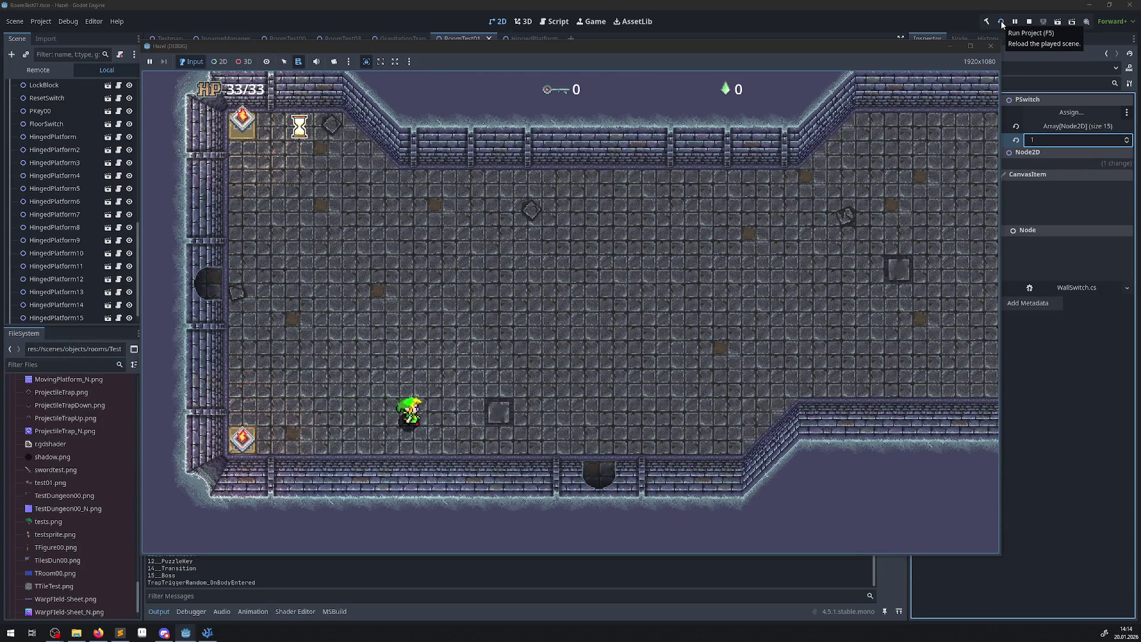
key("Down")
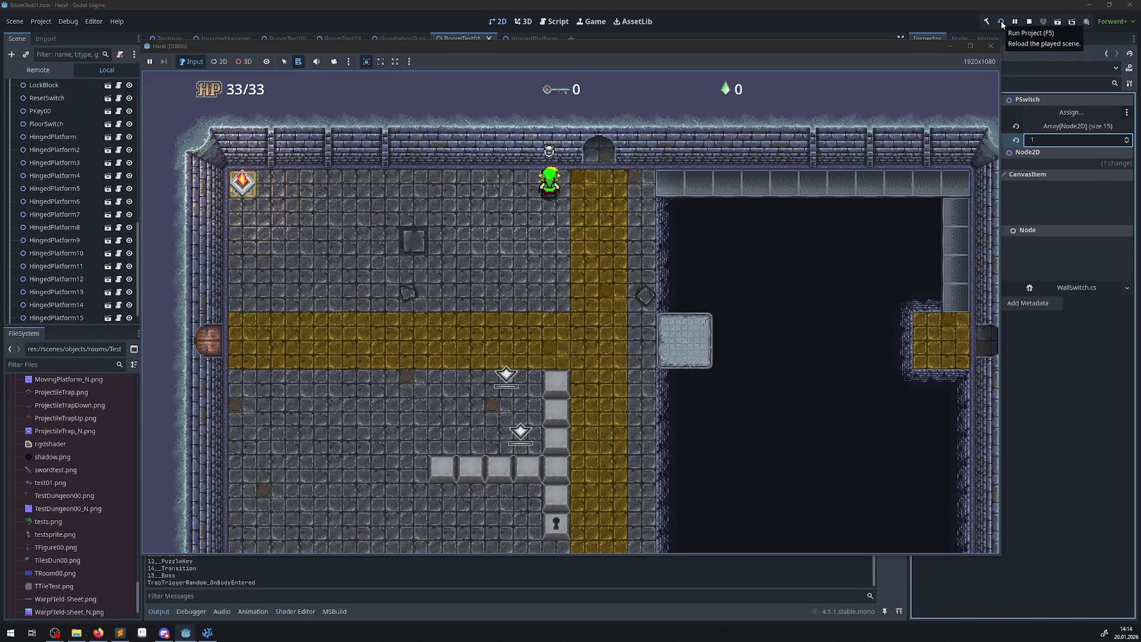
key("Right")
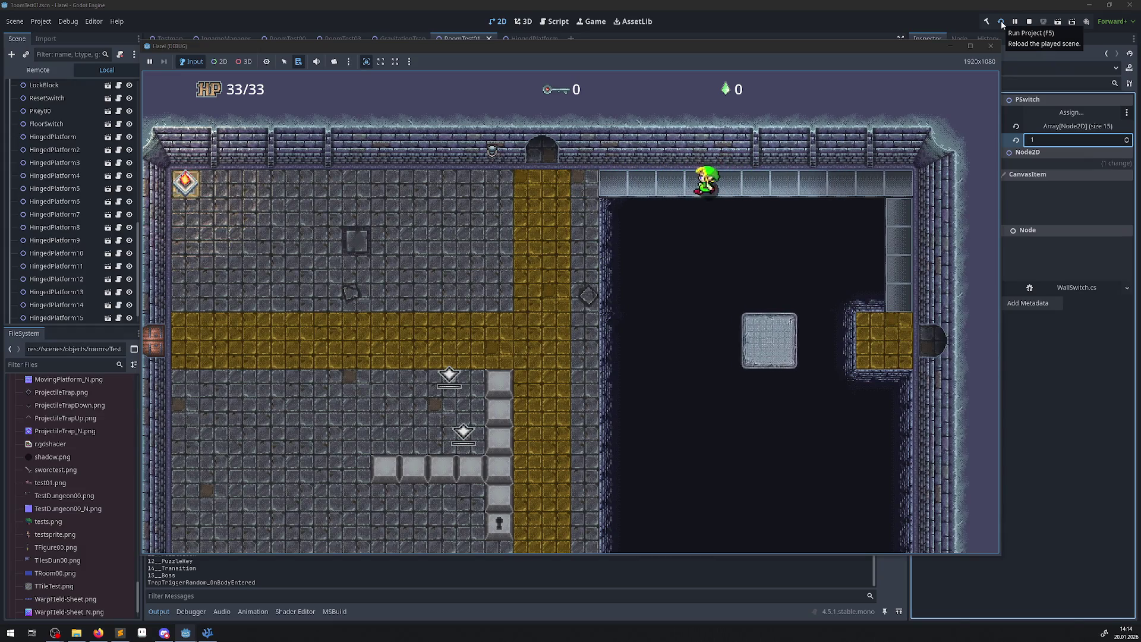
key("Left")
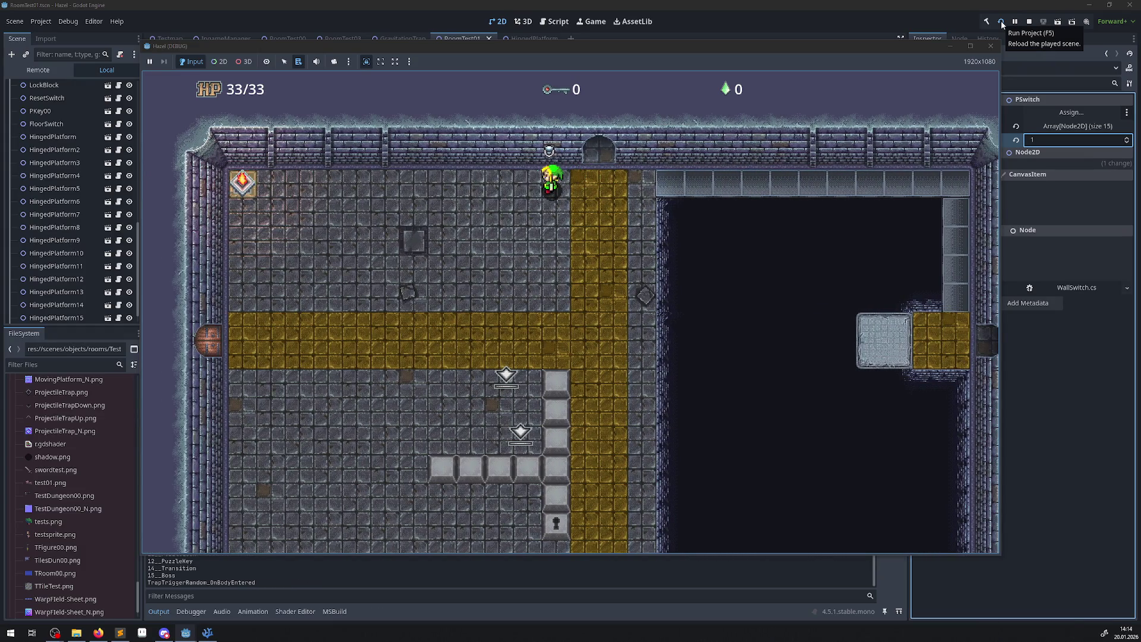
key("Up")
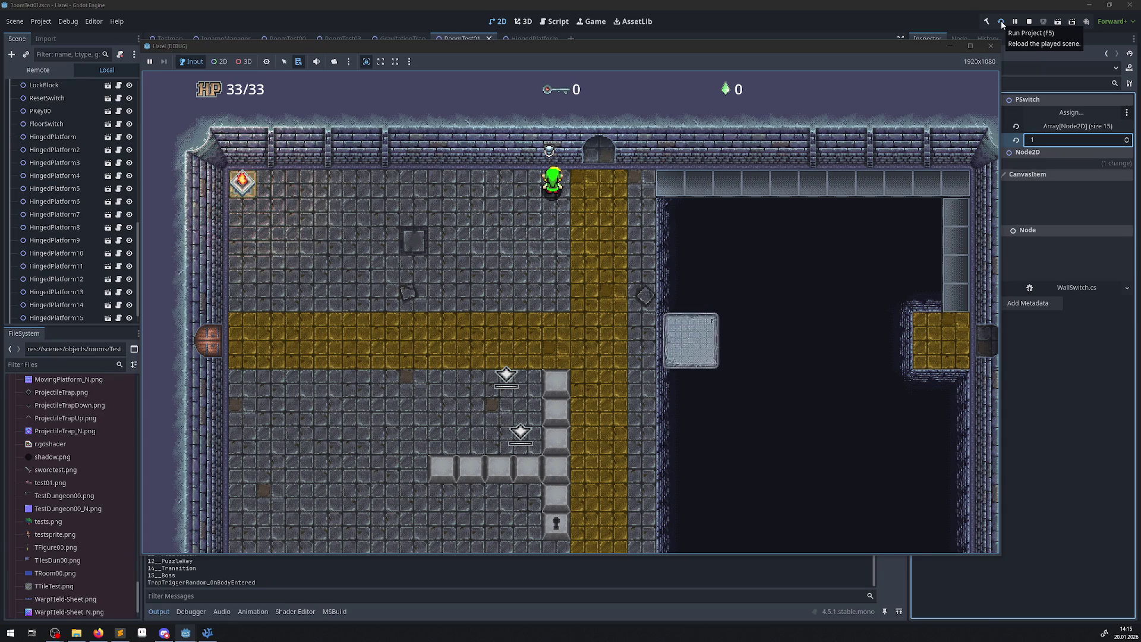
Walk up to the wall switch and hit it to flip the hinged platforms.
key("Down")
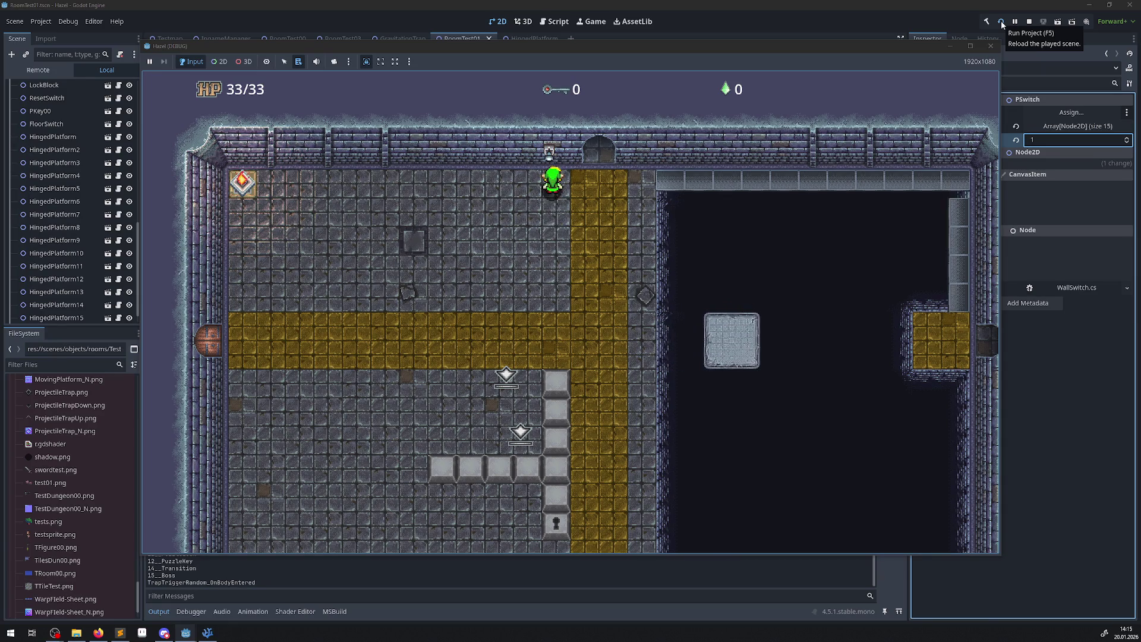
key("Right")
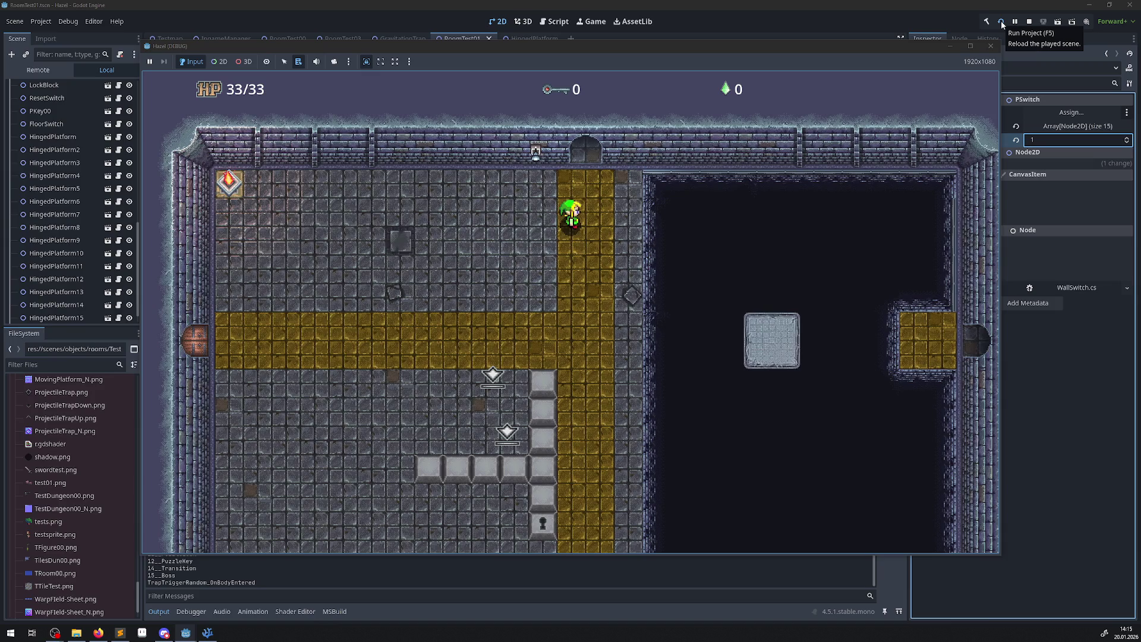
key("Up")
key("Left")
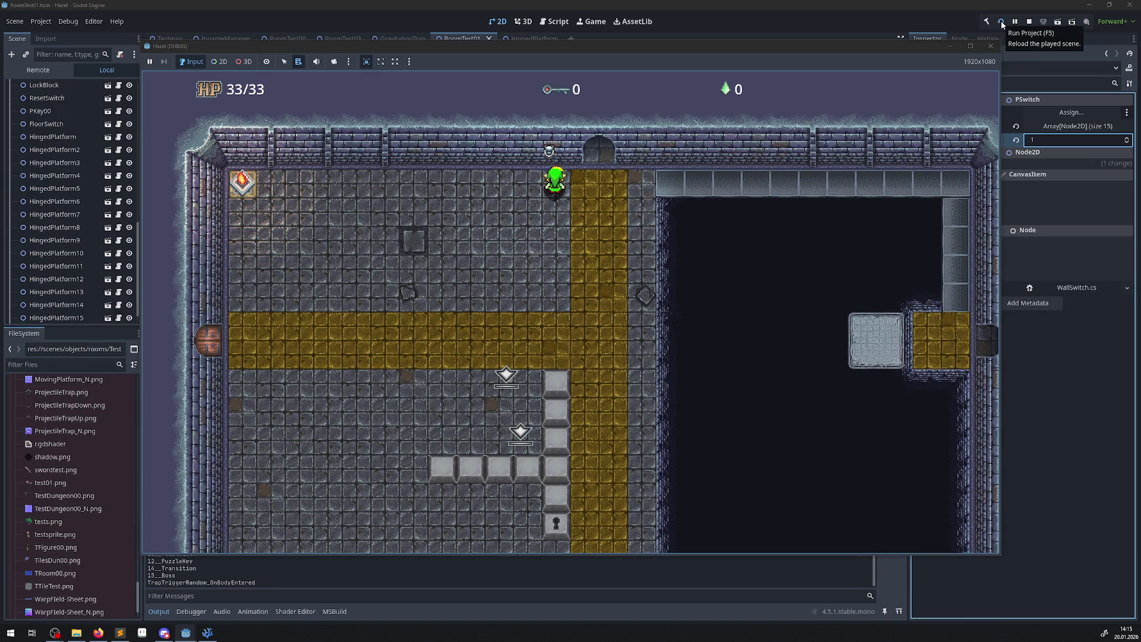
key("space")
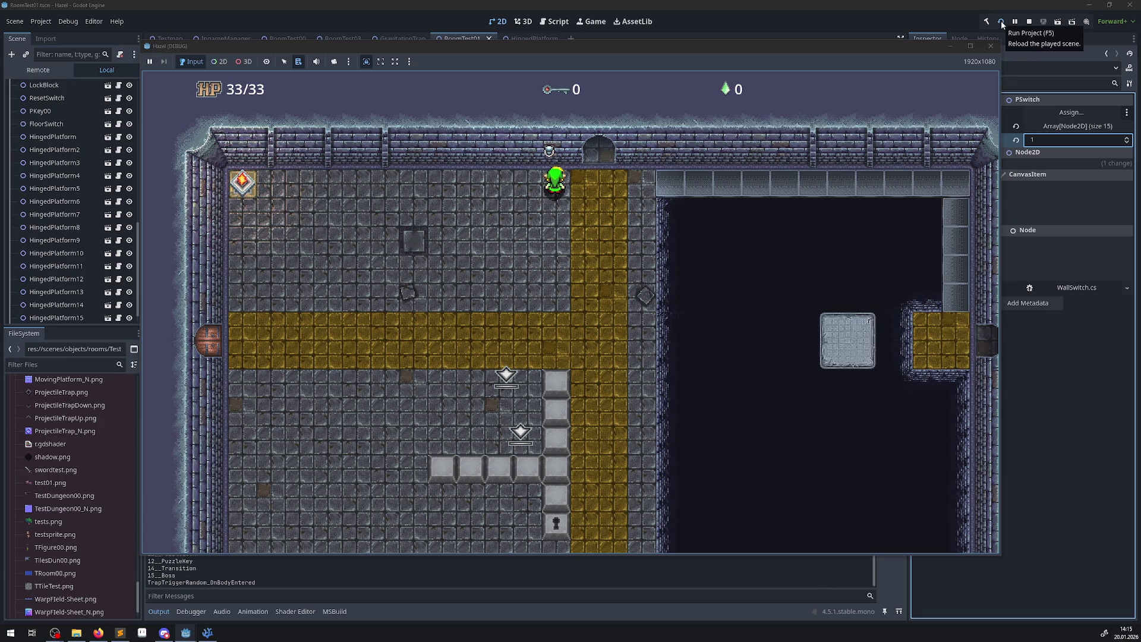
Walk the walkway and yellow floor, then ride the moving platform across the pit.
key("Right")
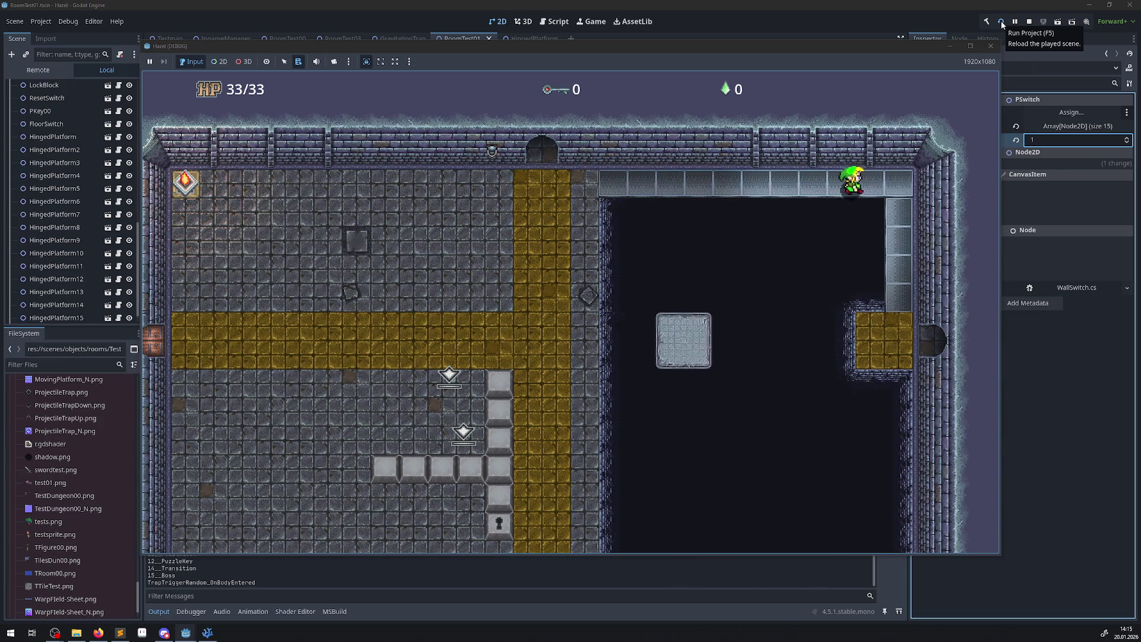
key("Down")
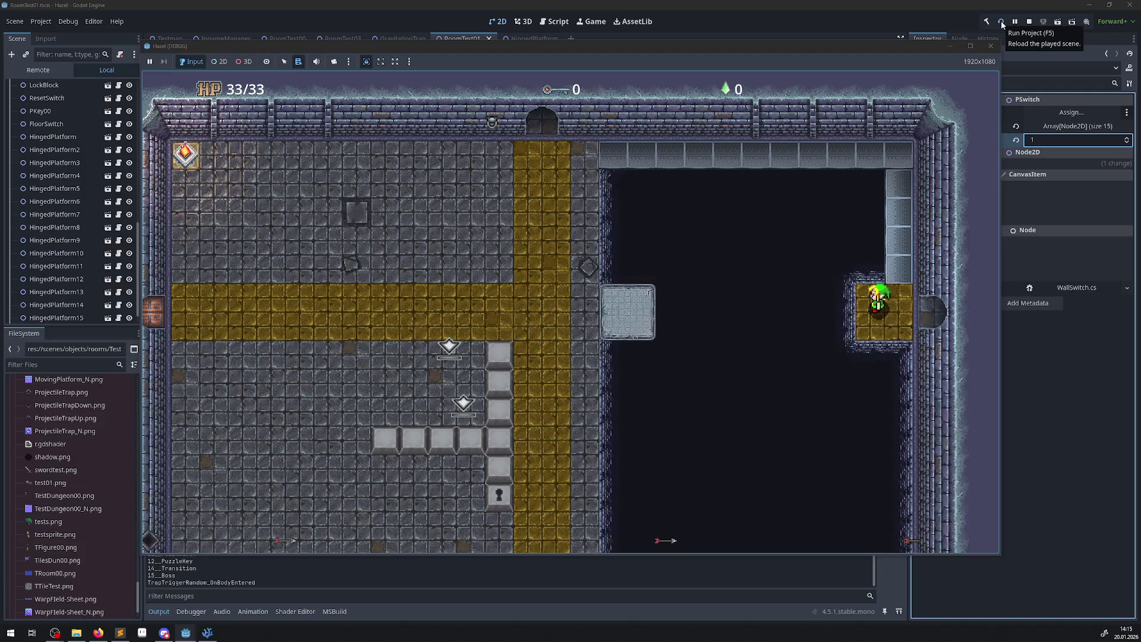
key("Up")
key("Left")
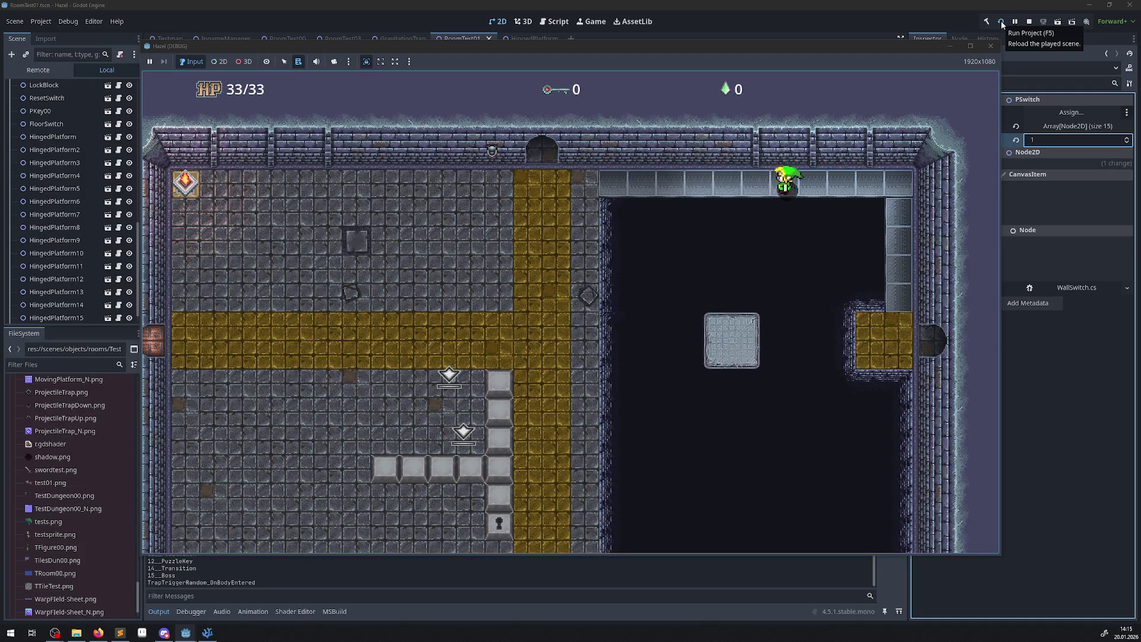
key("Down")
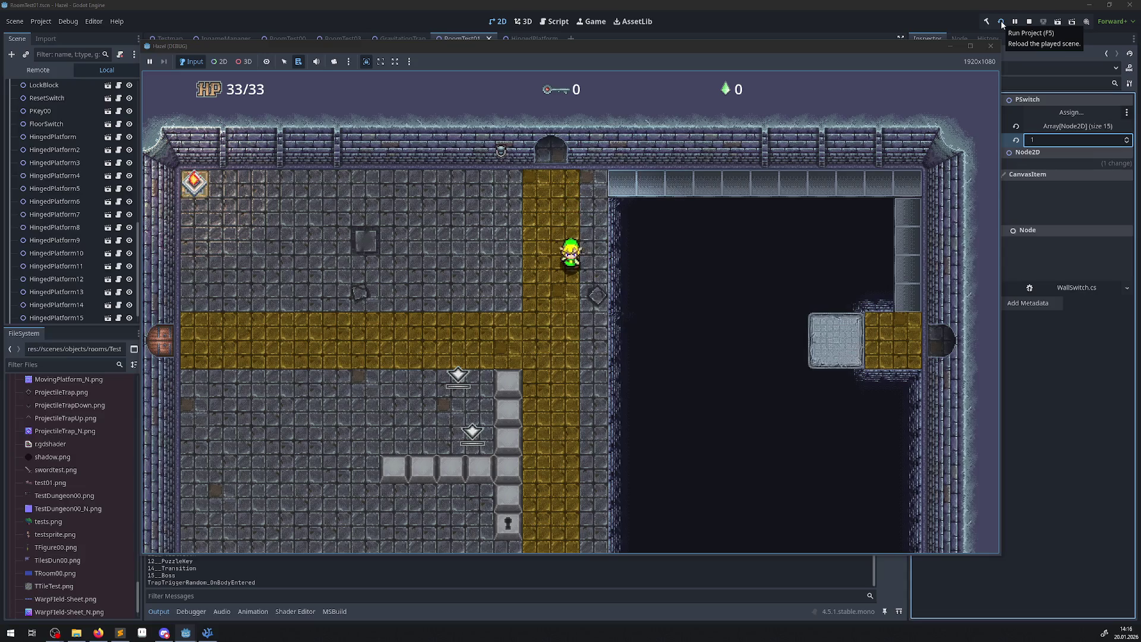
key("Down")
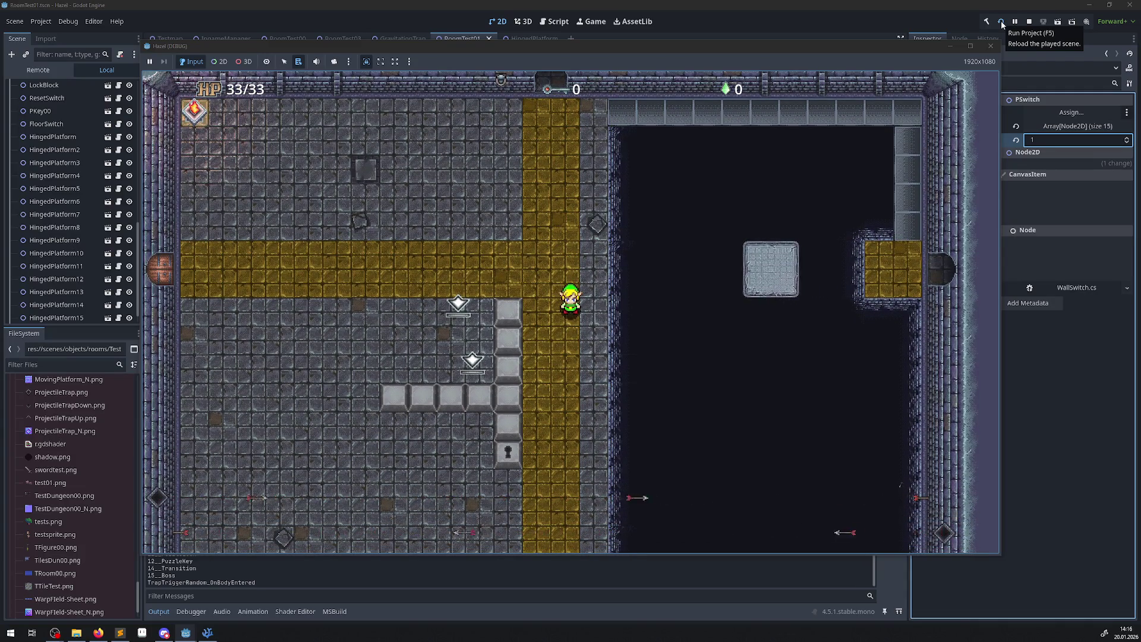
key("Up")
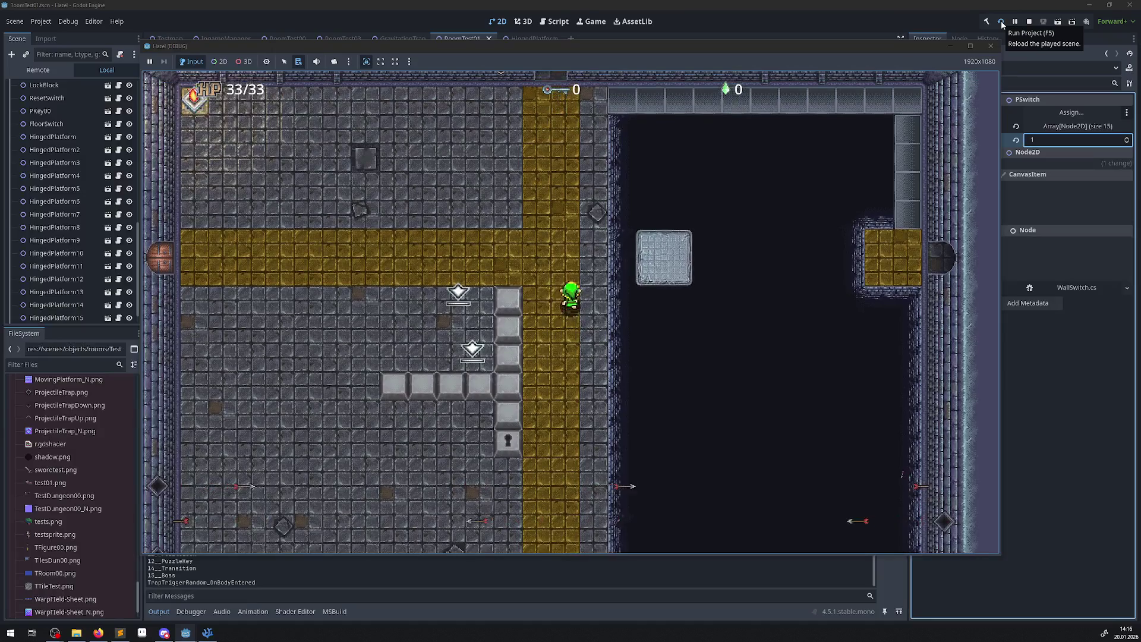
key("Up")
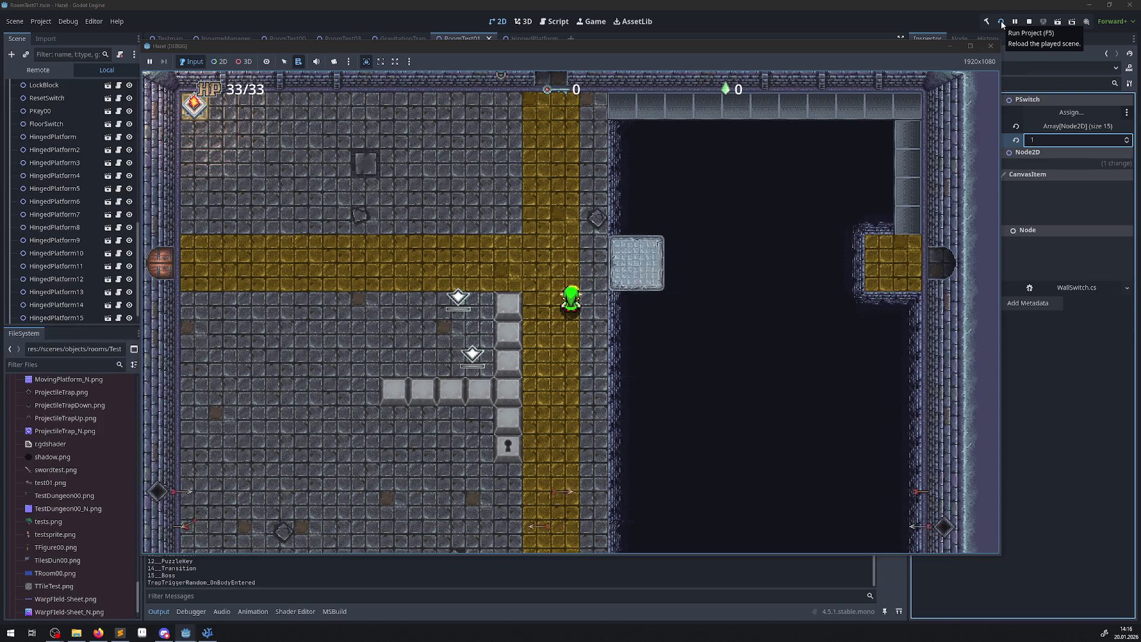
key("Right")
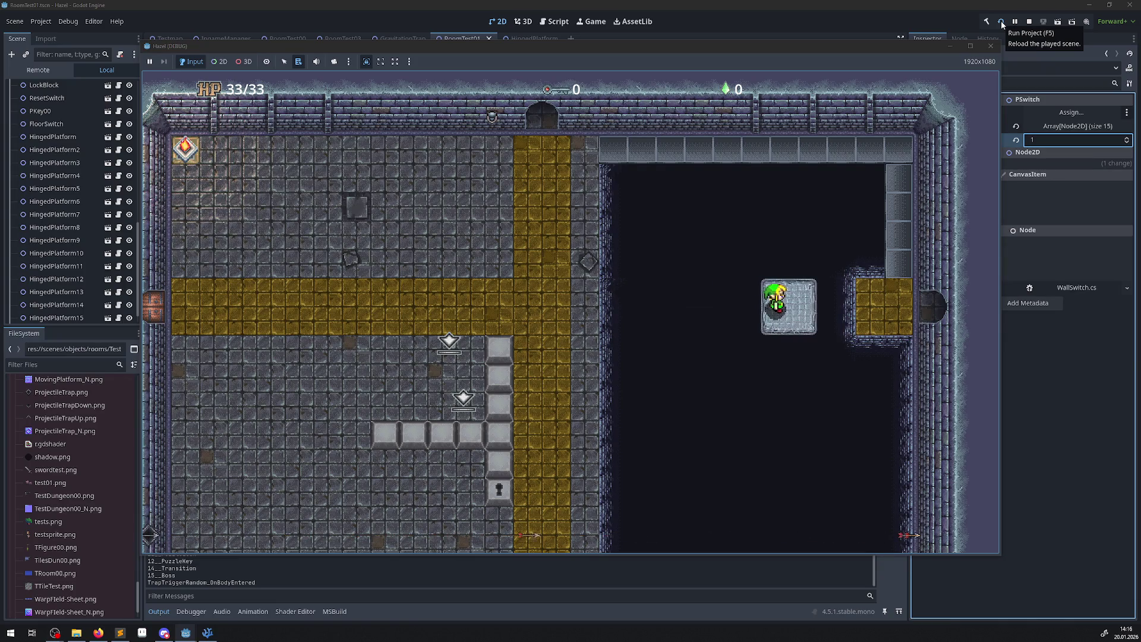
key("Right")
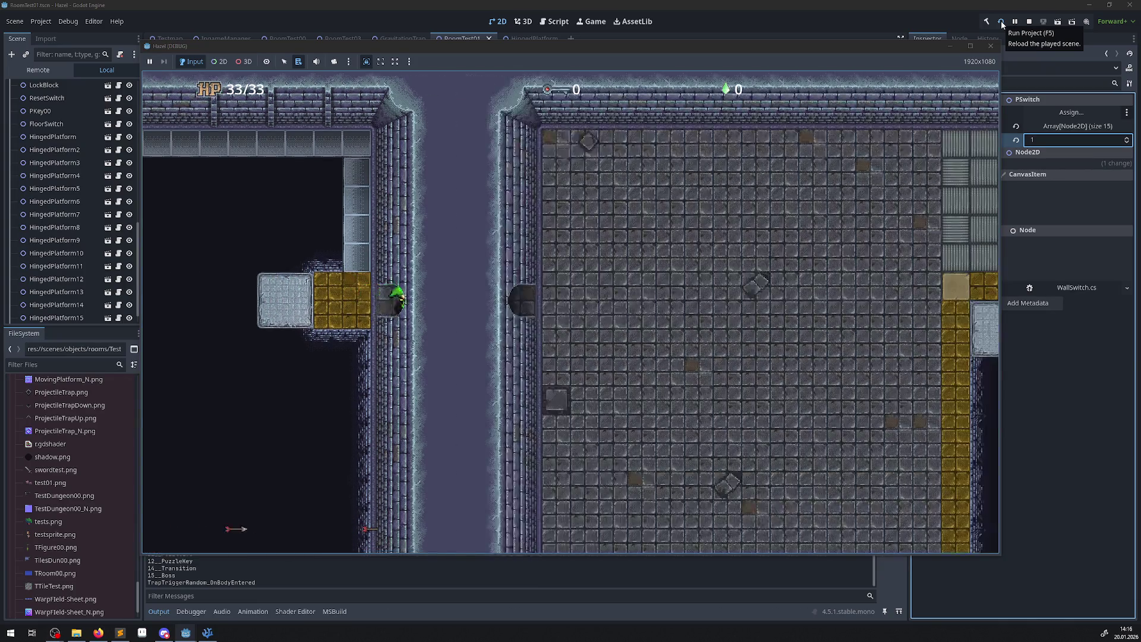
Go through the right door and explore the next room along its walls.
key("Right")
key("Down")
key("Right")
key("Down")
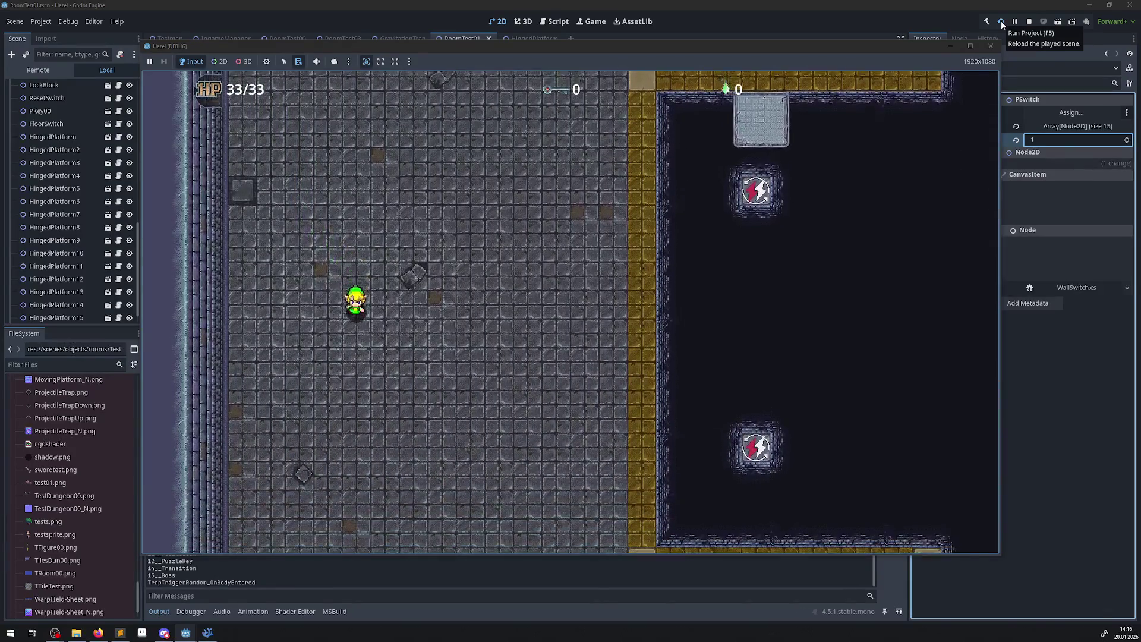
key("Down")
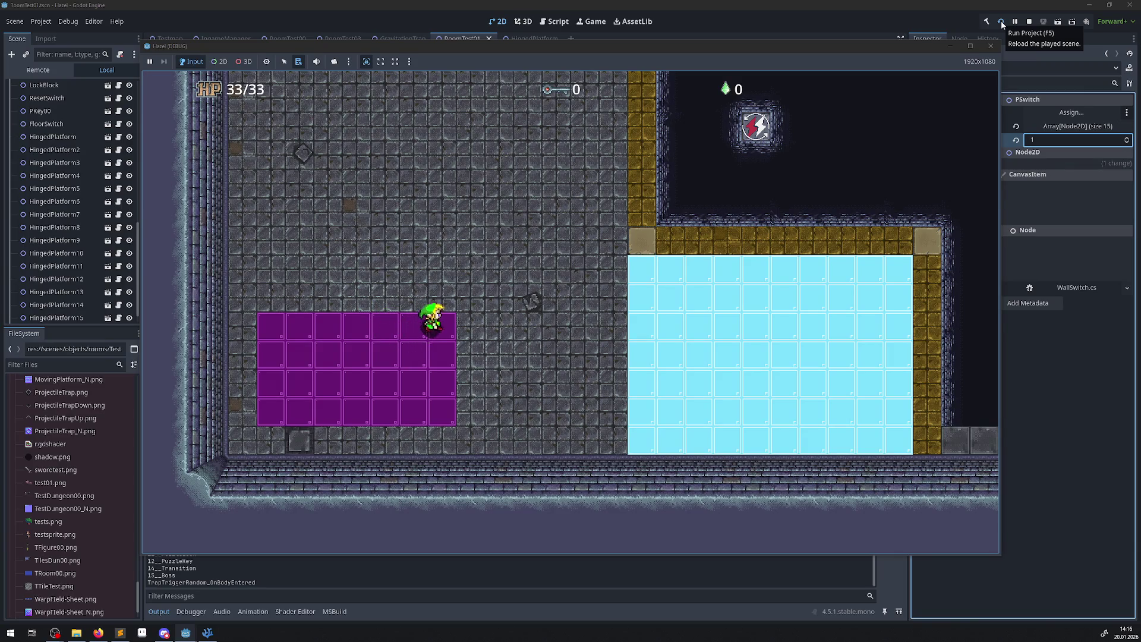
key("Up")
key("Right")
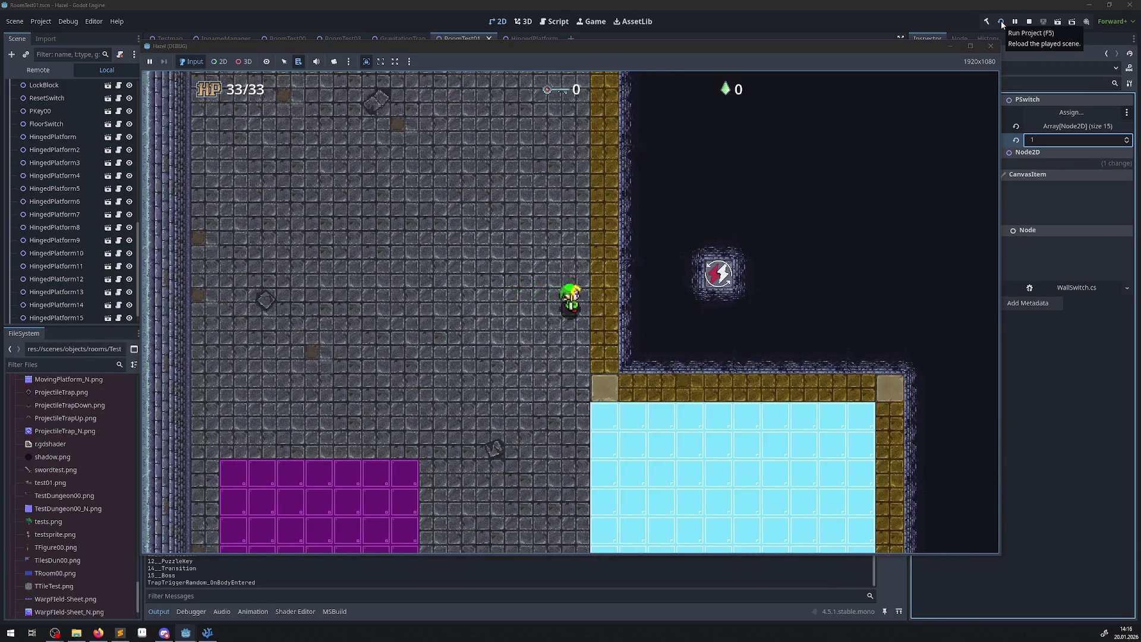
key("Up")
key("Right")
key("Up")
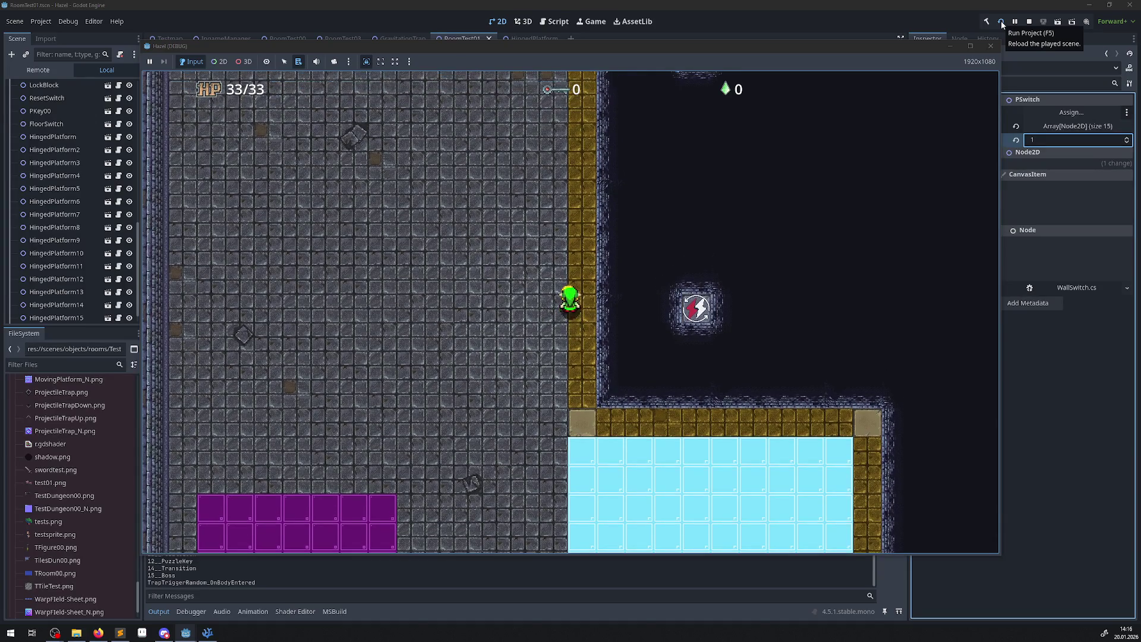
key("Left")
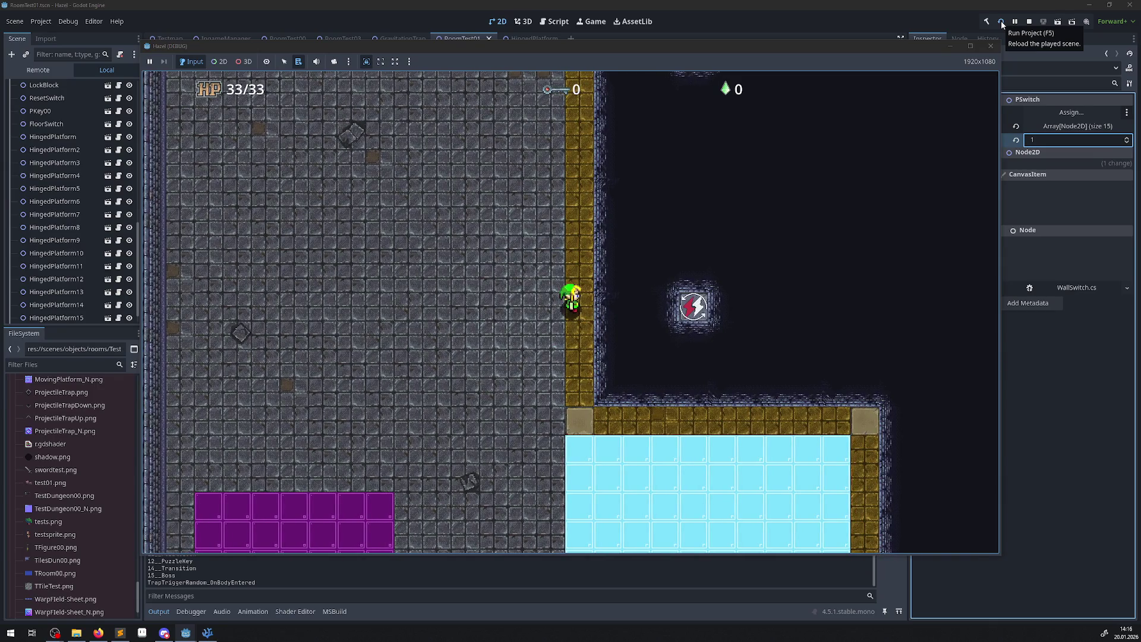
Return through the left door to the switch room, then switch to VS Code.
key("Up")
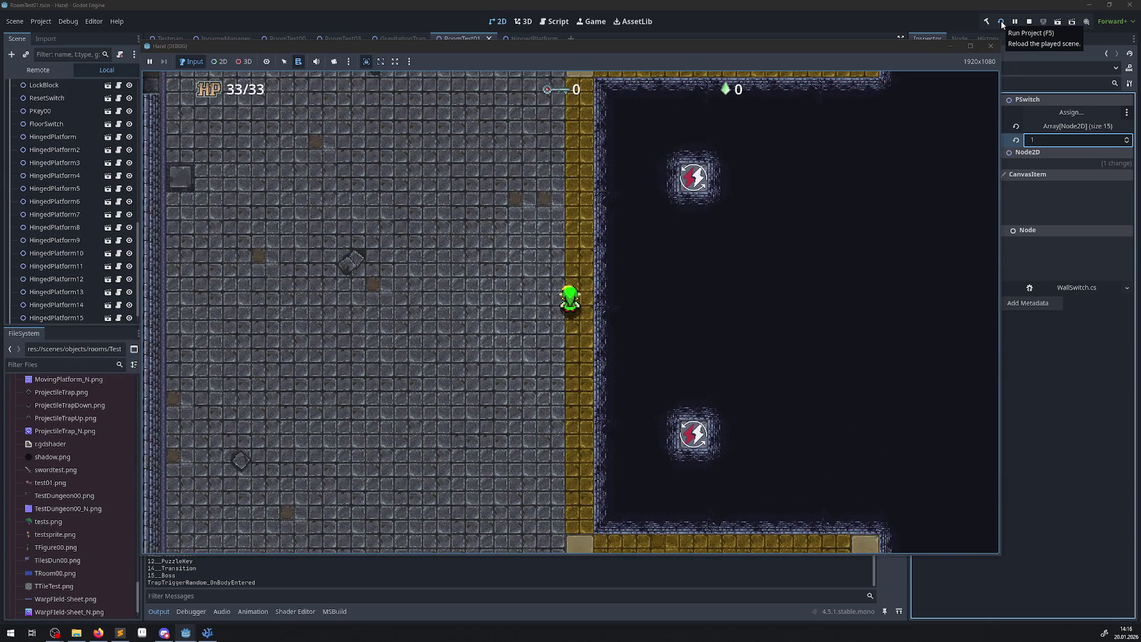
key("Up")
key("Left")
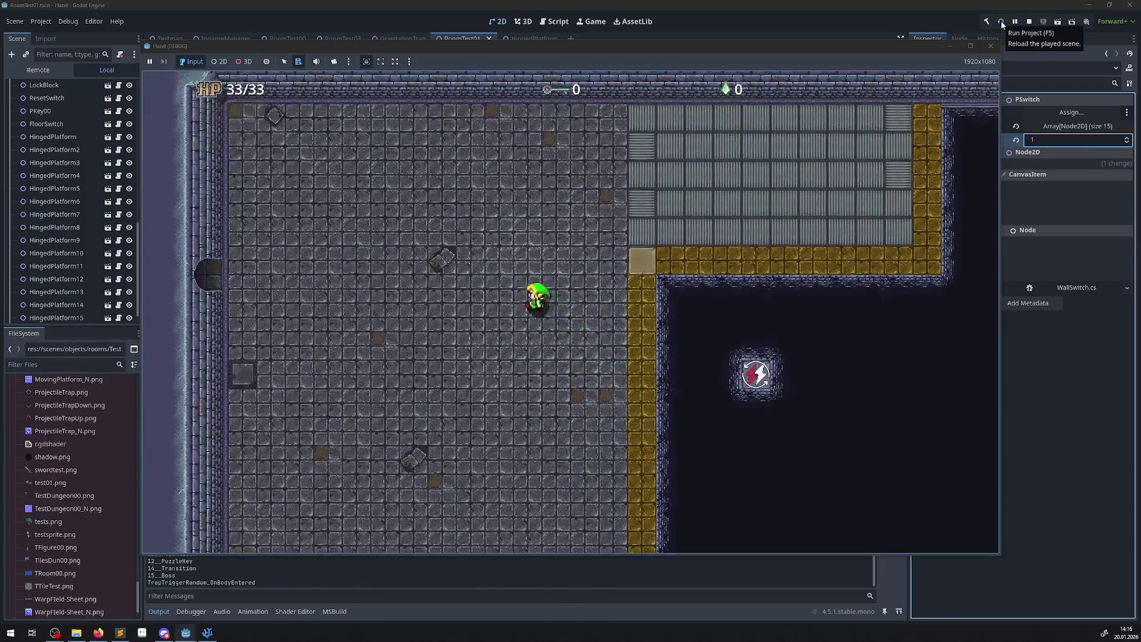
key("Down")
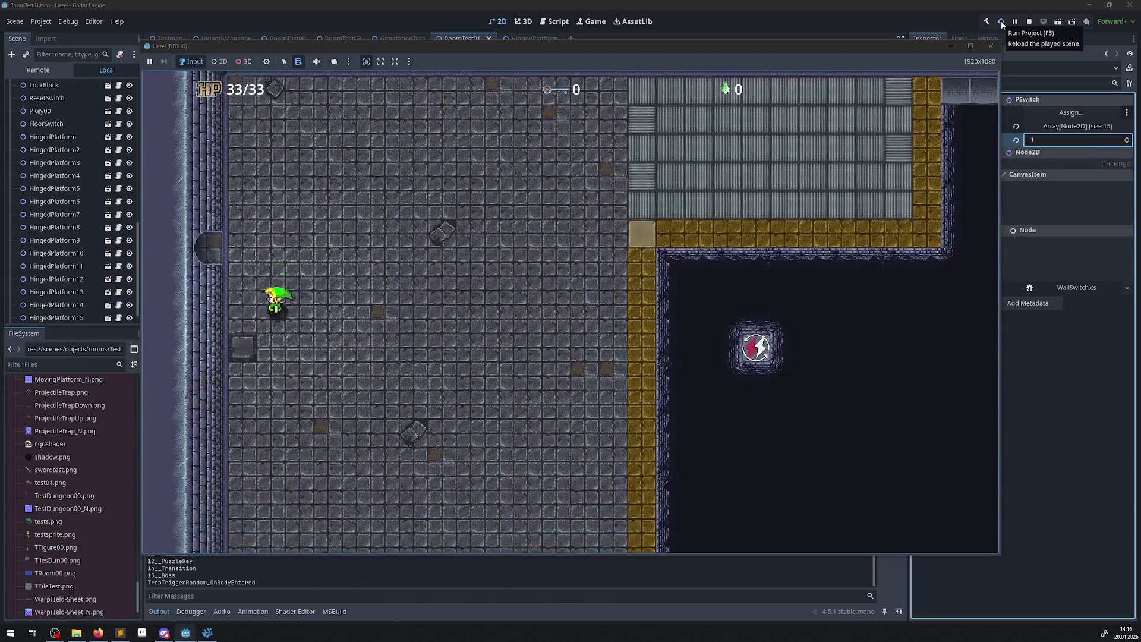
key("Up")
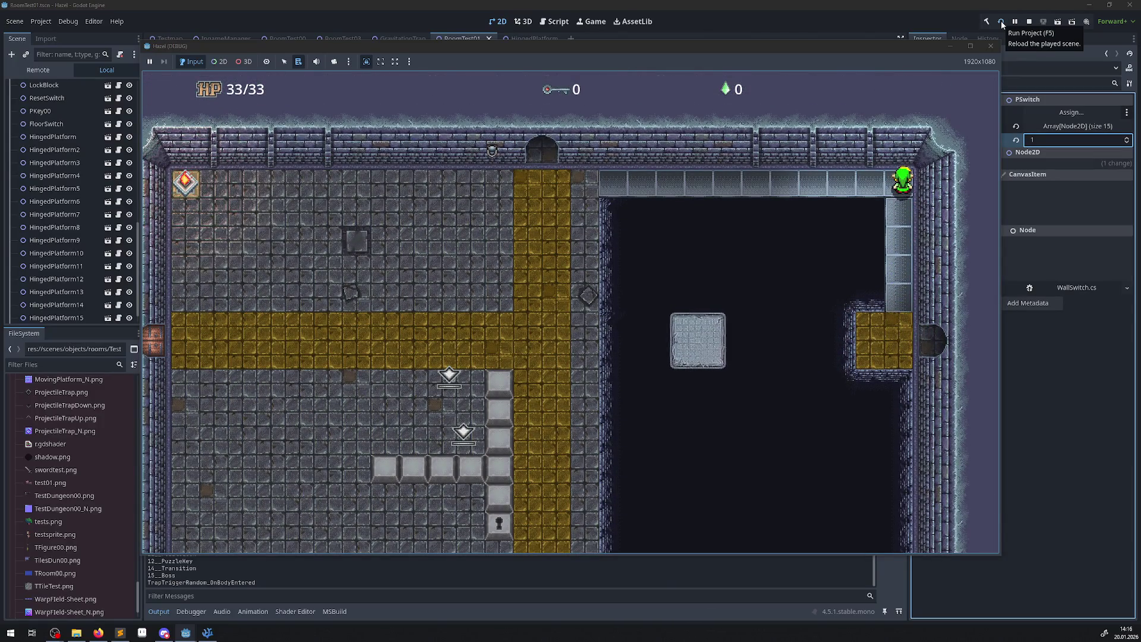
key("Left")
key("Left")
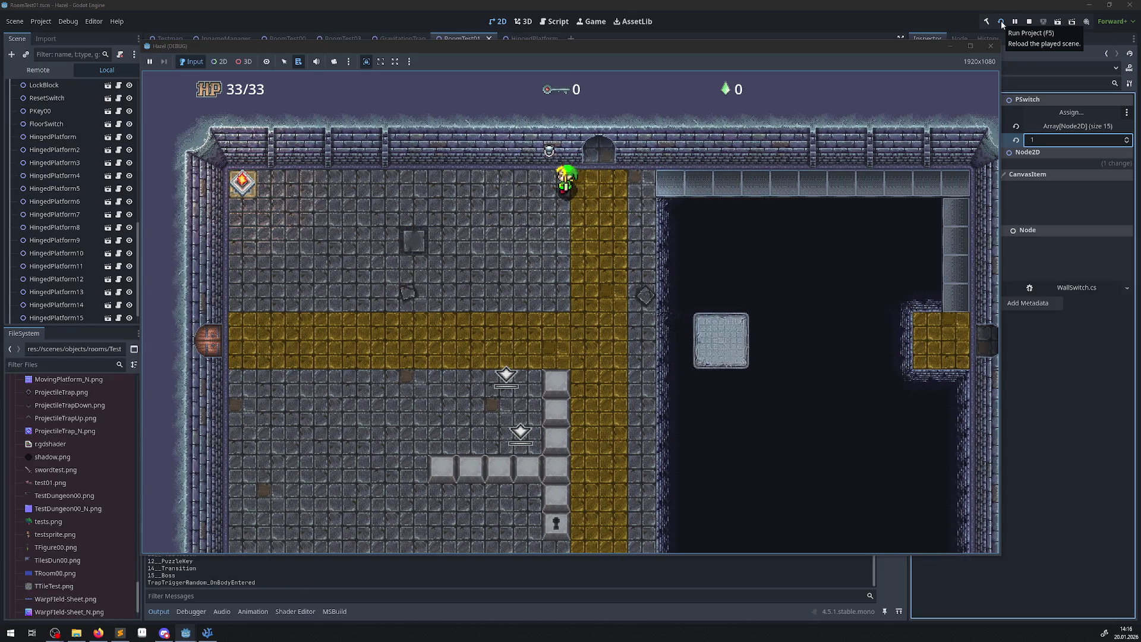
key("Left")
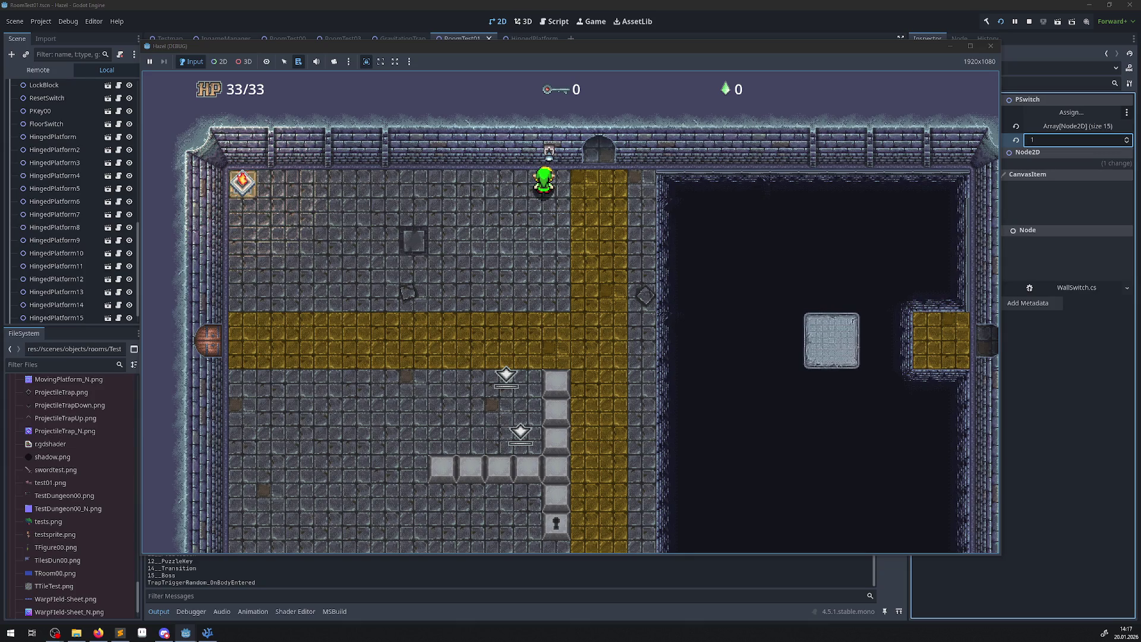
key("alt+Tab")
In HingedPlatform.cs, add a todo above ChangeState about animations restarting at frame 0, then return to the game.
scroll(512, 224, "down", 20)
scroll(392, 254, "up", 8)
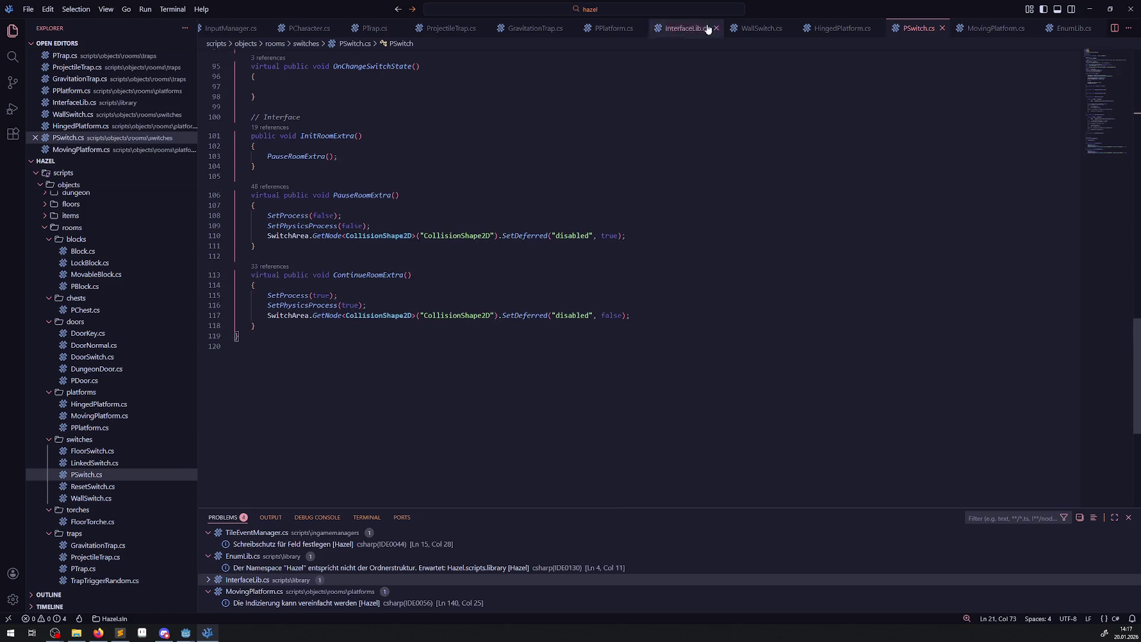
left_click(885, 31)
scroll(312, 308, "down", 10)
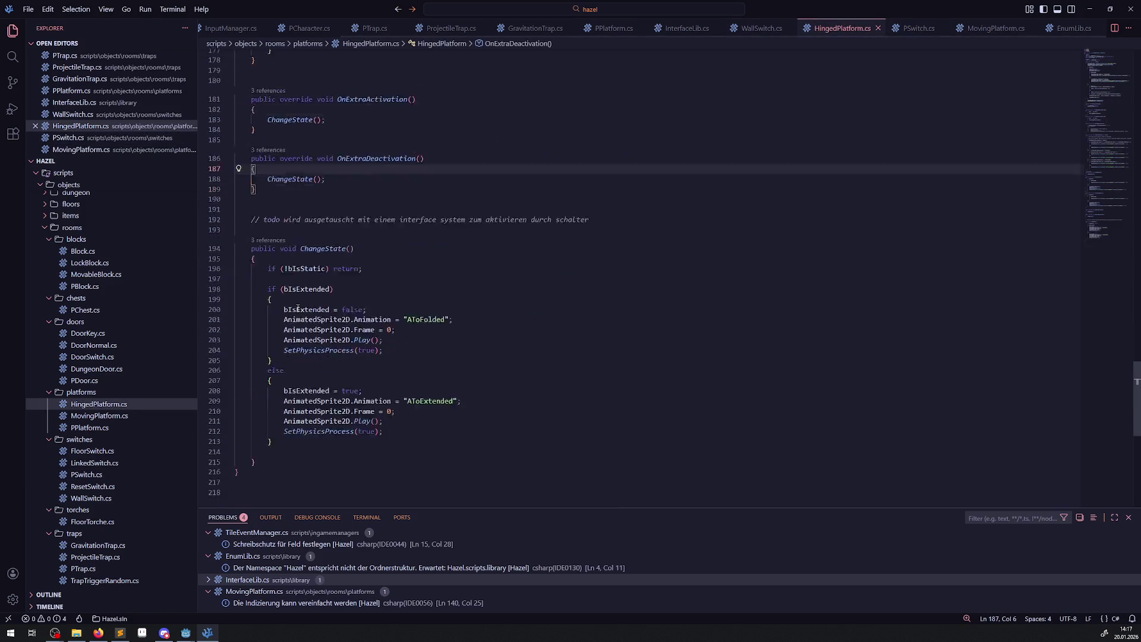
scroll(312, 307, "up", 5)
left_click(310, 111)
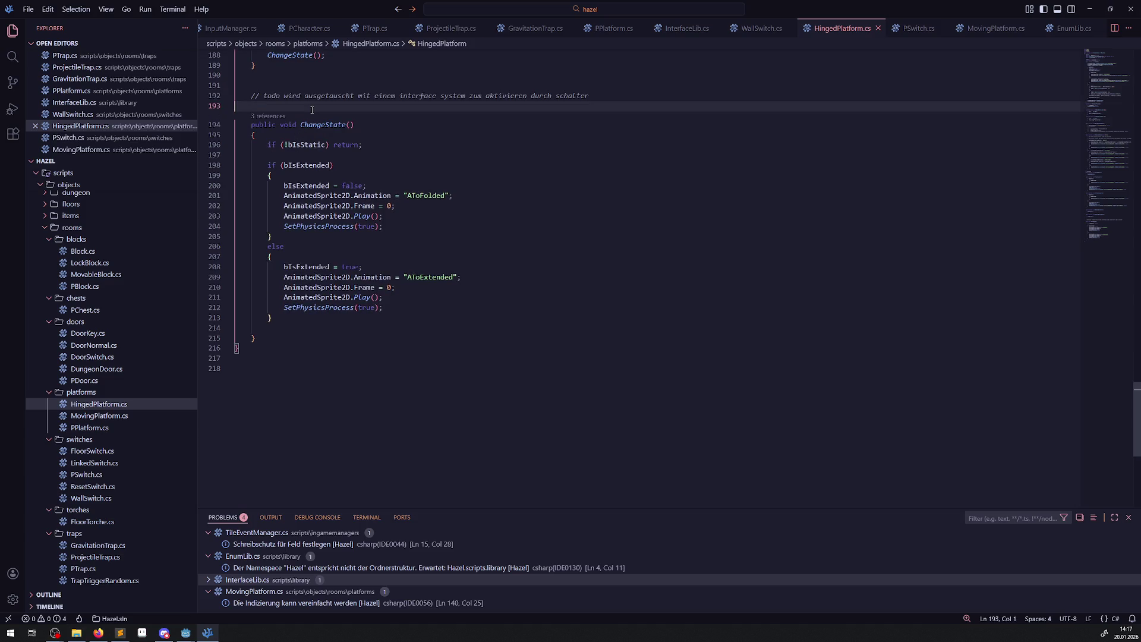
key("Return")
key("Return")
type("// theoretisch dürfte die animation nicht bei 0 starten, sondern an dem sinnvollen punkt wo sie gerade ist; das ist weil es zwei animationen sind schwerer todo")
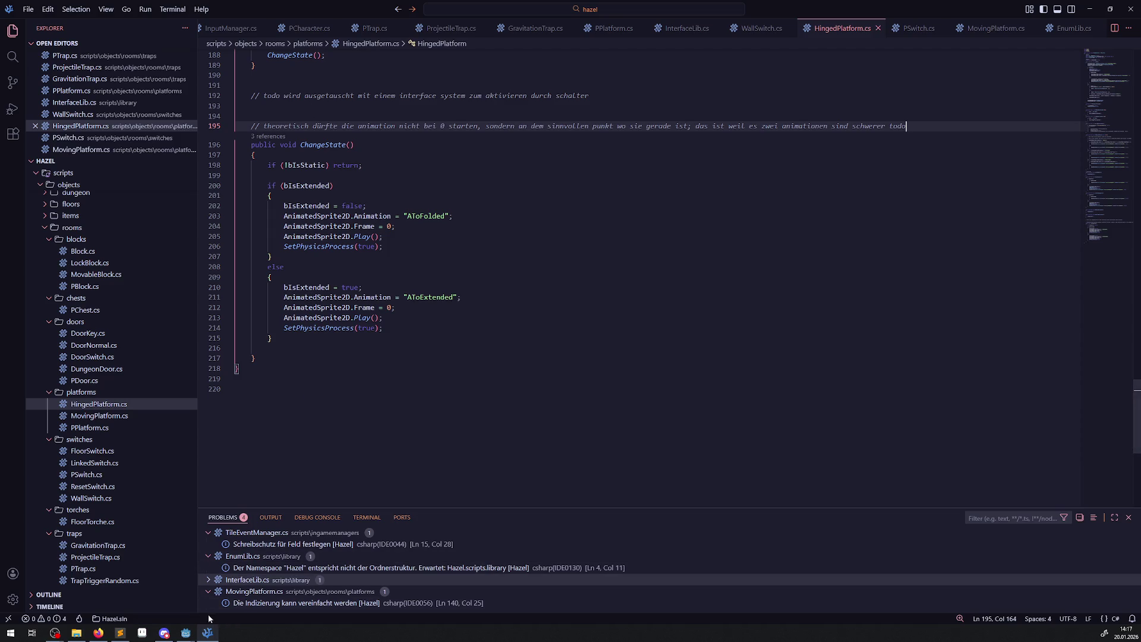
mouse_move(185, 635)
left_click(215, 597)
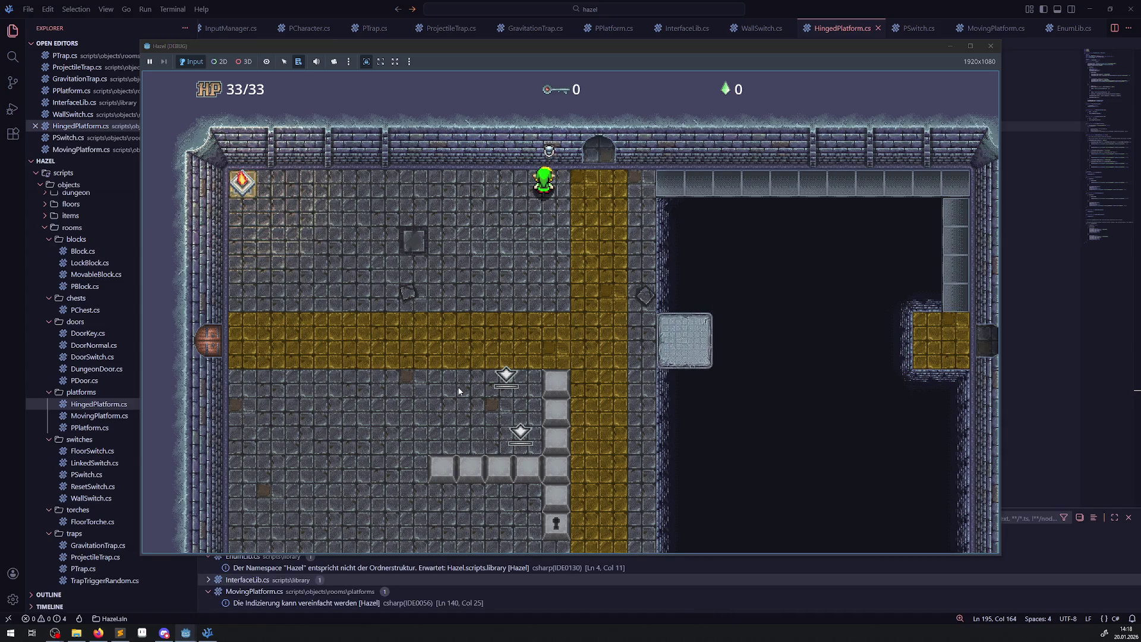
Walk around the pit room's top corridor and right platform, briefly peeking through the east door.
key("Right")
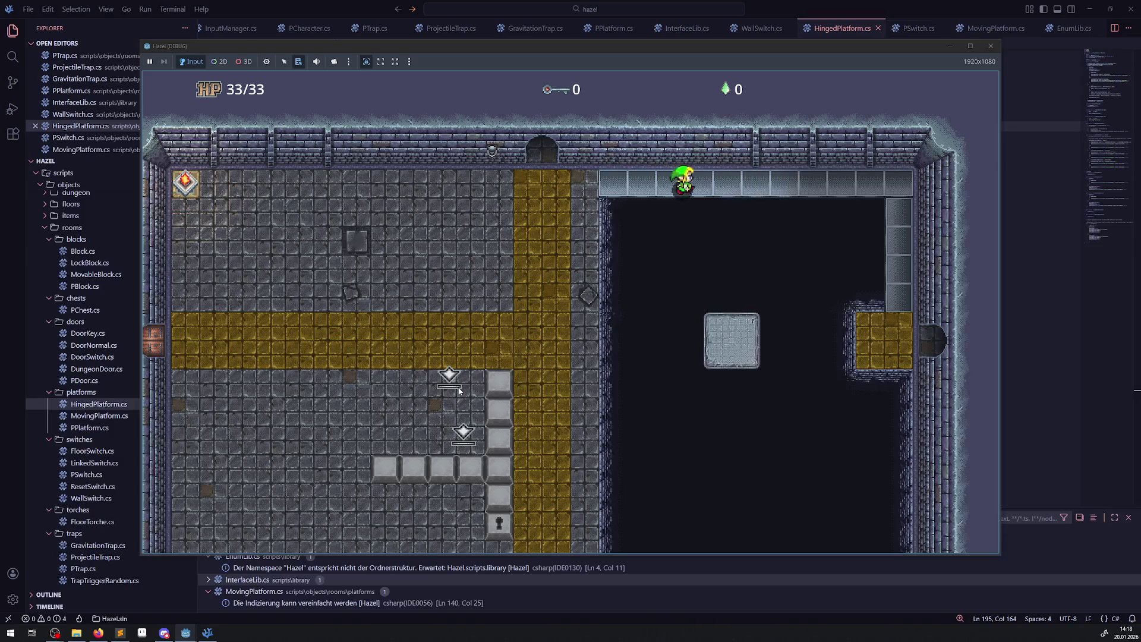
key("Down")
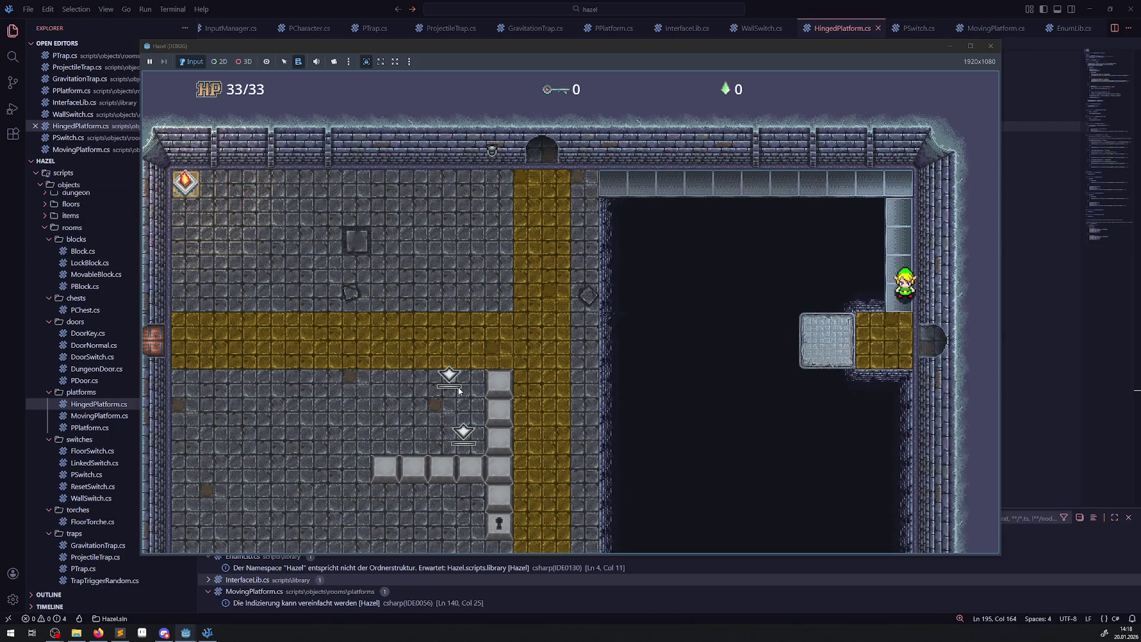
key("Left")
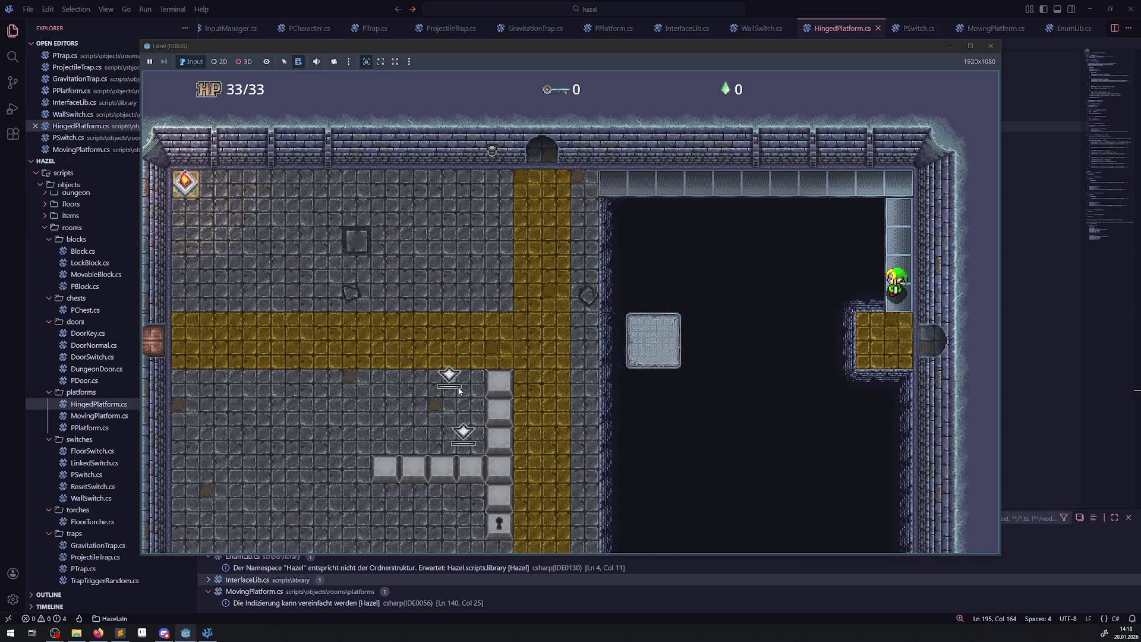
key("Up")
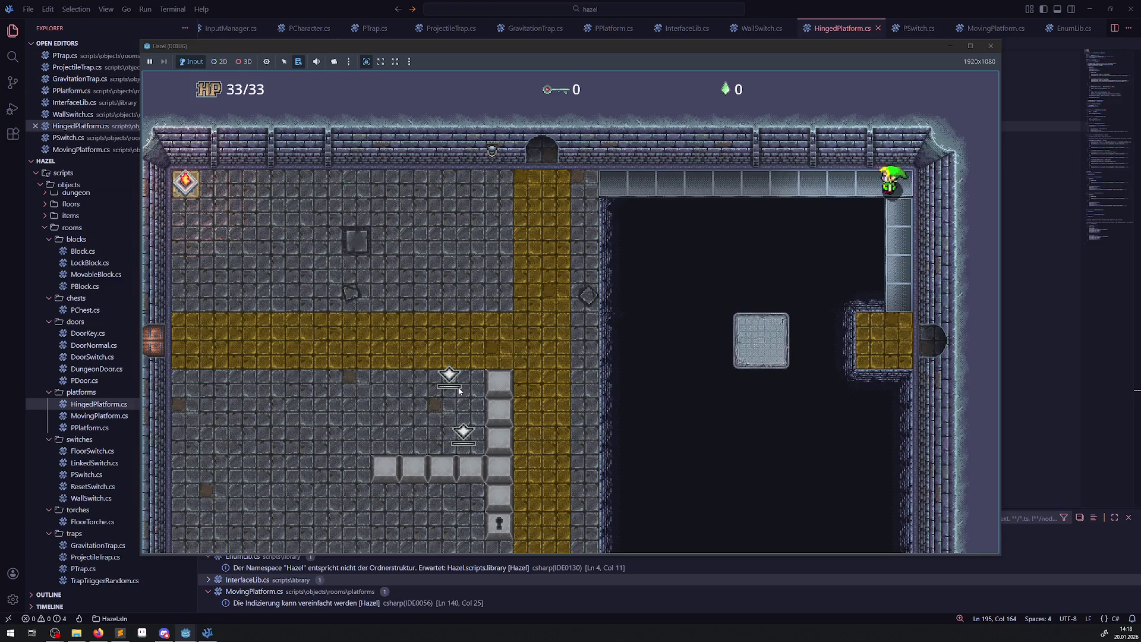
key("Left")
key("Down")
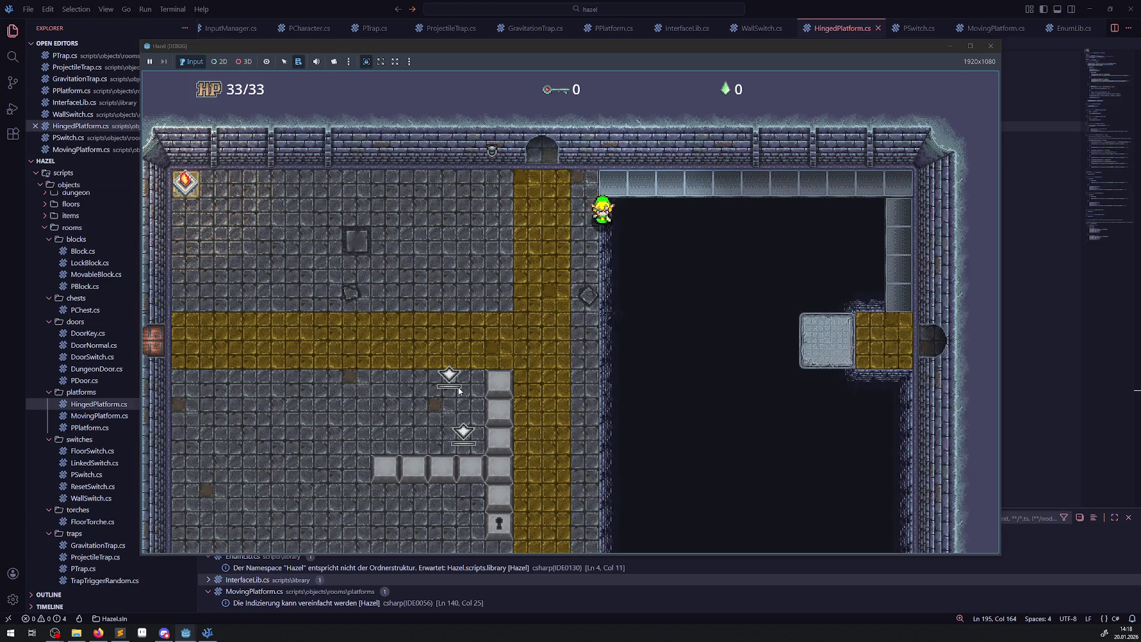
key("Right")
key("Right")
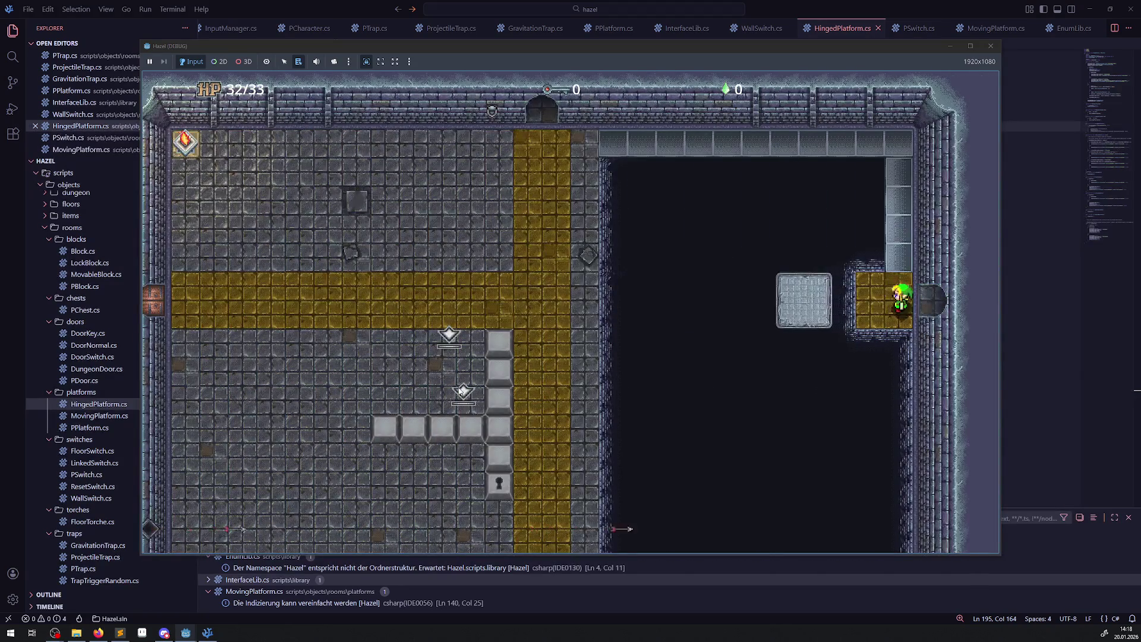
key("Right")
key("Left")
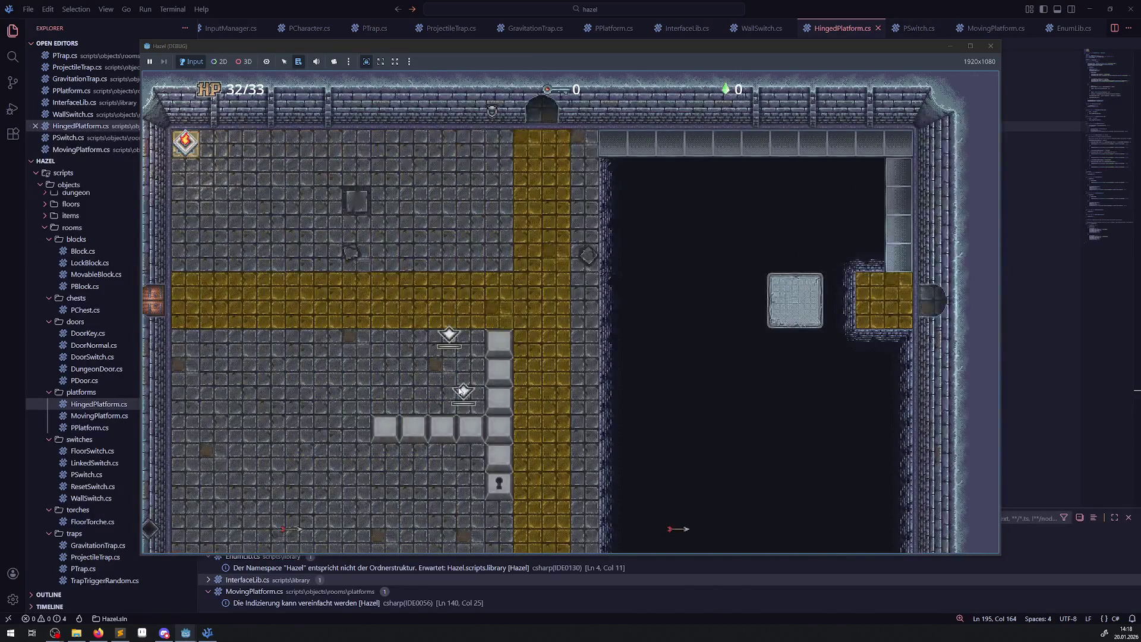
key("Up")
key("Down")
Go east into the next room and walk up and down the cyan ice floor.
key("Right")
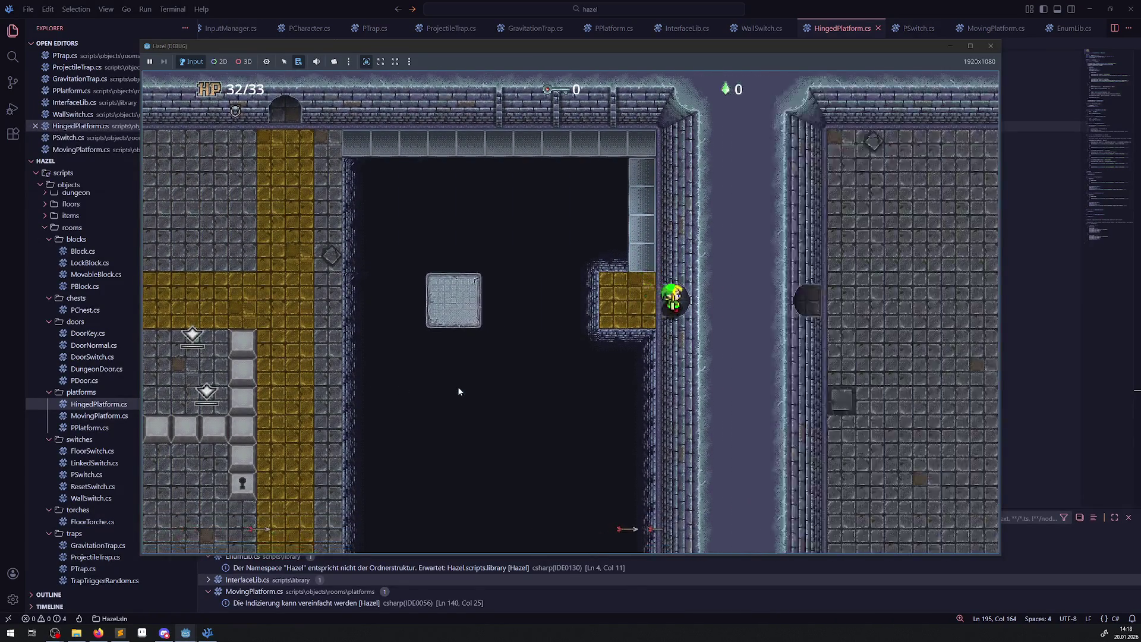
key("Right")
key("Up")
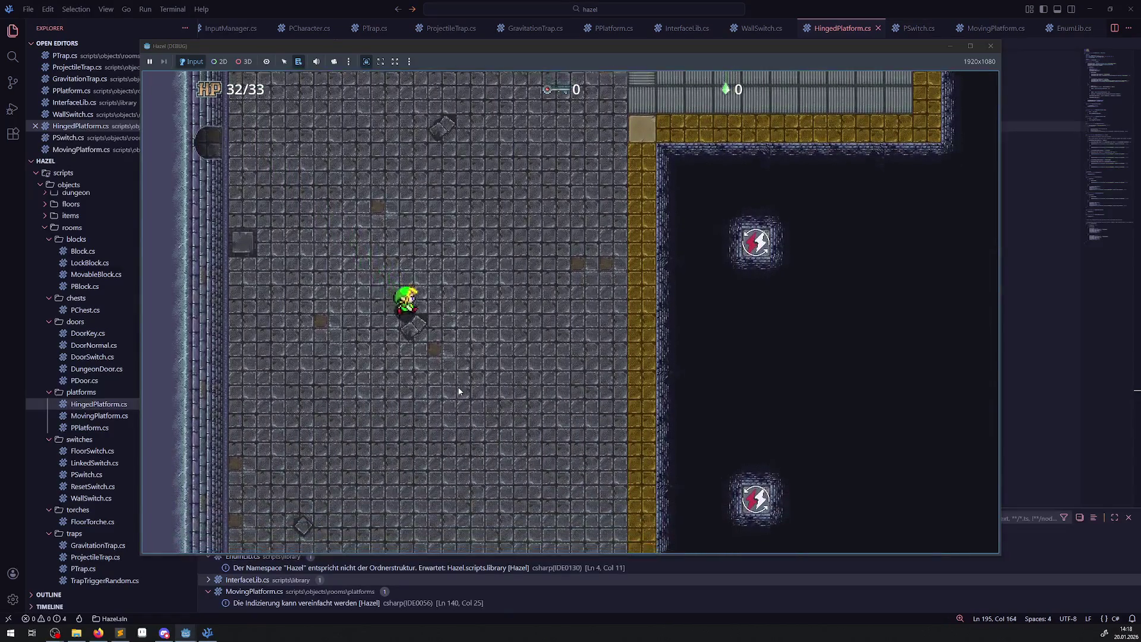
key("Down")
key("Right")
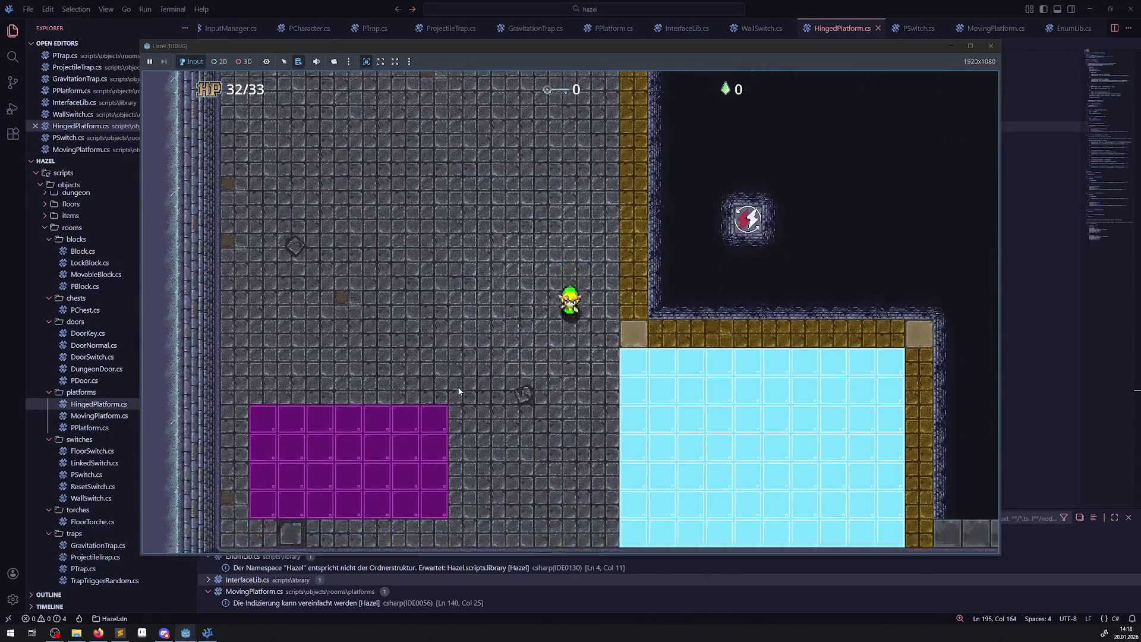
key("Right")
key("Up")
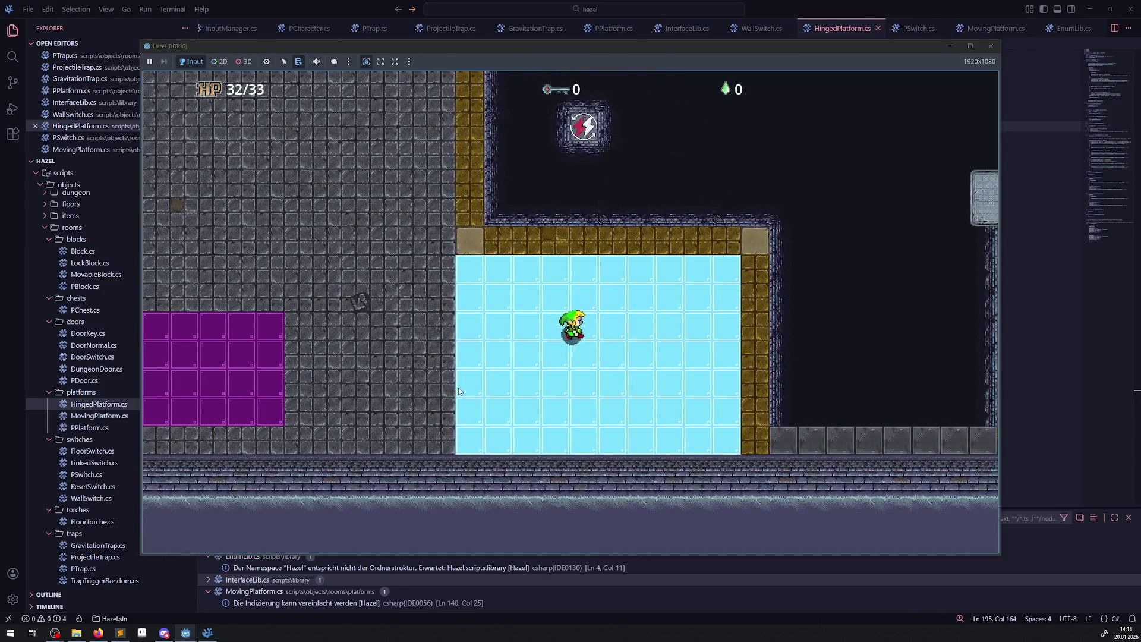
key("Down")
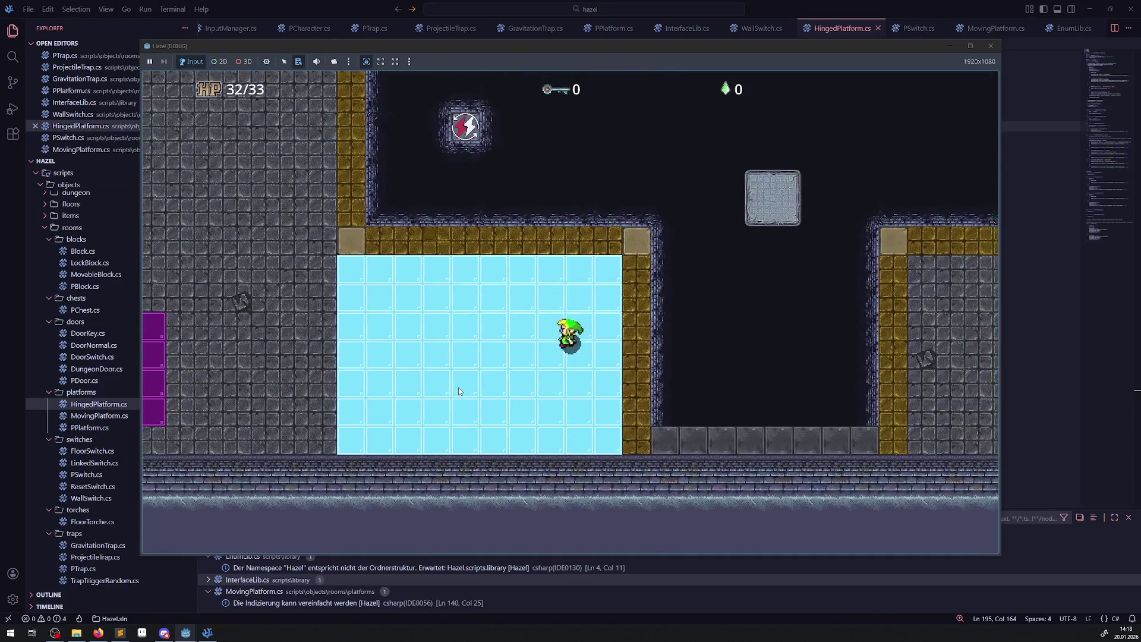
key("Left")
key("Up")
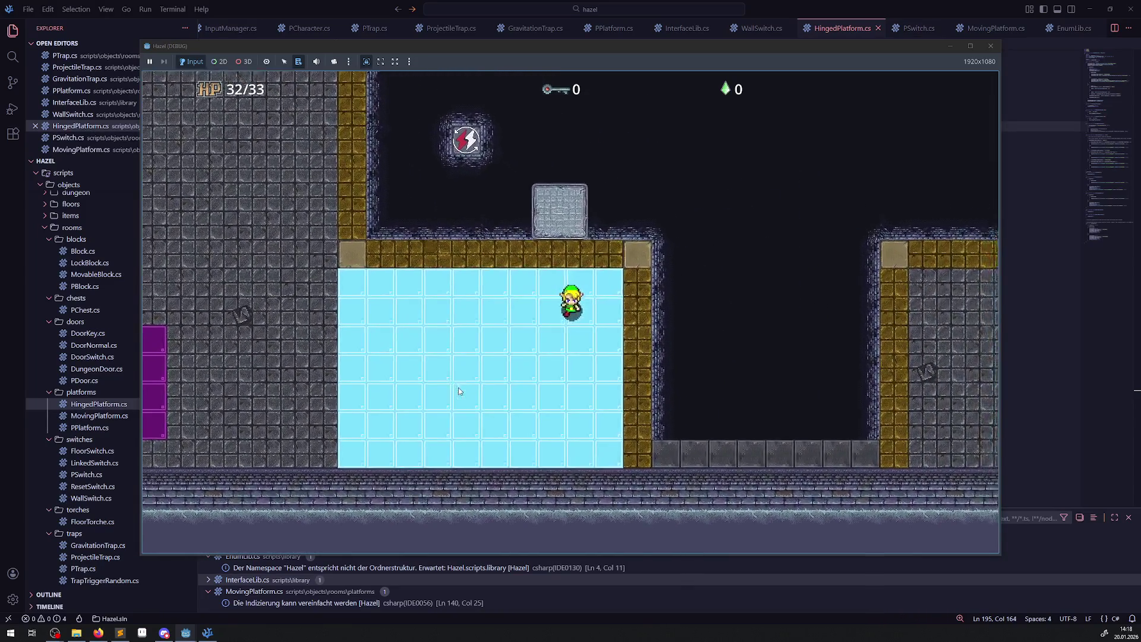
key("Down")
key("Up")
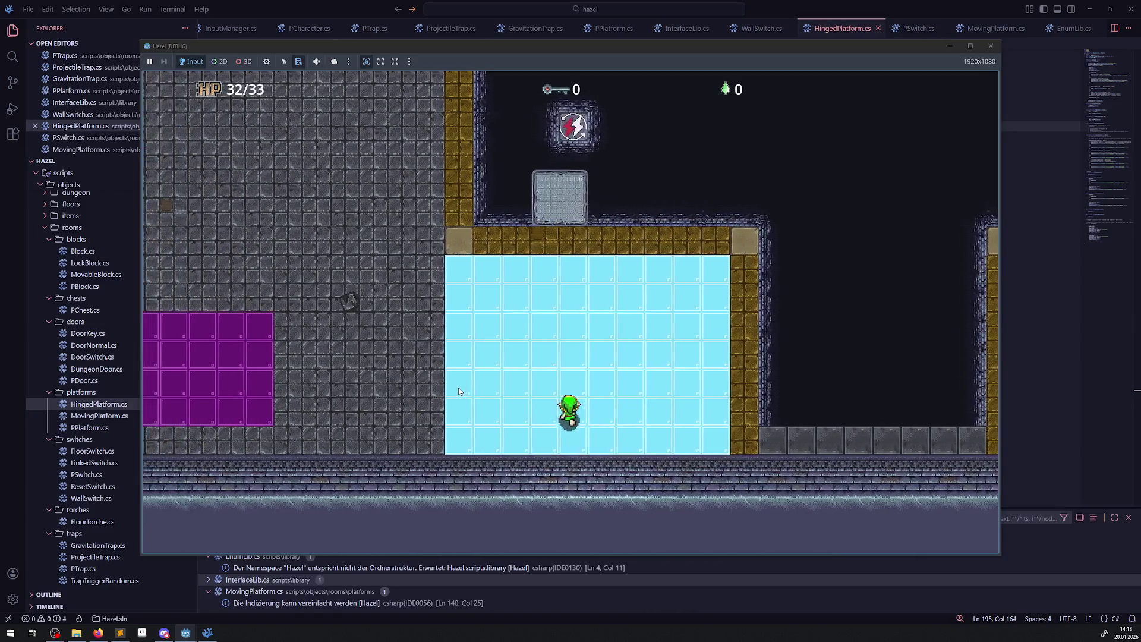
key("Down")
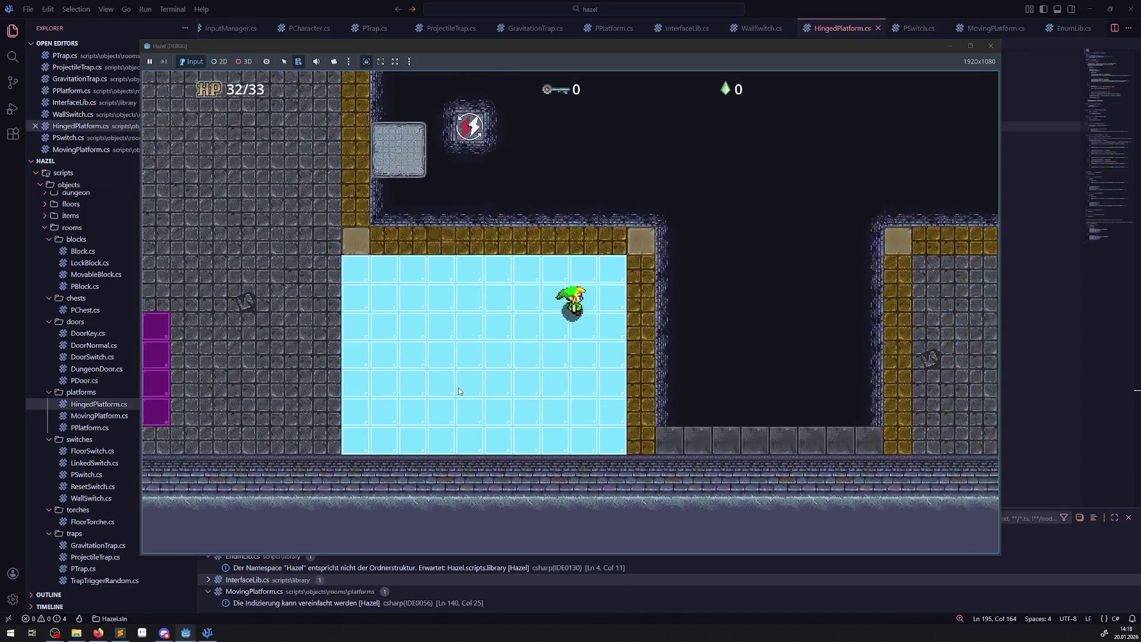
Slide left across the ice and walk onto the purple platform.
key("Left")
key("Up")
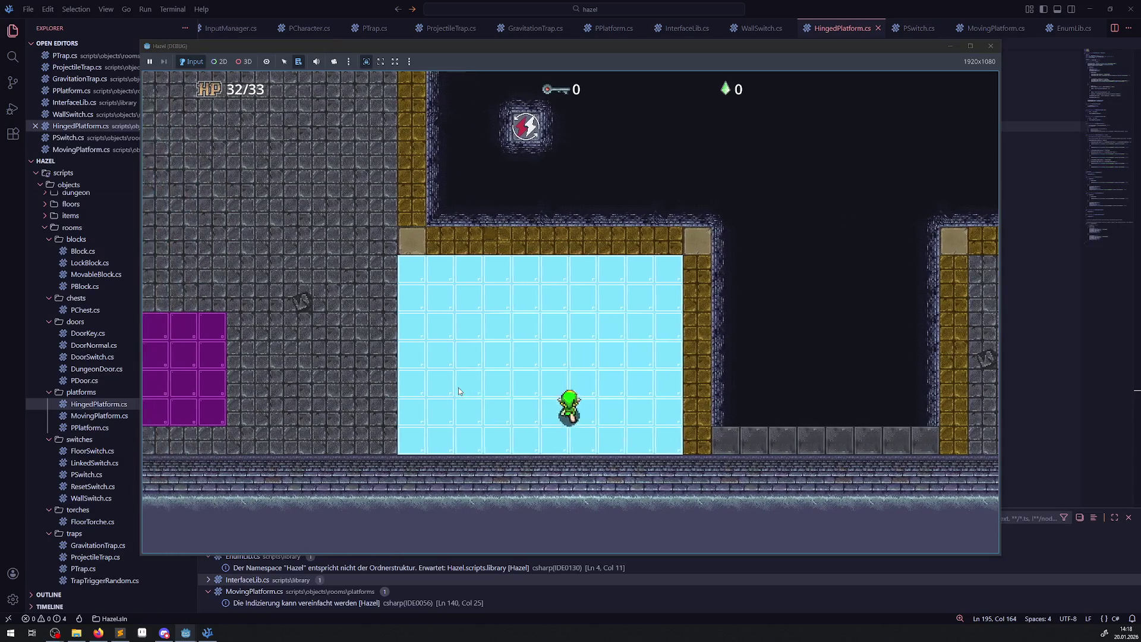
key("Right")
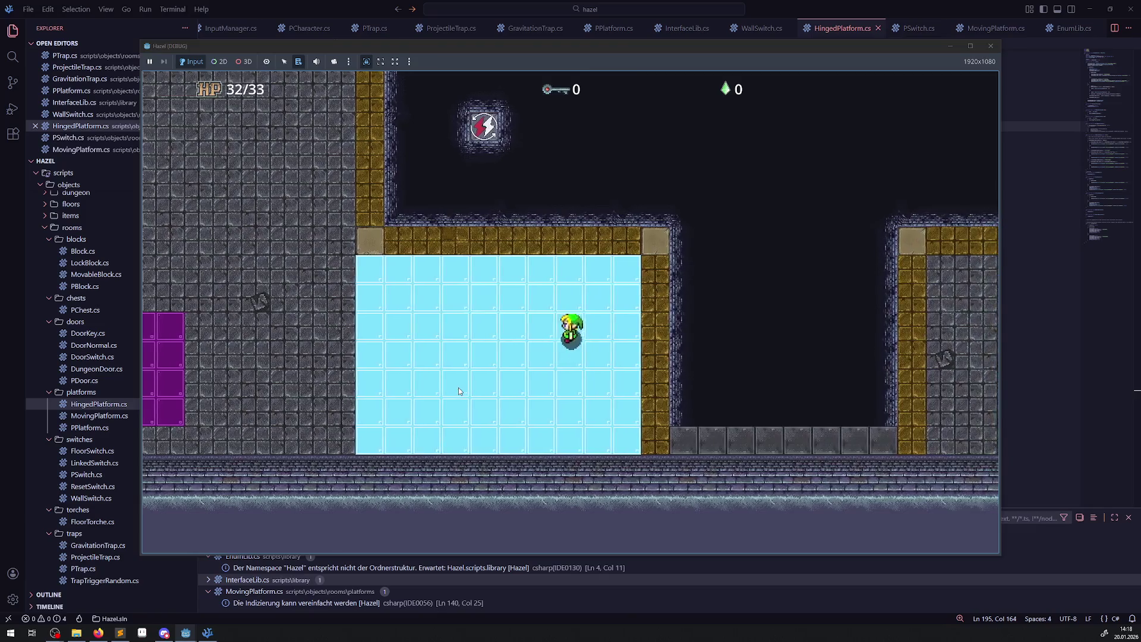
key("Up")
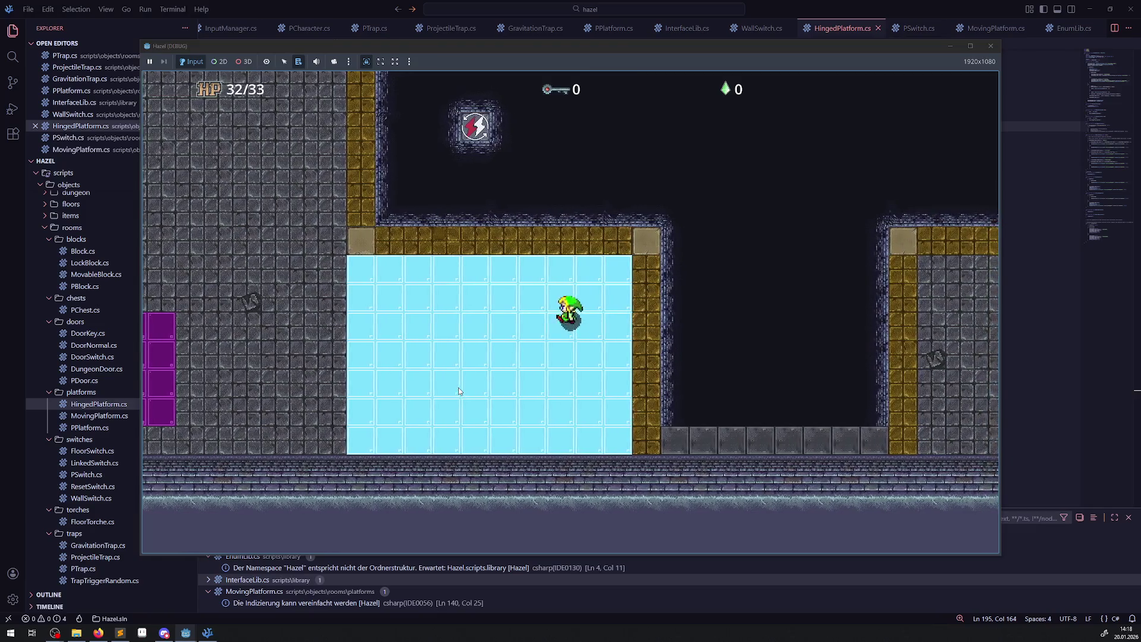
key("Left")
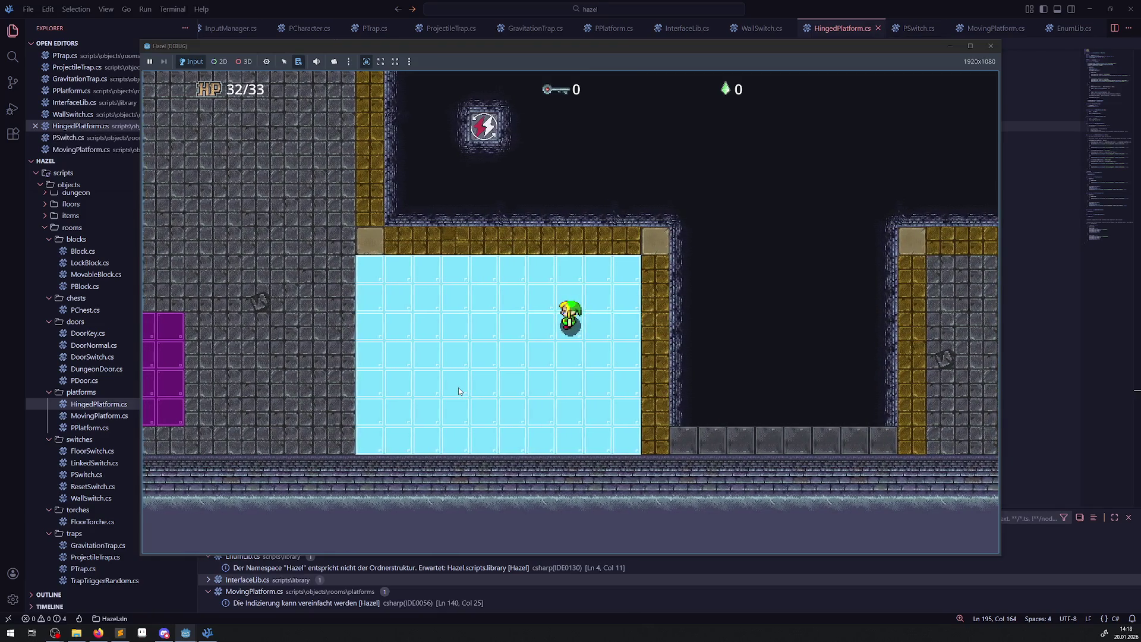
key("Left")
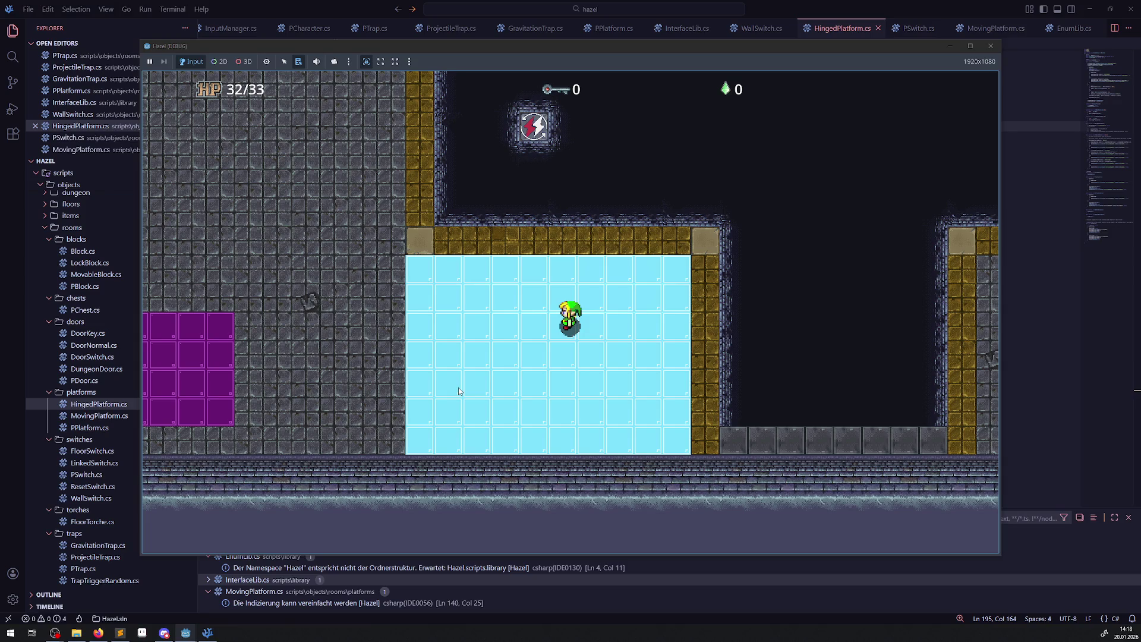
key("Left")
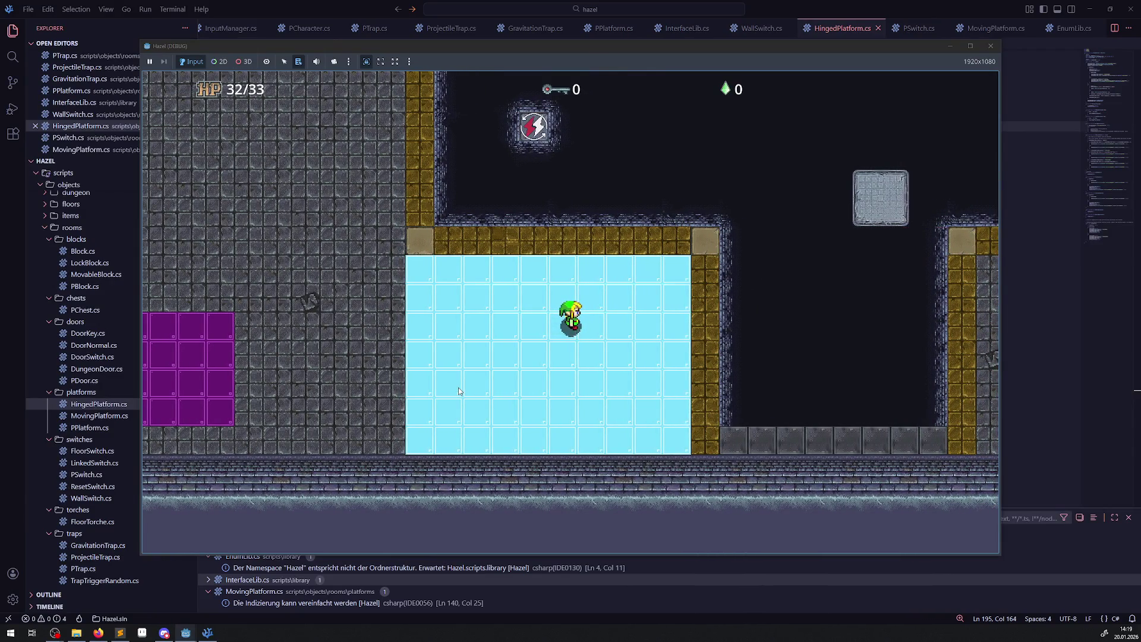
key("Left")
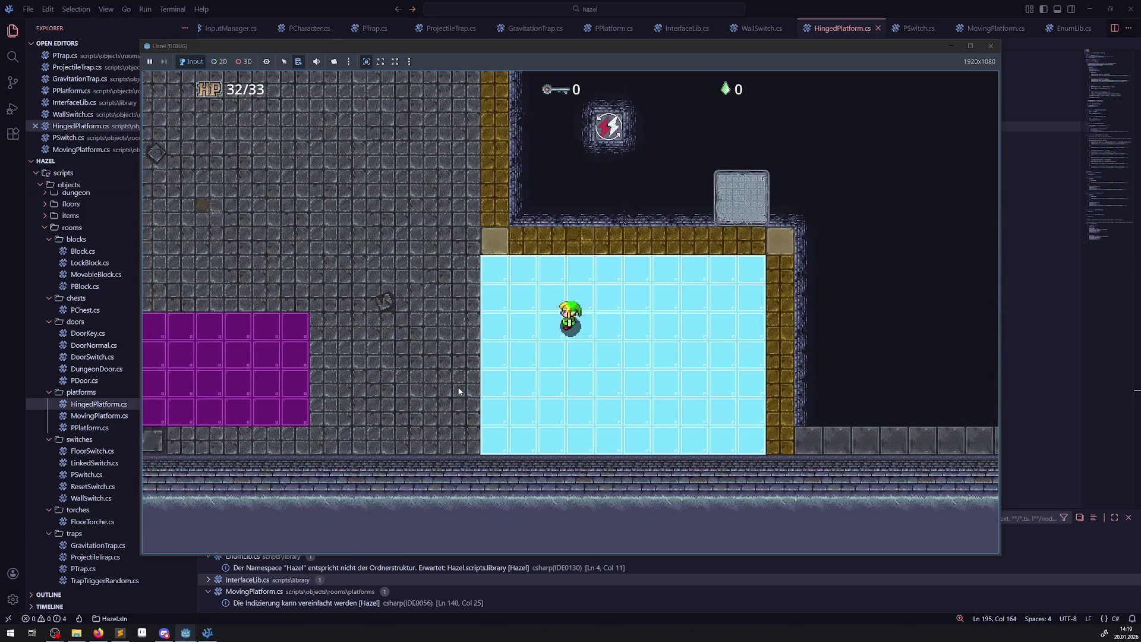
key("Left")
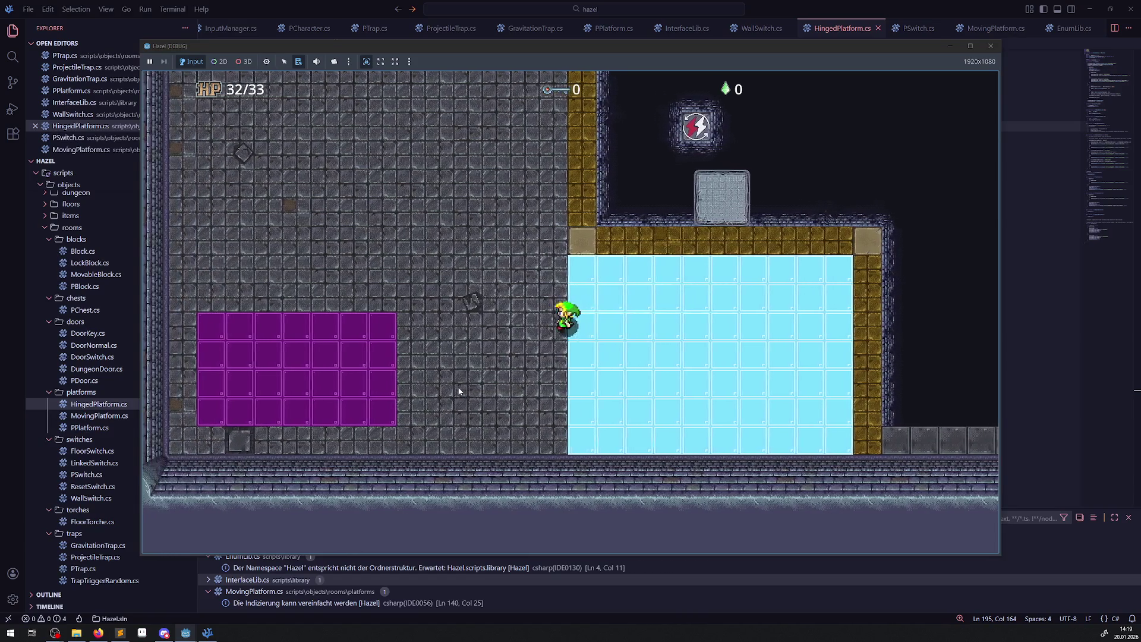
key("Down")
key("Left")
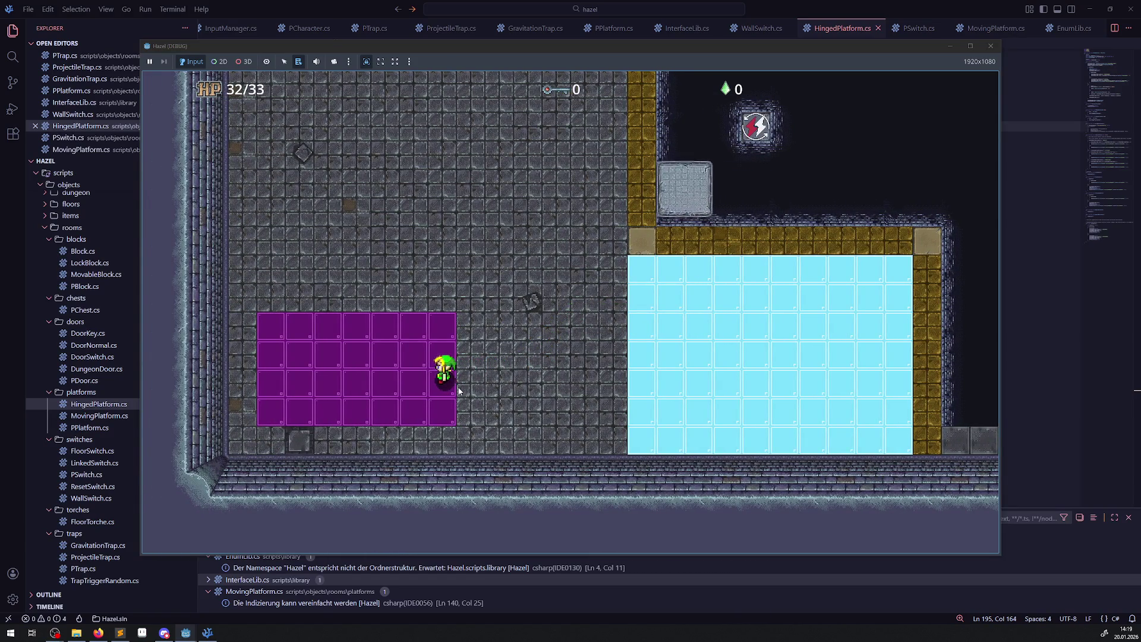
key("Left")
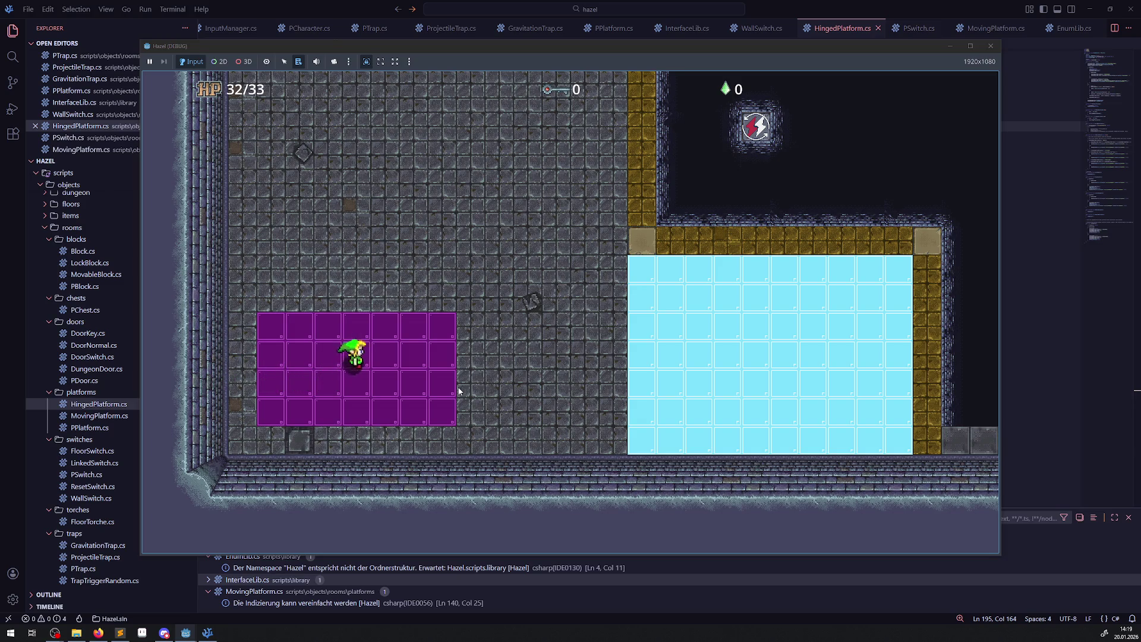
Walk off the purple platform through the room and back toward it.
key("Right")
key("Up")
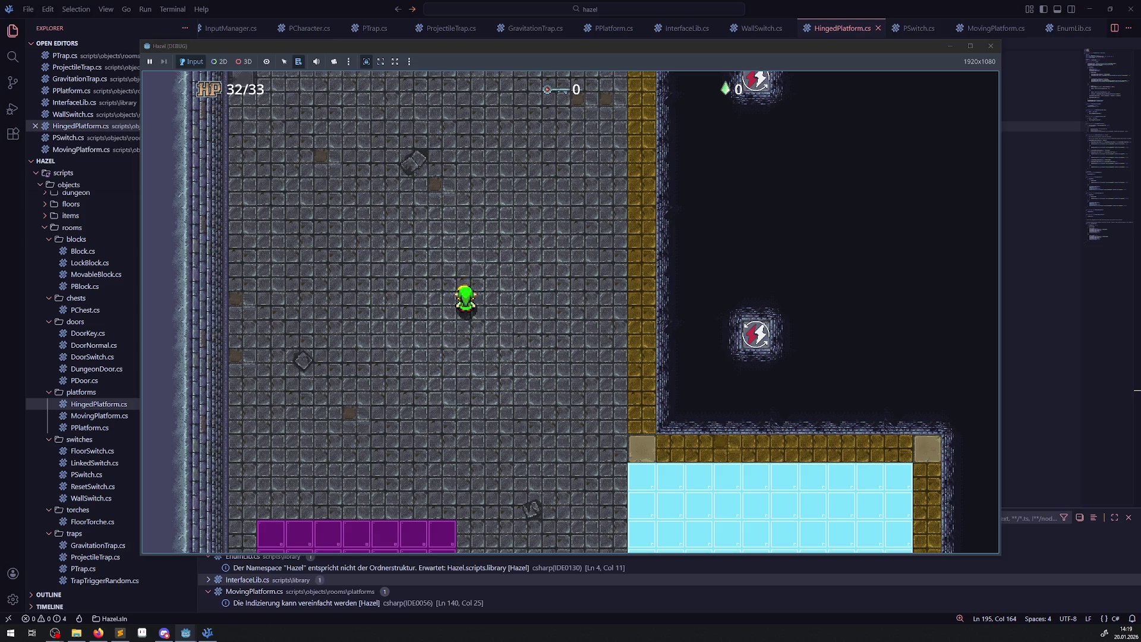
key("Down")
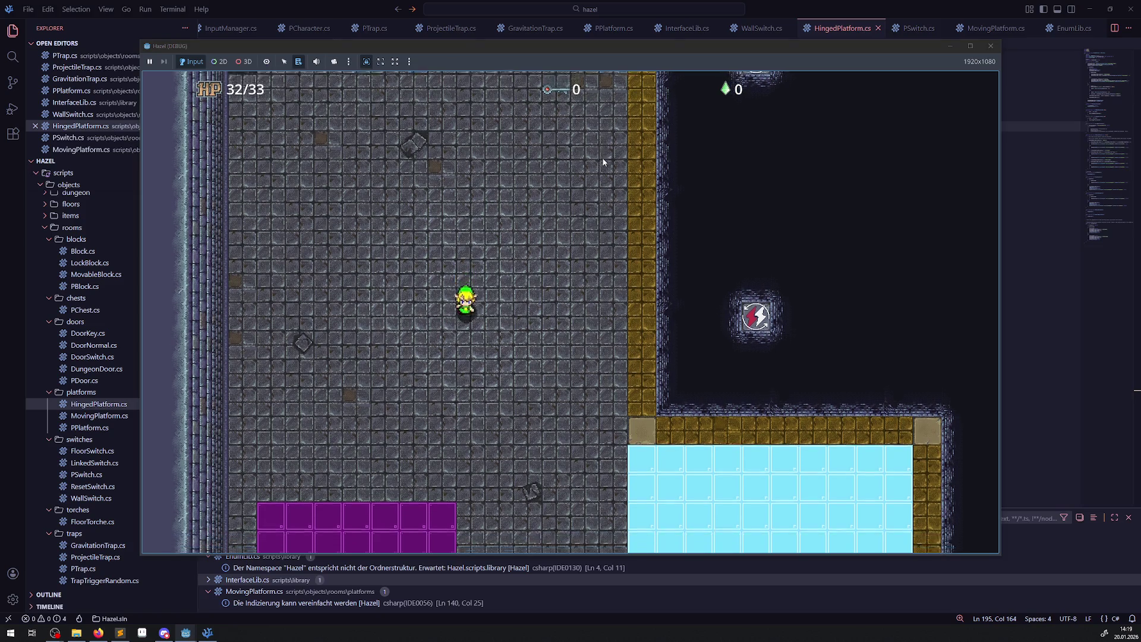
key("Right")
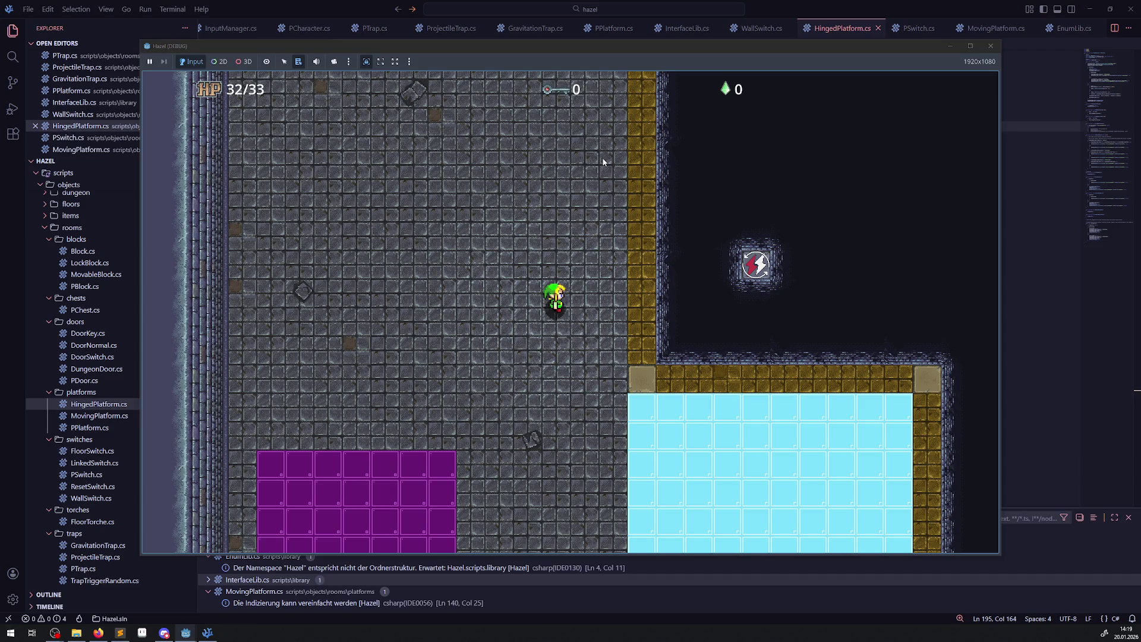
key("Down")
key("Left")
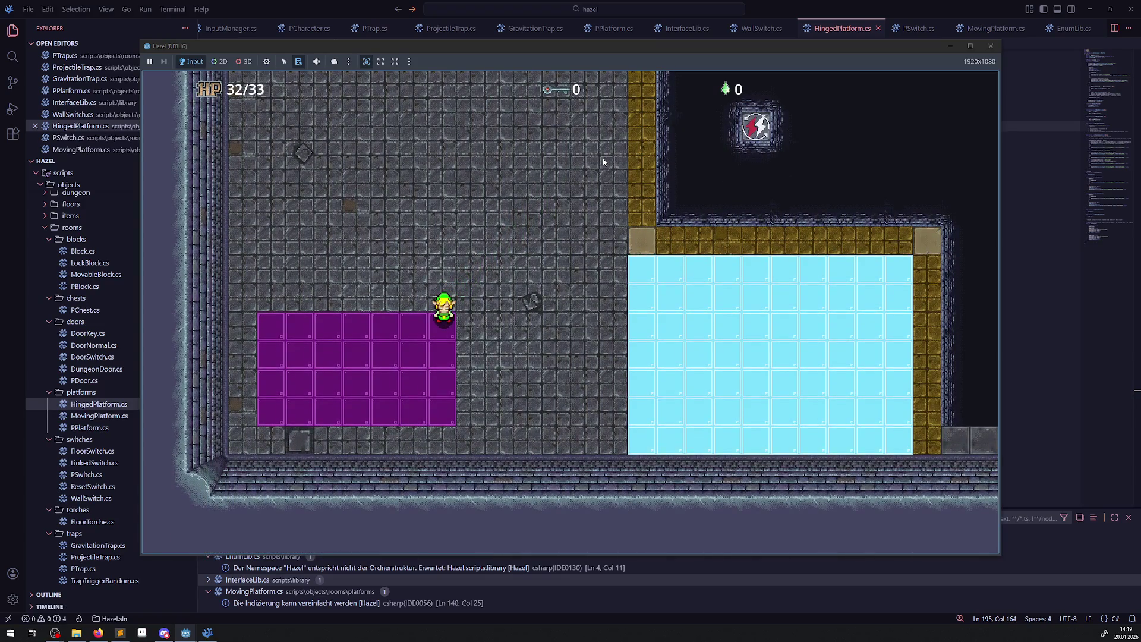
Step back onto the ice, then head up and left toward the west door.
key("Right")
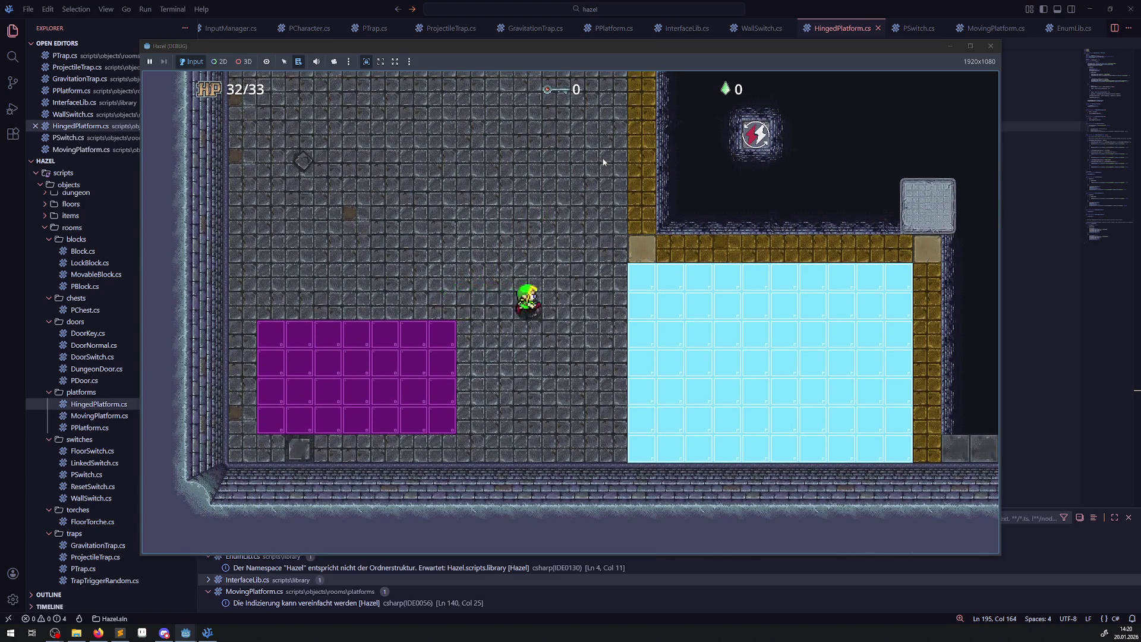
key("Down")
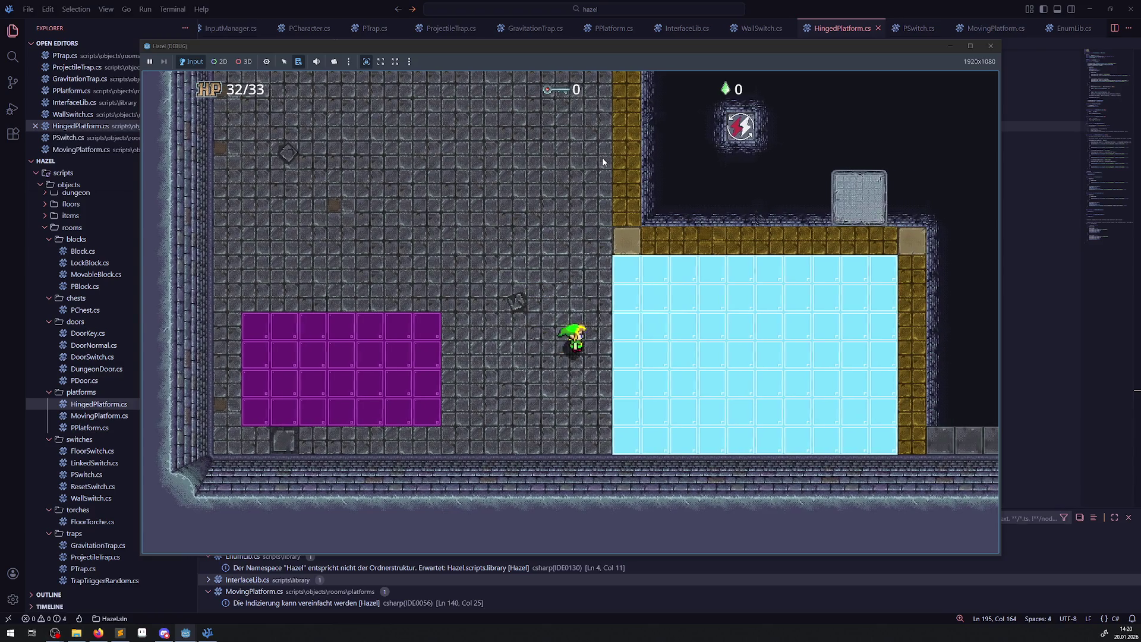
key("Right")
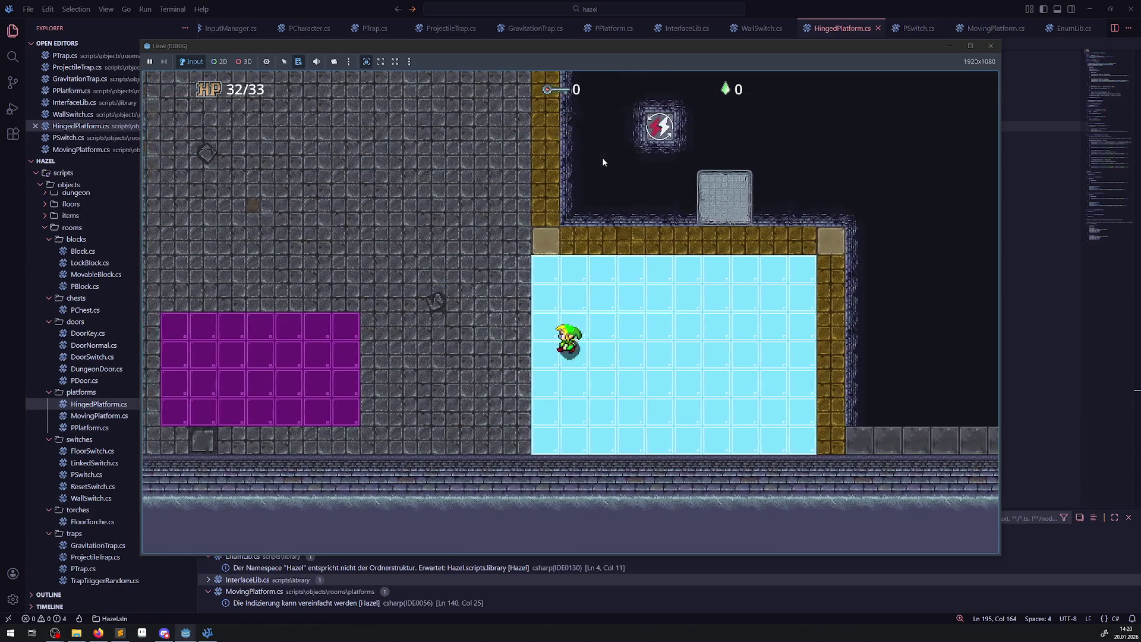
key("Left")
key("Up")
key("Up")
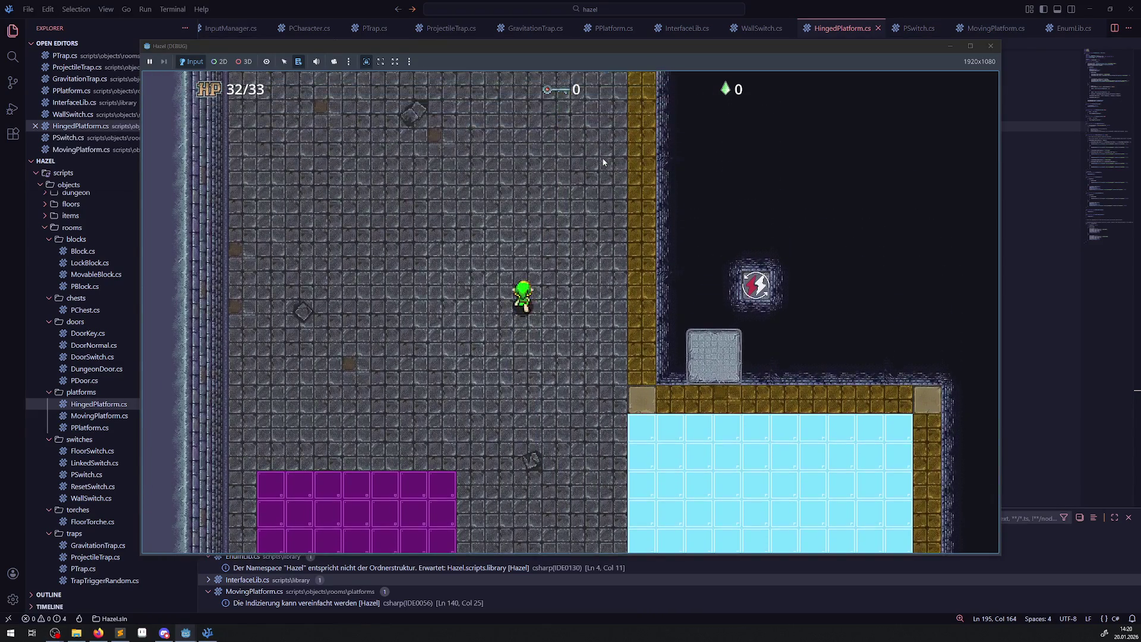
key("Left")
key("Up")
key("Left")
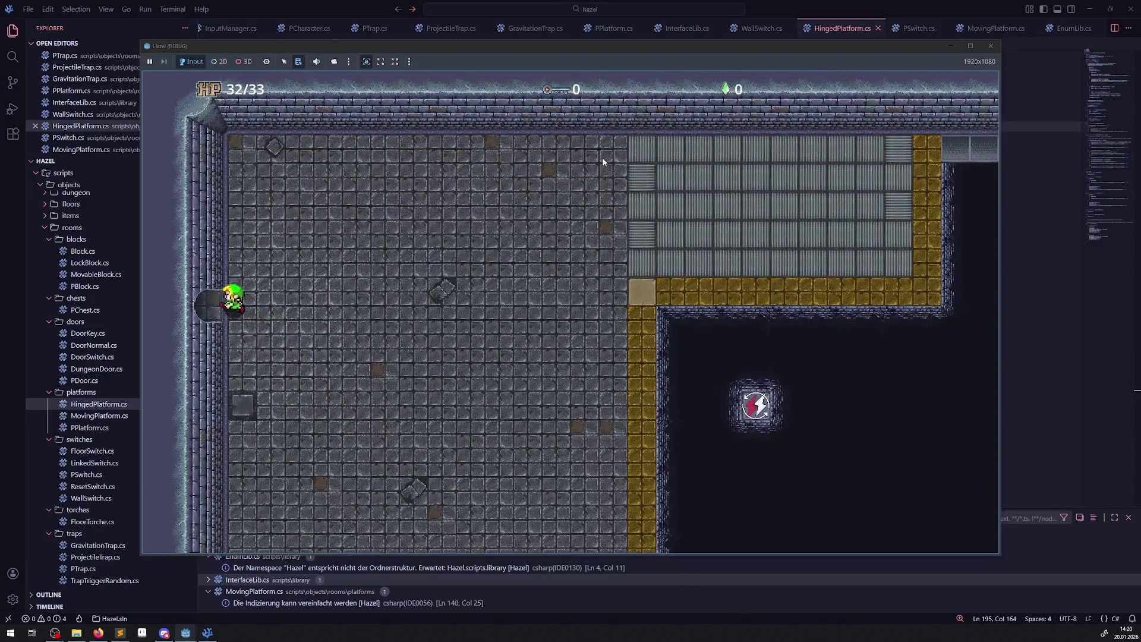
Return west to the pit room and walk the top walkway onto the yellow path.
key("Left")
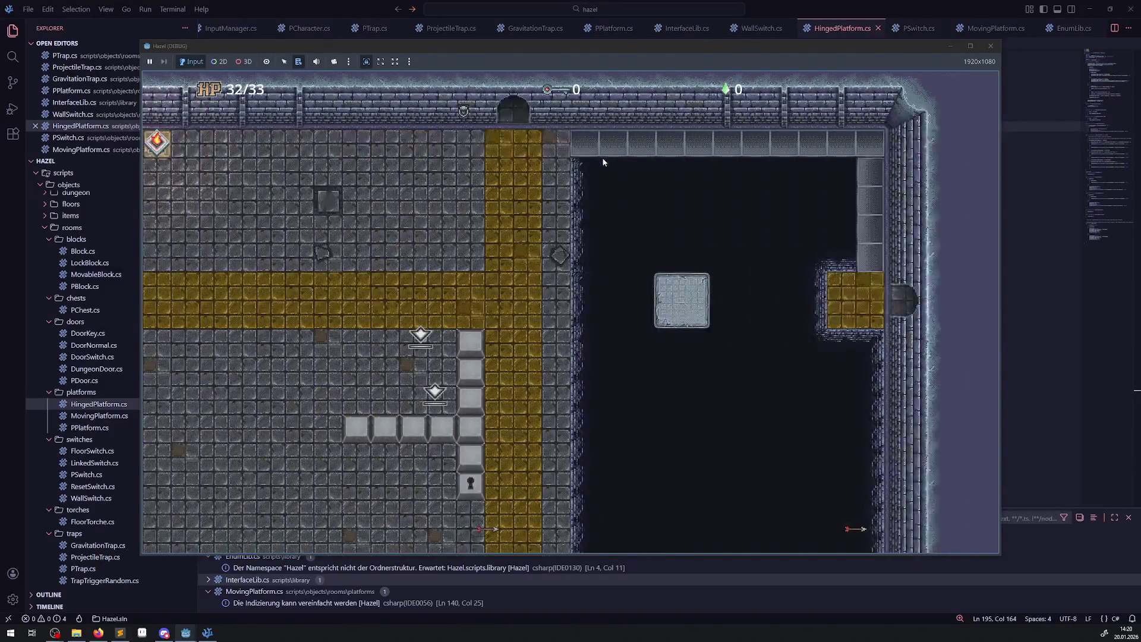
key("Up")
key("Left")
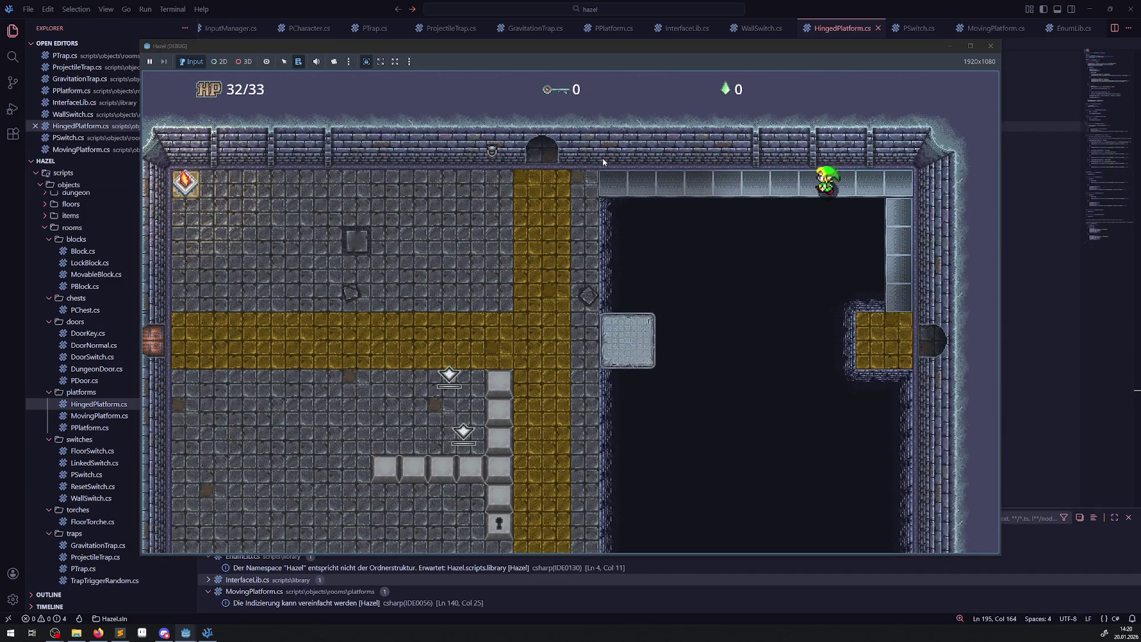
key("Right")
key("Left")
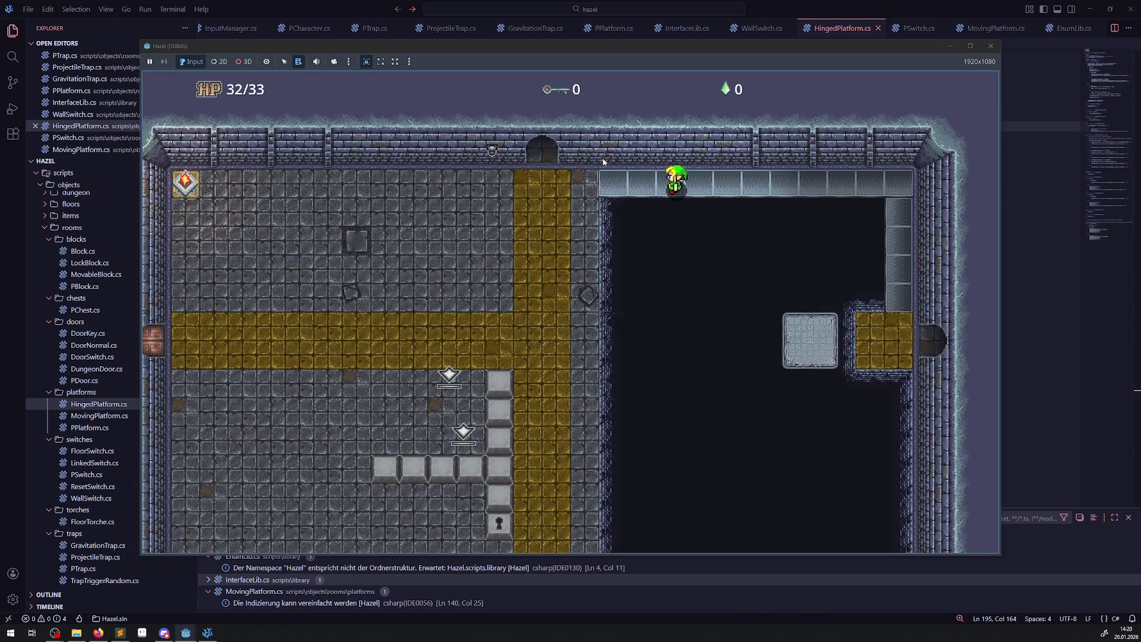
key("Left")
key("Left")
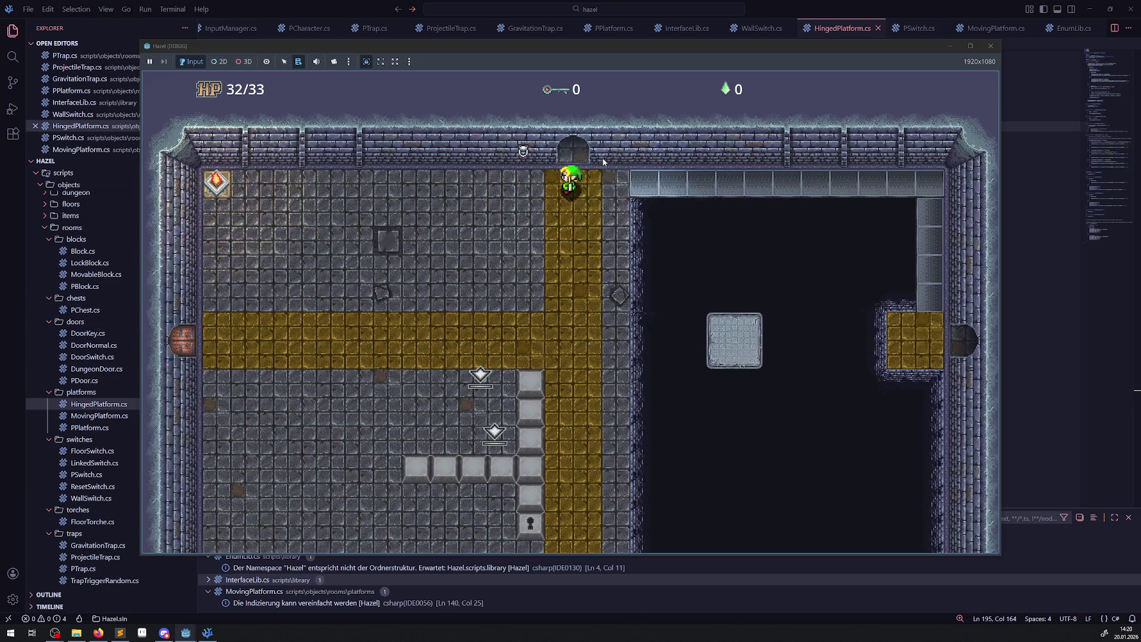
key("Down")
key("Left")
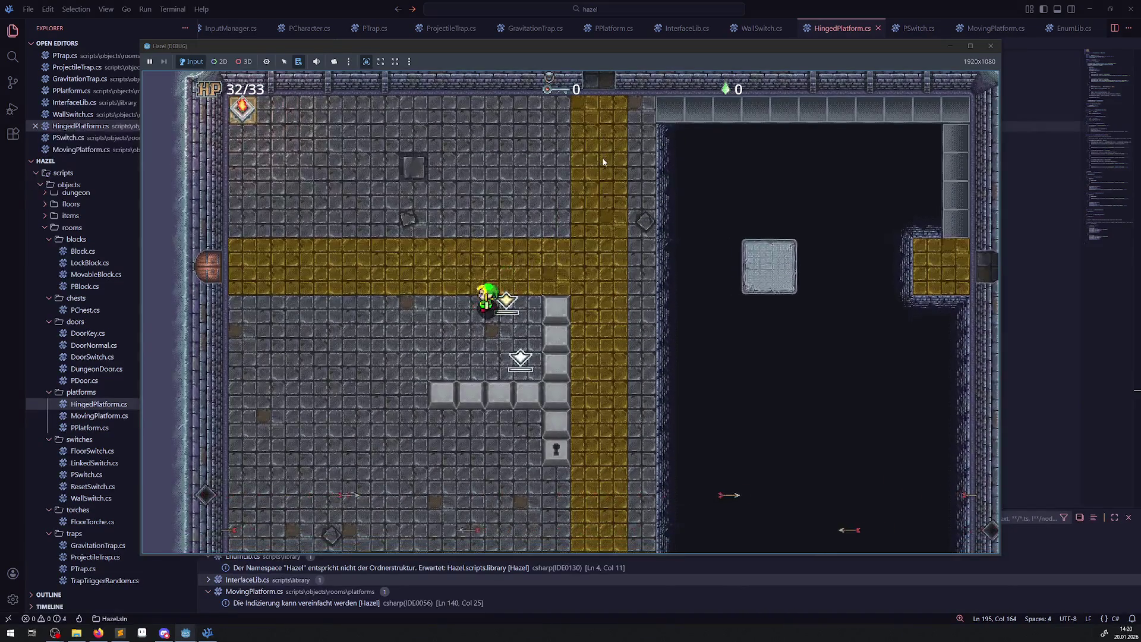
Walk up and down the yellow path watching the pit platform, then close the game.
key("Up")
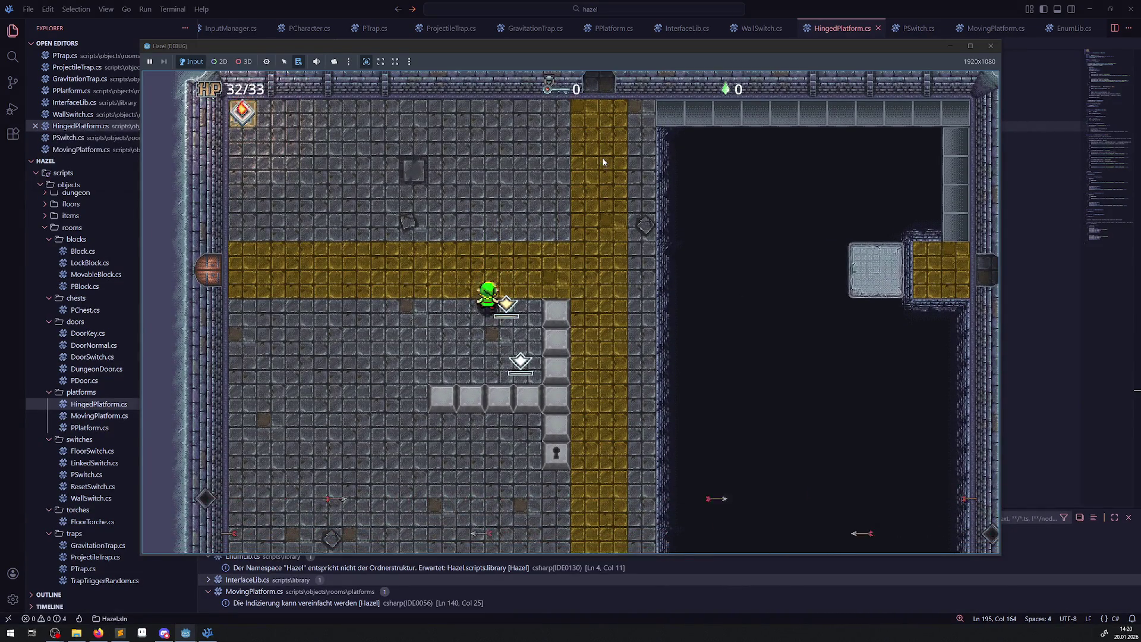
key("Up")
key("Down")
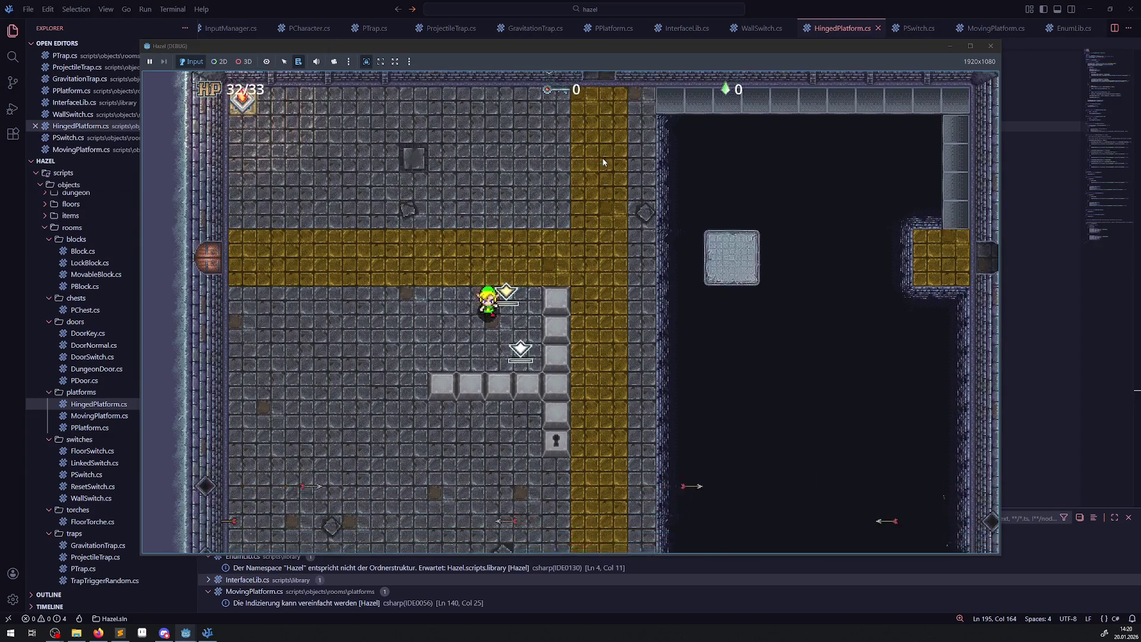
key("Up")
key("Down")
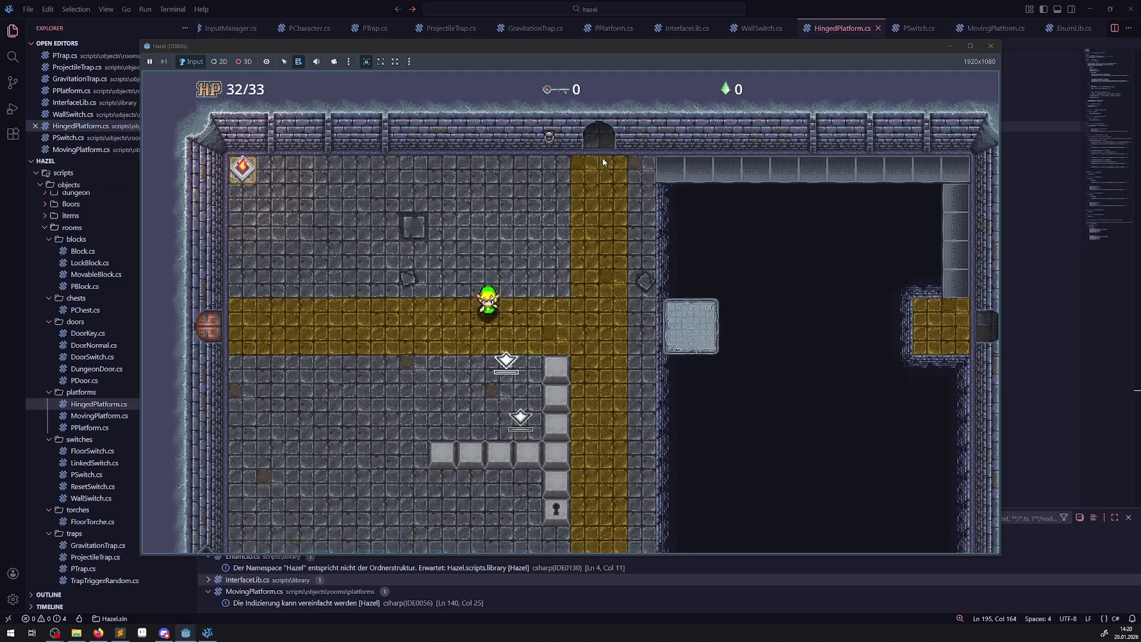
key("Up")
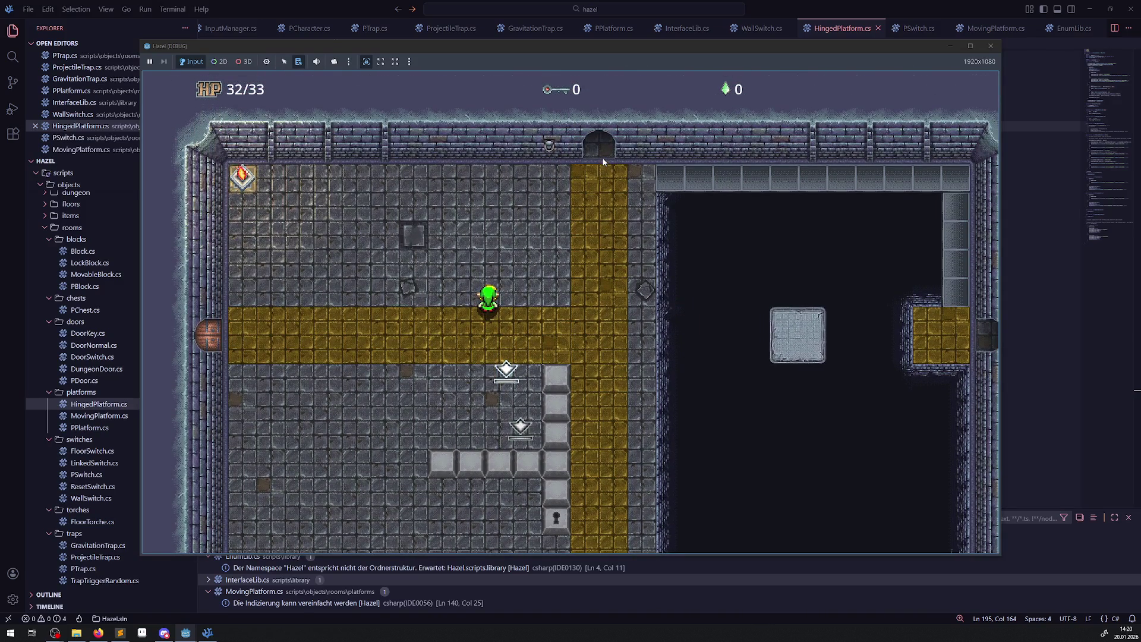
left_click(990, 45)
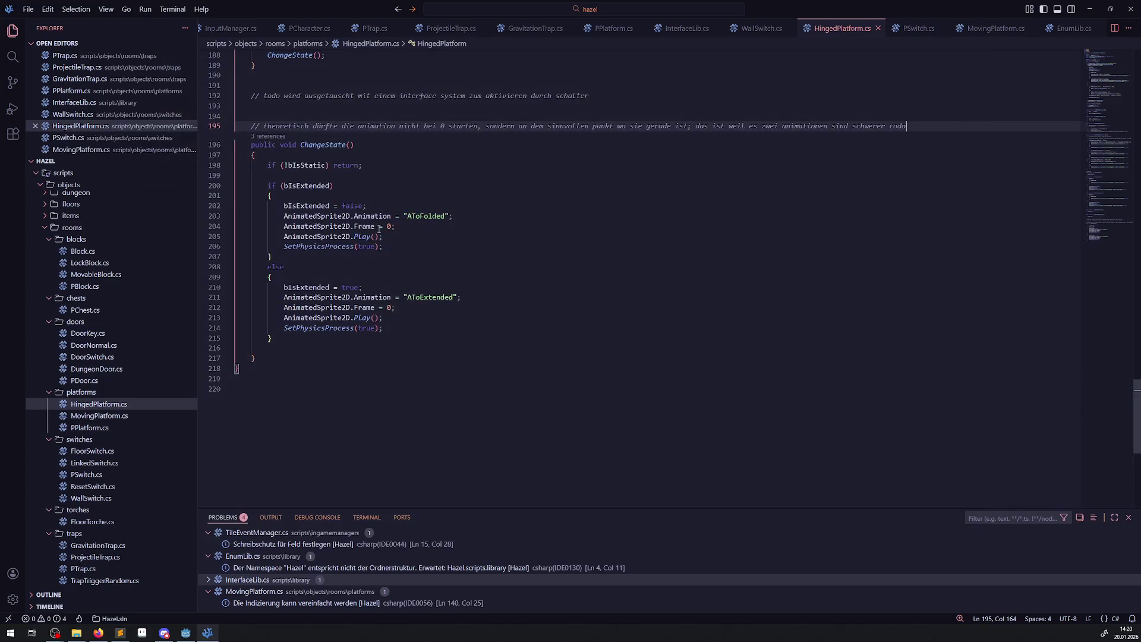
Delete the FloorSwitch node from RoomTest01 and save the scene.
left_click(187, 632)
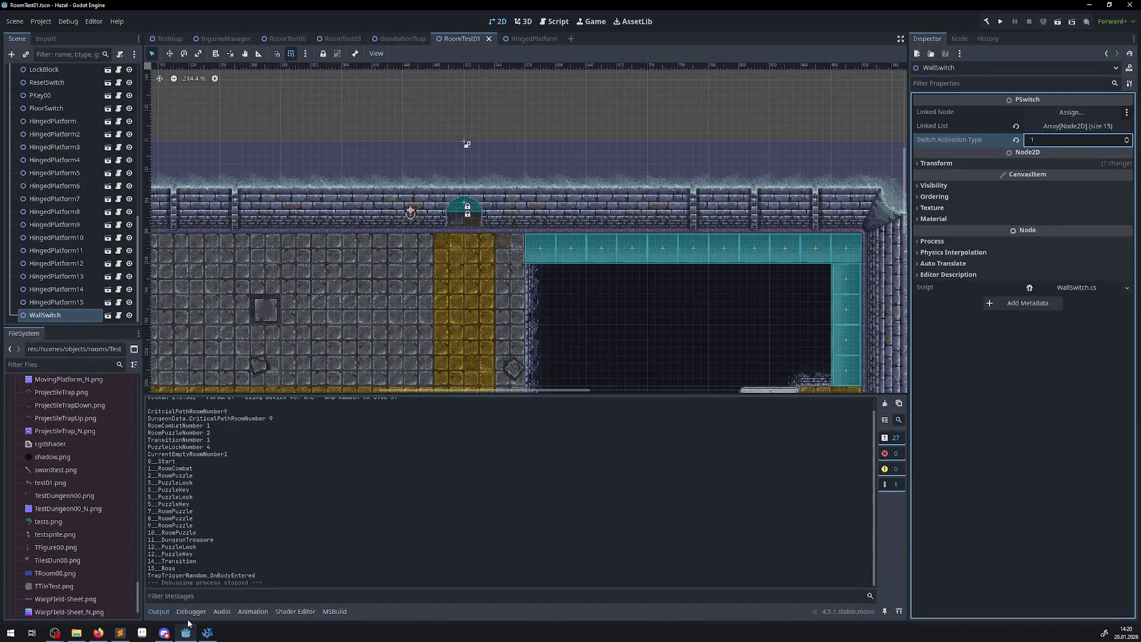
scroll(535, 208, "down", 5)
scroll(535, 208, "left", 4)
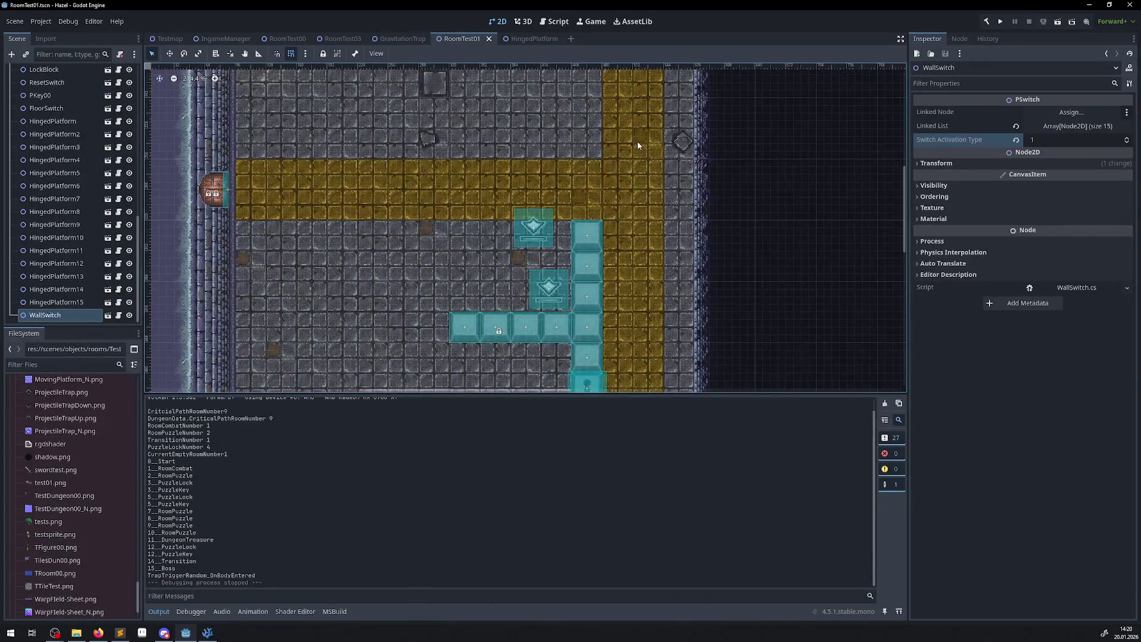
left_click(534, 229)
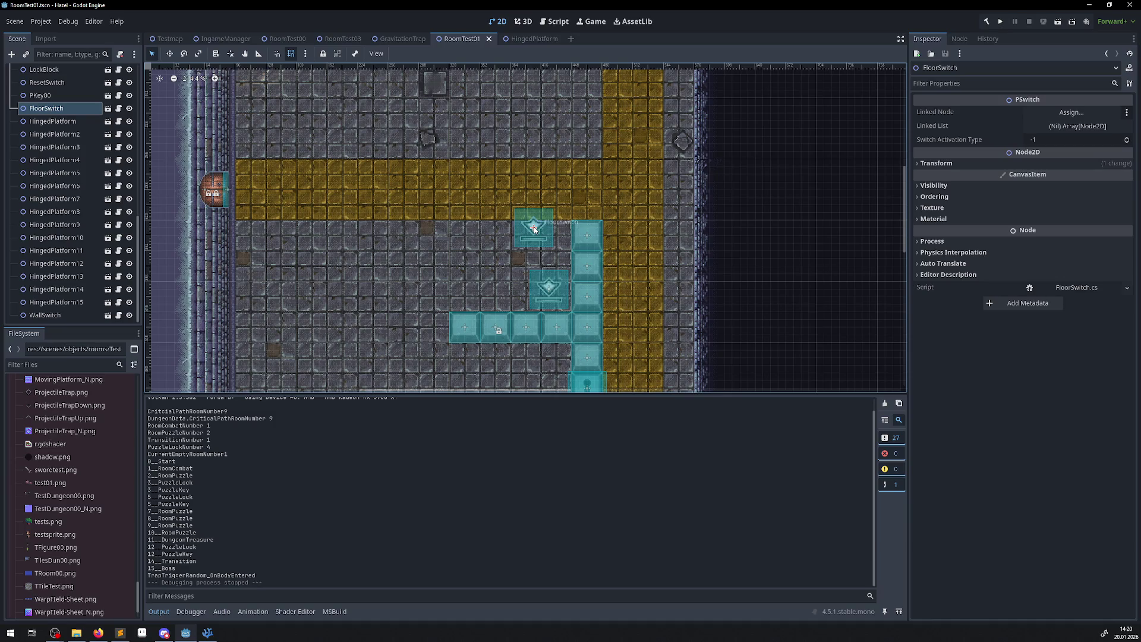
key("Delete")
left_click(542, 327)
key("ctrl+s")
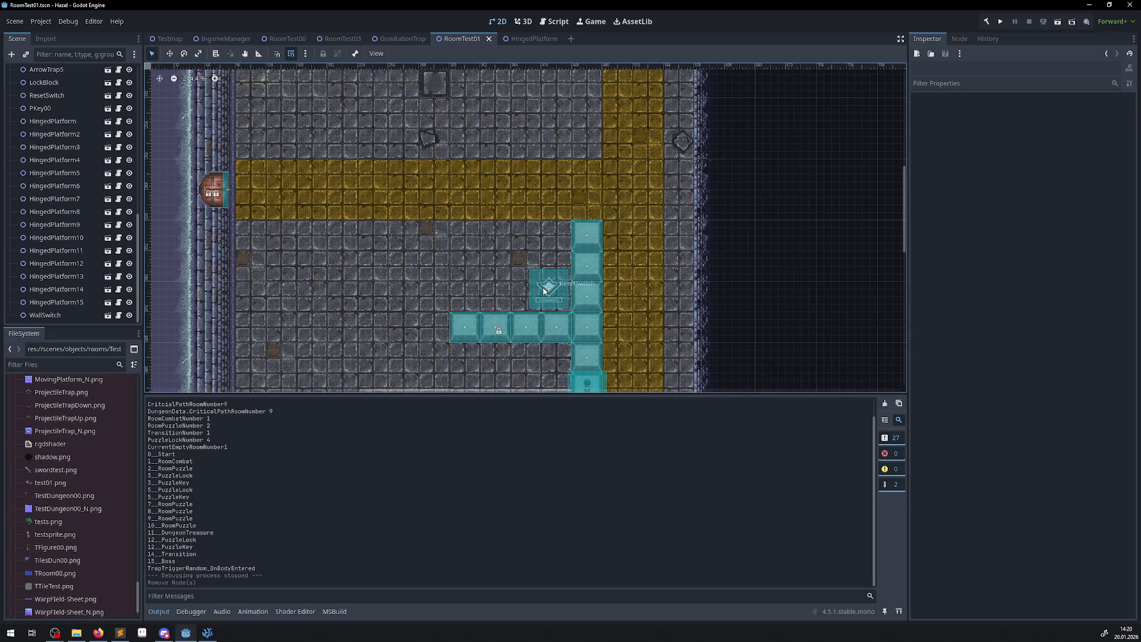
Inspect ResetSwitch to confirm its Reset Object List holds a single MovableBlock.
left_click(543, 288)
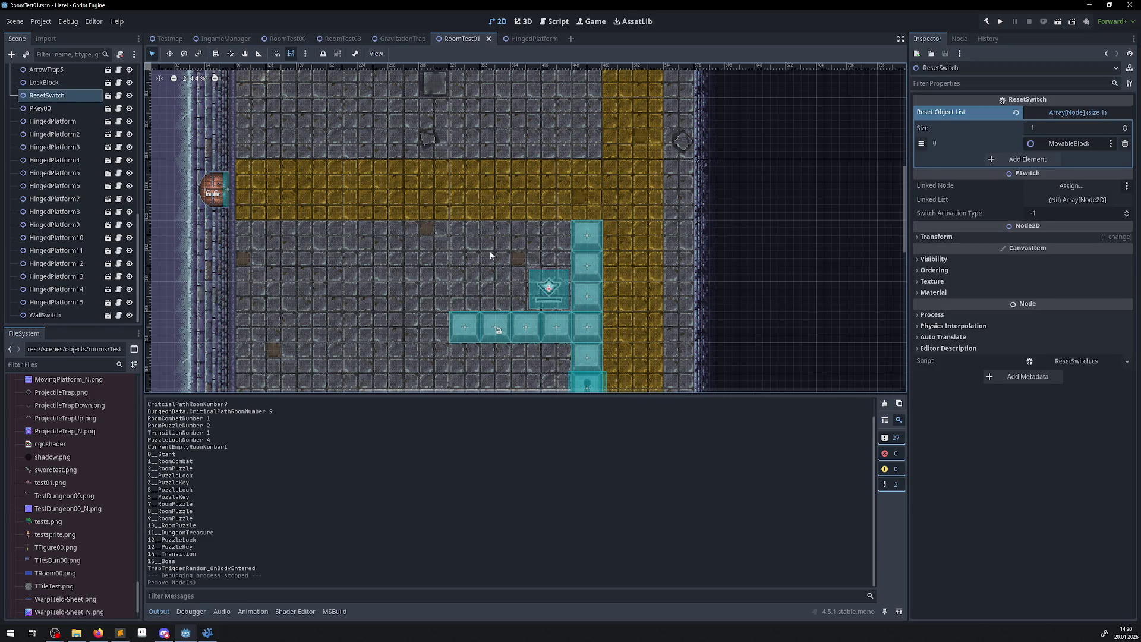
scroll(493, 279, "down", 10)
scroll(496, 309, "right", 7)
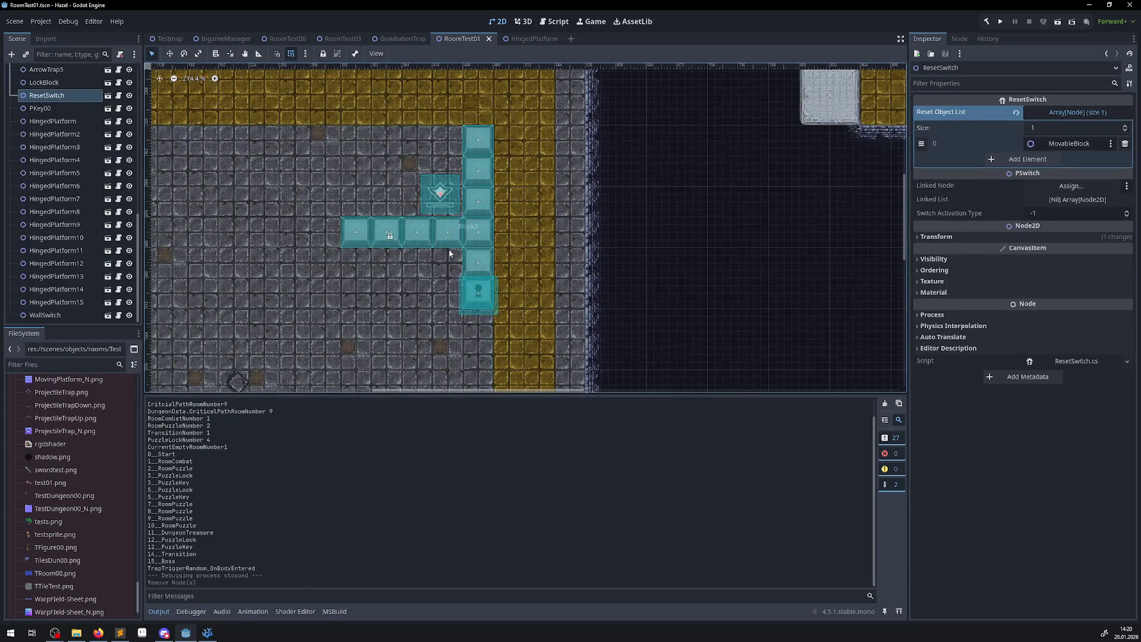
scroll(500, 382, "down", 2)
scroll(425, 168, "up", 4)
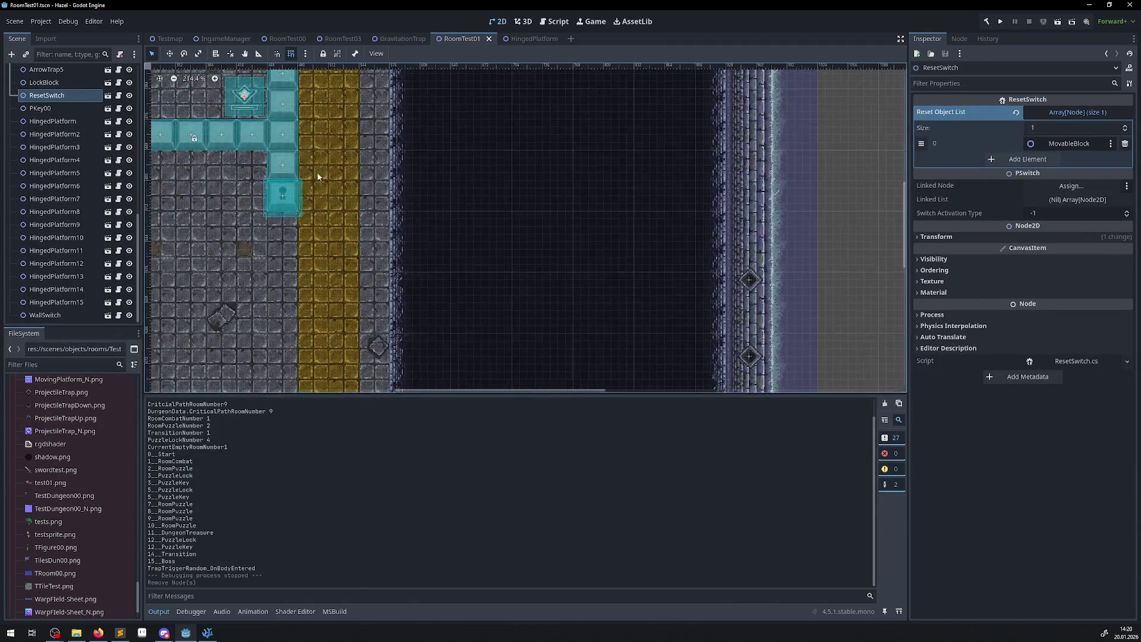
scroll(305, 184, "up", 2)
scroll(311, 194, "down", 8)
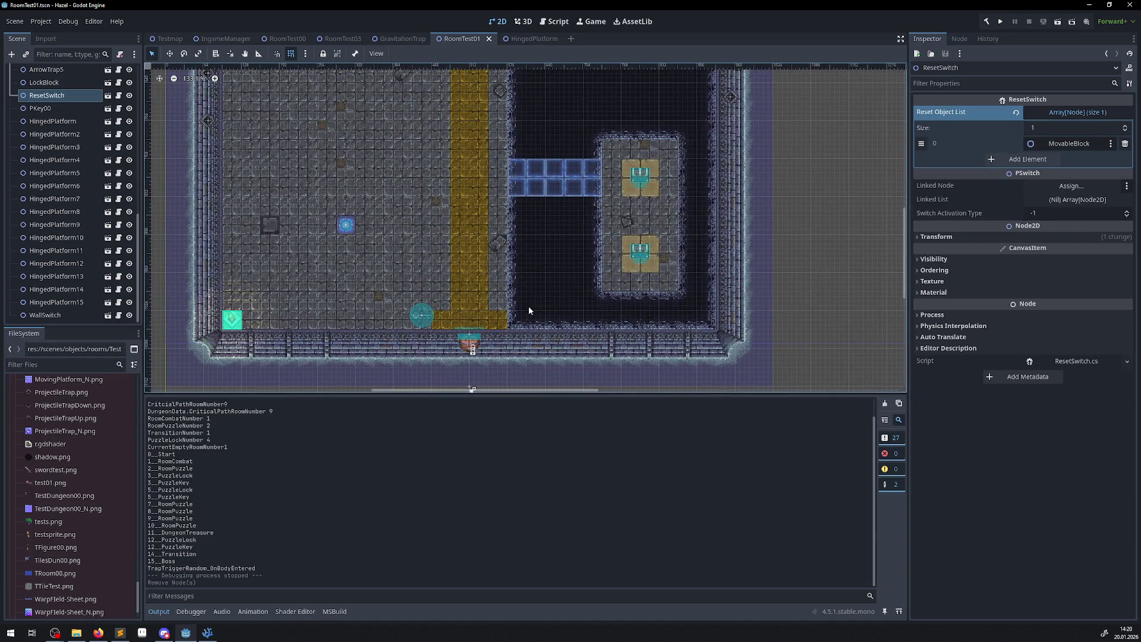
scroll(566, 170, "up", 3)
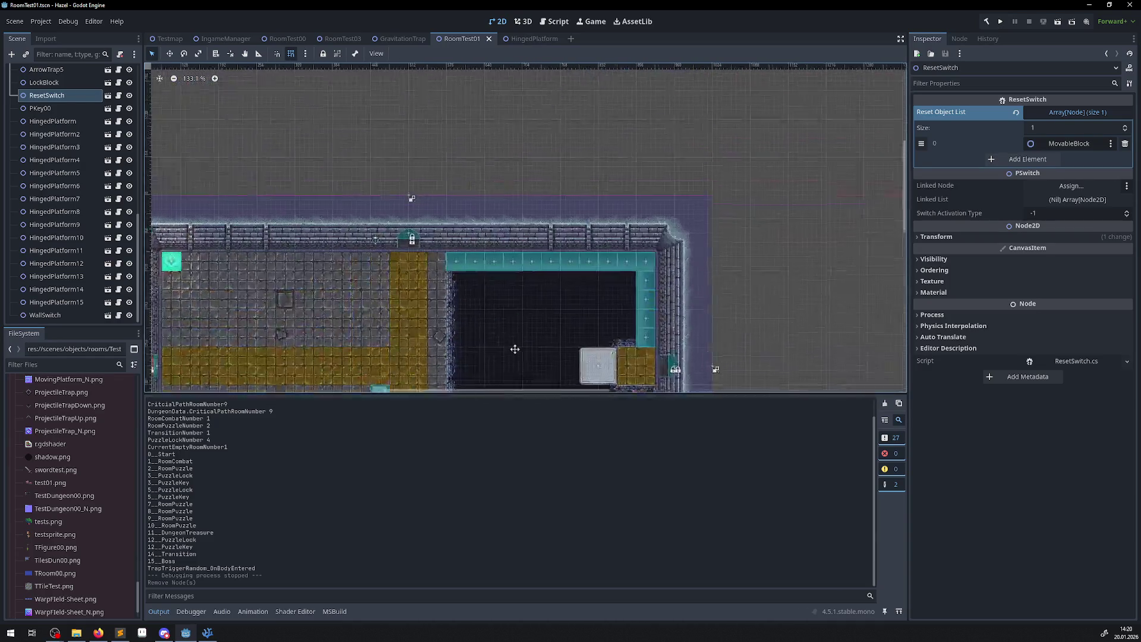
scroll(520, 196, "up", 2)
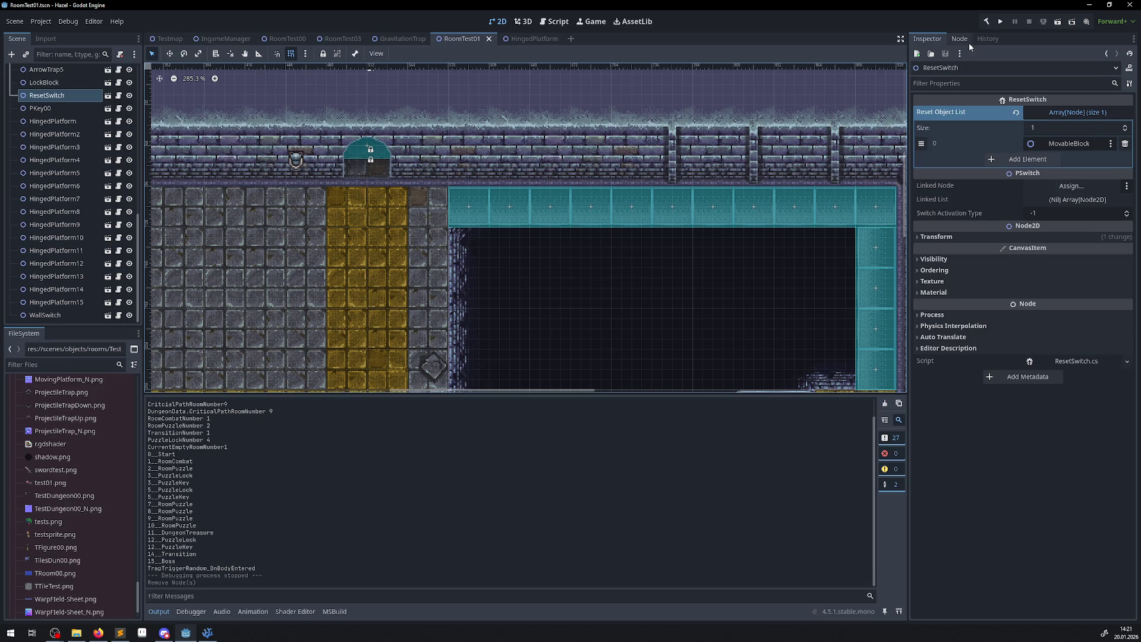
Launch the game and walk the hero left along the golden corridor, pushing the stone block.
left_click(1001, 26)
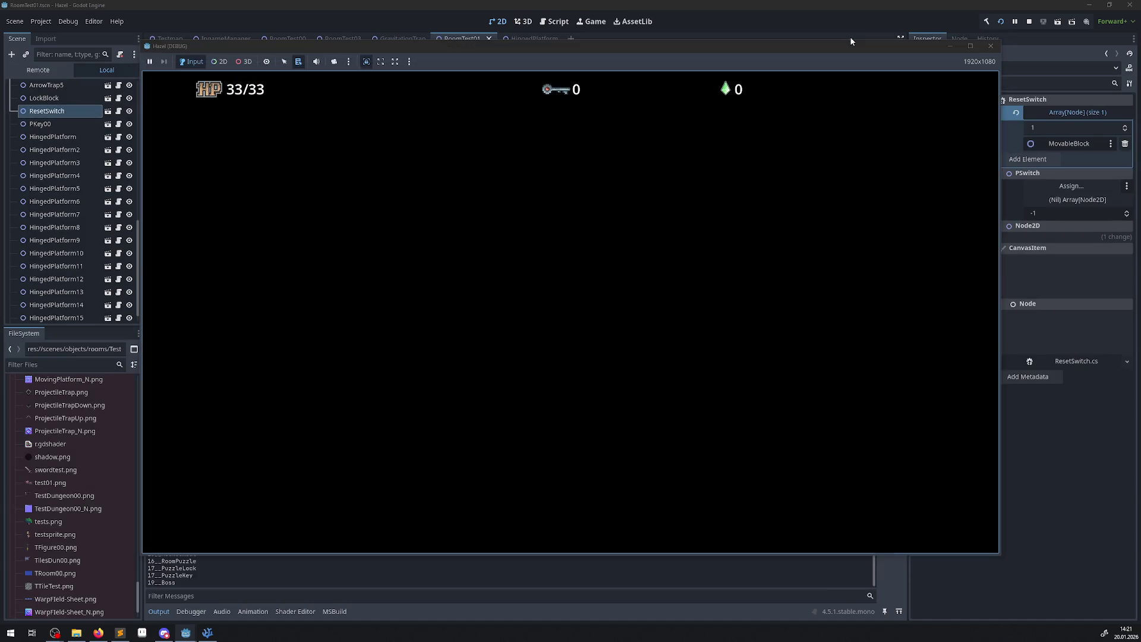
key("Up")
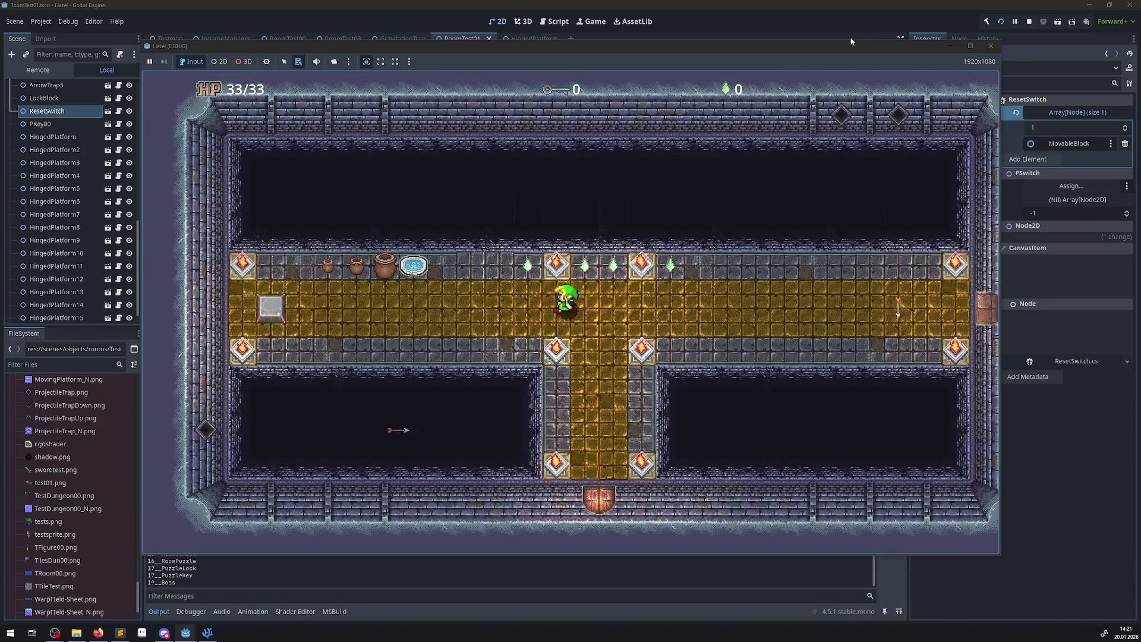
key("Left")
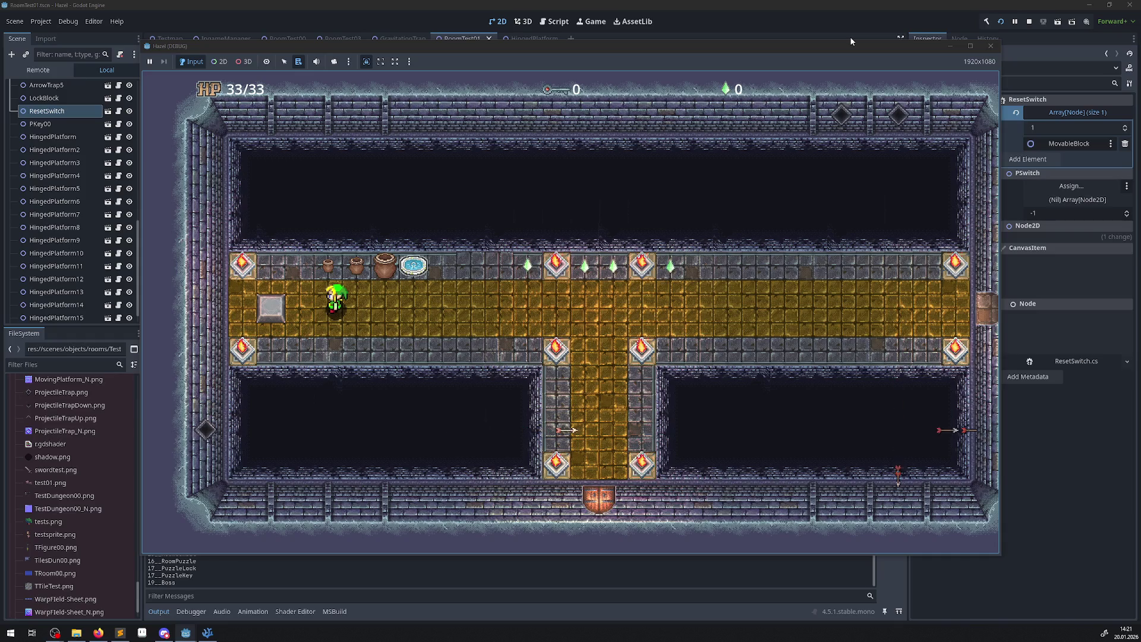
key("Left")
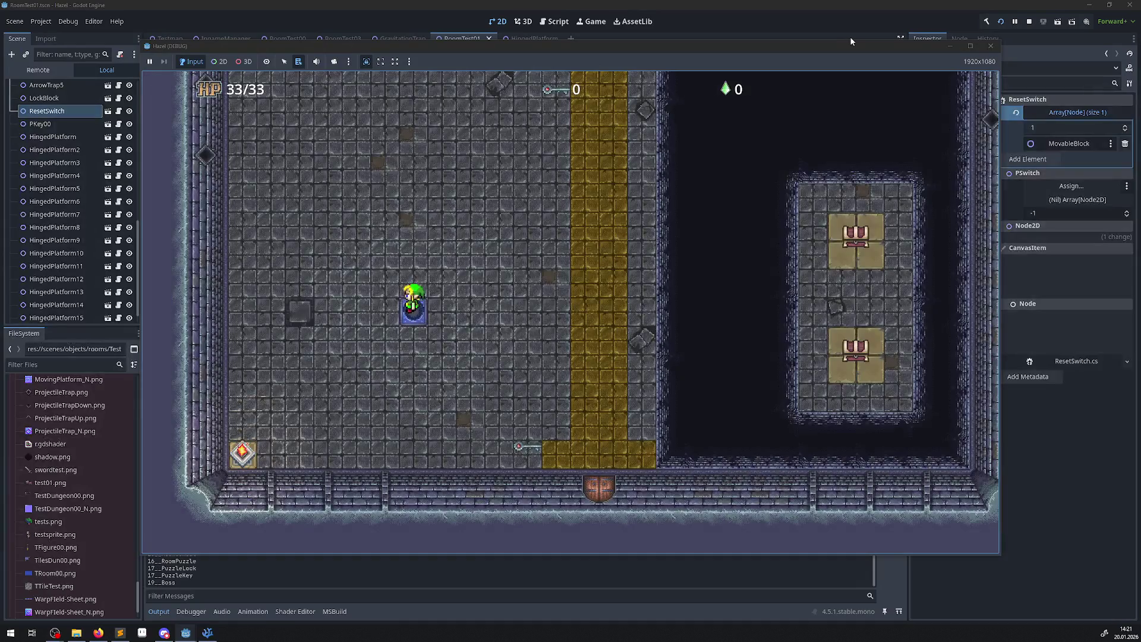
Walk the hero up past the block row to the top wall door, reaching the keyhole lock room.
key("Up")
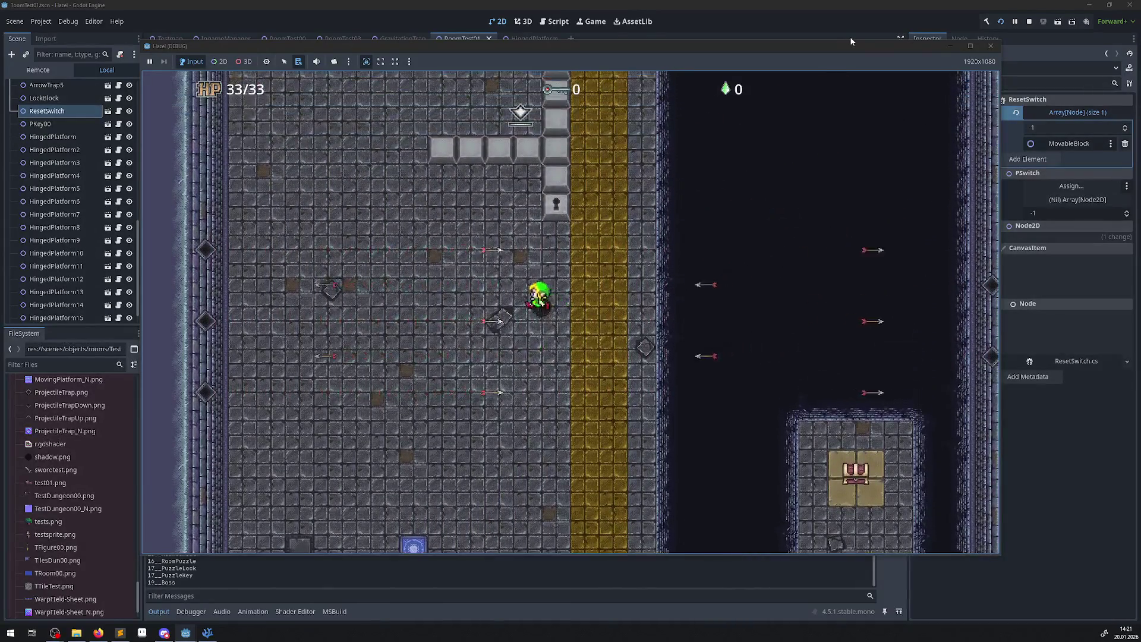
key("Left")
key("Up")
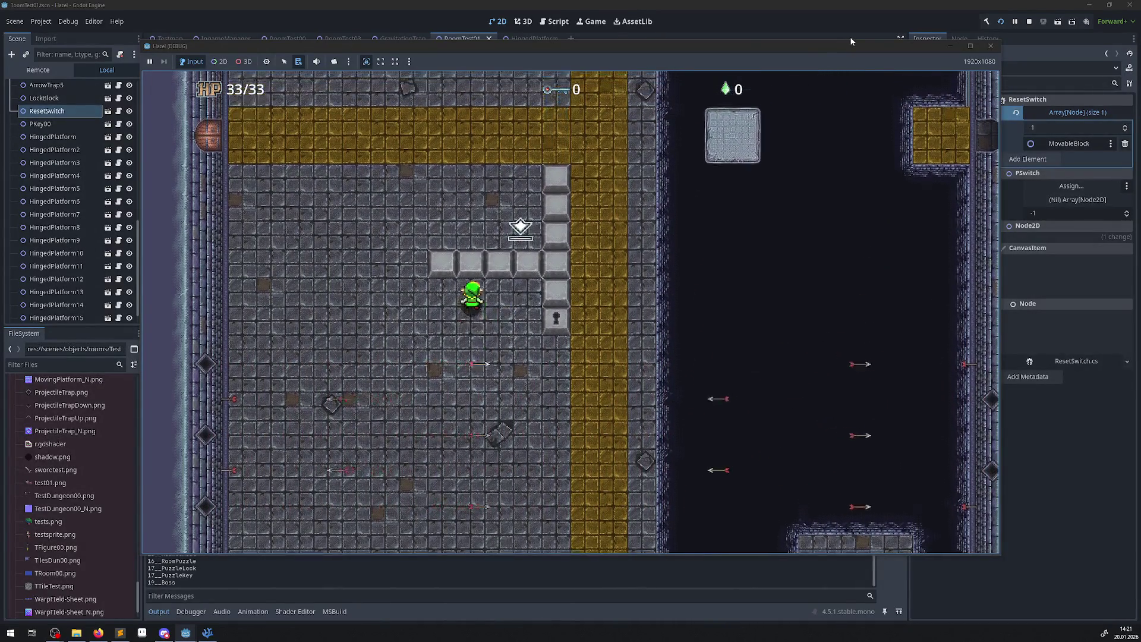
key("Left")
key("Up")
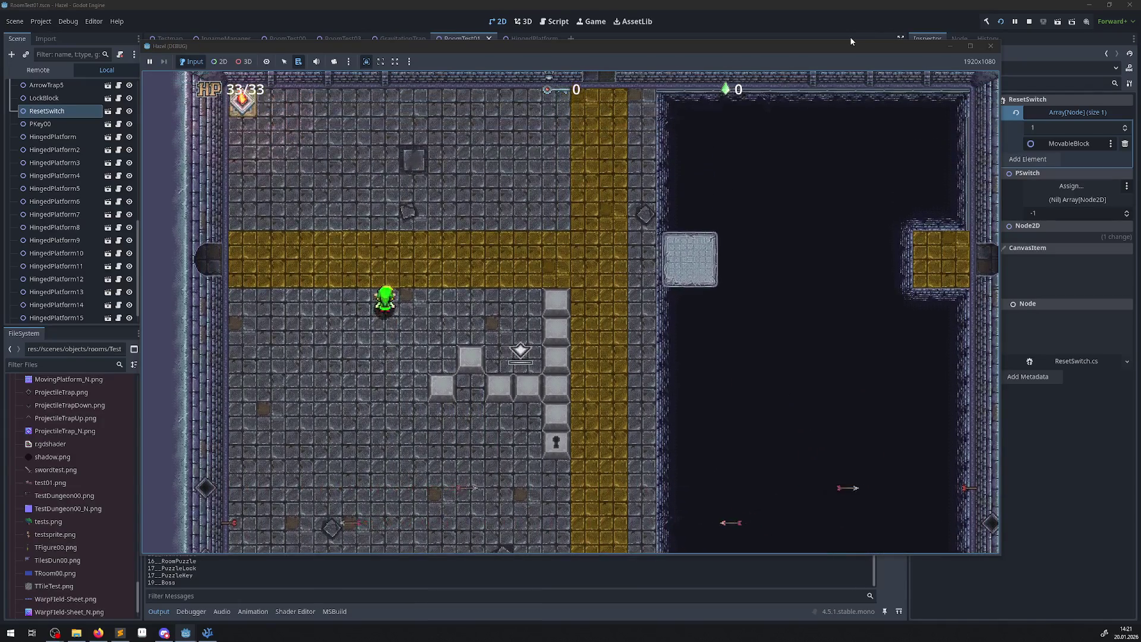
key("Up")
key("Right")
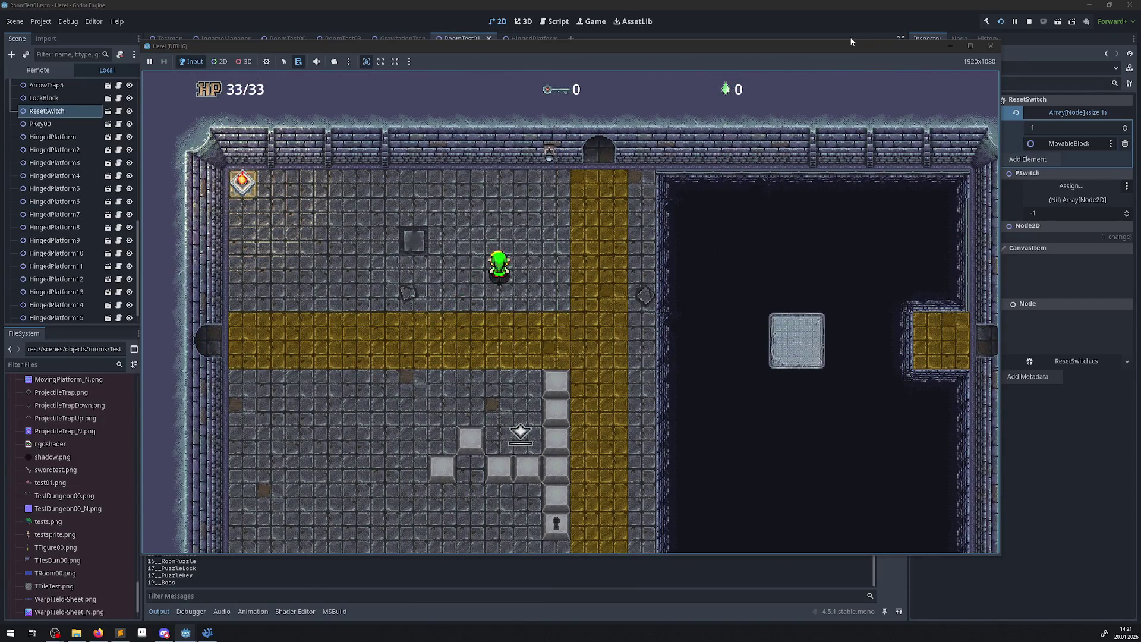
key("Up")
key("Right")
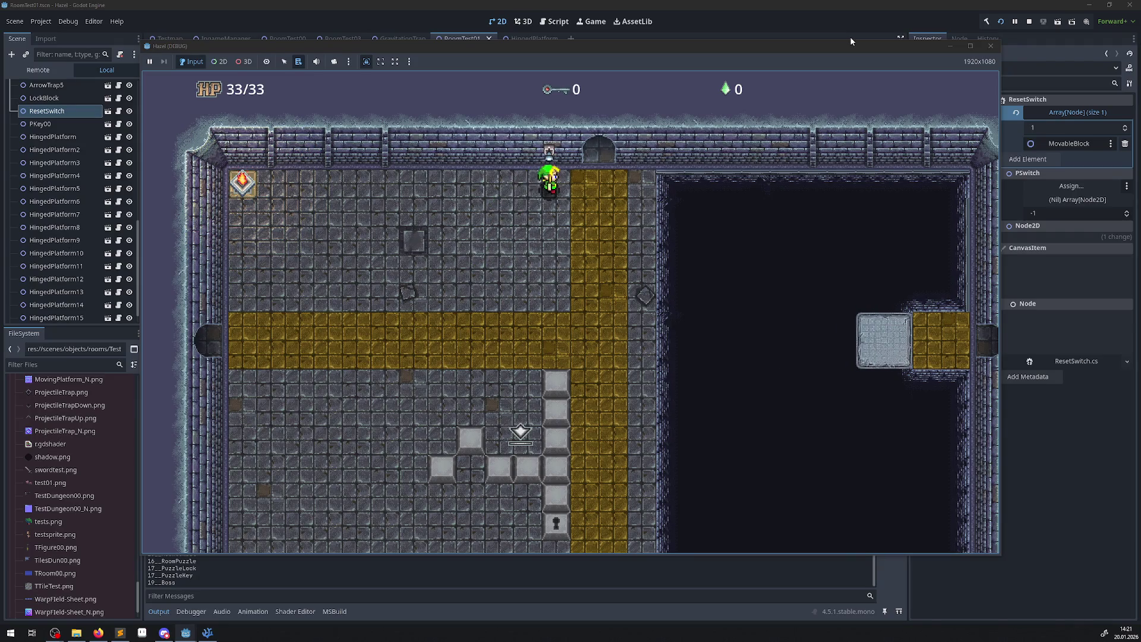